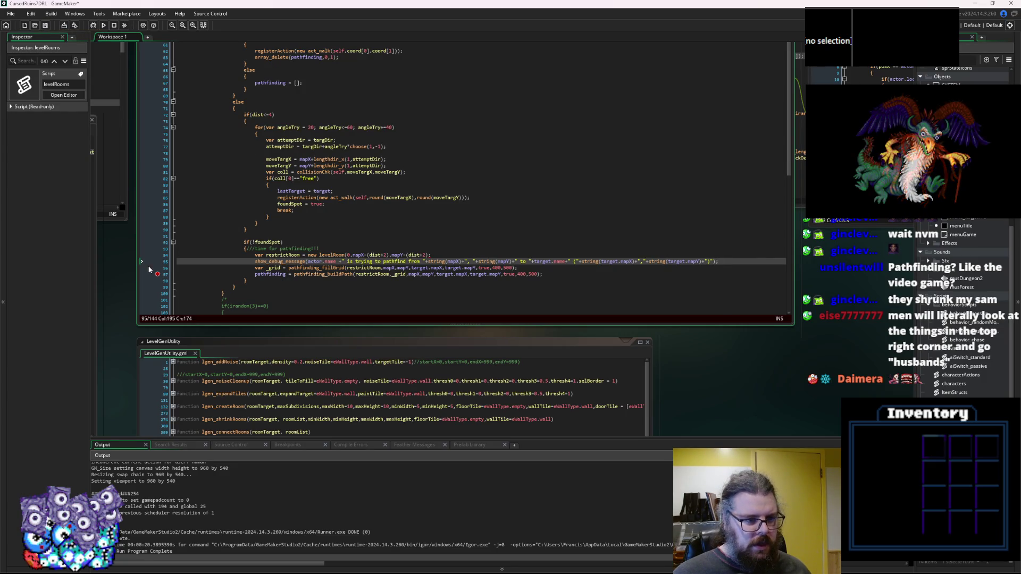
Rebuild the game and jump to the line 94 compile error in behavior_chase.
key("F10")
key("F10")
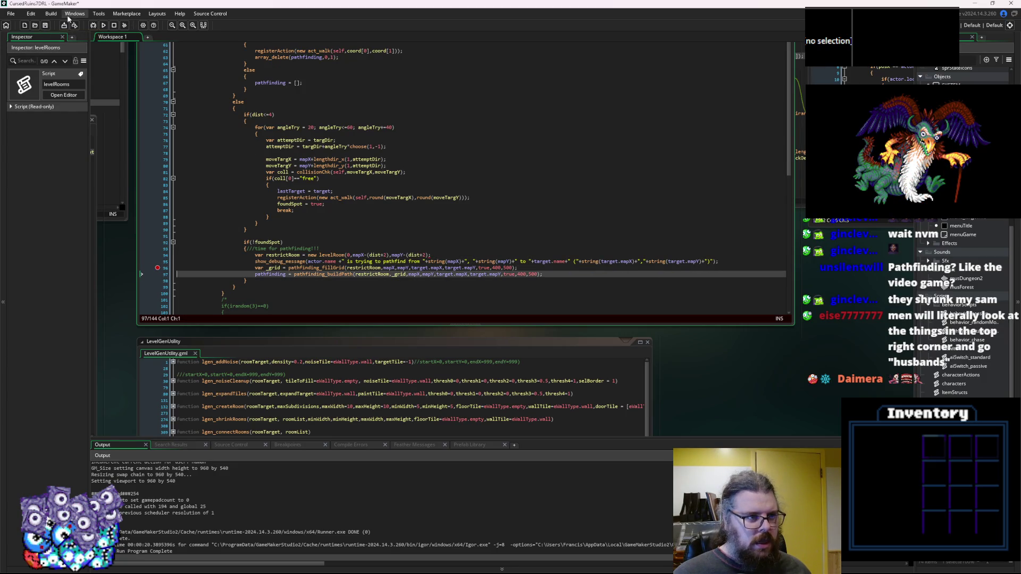
left_click(92, 25)
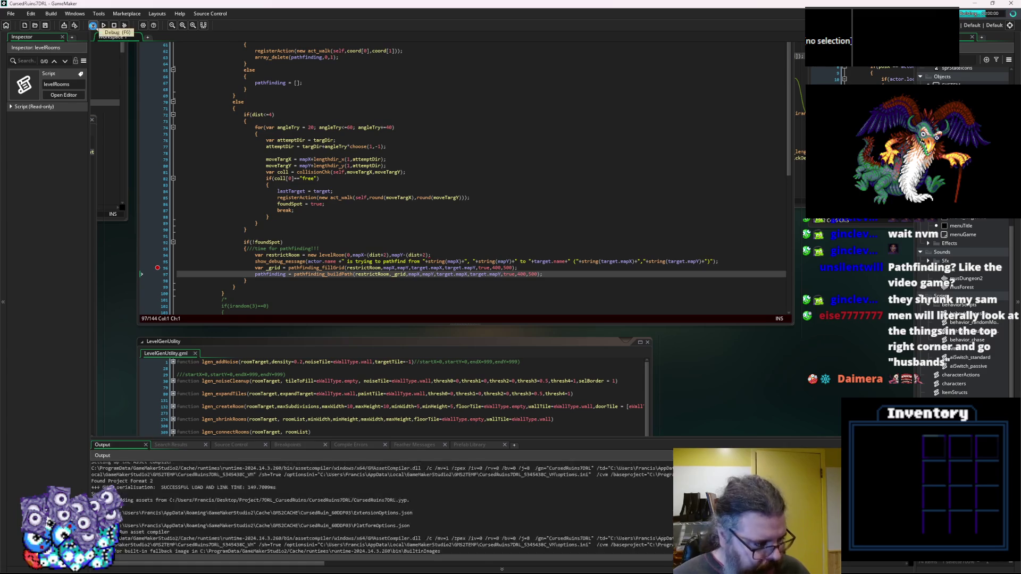
double_click(232, 472)
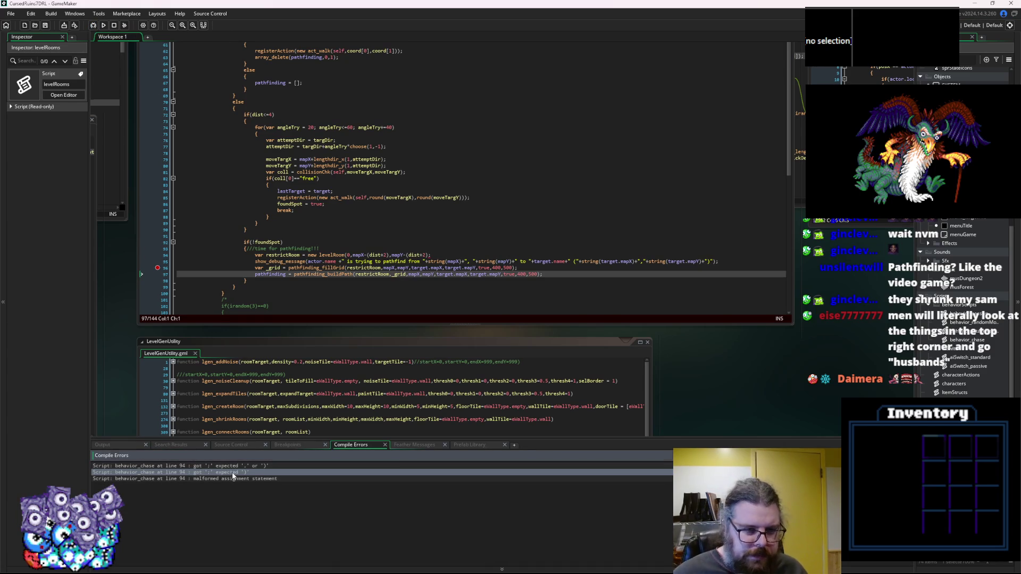
scroll(388, 272, "down", 5)
Add the missing ')' after (dist+2) on line 94, then save and rebuild.
left_click(399, 389)
left_click(387, 358)
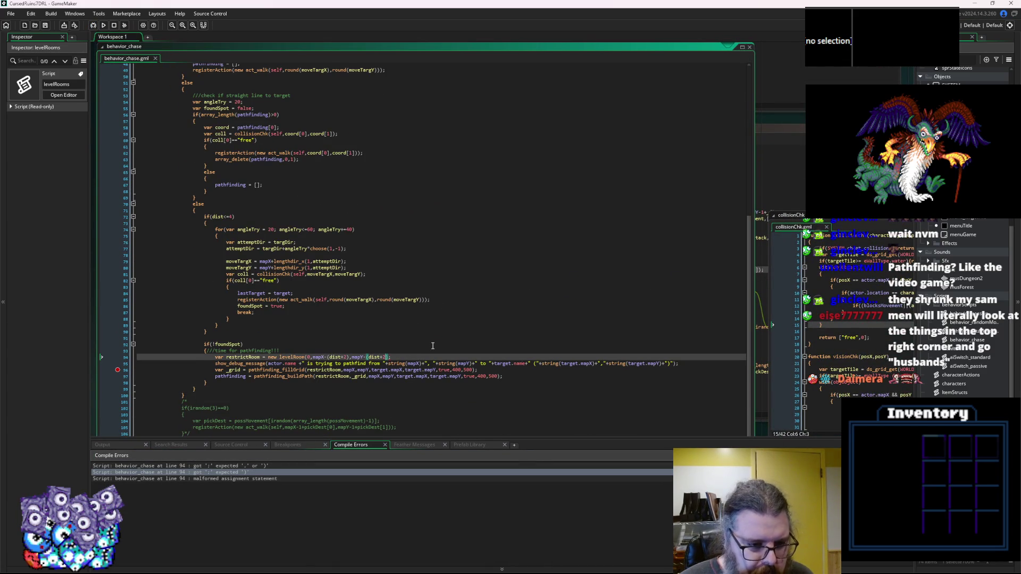
type("))")
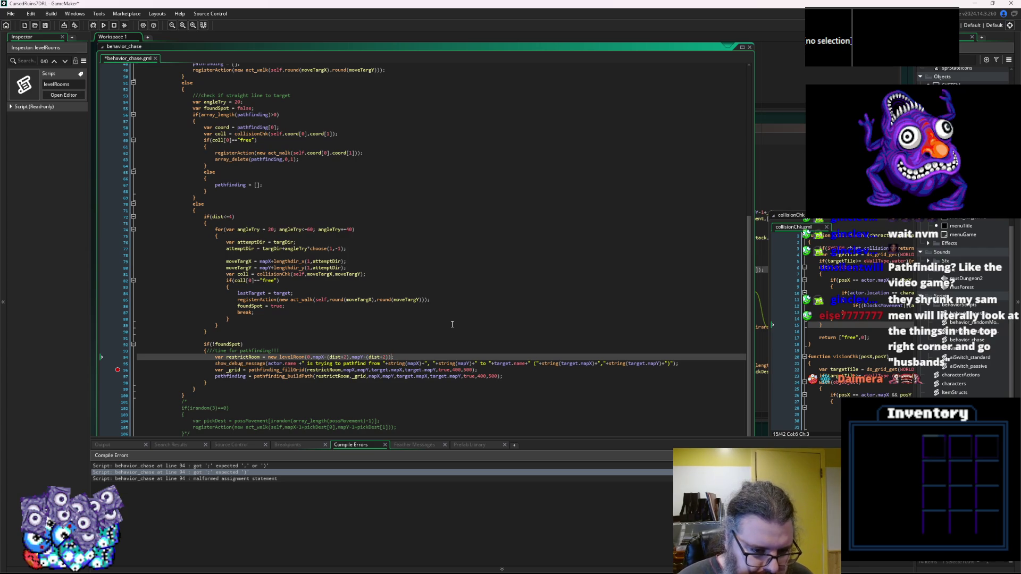
key("Up")
key("Up")
key("F5")
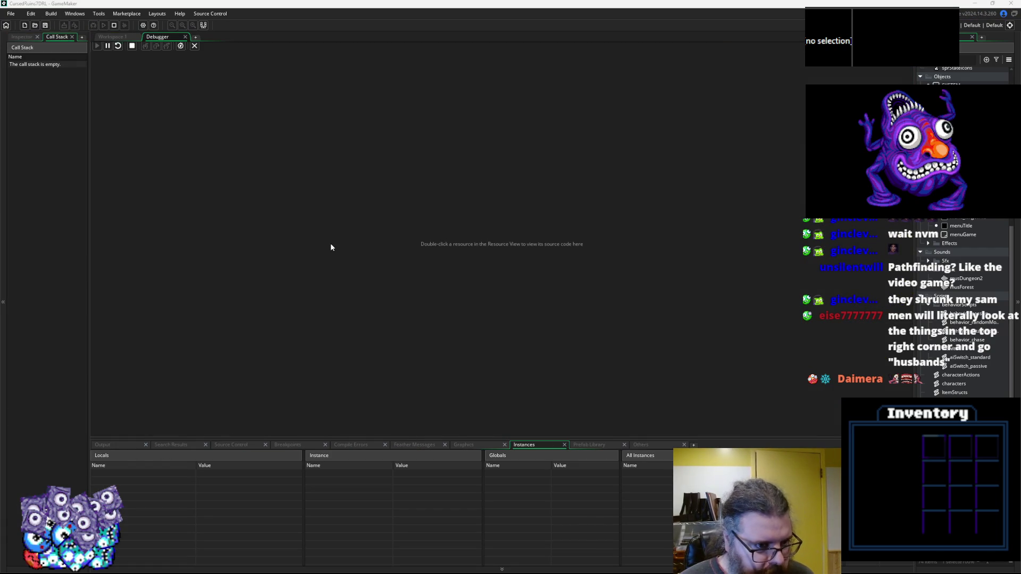
Maximize the game window and walk the player toward the monster until the line 95 error.
left_click_drag(262, 106, 387, 159)
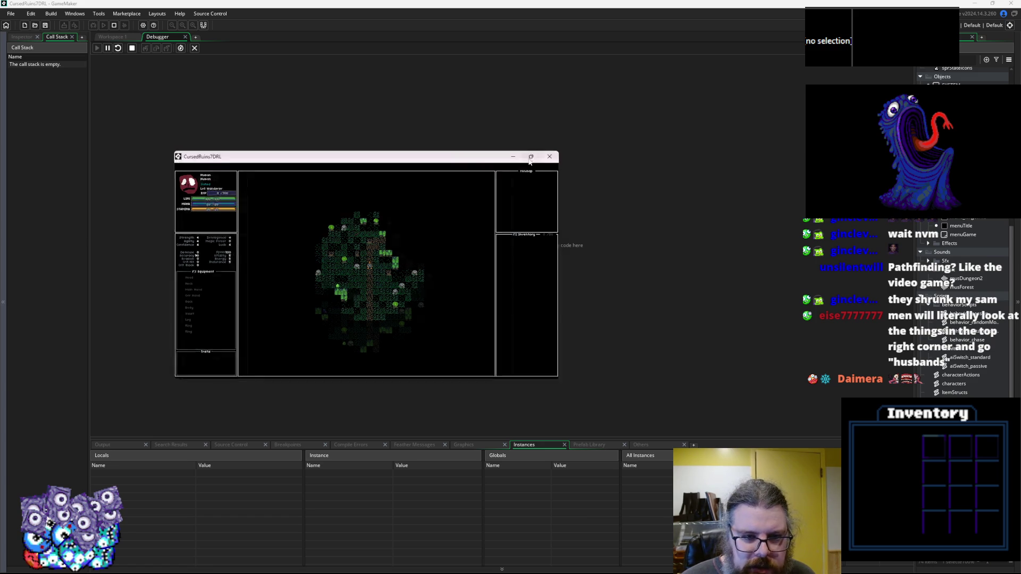
left_click(530, 158)
left_click(528, 158)
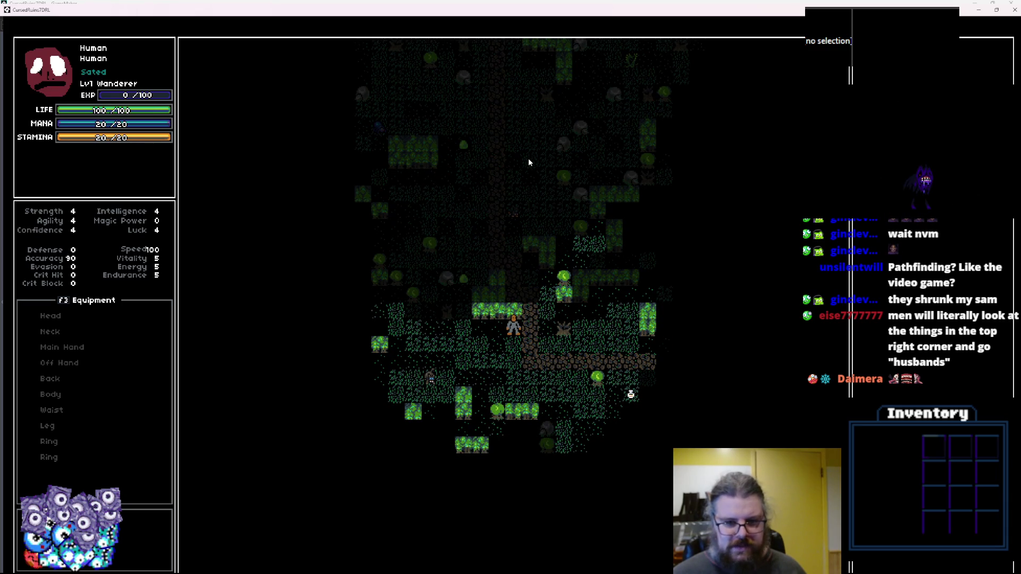
key("KP_1")
key("KP_1")
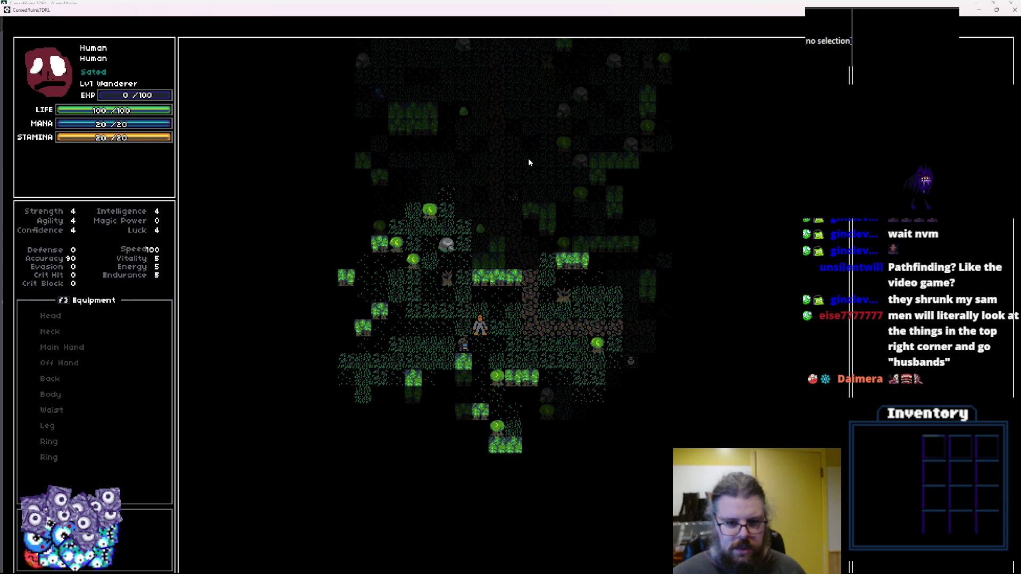
key("KP_8")
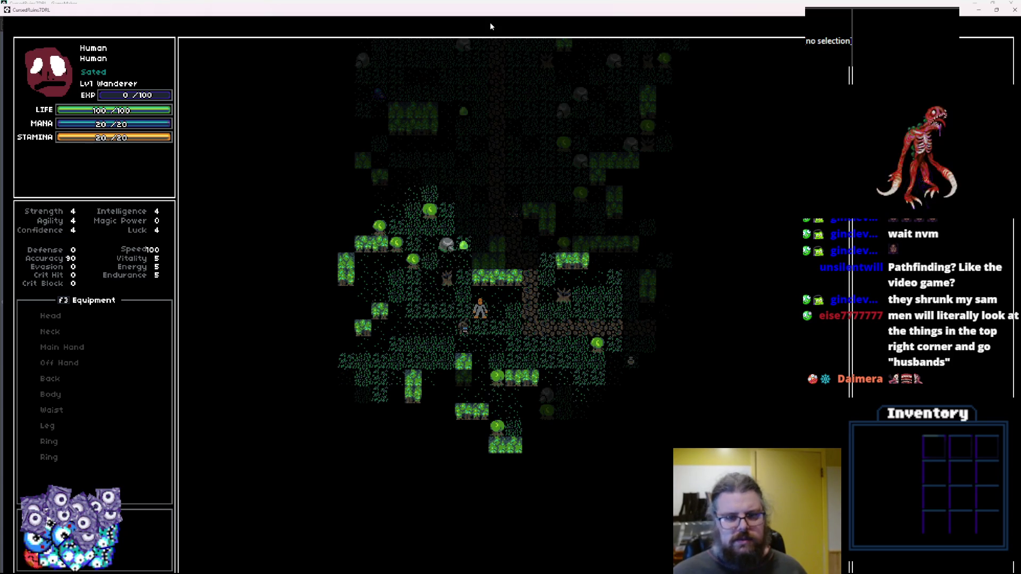
key("KP_4")
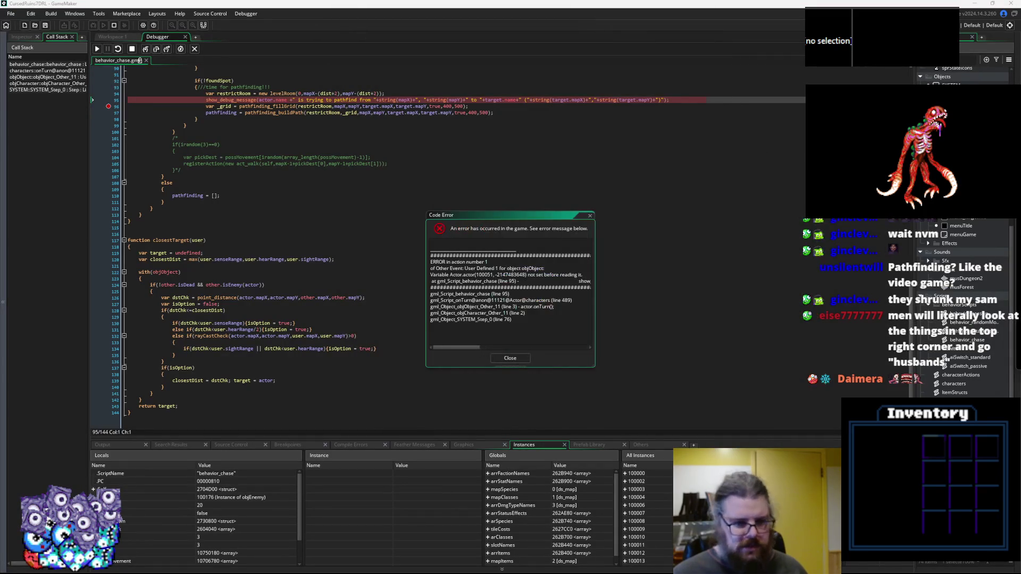
Enlarge and read the Code Error message, dismiss it, and stop the crashed session.
left_click(330, 215)
scroll(330, 217, "up", 4)
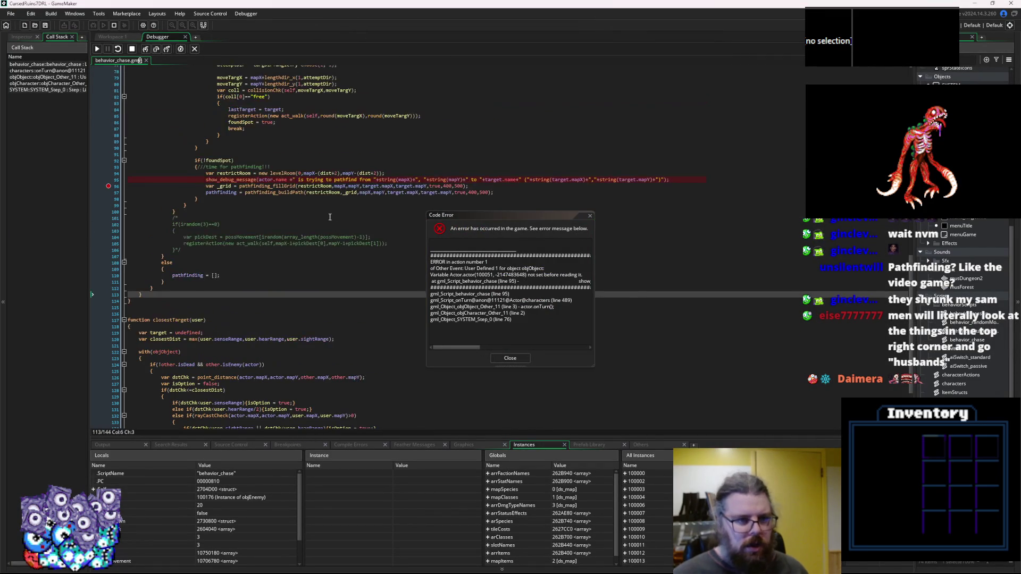
mouse_move(408, 179)
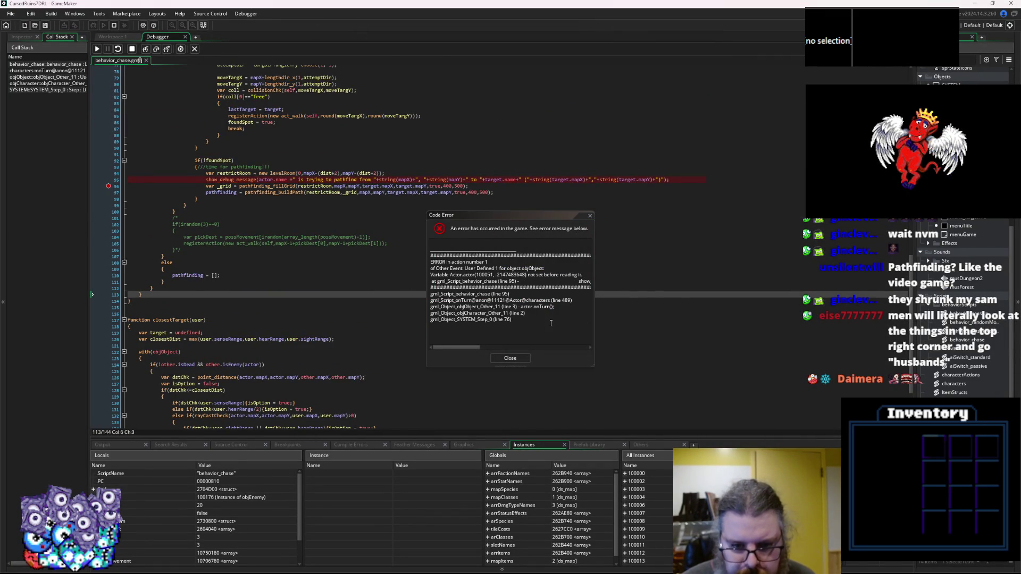
mouse_move(597, 366)
left_mouse_down()
mouse_move(781, 390)
mouse_move(835, 384)
mouse_move(845, 396)
left_mouse_up()
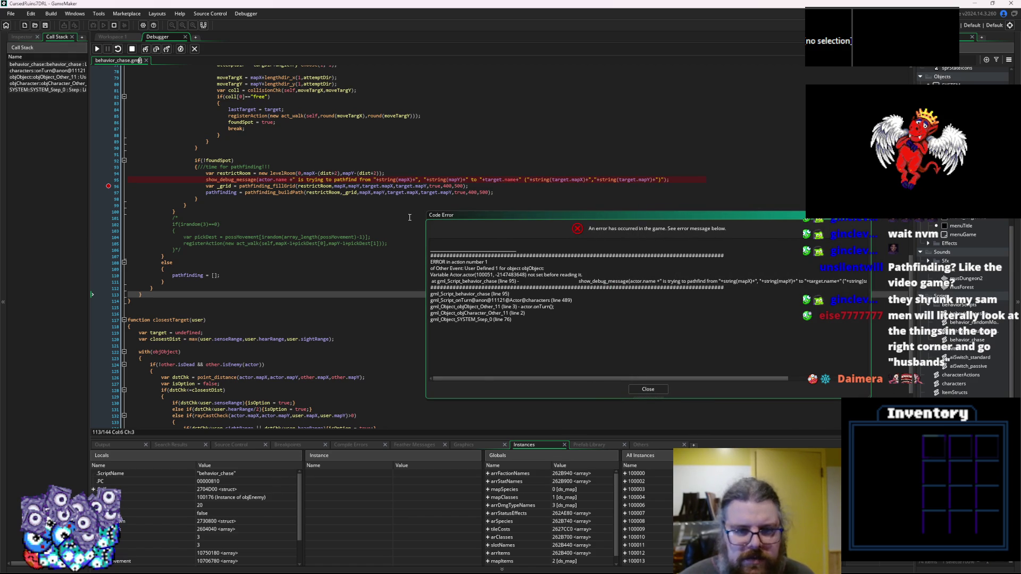
mouse_move(631, 182)
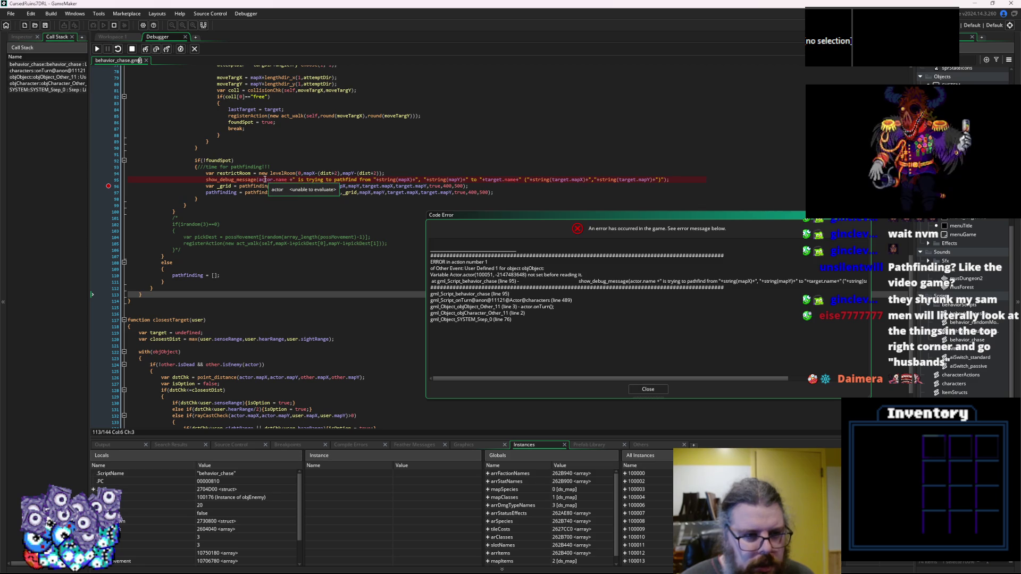
left_click(264, 181)
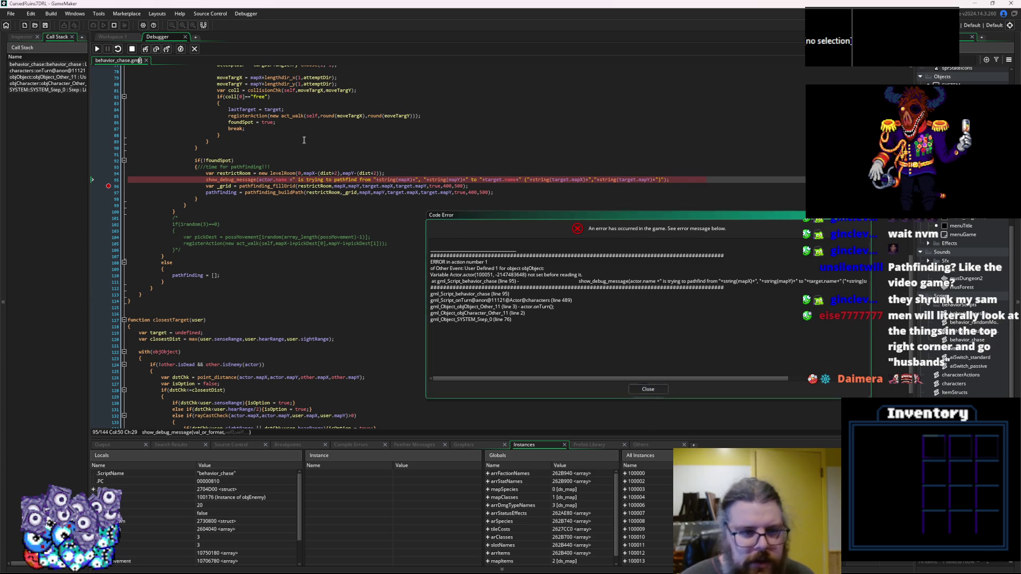
left_click(663, 391)
left_click(132, 49)
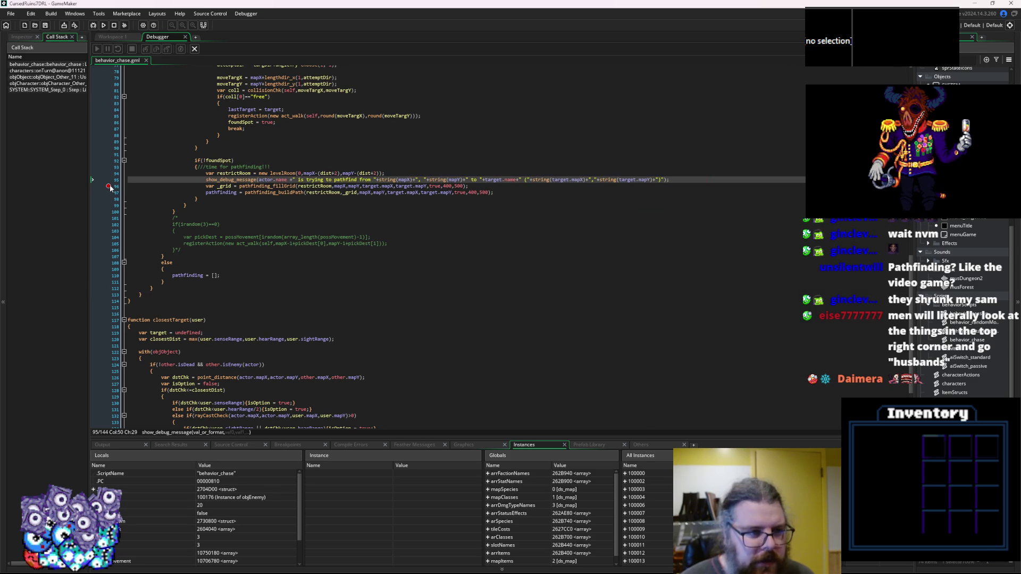
Inspect the Self locals, delete 'actor.' from line 95's debug message, and save.
left_click(274, 180)
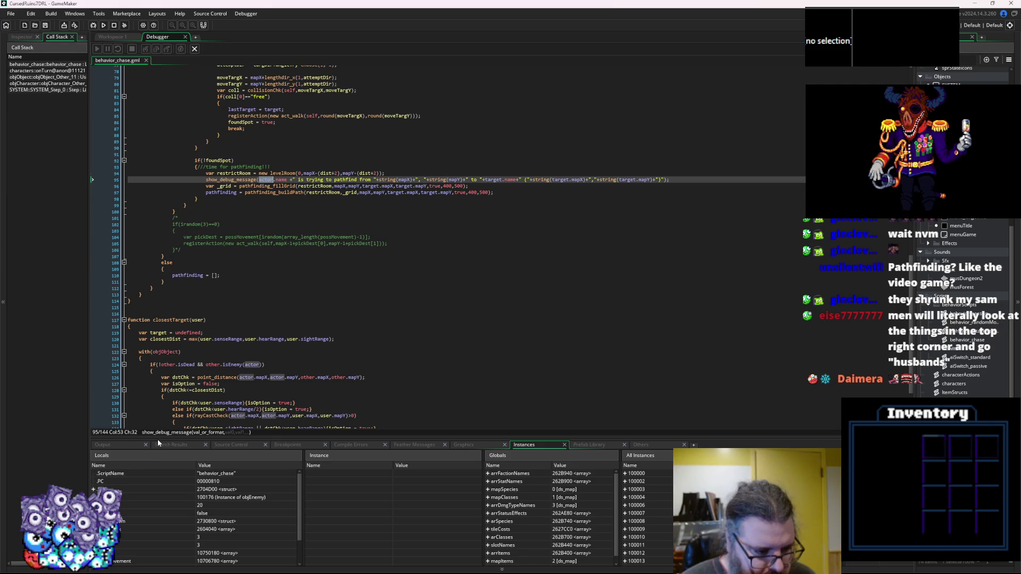
left_click_drag(158, 439, 154, 319)
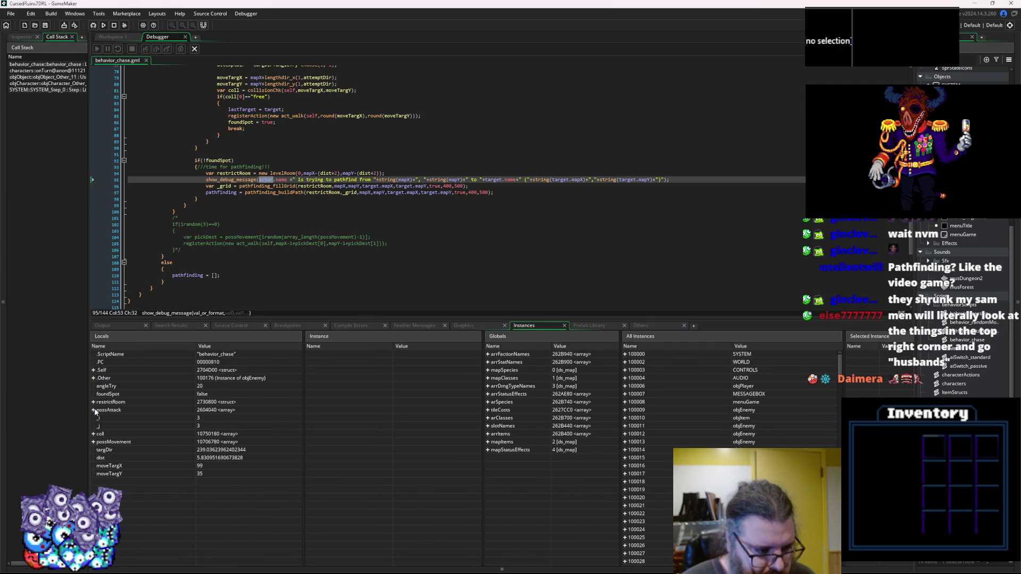
left_click(94, 371)
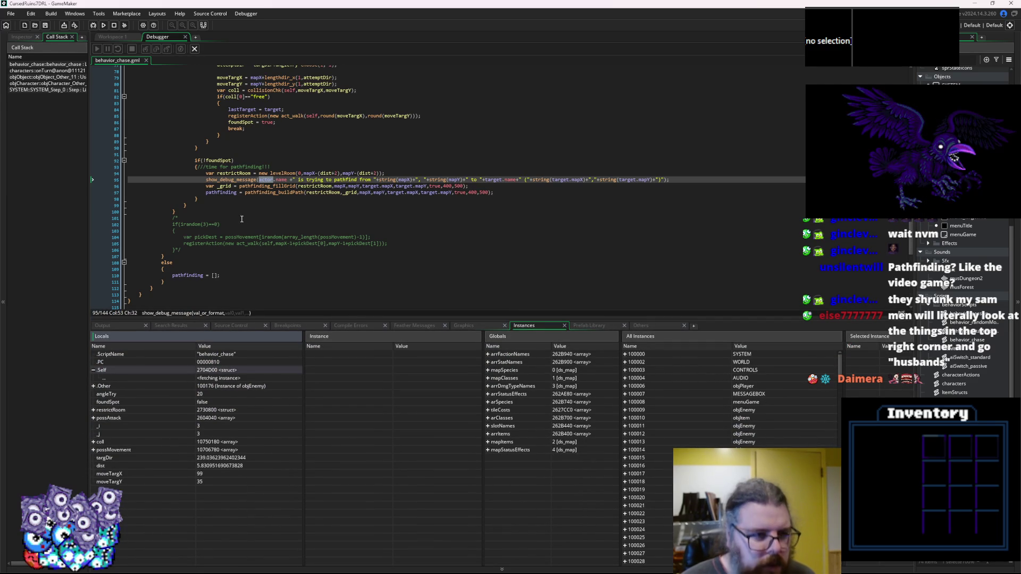
left_click(275, 180)
key("BackSpace")
key("BackSpace")
key("BackSpace")
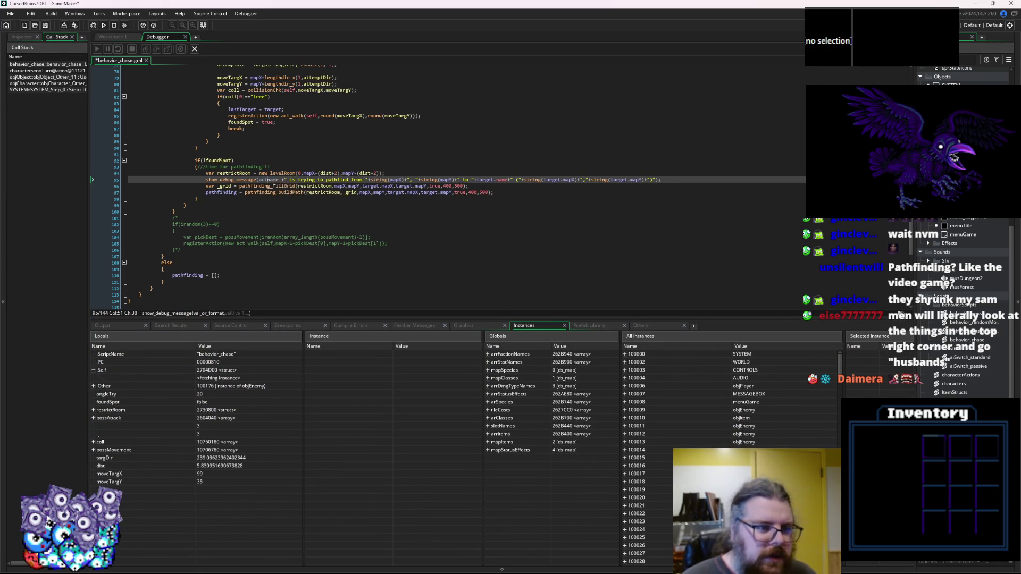
key("ctrl+s")
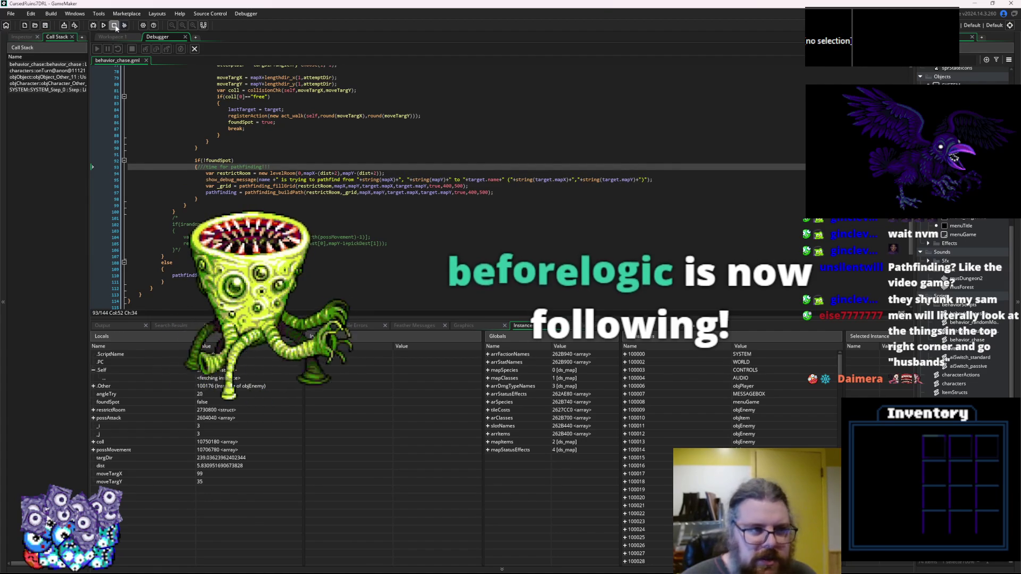
Launch a debug build, start a new game, and move the player until fillGrid crashes.
left_click(93, 25)
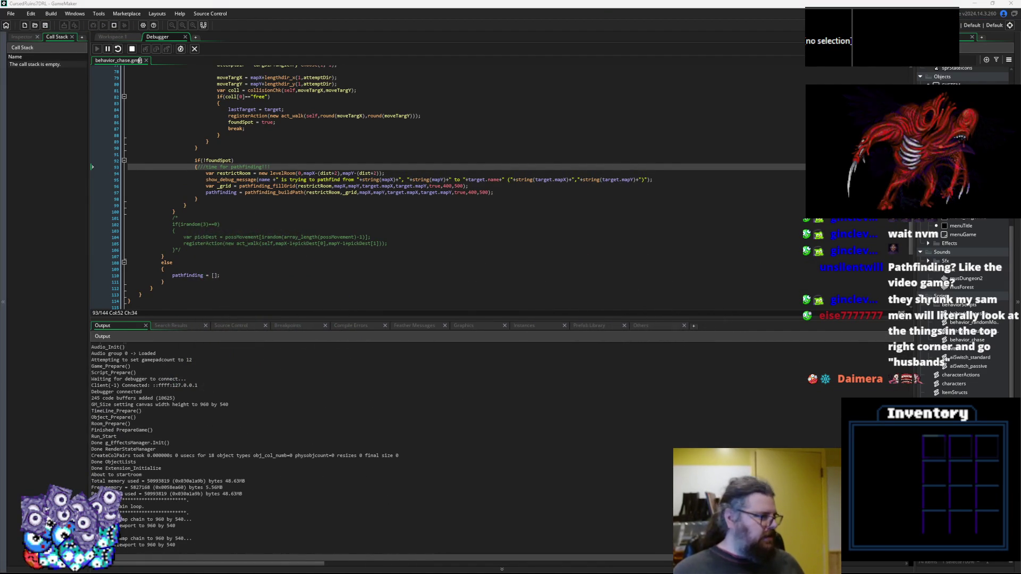
key("Return")
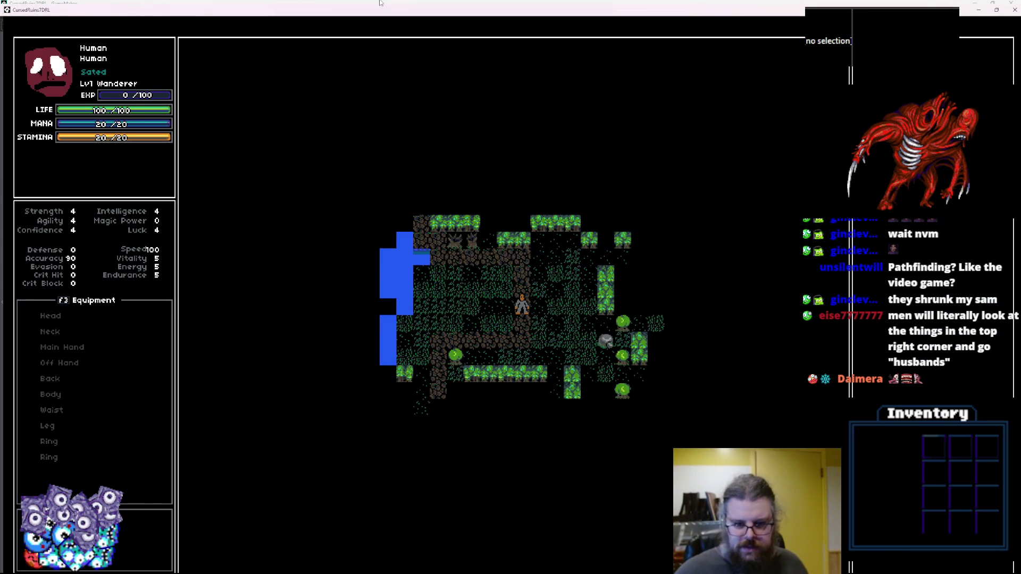
key("Down")
key("Left")
key("Left")
key("Left")
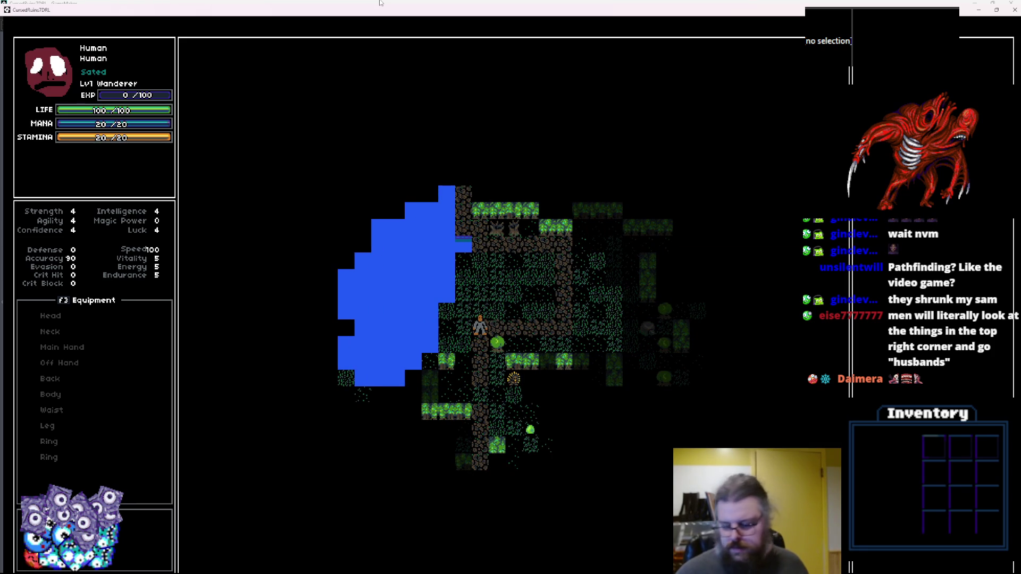
key("Up")
key("Right")
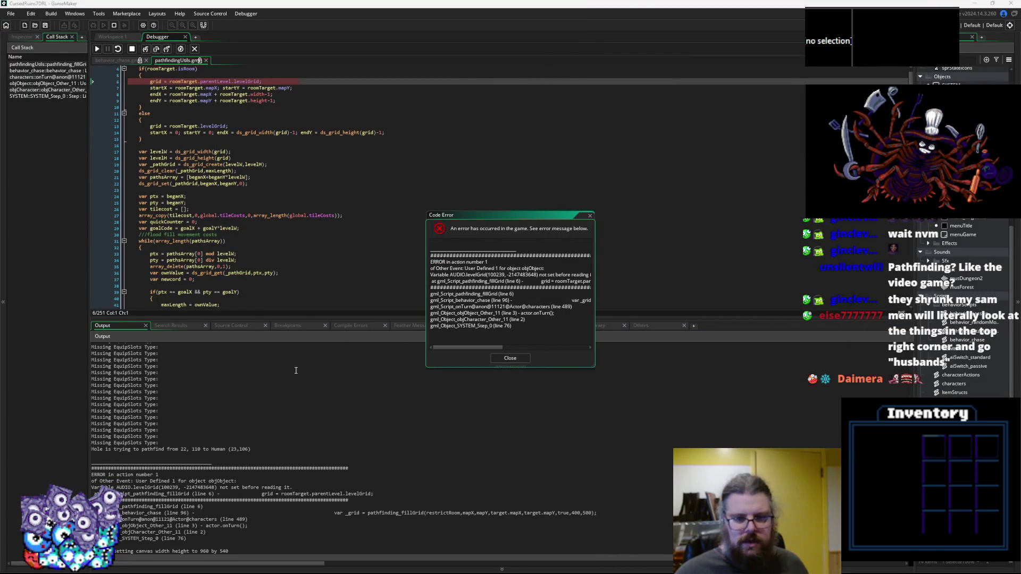
Inspect the behavior_chase call stack frame and the fillGrid error lines in the log.
scroll(291, 234, "up", 1)
left_click(291, 234)
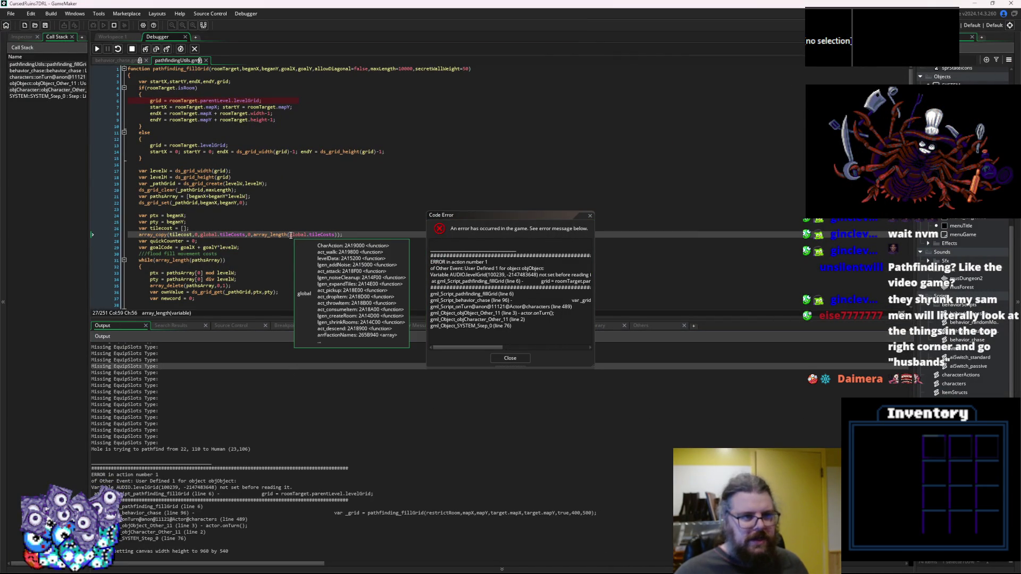
double_click(45, 72)
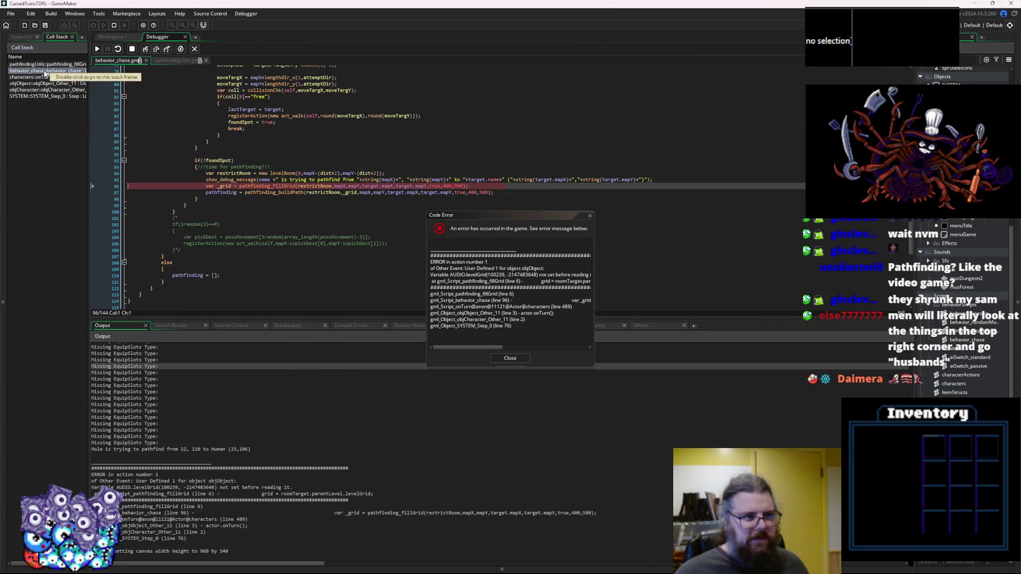
left_click(234, 493)
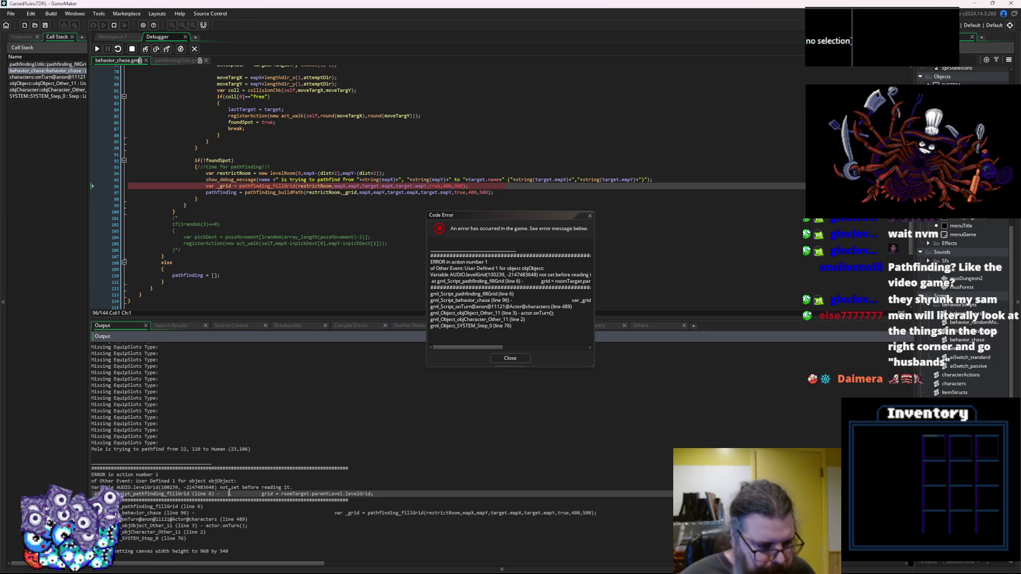
scroll(230, 487, "down", 1)
left_click(222, 547)
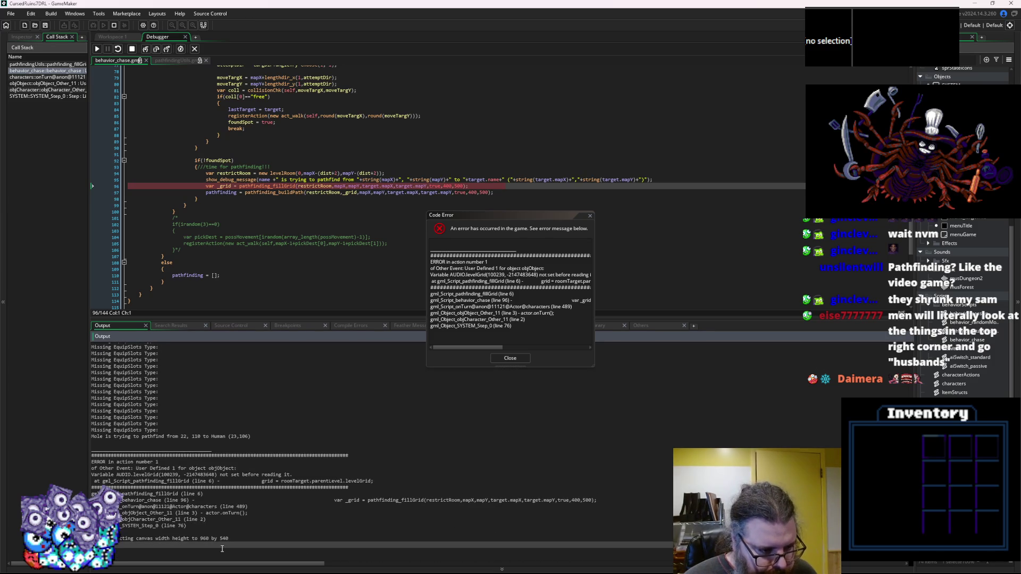
left_click(283, 531)
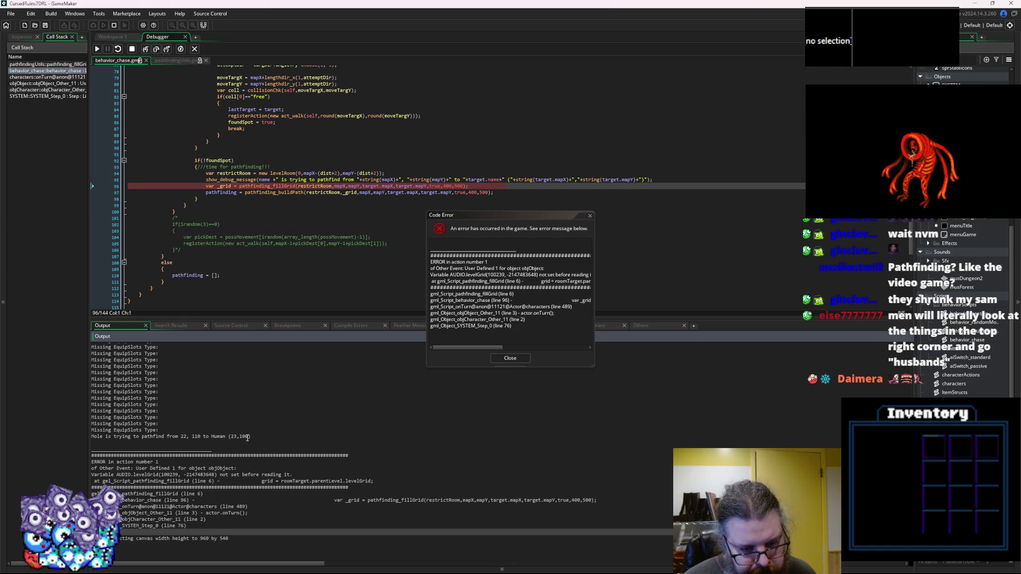
left_click(298, 186)
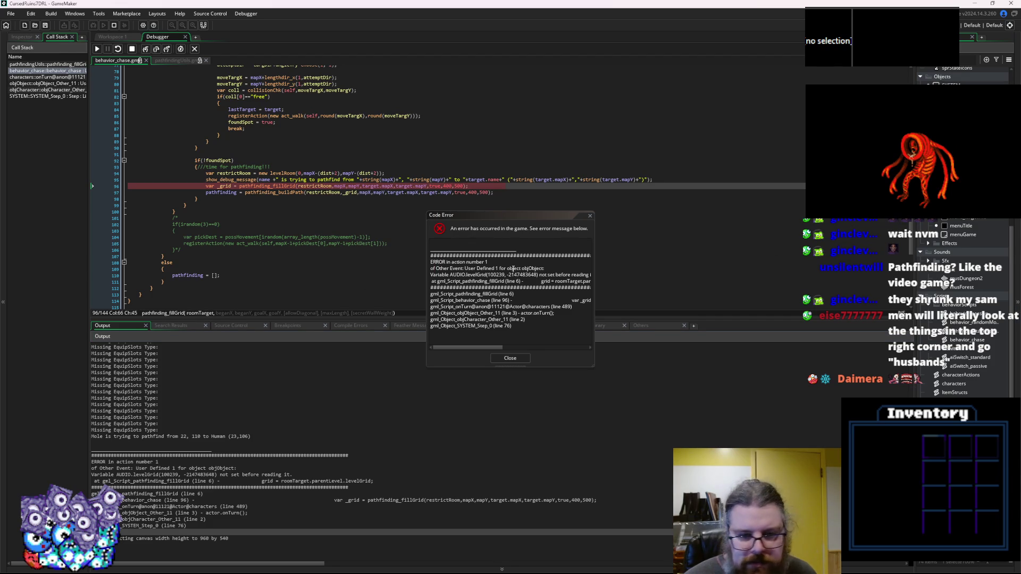
Open and browse the pathfindingUtils script code.
left_click(173, 61)
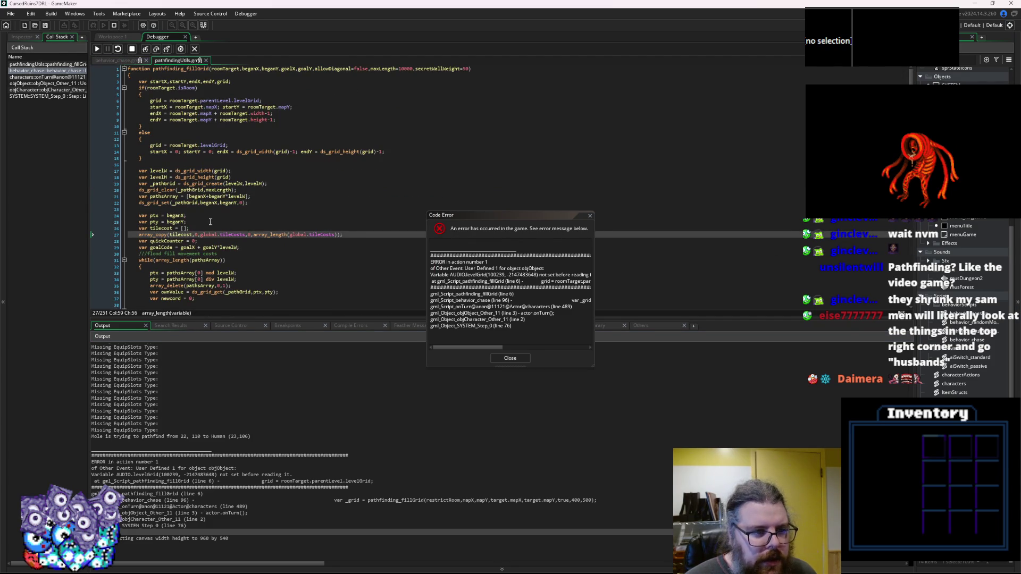
left_click(250, 190)
scroll(253, 252, "down", 2)
left_click(253, 252)
scroll(254, 252, "up", 2)
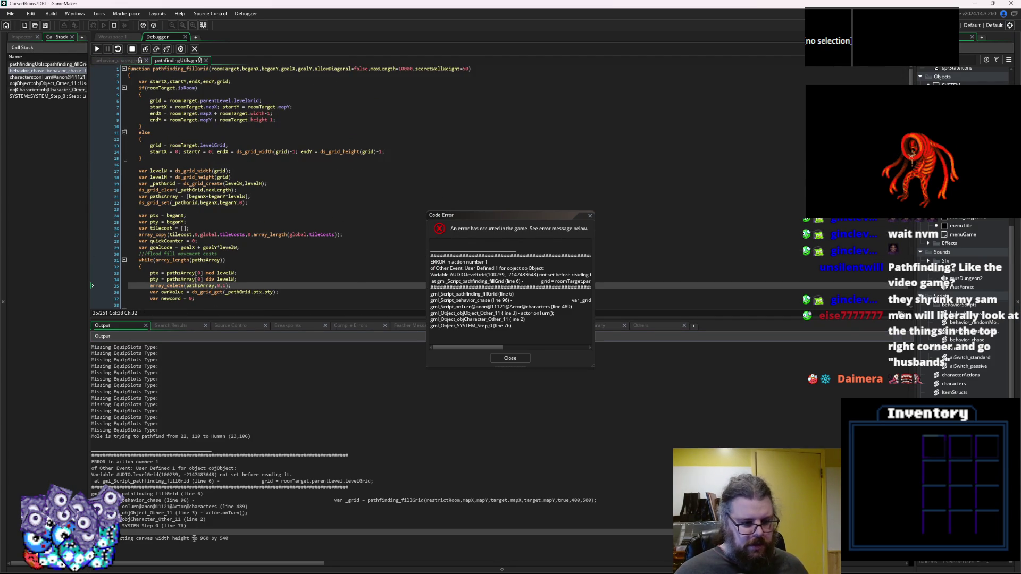
Select the pathfinding_fillGrid frame, inspect the line 6 grid assignment, and close the error.
left_click(66, 64)
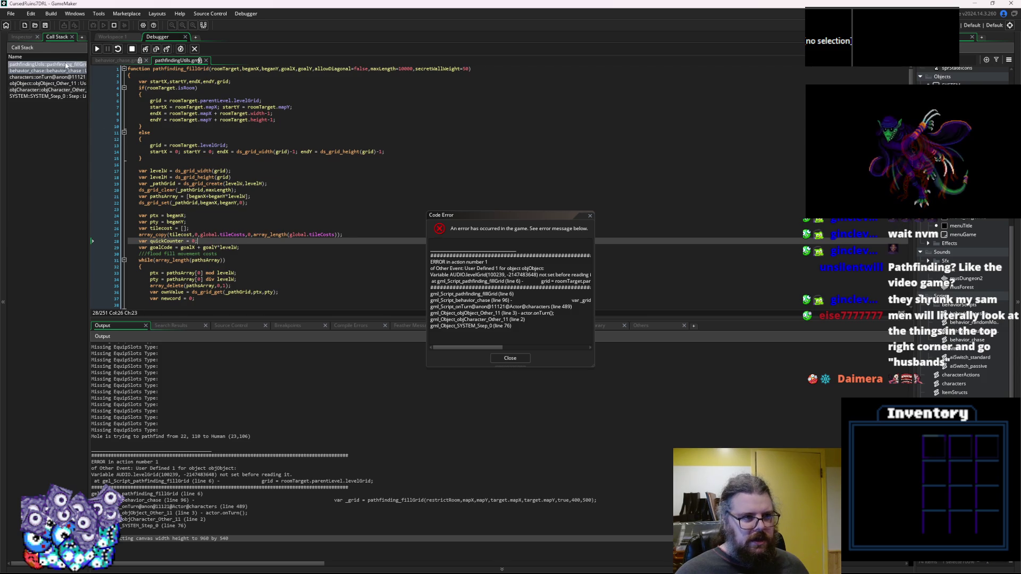
mouse_move(248, 100)
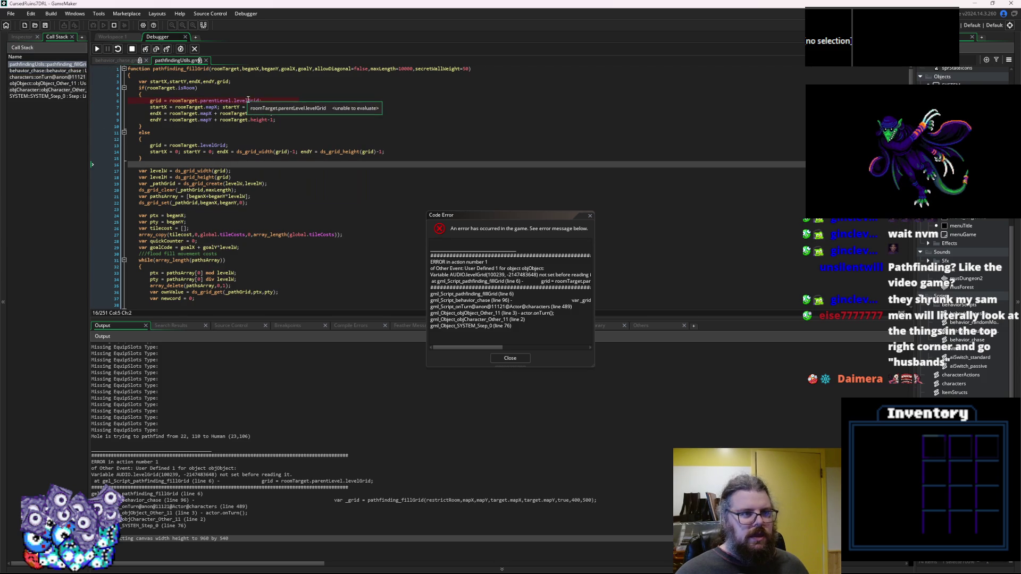
mouse_move(190, 100)
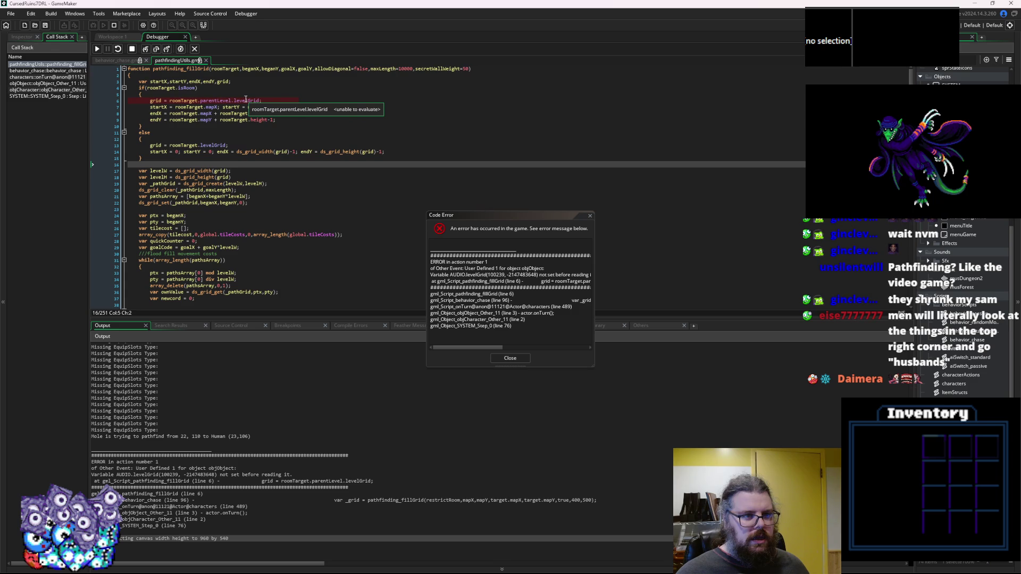
left_click(246, 100)
left_click(161, 101)
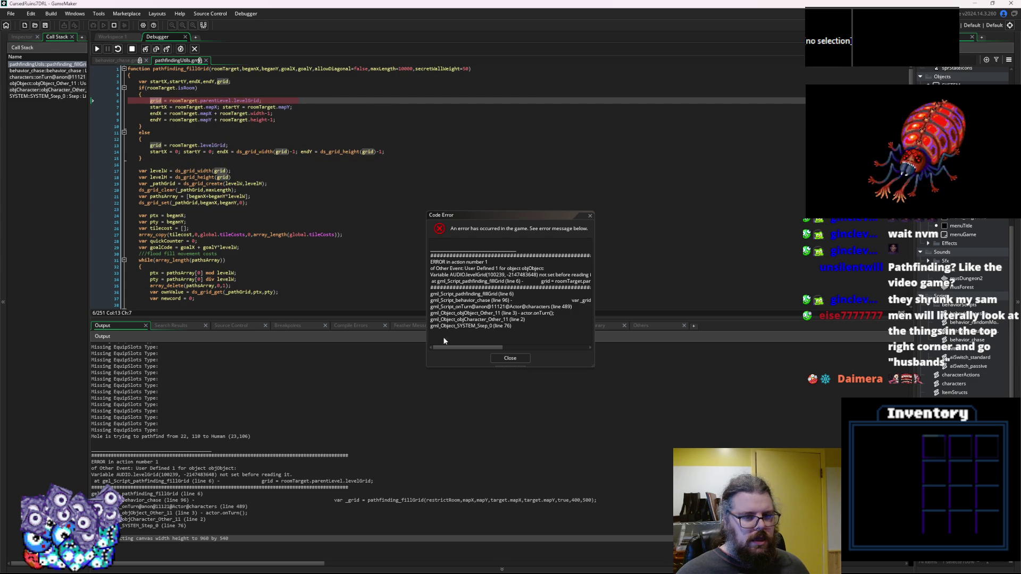
left_click(510, 358)
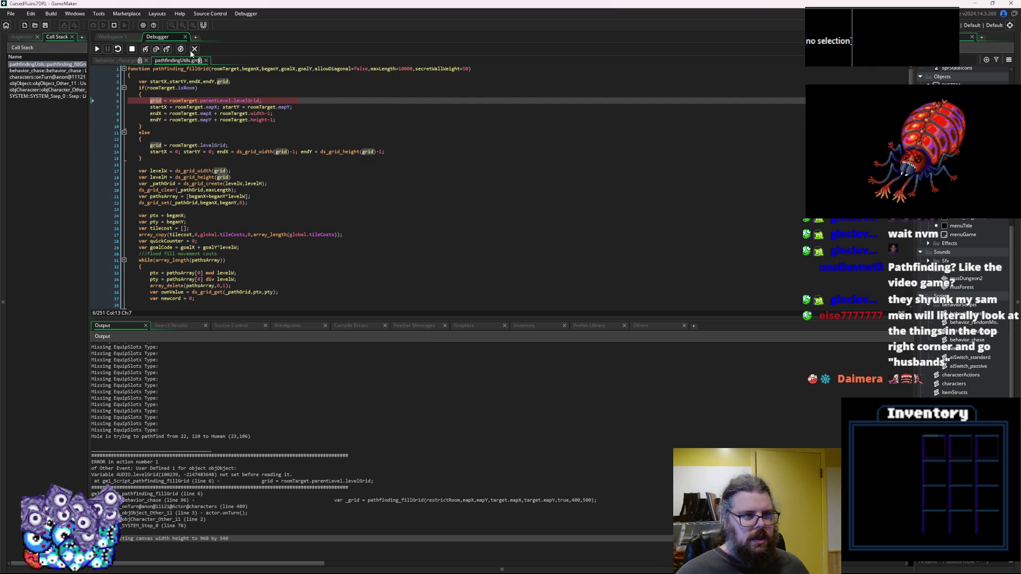
Stop debugging, change line 94's levelRoom(0,…) to levelRoom(location,…), and save.
left_click(194, 49)
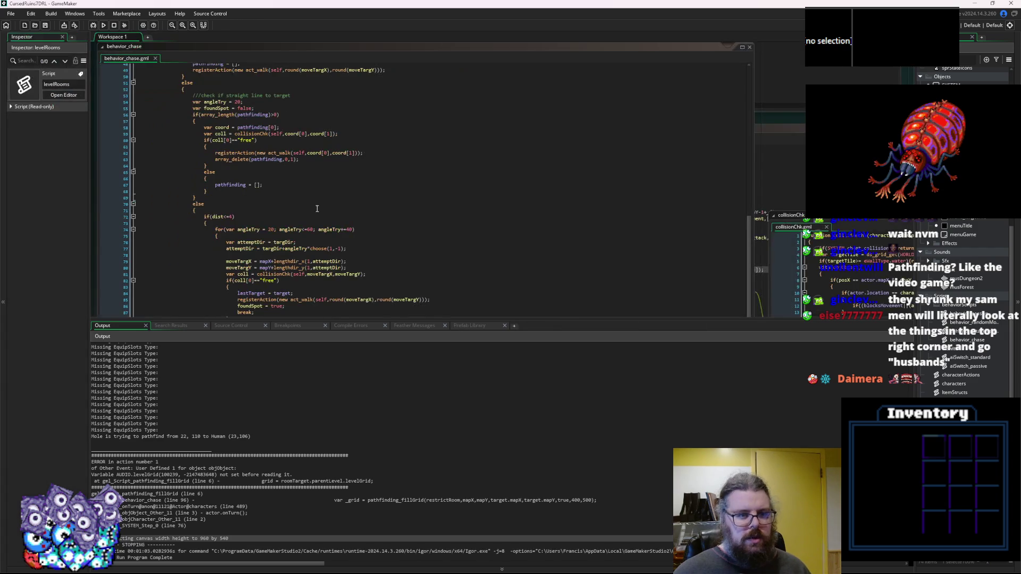
left_click(317, 208)
left_click_drag(360, 322, 359, 457)
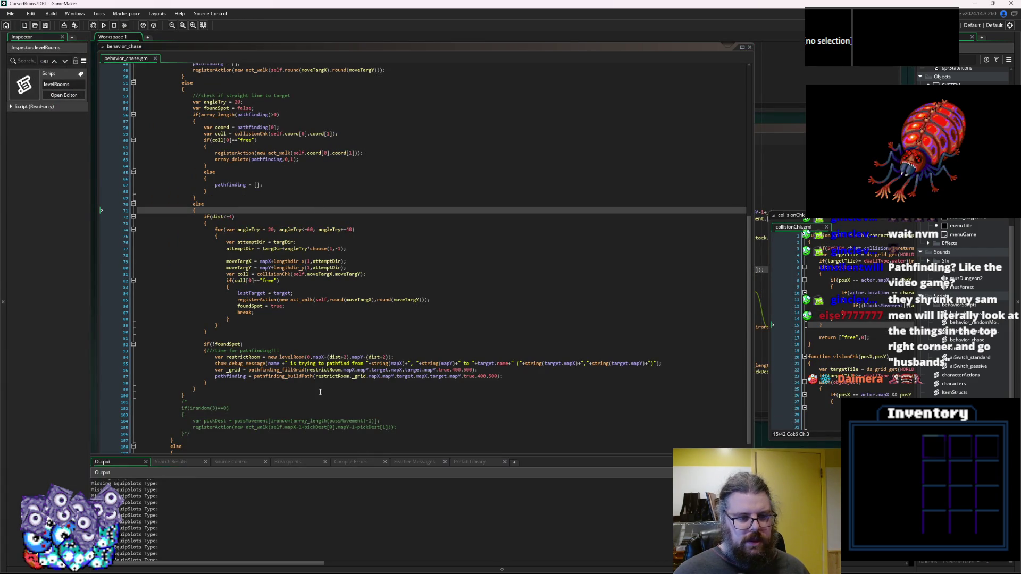
scroll(340, 413, "down", 2)
left_click(310, 326)
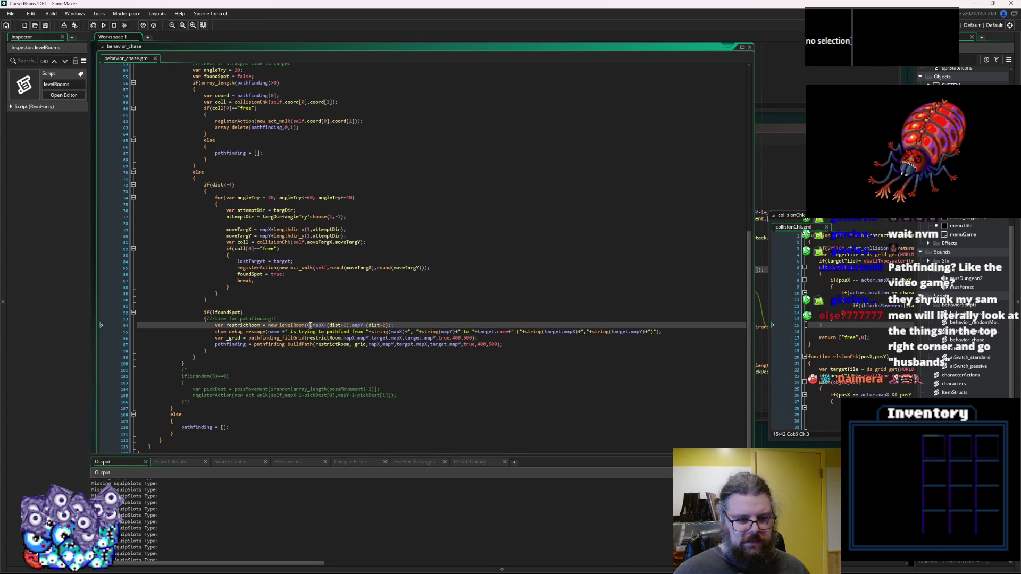
key("BackSpace")
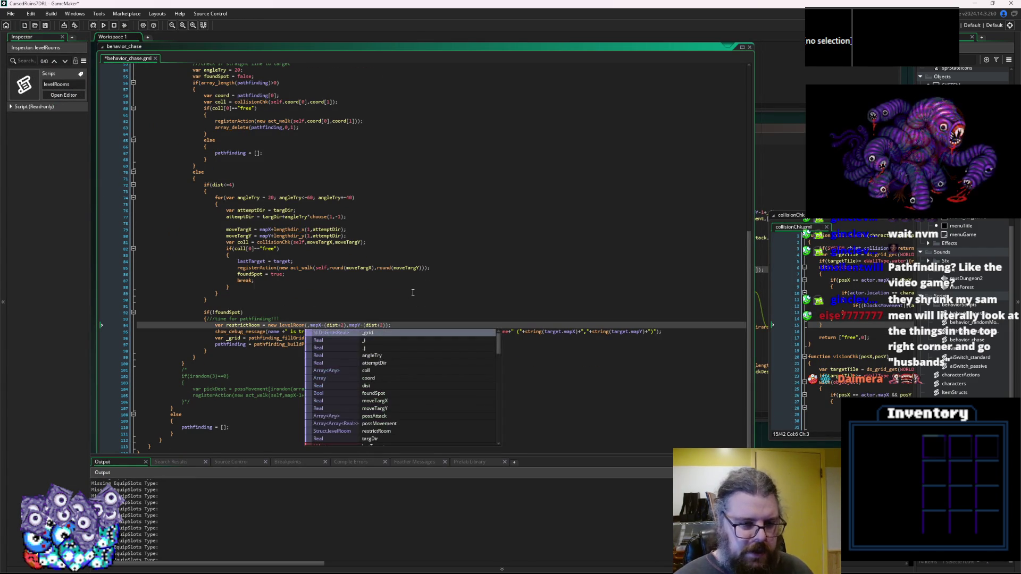
type("location")
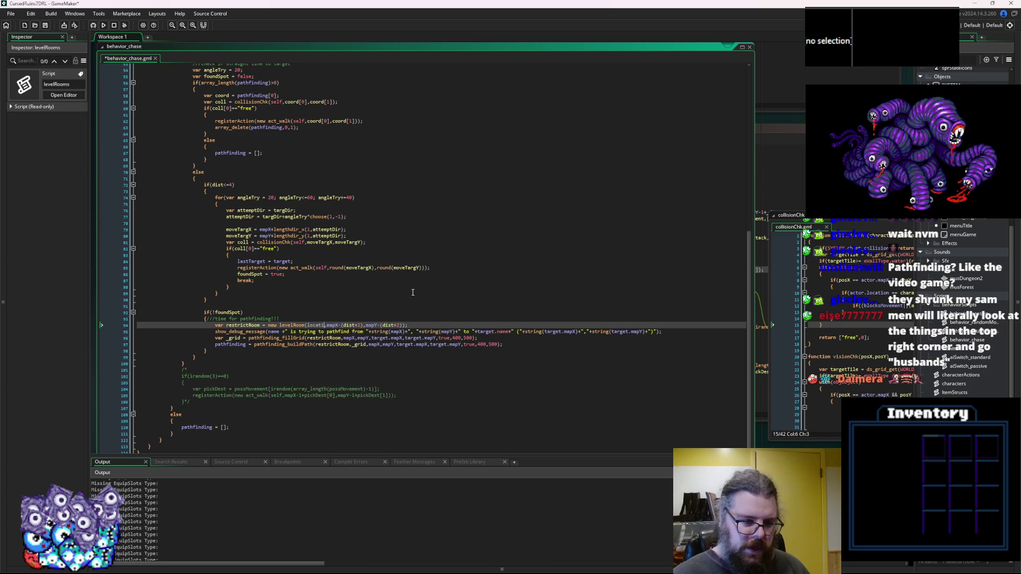
key("F5")
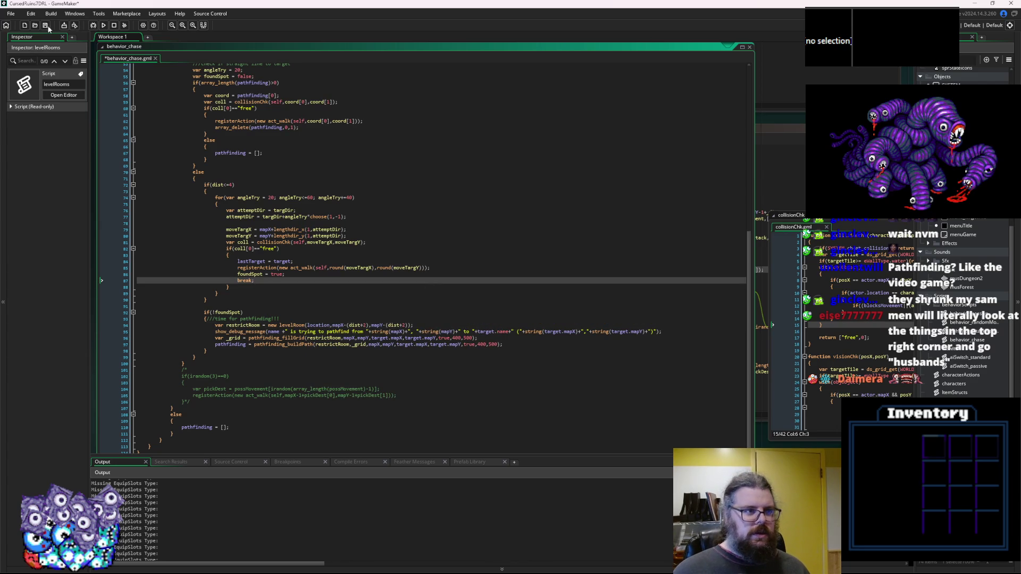
Launch a debug build, toggle a breakpoint at the fill-grid call, and relaunch.
left_click(94, 27)
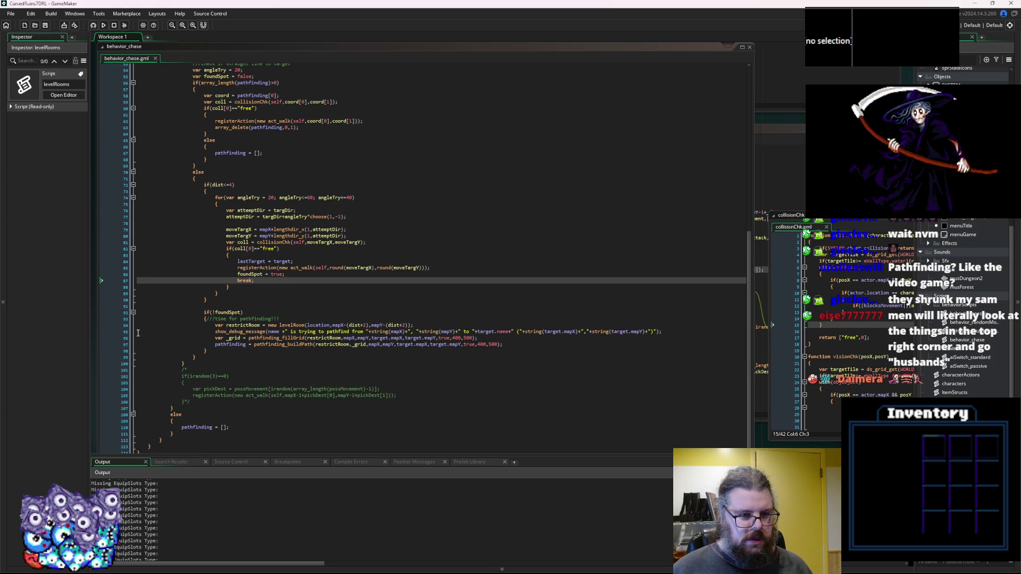
left_click(118, 338)
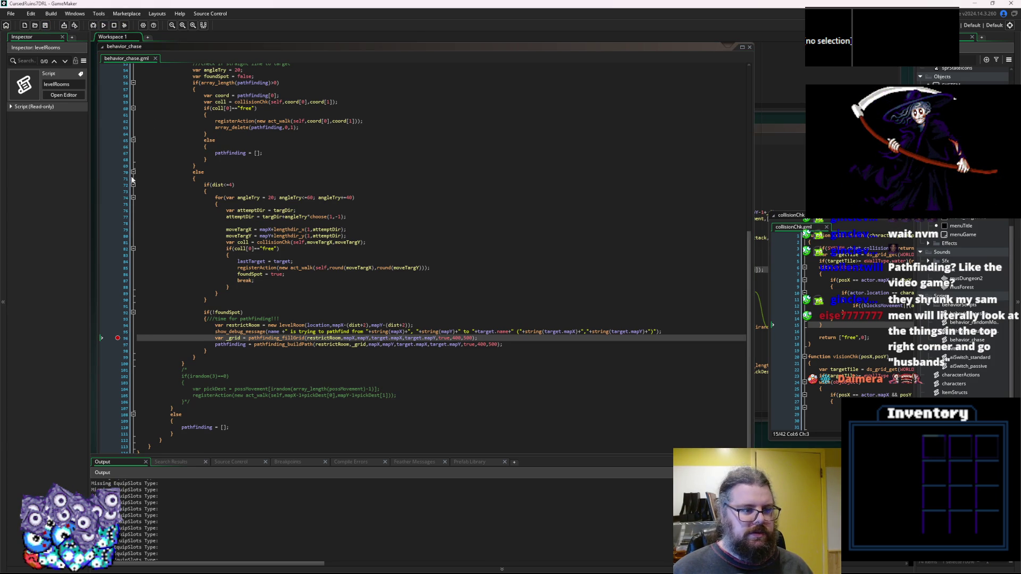
left_click(118, 338)
left_click(92, 25)
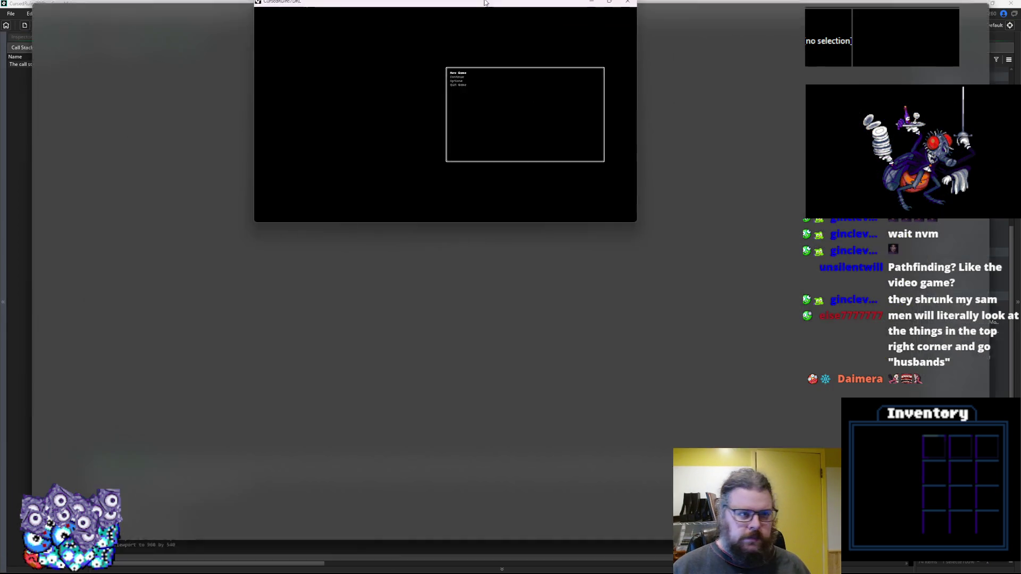
Maximize the game, start a New Game, and walk right along the path toward the insect.
double_click(484, 3)
key("Return")
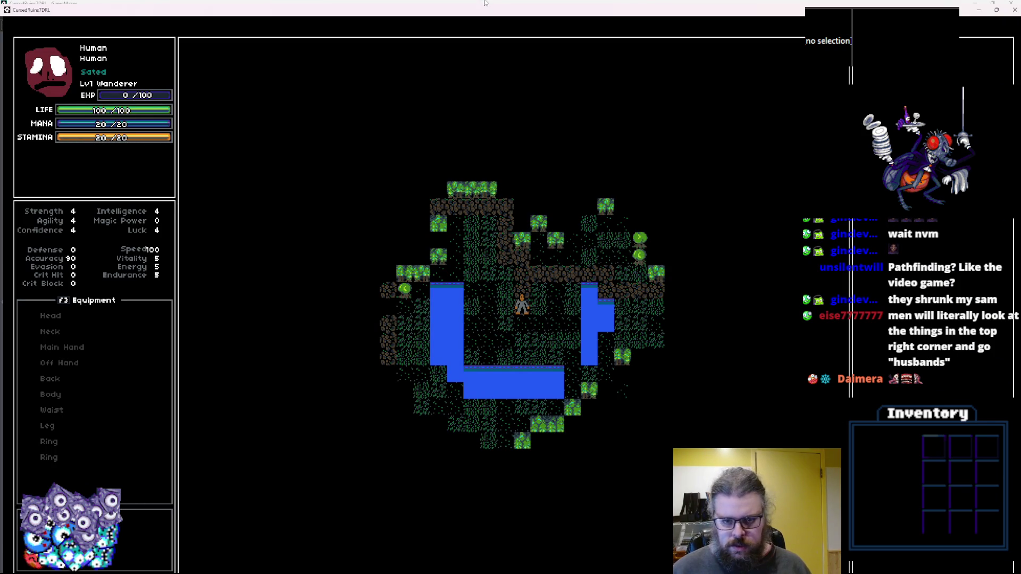
key("Up")
key("Up")
key("Right")
key("Right")
key("Right")
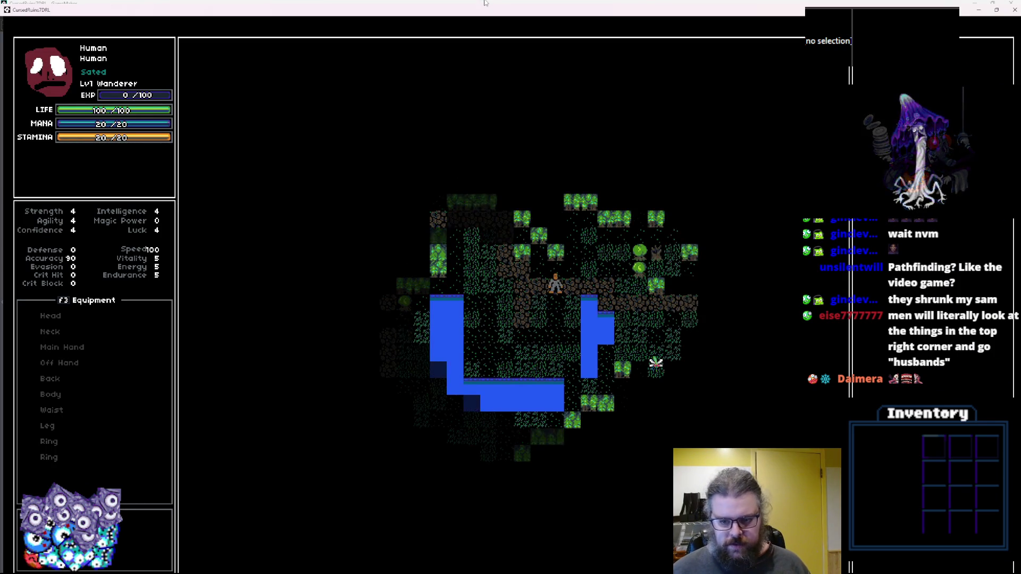
key("Right")
key("Right")
key("Right")
key("Down")
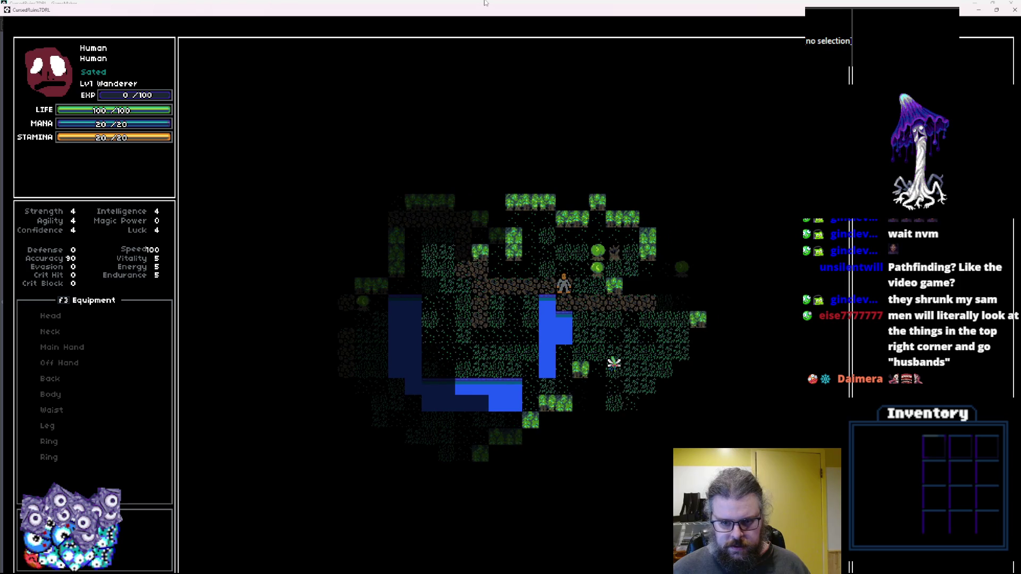
key("Right")
key("Right")
key("Right")
key("Right")
key("Right")
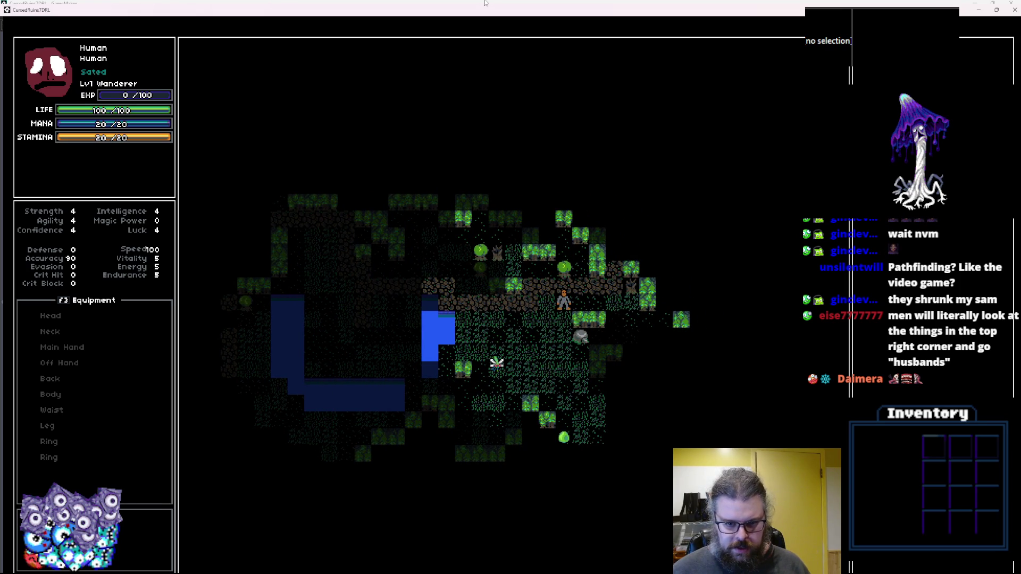
key("Left")
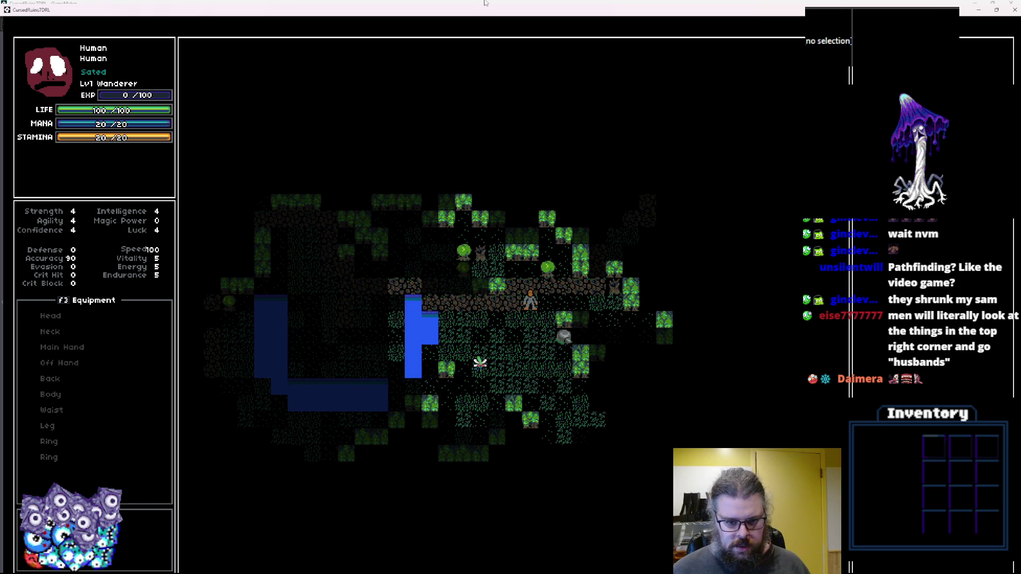
key("Down")
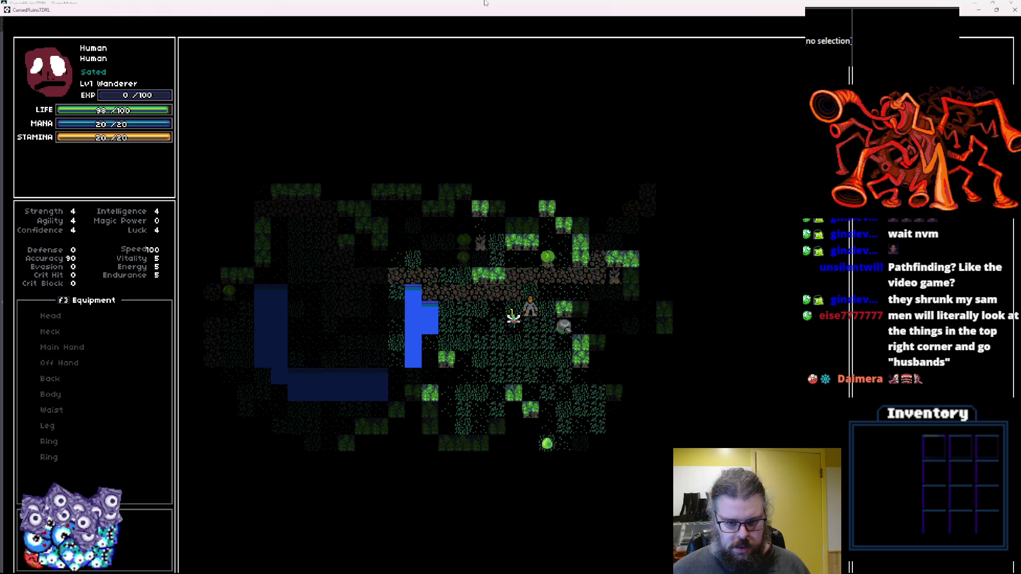
key("Right")
key("Right")
key("Right")
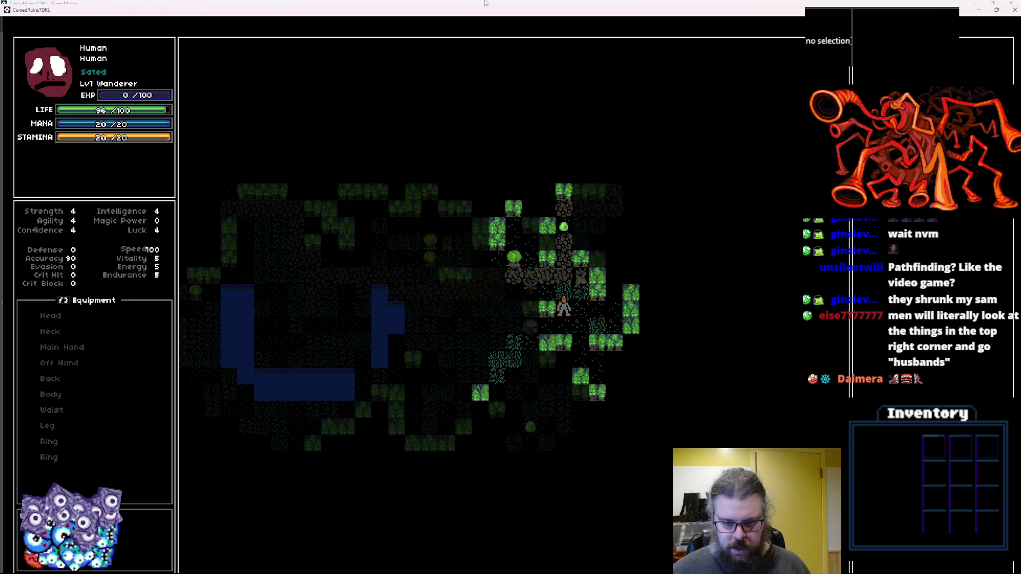
Lead the player left and up while the insect chases, then shrink the game window.
key("Down")
key("Down")
key("Down")
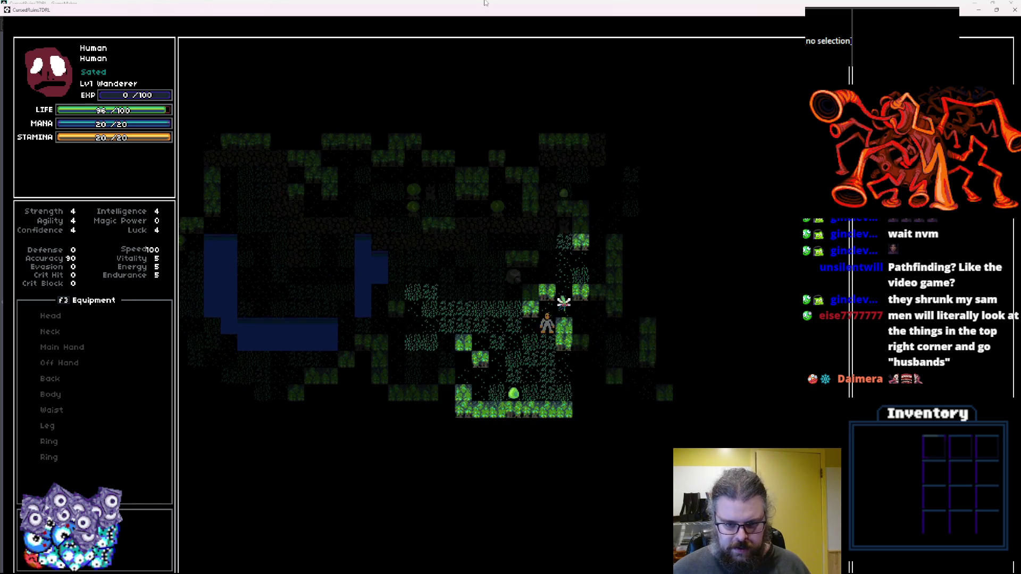
key("Left")
key("Left")
key("Left")
key("Up")
key("Up")
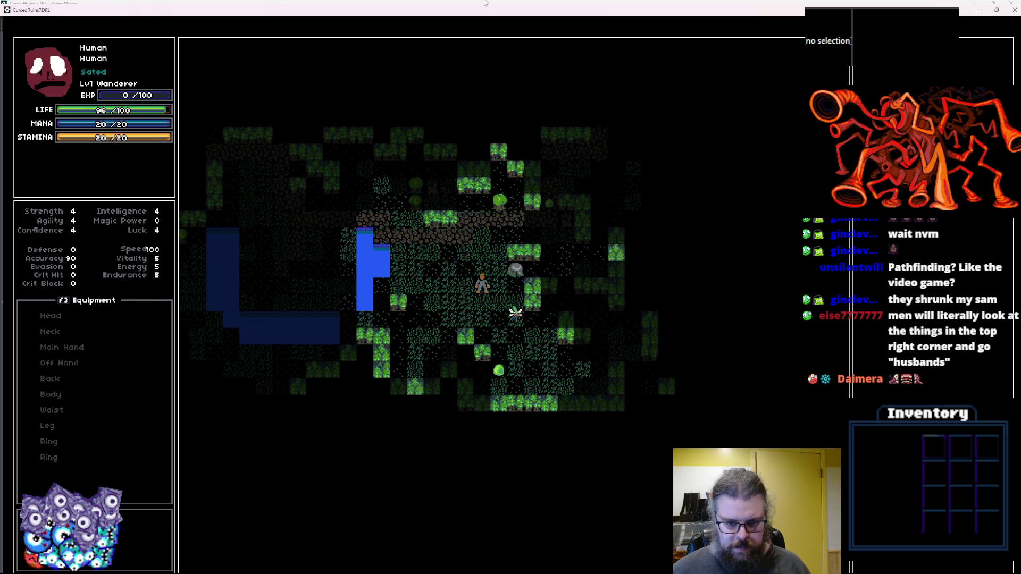
key("Up")
key("Left")
key("Up")
key("Left")
key("Up")
key("Left")
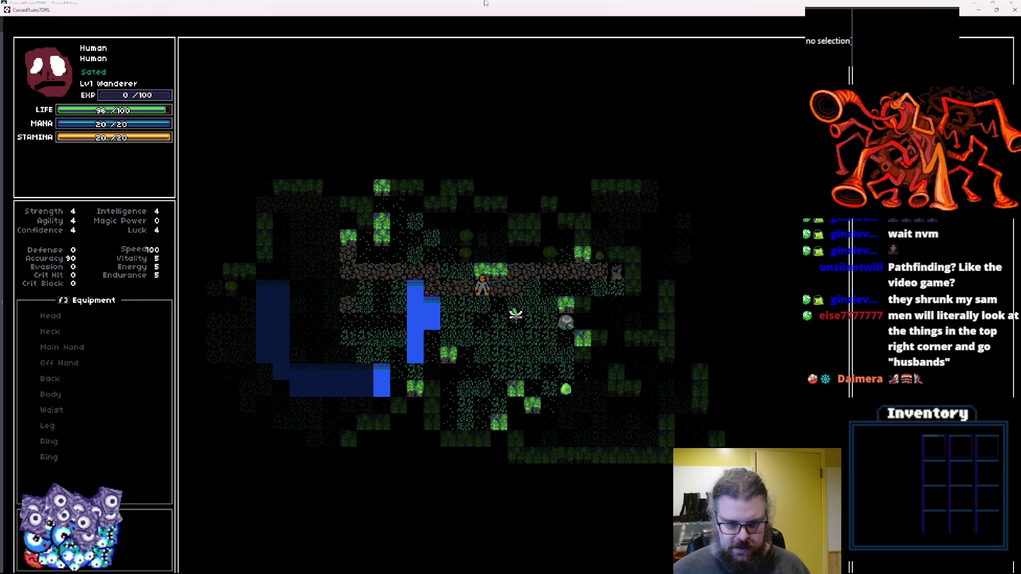
key("Up")
key("Left")
key("Left")
key("Left")
key("Left")
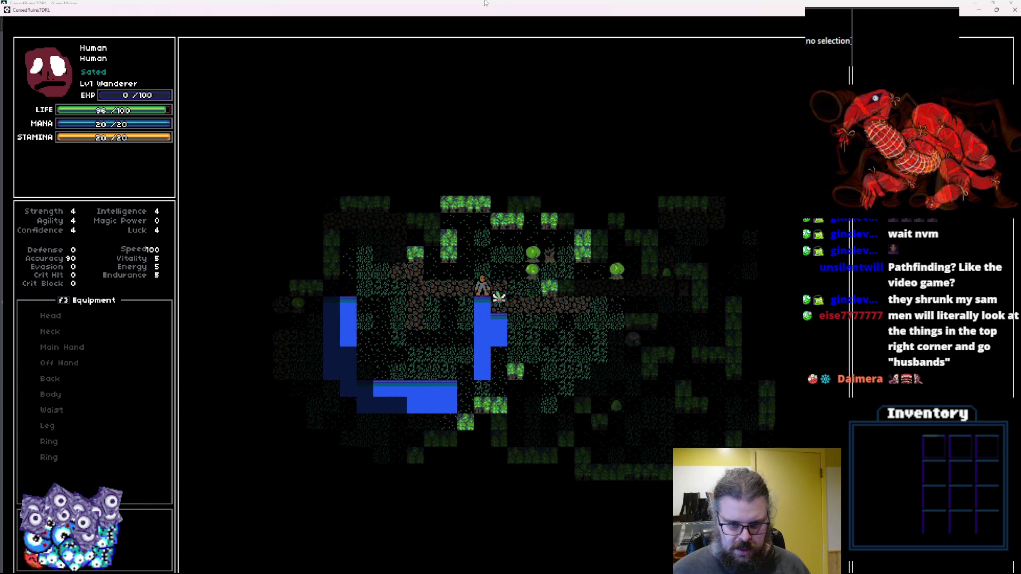
key("Left")
key("Left")
key("Left")
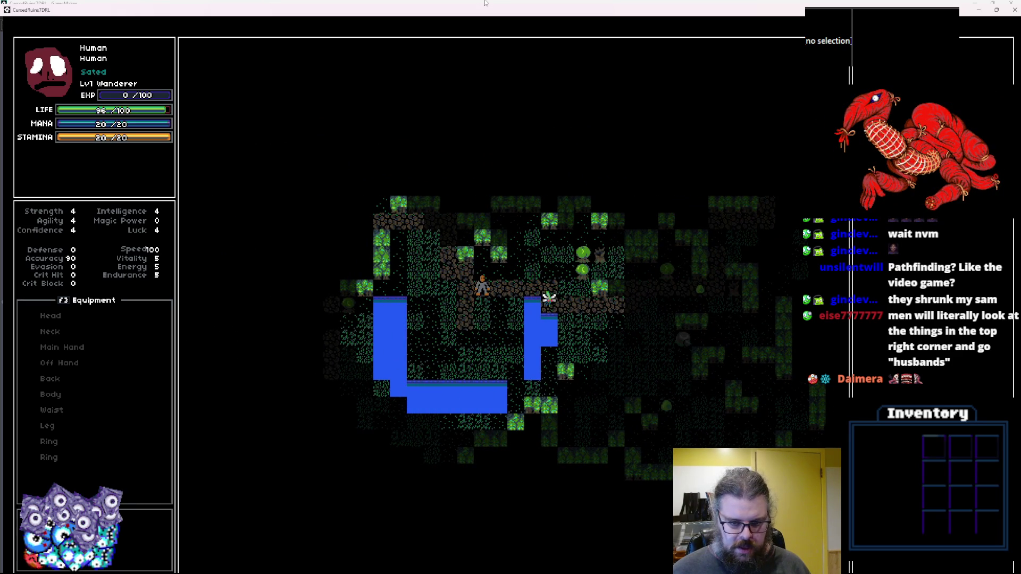
key("Left")
key("Left")
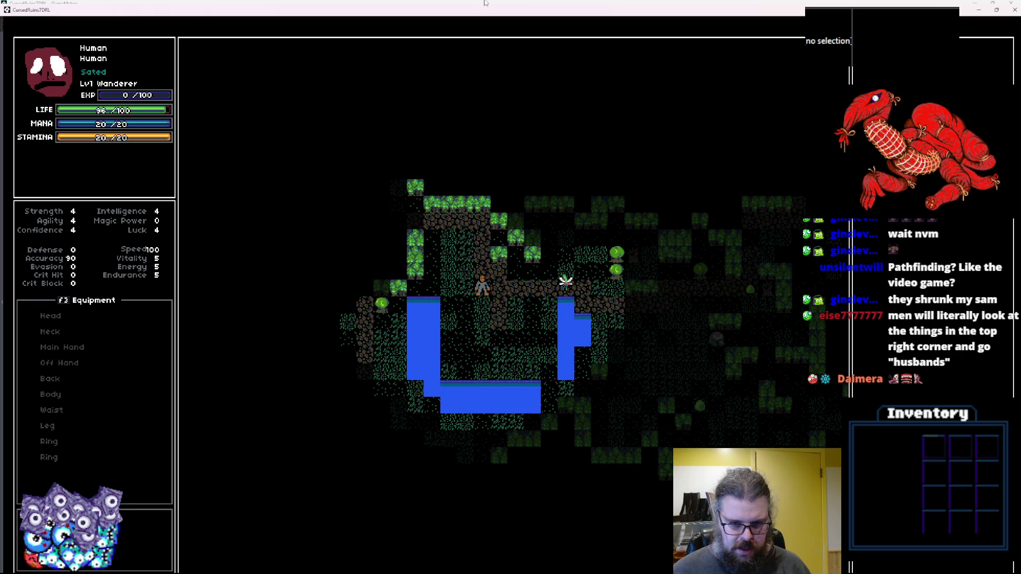
key("Home")
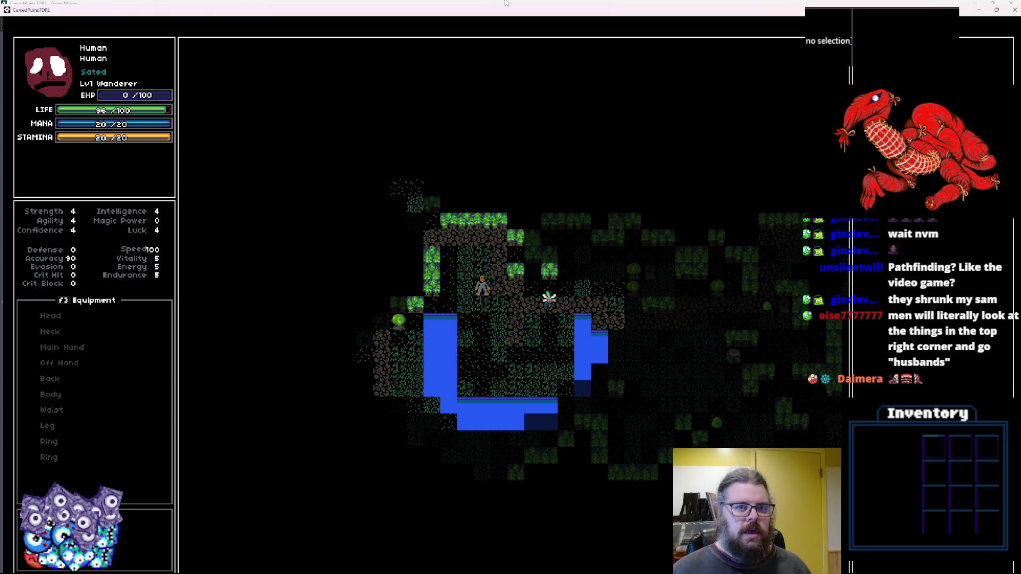
mouse_move(417, 10)
left_mouse_down()
mouse_move(383, 32)
mouse_move(431, 75)
mouse_move(312, 63)
left_mouse_up()
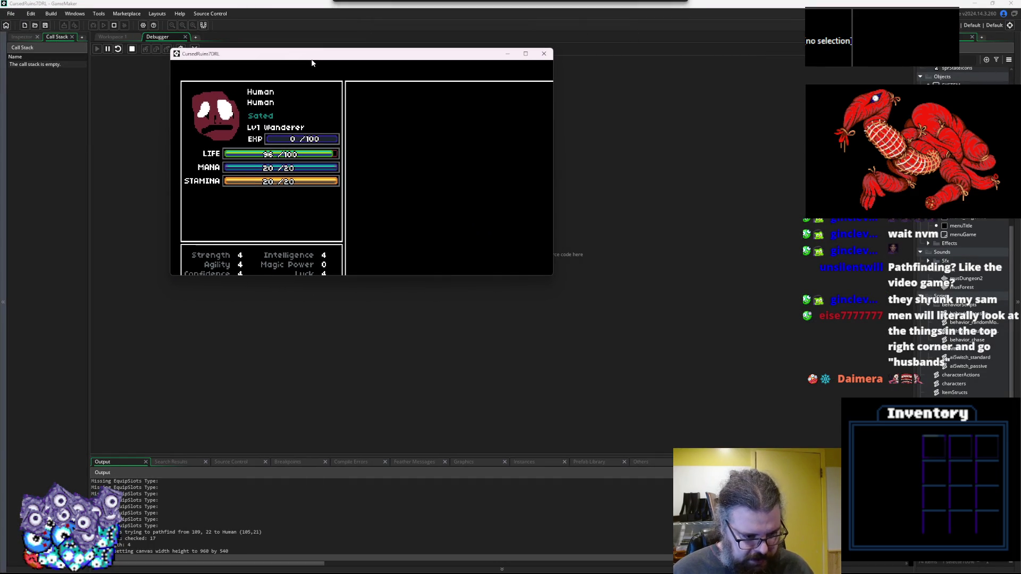
Enlarge the game window and step the player with keypad keys toward the enemy.
left_click_drag(552, 275, 800, 439)
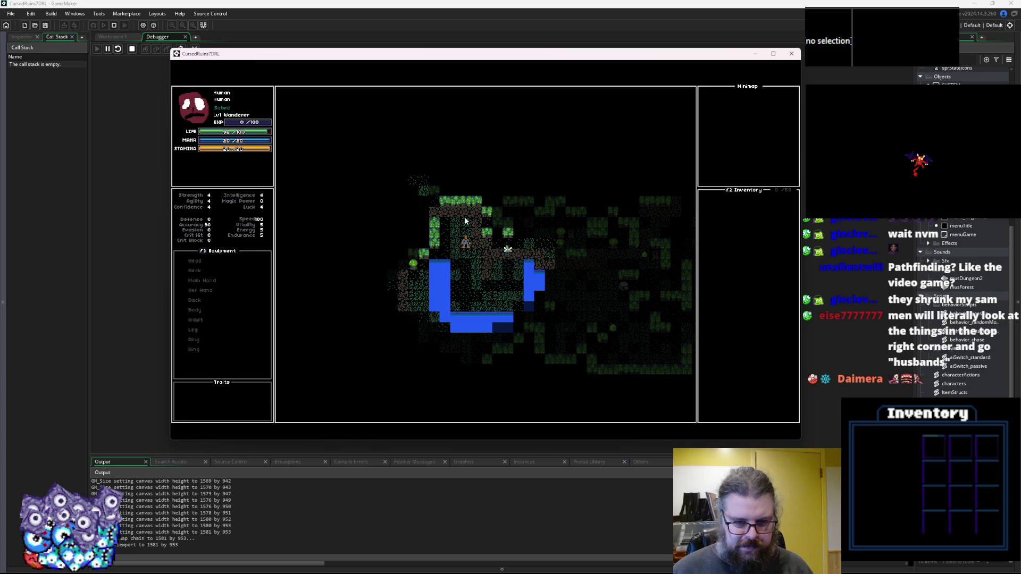
key("KP_7")
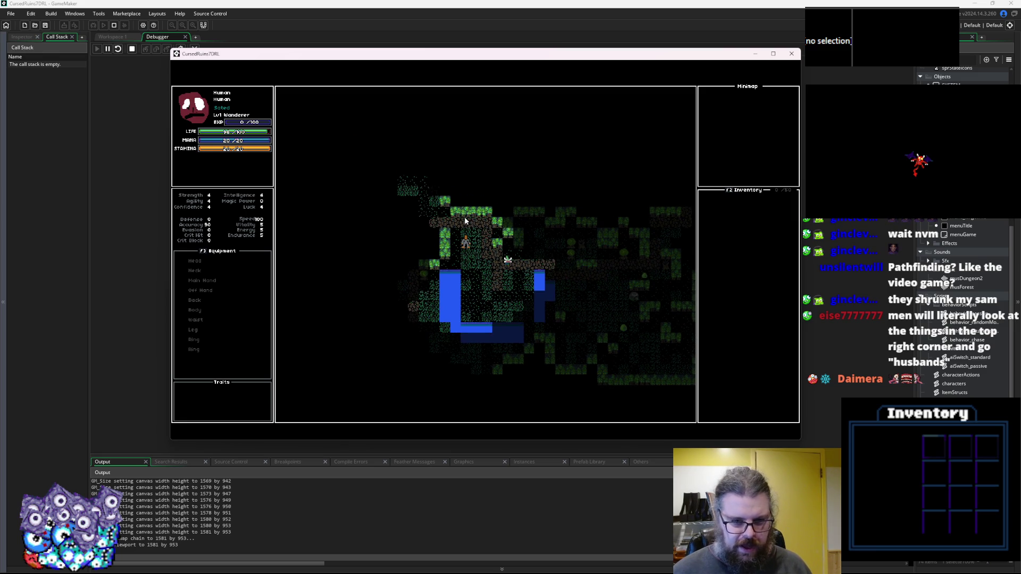
key("KP_7")
key("KP_7")
key("KP_3")
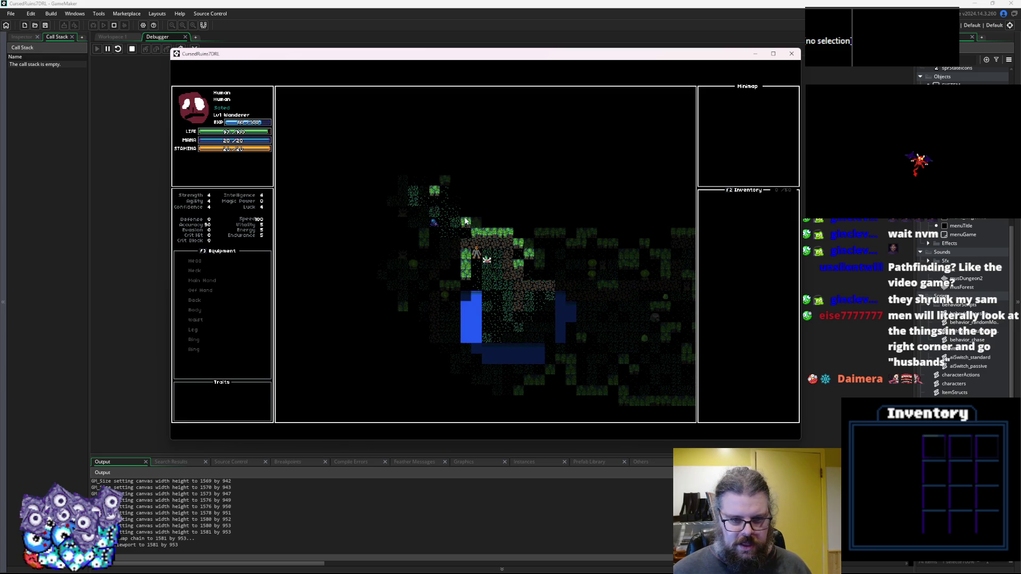
key("KP_3")
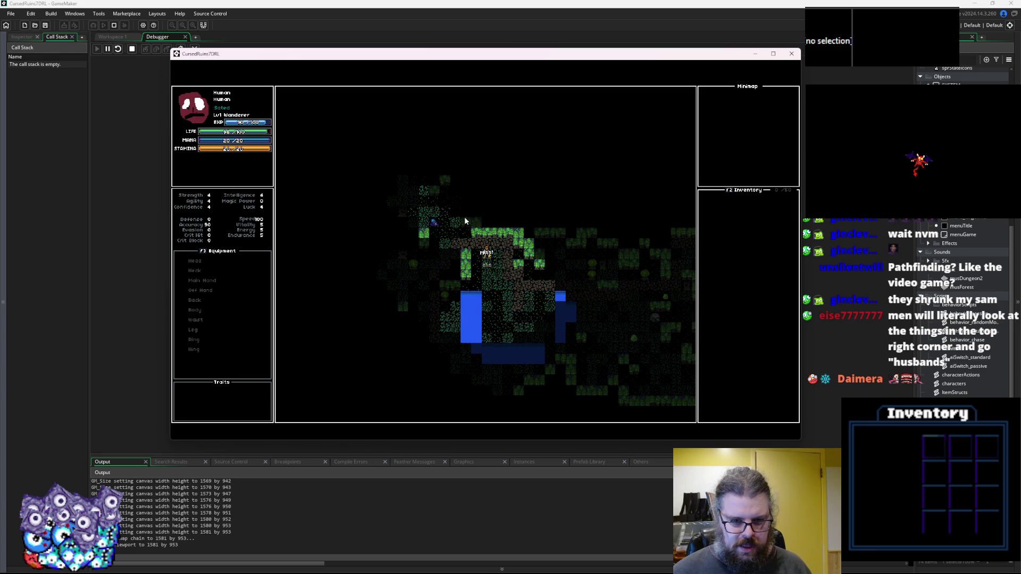
key("KP_1")
key("KP_1")
key("KP_8")
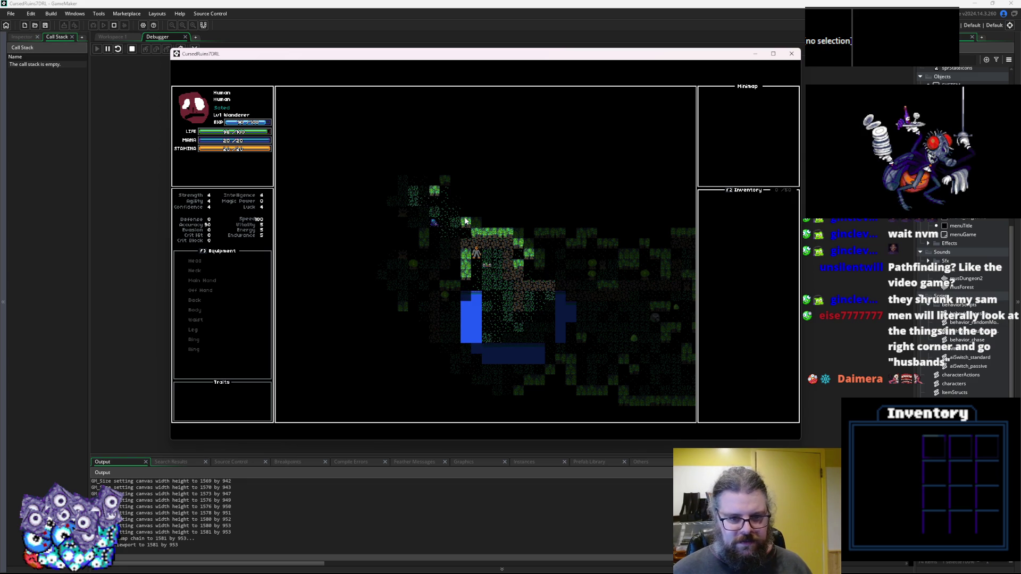
key("KP_7")
key("KP_3")
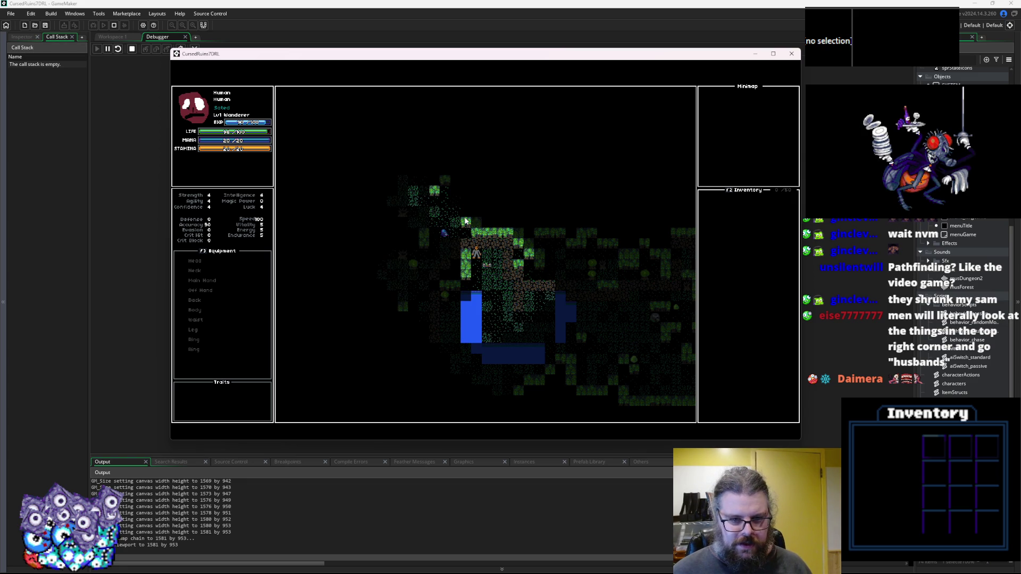
key("KP_2")
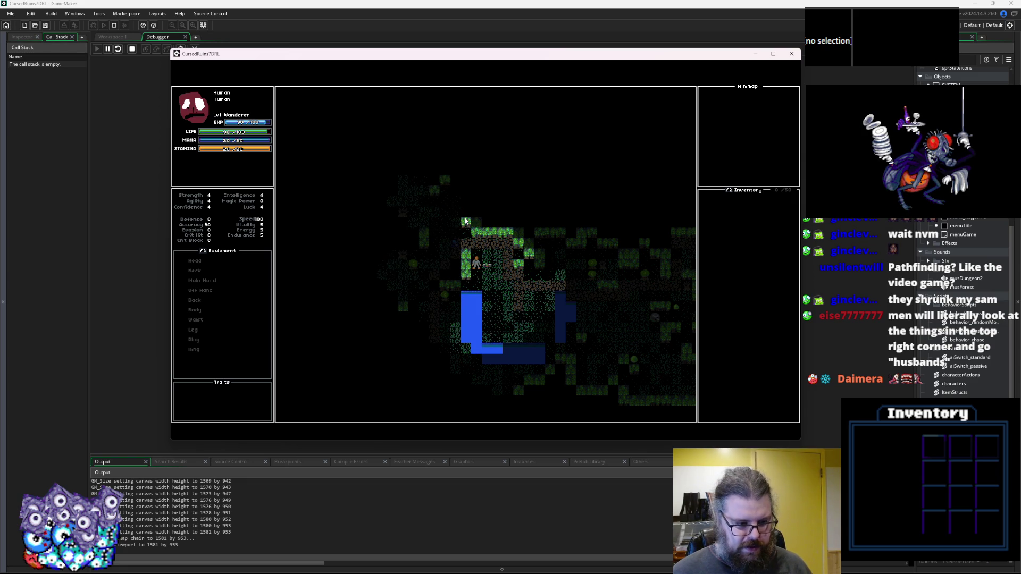
key("KP_2")
key("KP_2")
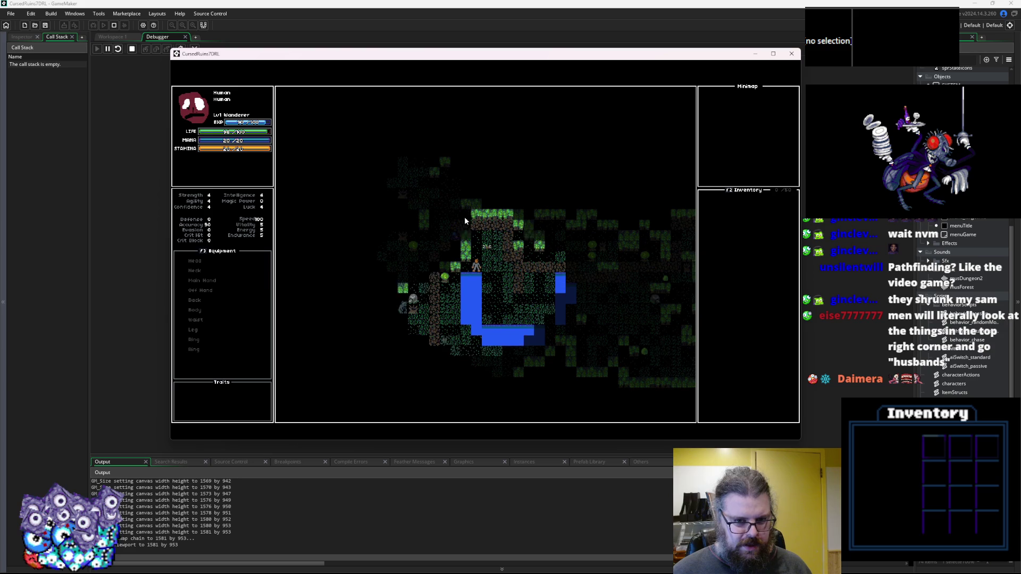
key("KP_3")
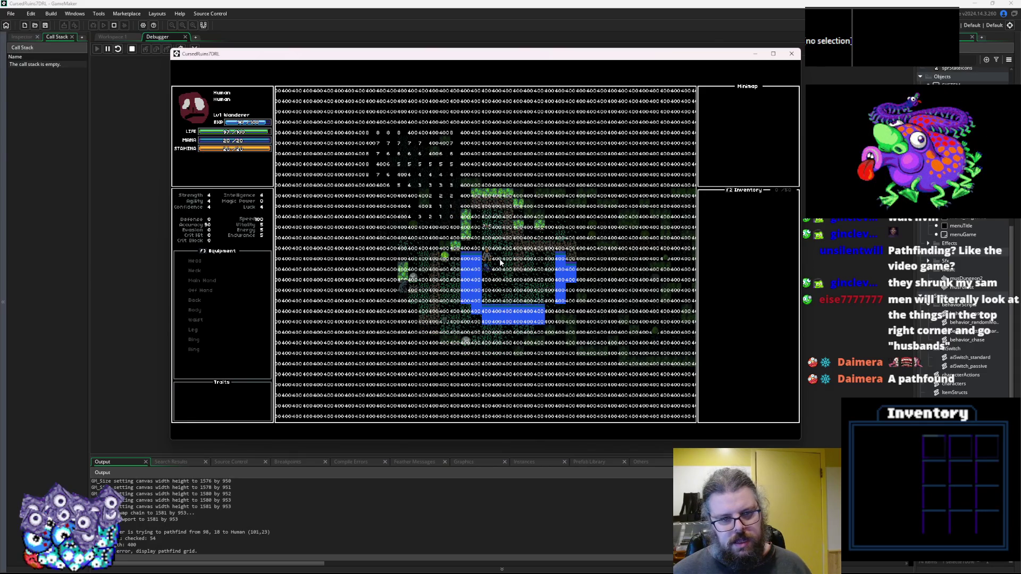
Walk the player up and left until the pathfind cost numbers disappear.
key("Up")
key("Up")
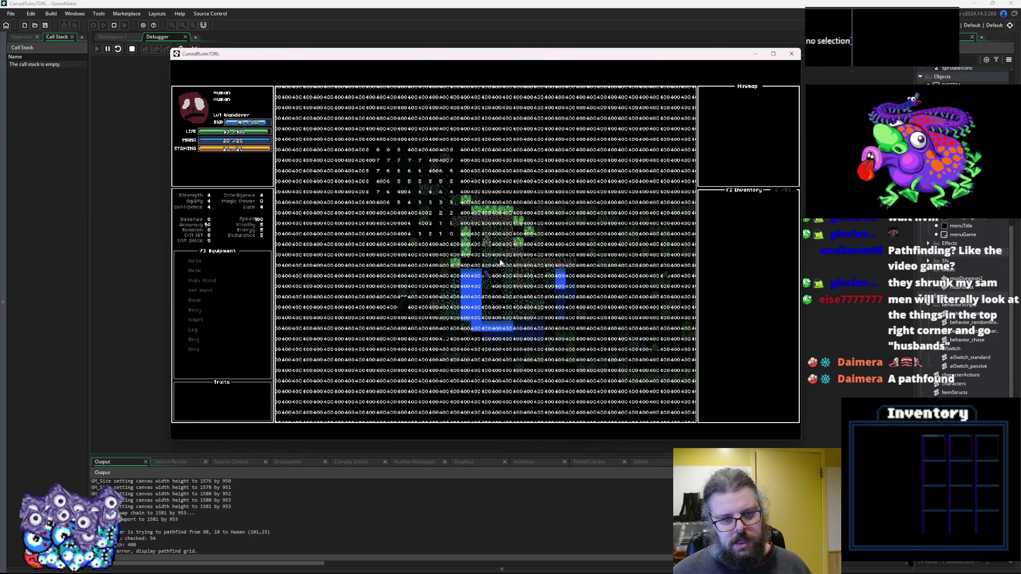
key("Up")
key("Up")
key("Up")
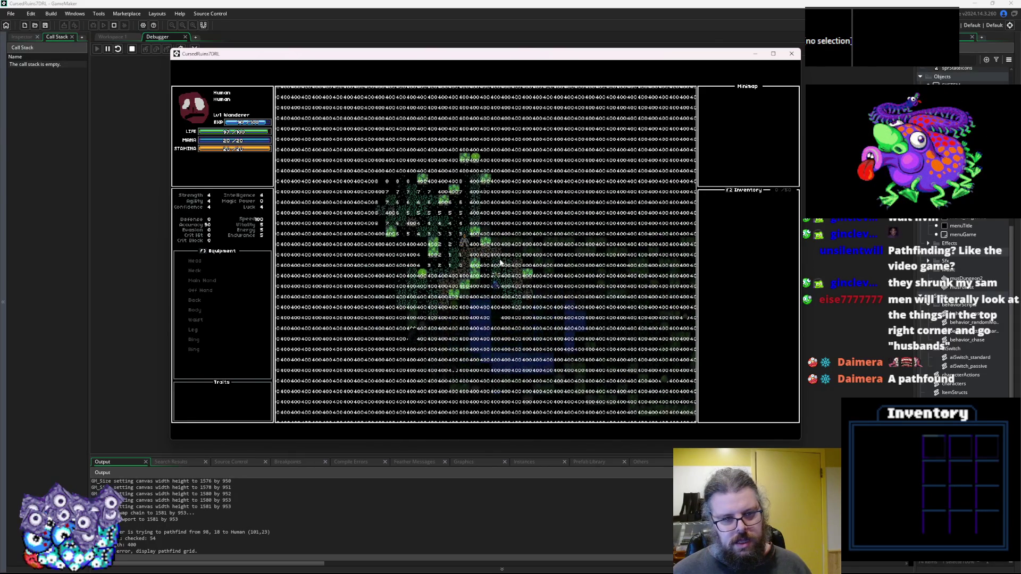
key("Left")
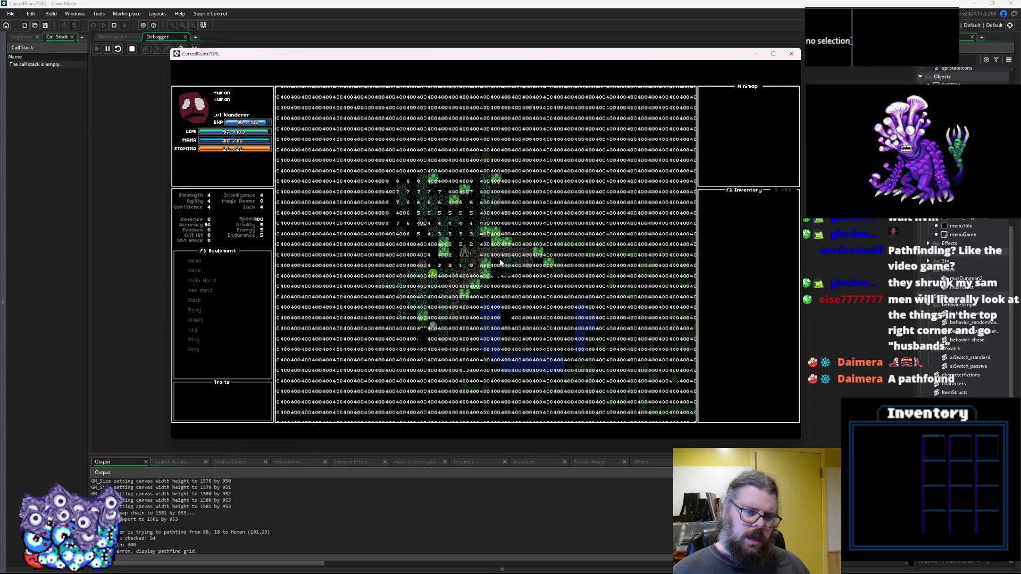
key("Up")
key("Up")
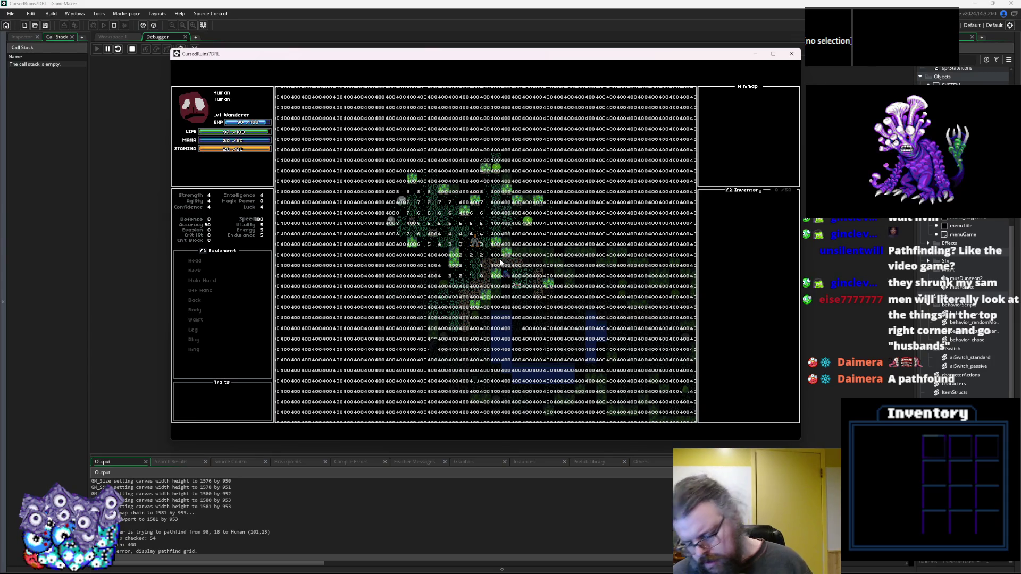
key("Up")
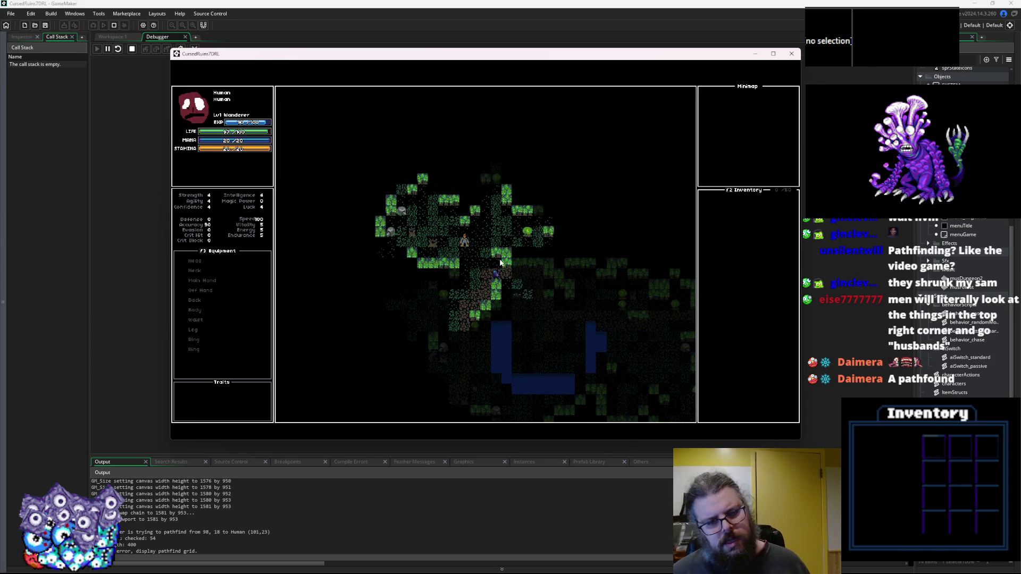
Step the player up-left and press M to reveal the entire dungeon map.
key("Left")
key("Up")
key("Left")
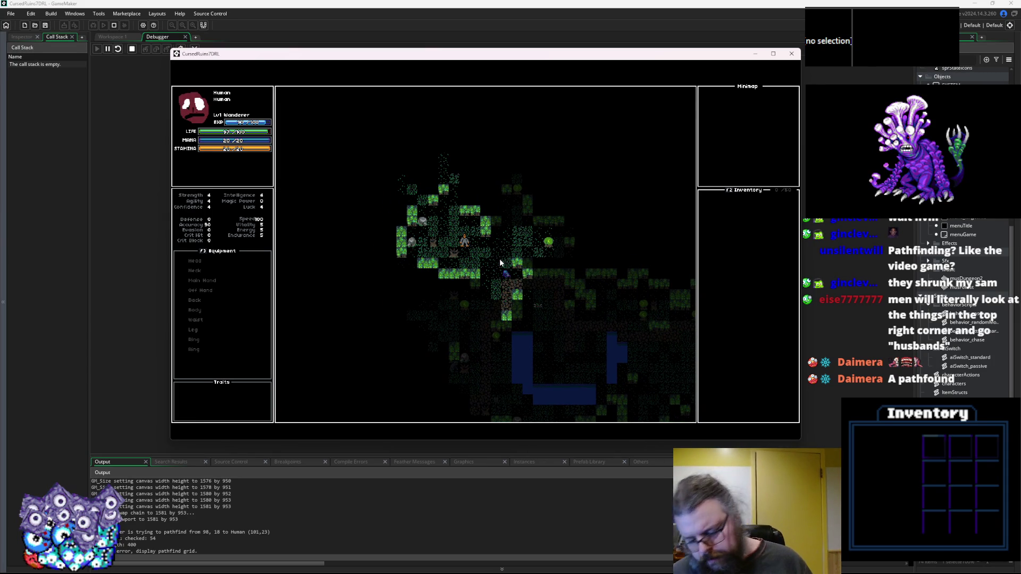
key("m")
key("Up")
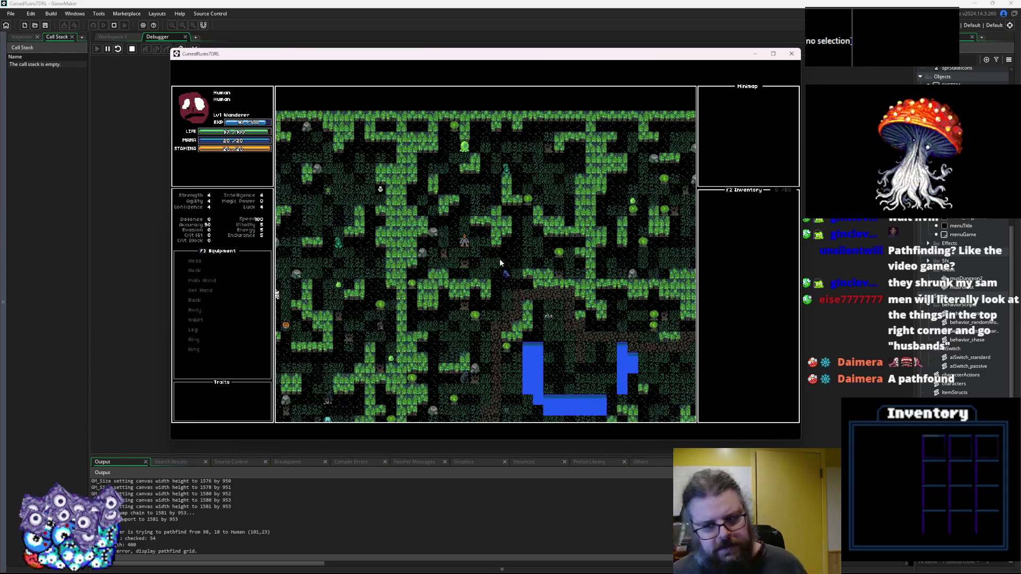
key("Left")
Walk up to level 2, then down toward the monster until the pathfind grid reappears.
key("Up")
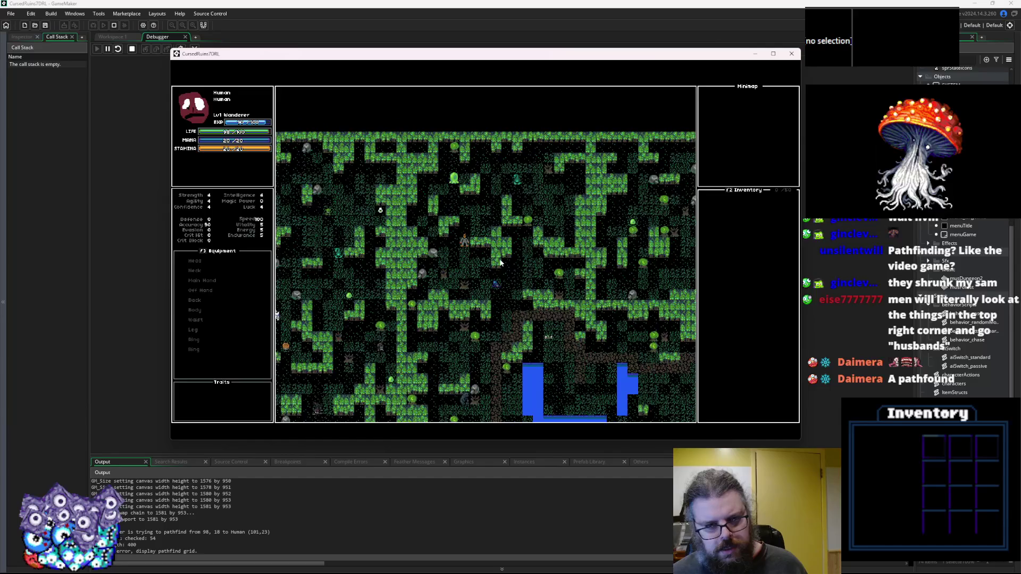
key("Up")
key("Right")
key("Up")
key("Right")
key("Right")
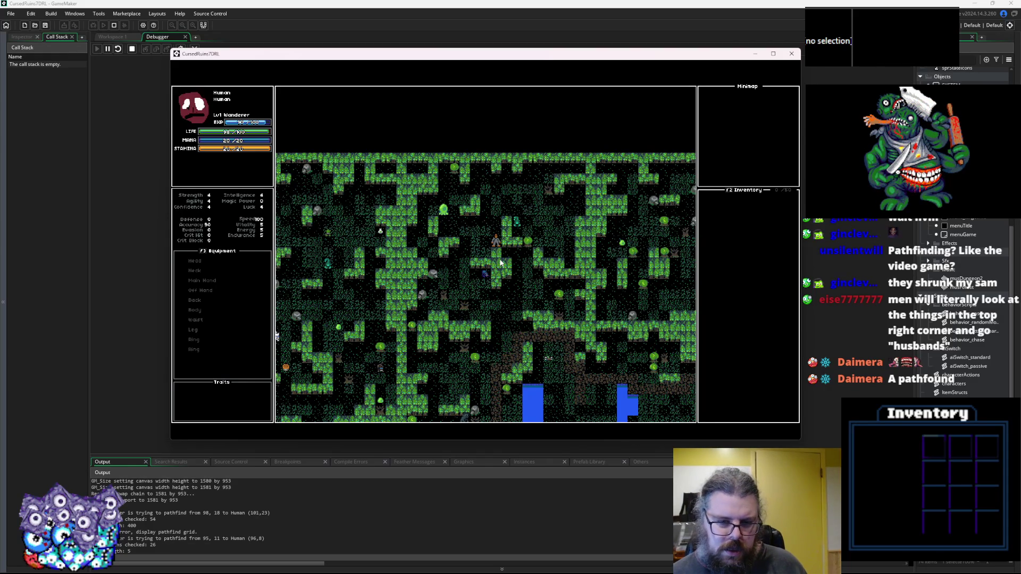
key("Up")
key("Up")
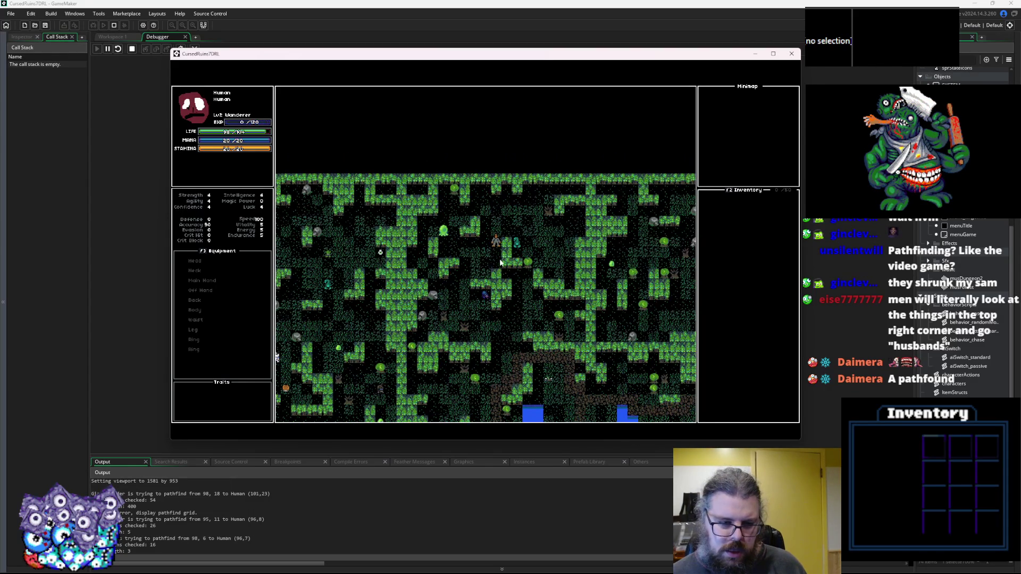
key("Up")
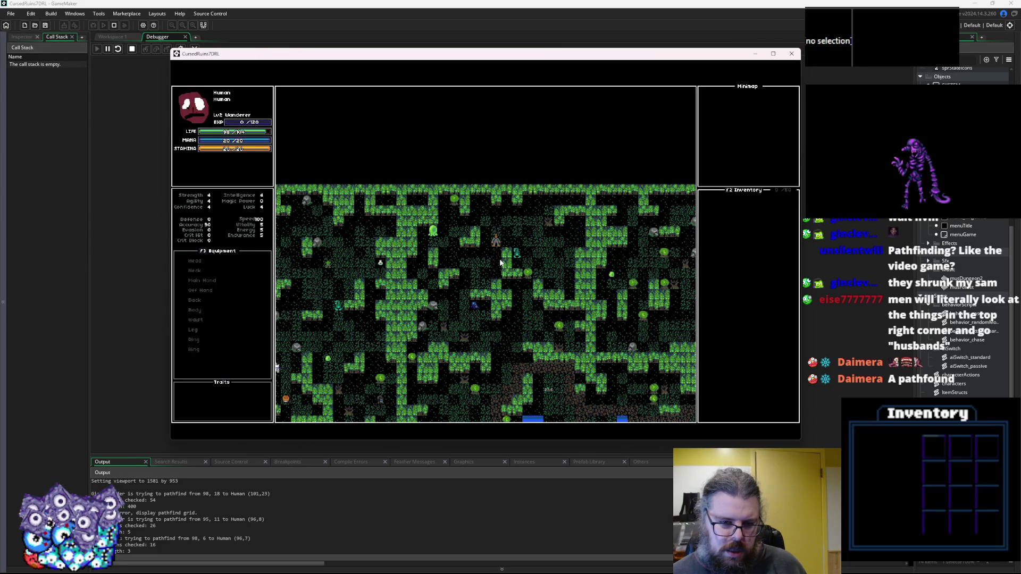
key("Down")
key("Down")
key("Down")
key("Down")
key("Right")
key("Right")
key("Down")
key("Left")
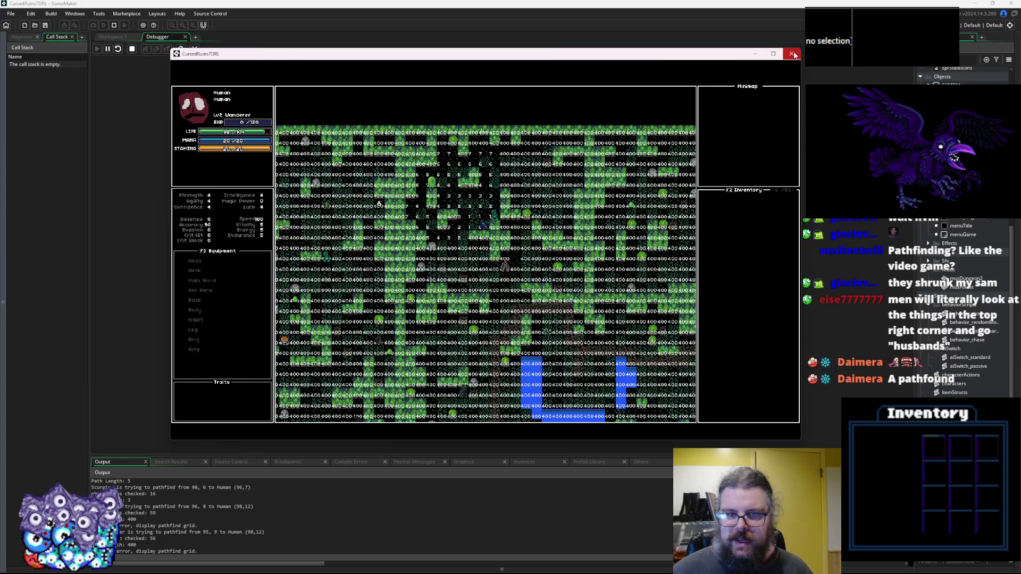
Close the running game and resize line 94's restrictRoom levelRoom area with (dist+1) offsets and (dist+1)*2 dimensions.
left_click(791, 54)
left_click(195, 50)
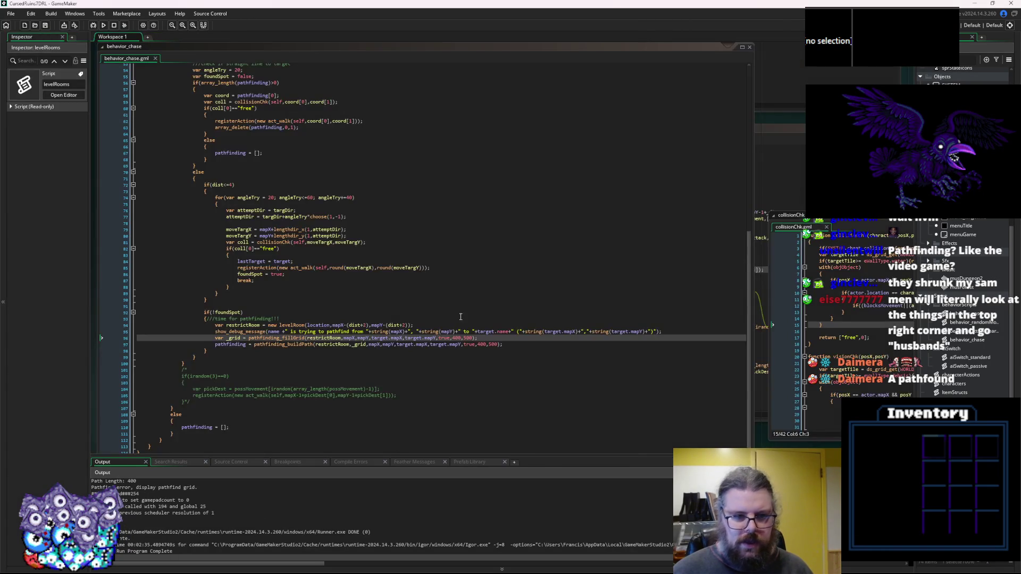
left_click(407, 325)
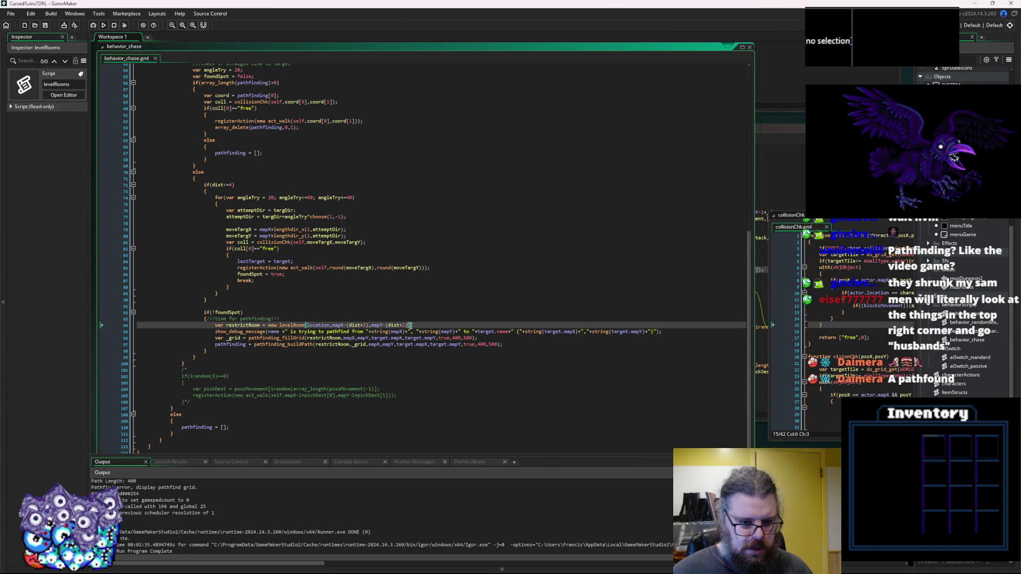
scroll(432, 304, "down", 6)
left_click(449, 242)
left_click(446, 185)
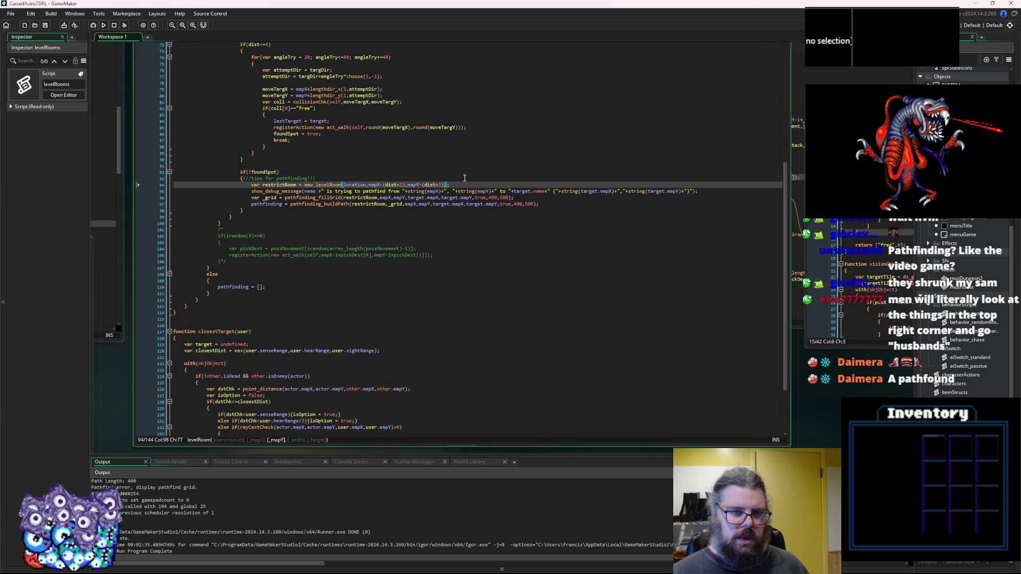
type(",")
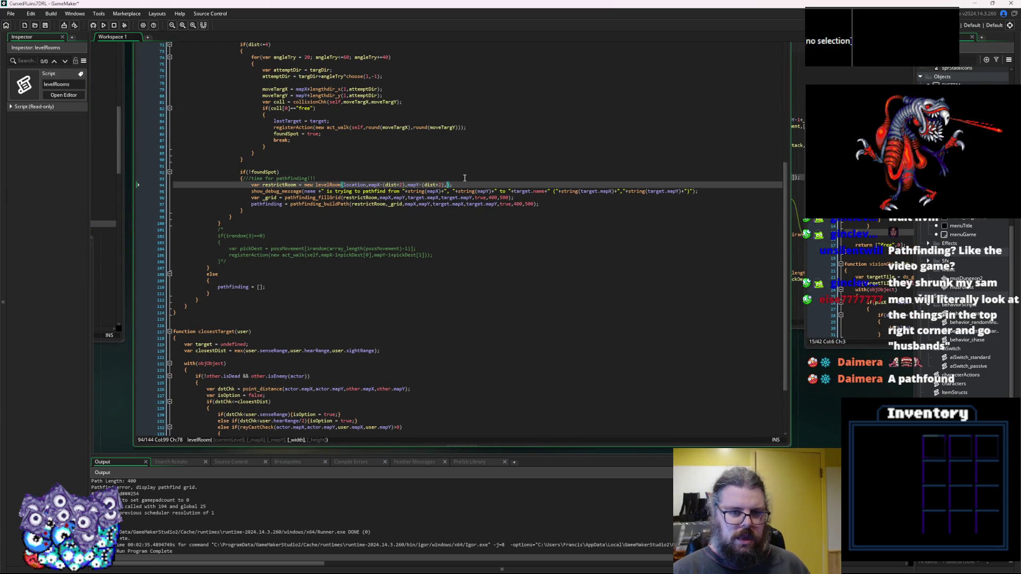
type("(dist")
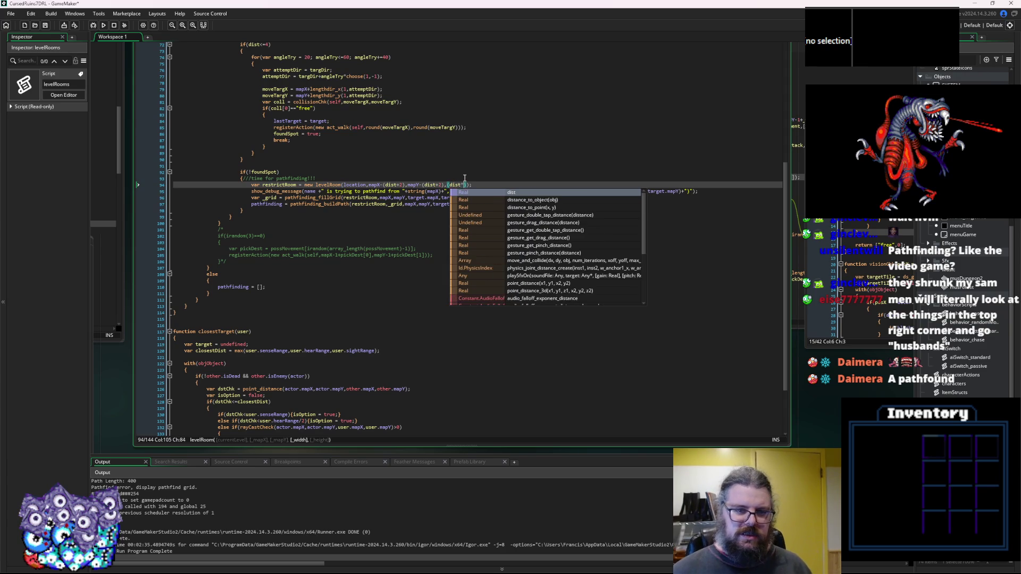
type("*2")
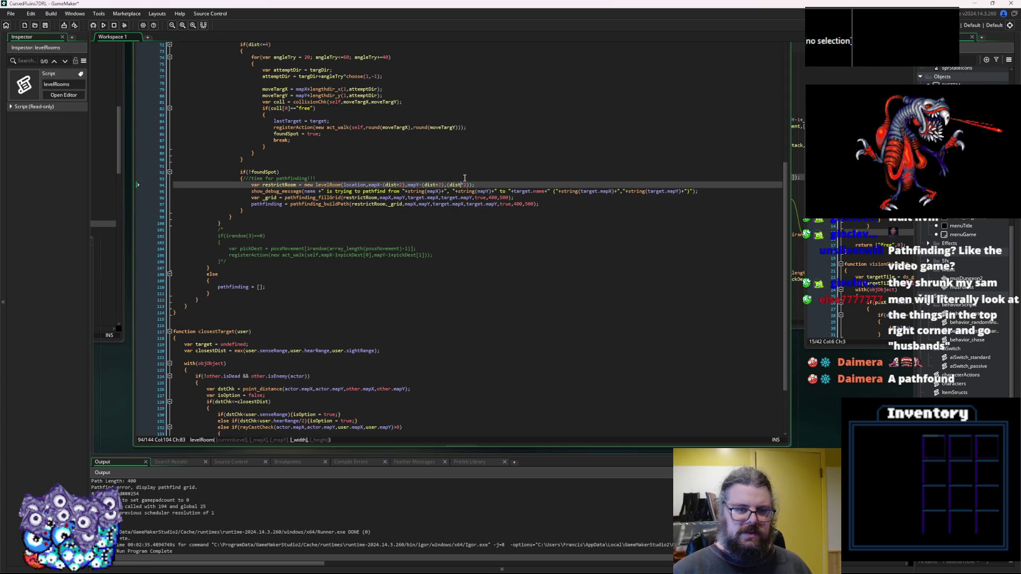
type("+2)")
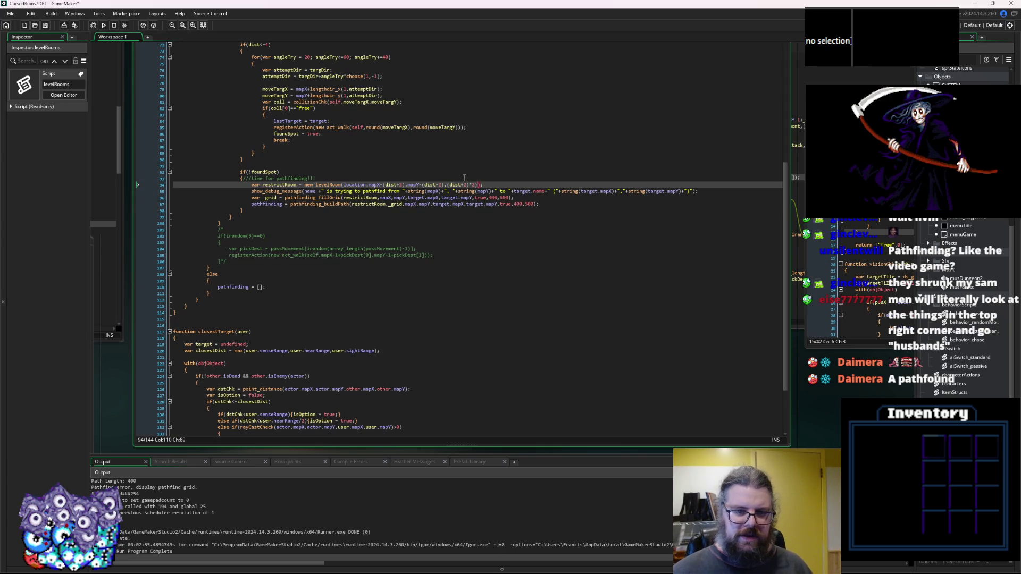
type(",")
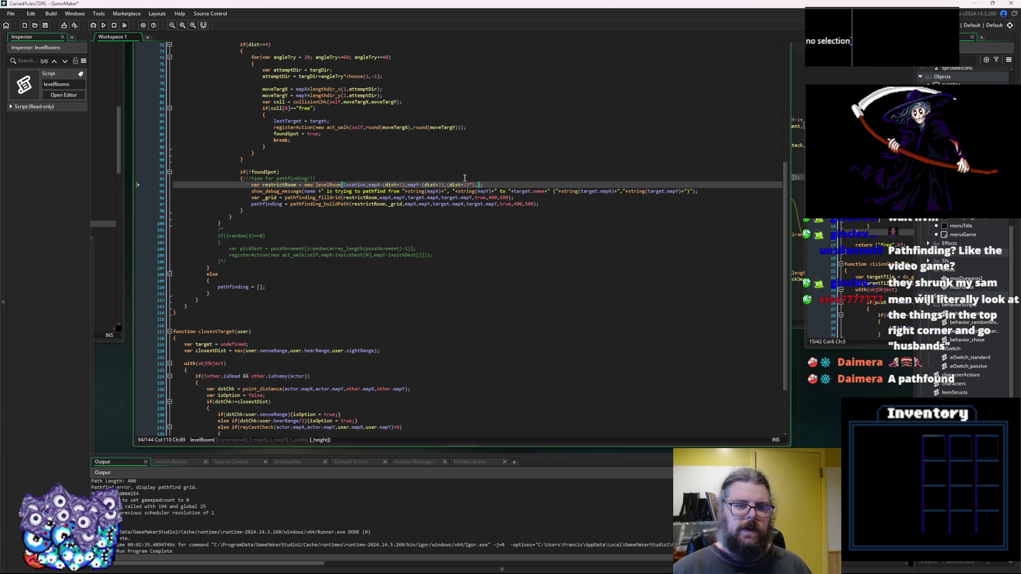
type("(")
type("dist")
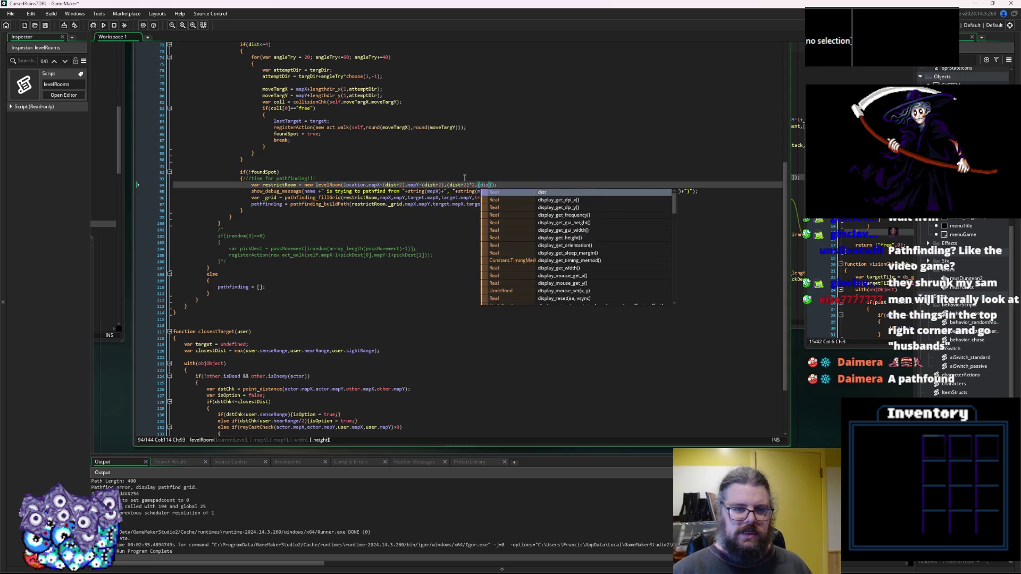
type("+2)")
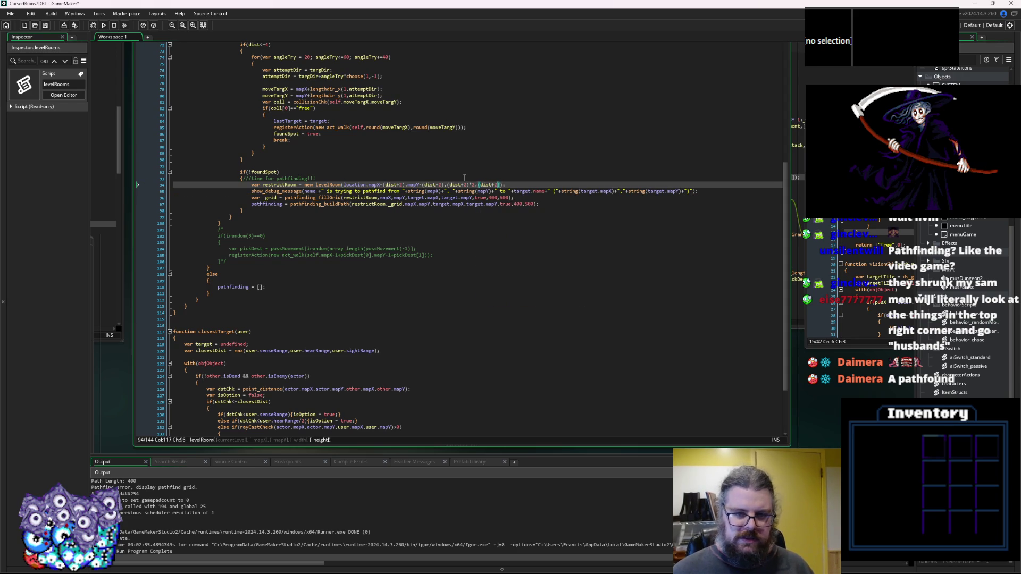
type("*2")
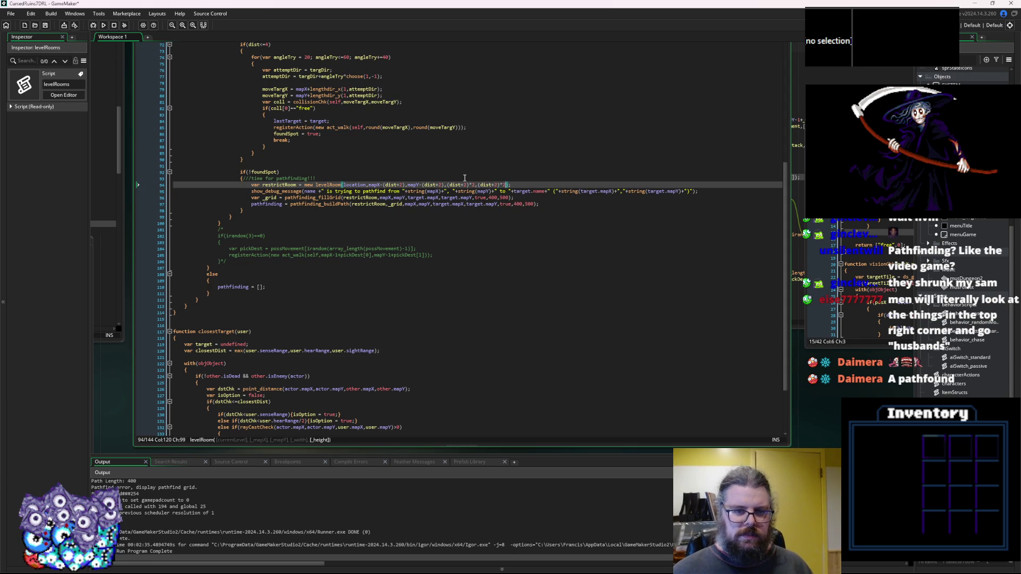
key("Right")
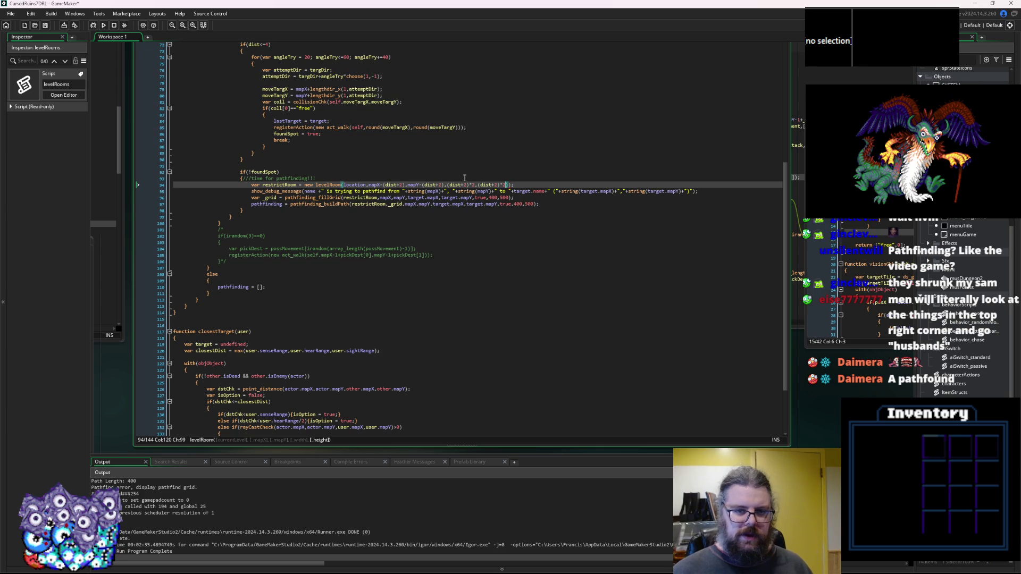
key("Left")
key("Left")
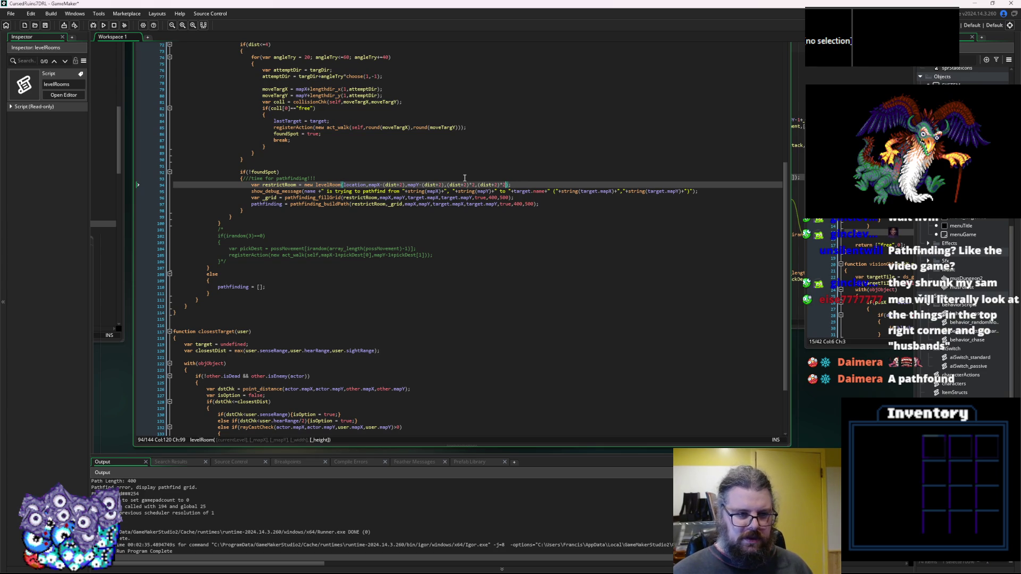
left_click(420, 171)
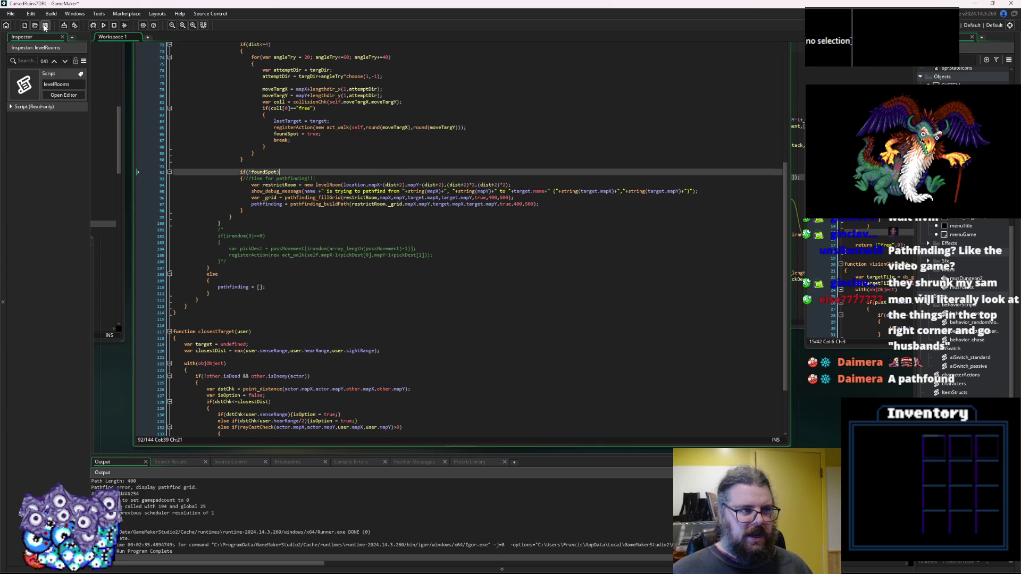
Run the game with the debugger, maximize its window, and start a new game from the title menu.
left_click(98, 26)
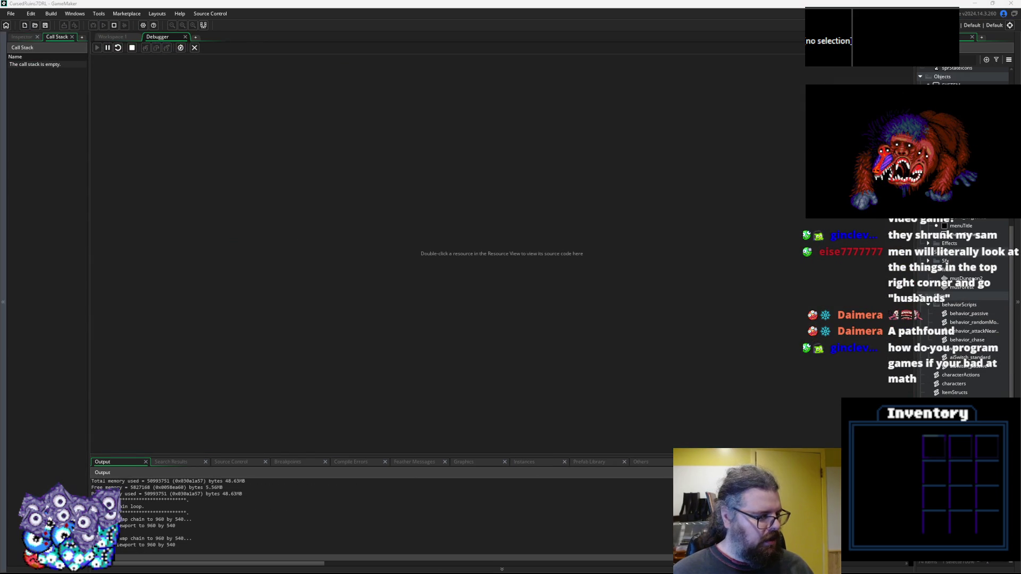
mouse_move(199, 292)
left_mouse_down()
mouse_move(424, 2)
mouse_move(416, 4)
left_mouse_up()
key("Return")
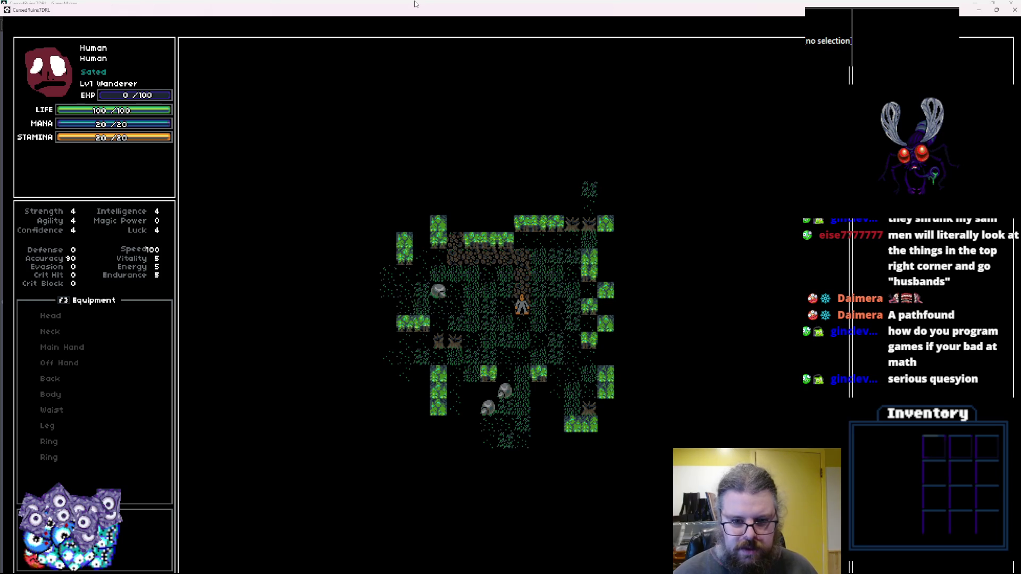
Walk the player left, down, then up and right around the freshly generated dungeon.
key("Left")
key("Left")
key("Left")
key("Left")
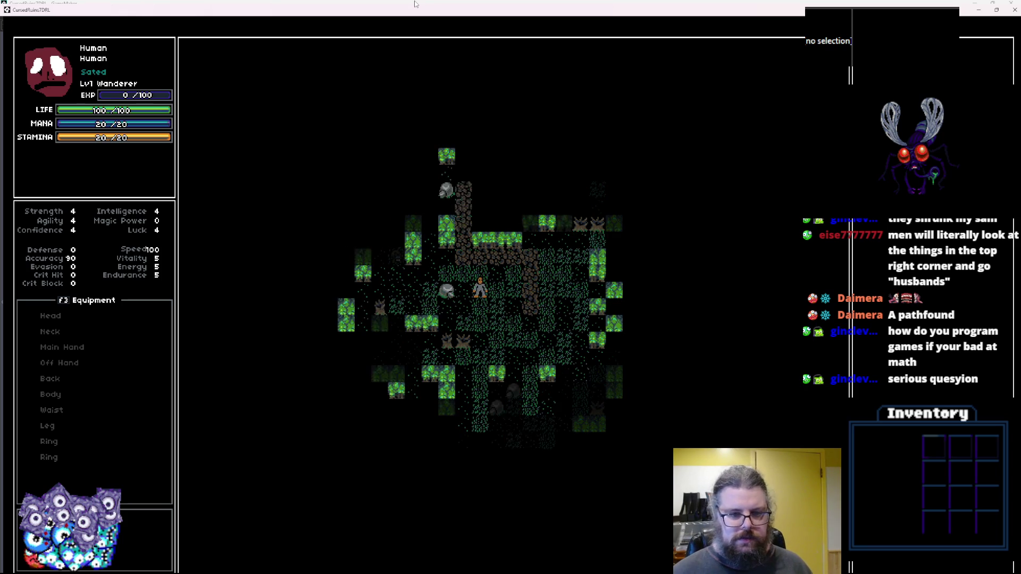
key("Down")
key("Down")
key("Down")
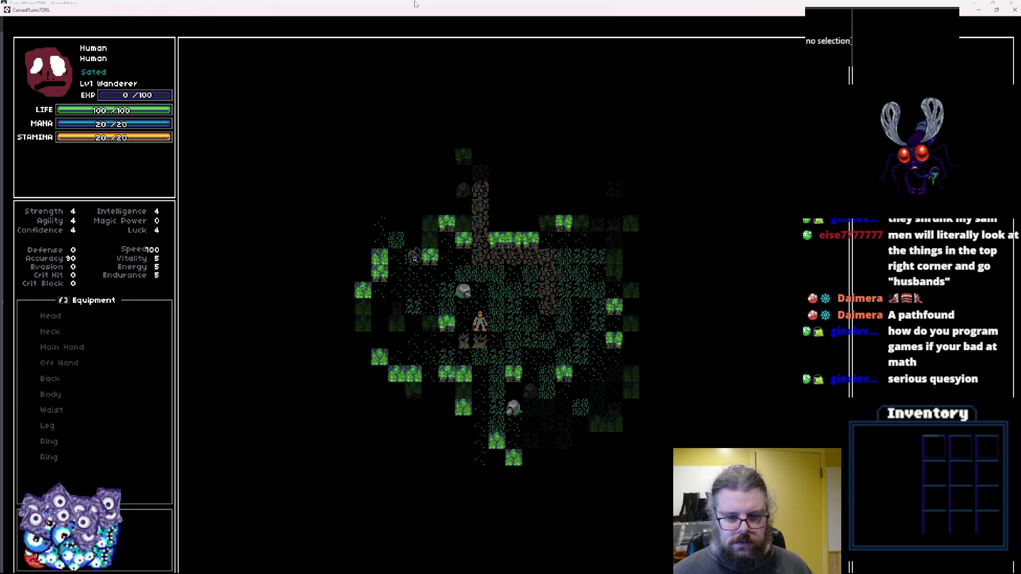
key("Right")
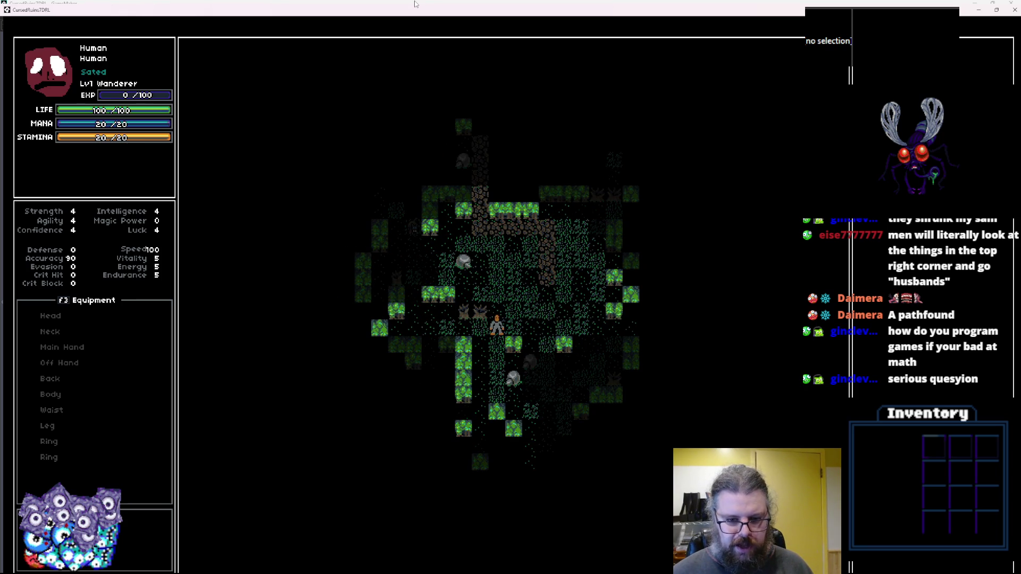
key("Right")
key("Up")
key("Up")
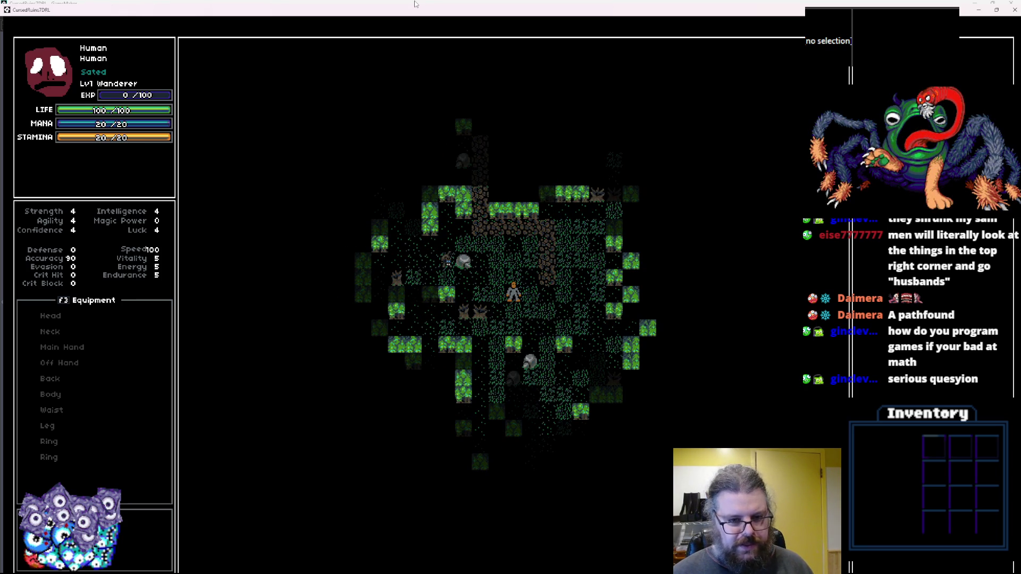
key("Right")
key("Down")
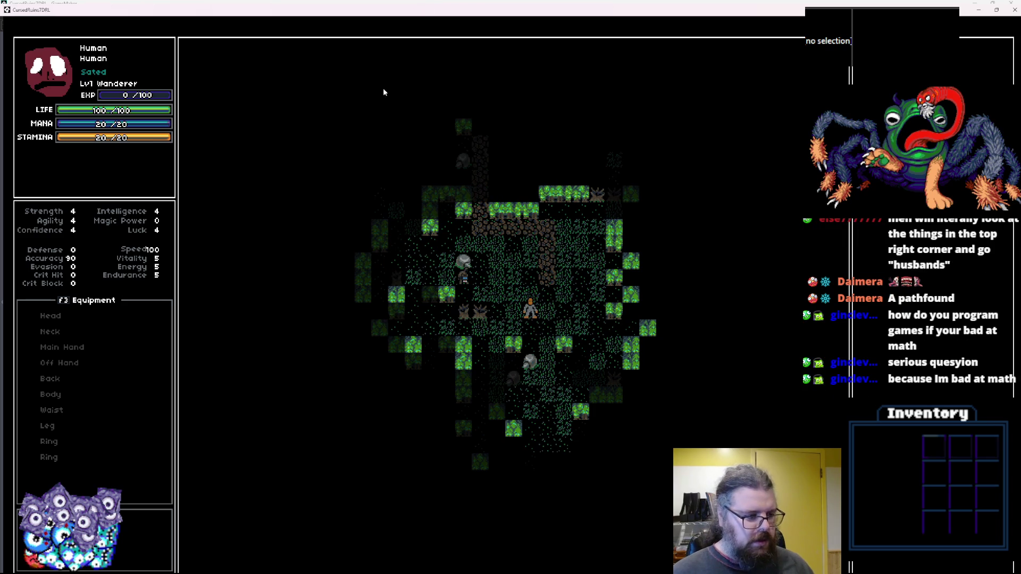
Enlarge the Output log and reposition the game window larger, centred above it.
mouse_move(351, 11)
left_mouse_down()
mouse_move(372, 46)
mouse_move(1020, 160)
left_mouse_up()
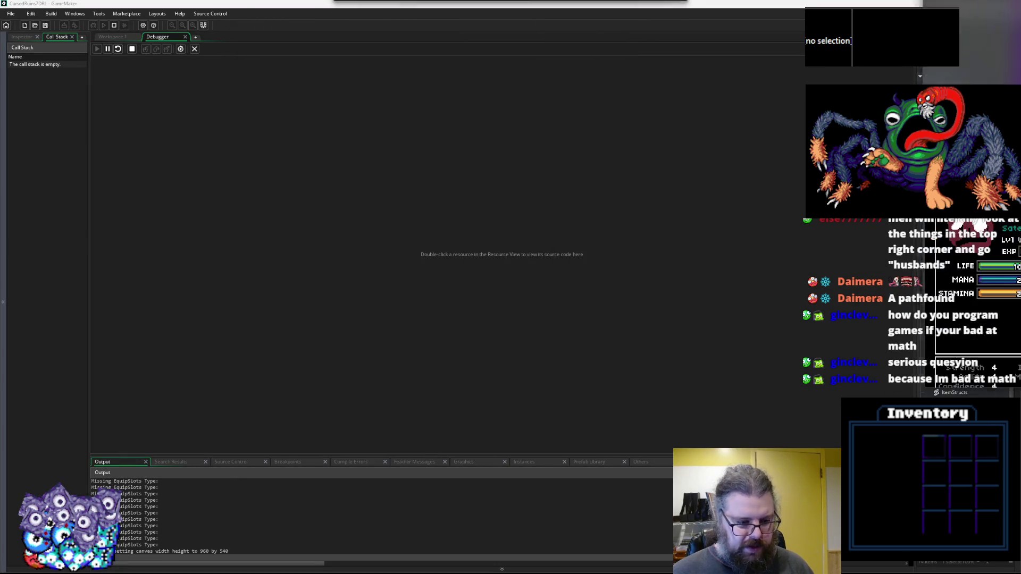
mouse_move(389, 455)
left_mouse_down()
mouse_move(376, 283)
mouse_move(376, 291)
left_mouse_up()
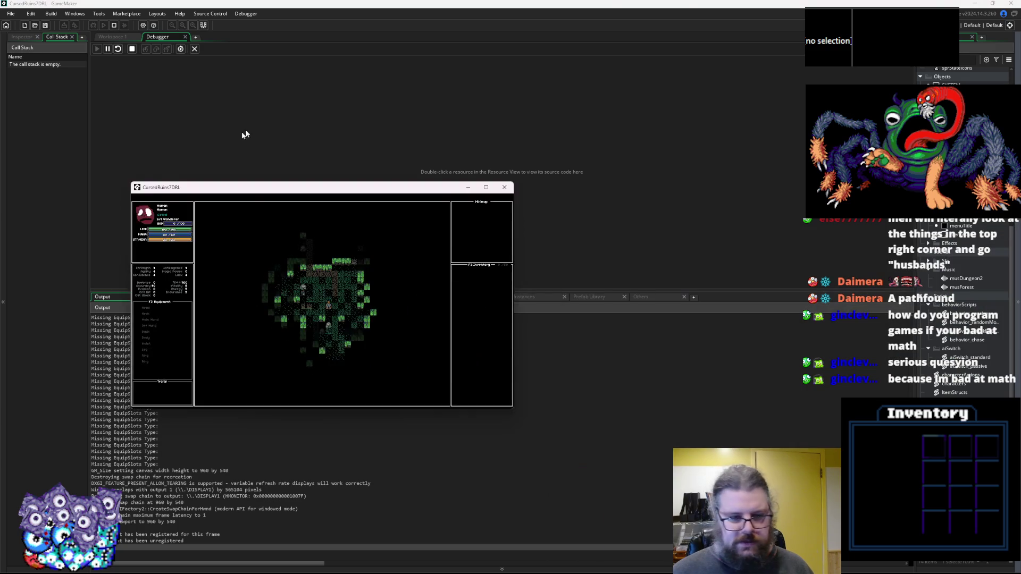
mouse_move(292, 184)
left_mouse_down()
mouse_move(428, 85)
mouse_move(417, 74)
left_mouse_up()
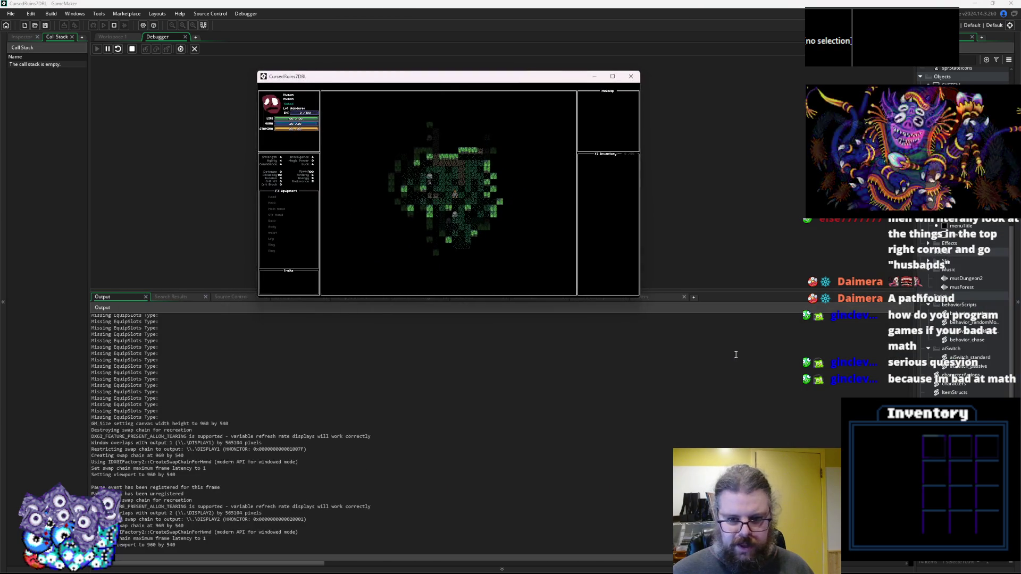
left_click_drag(639, 300, 837, 452)
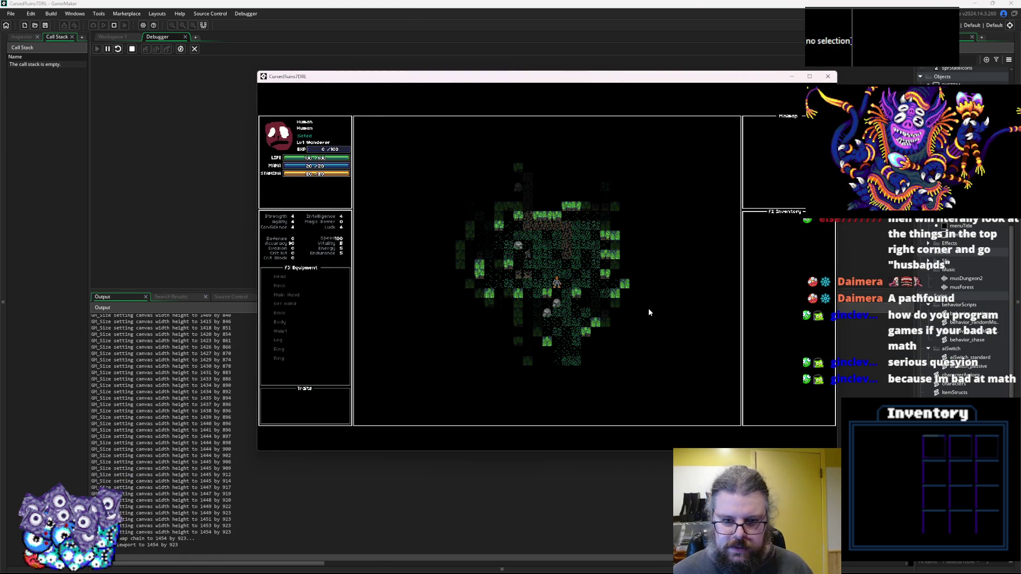
Walk the player down, then north and east up the corridor while watching pathfinding logs.
key("Down")
key("Down")
key("Down")
key("Down")
key("Down")
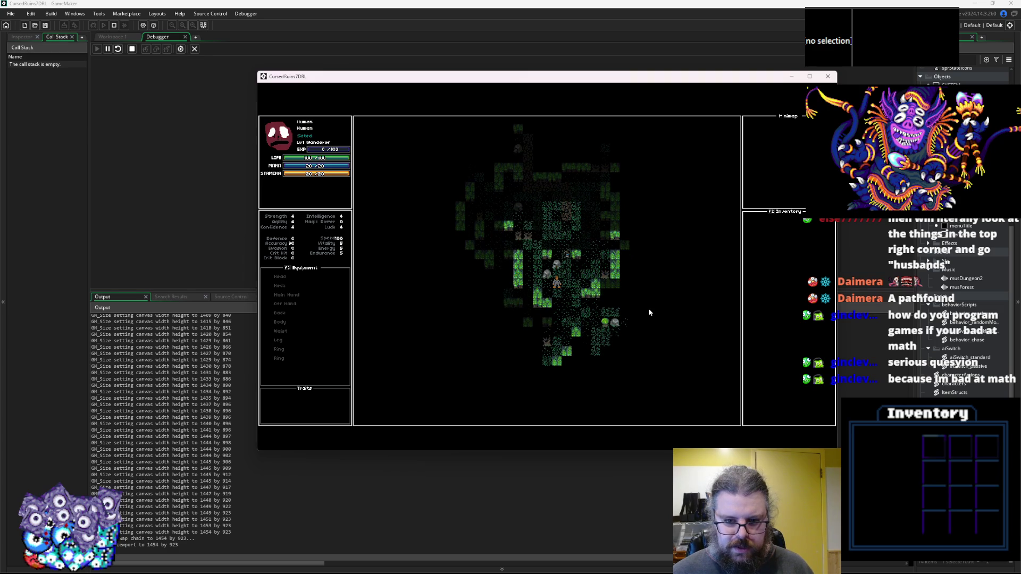
key("Down")
key("Down")
key("Down")
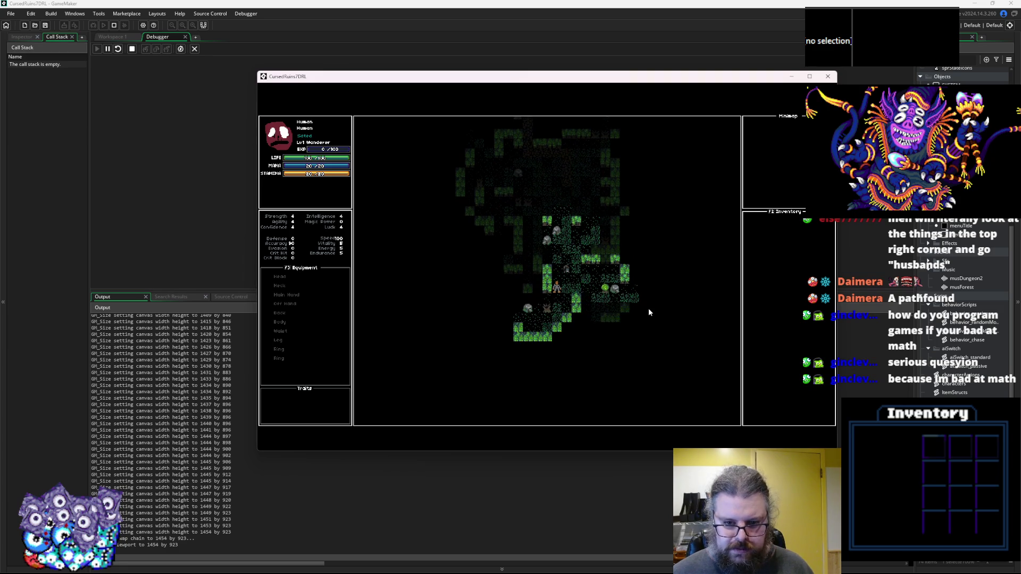
key("Down")
key("Down")
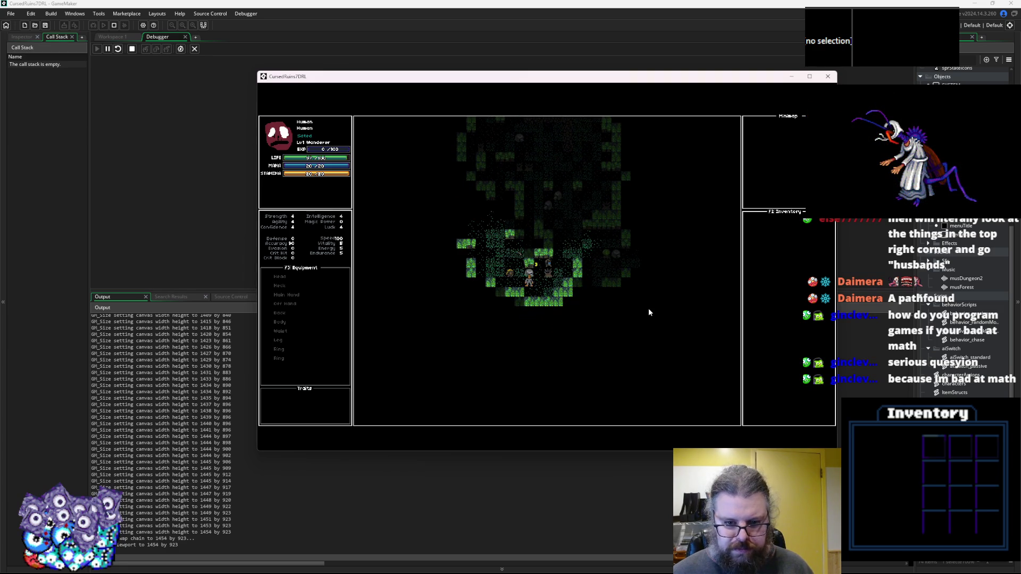
key("Up")
key("Up")
key("Left")
key("Up")
key("Left")
key("Up")
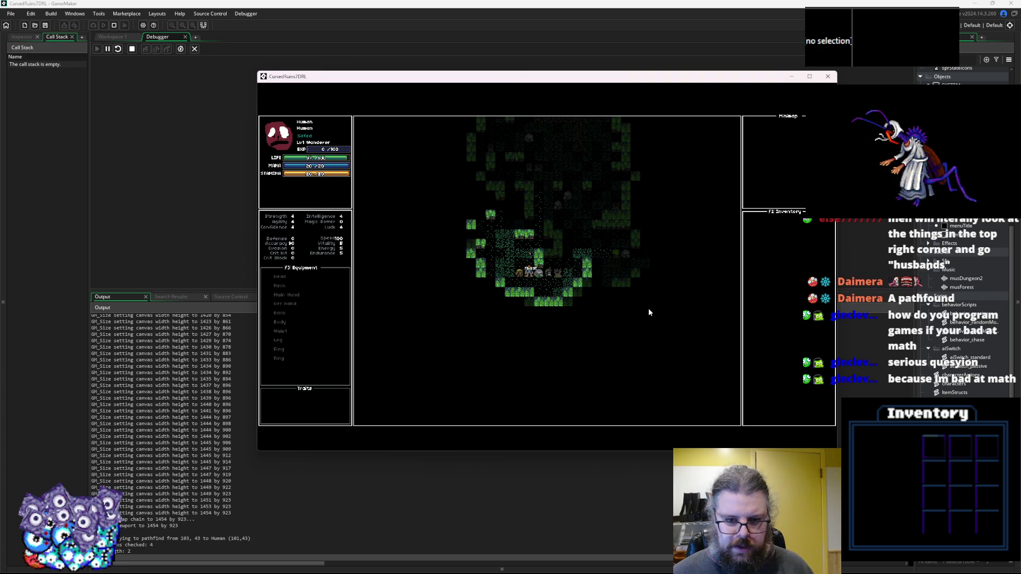
key("Up")
key("Up")
key("Right")
key("Up")
key("Right")
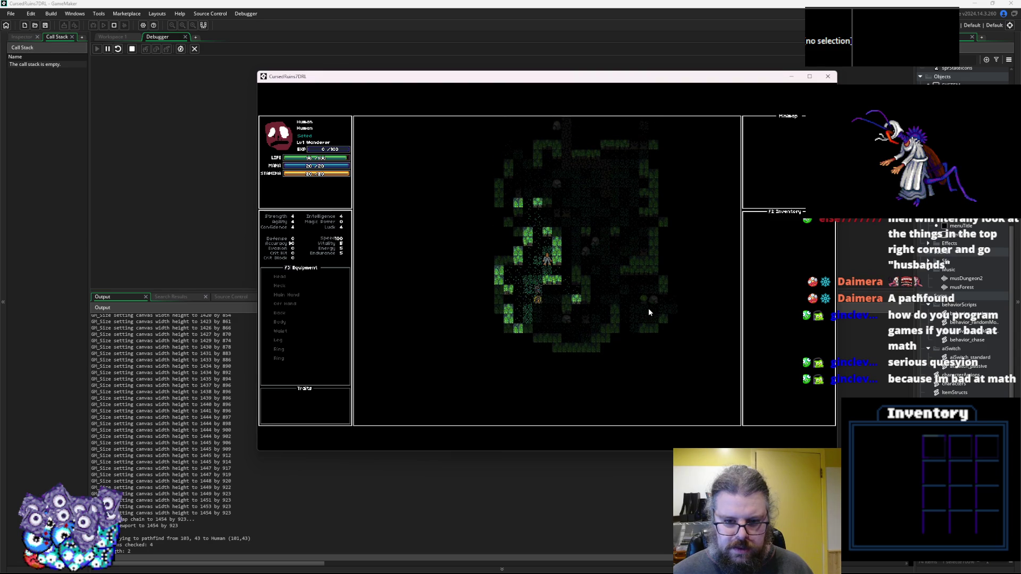
key("Up")
key("Up")
key("Up")
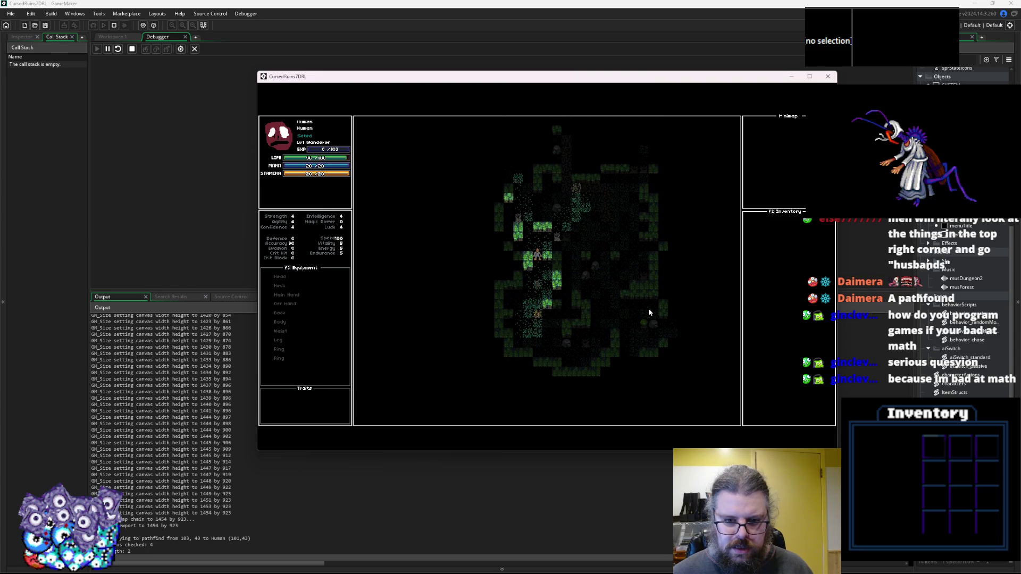
key("Up")
key("Up")
key("Up")
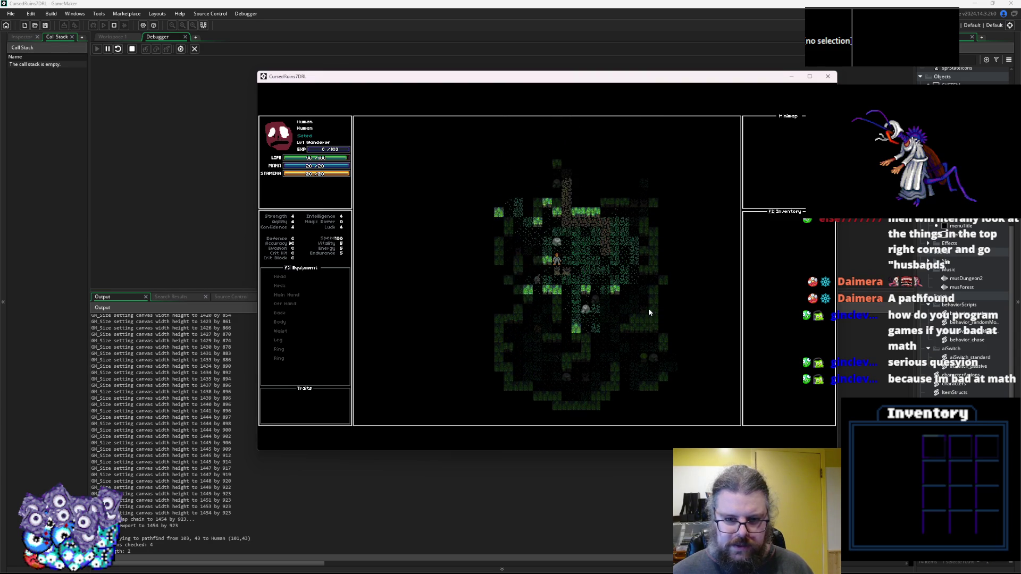
key("Up")
key("Right")
key("Up")
key("Up")
key("Up")
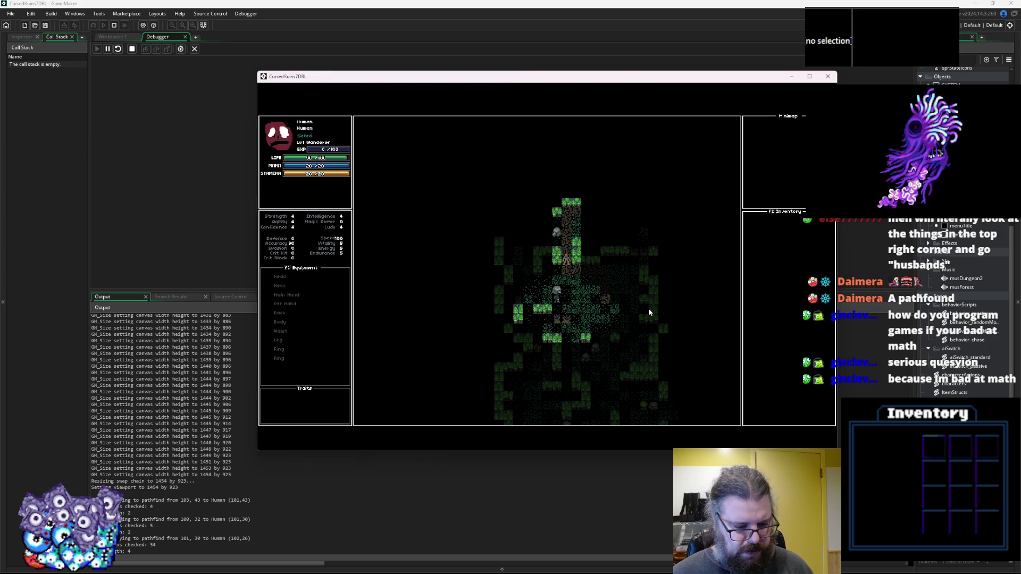
key("Up")
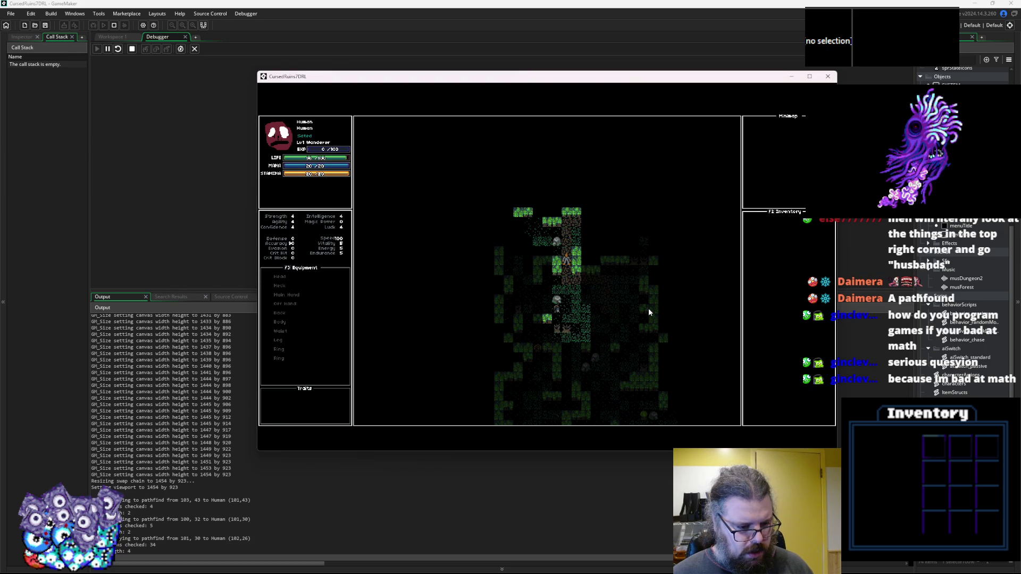
key("Up")
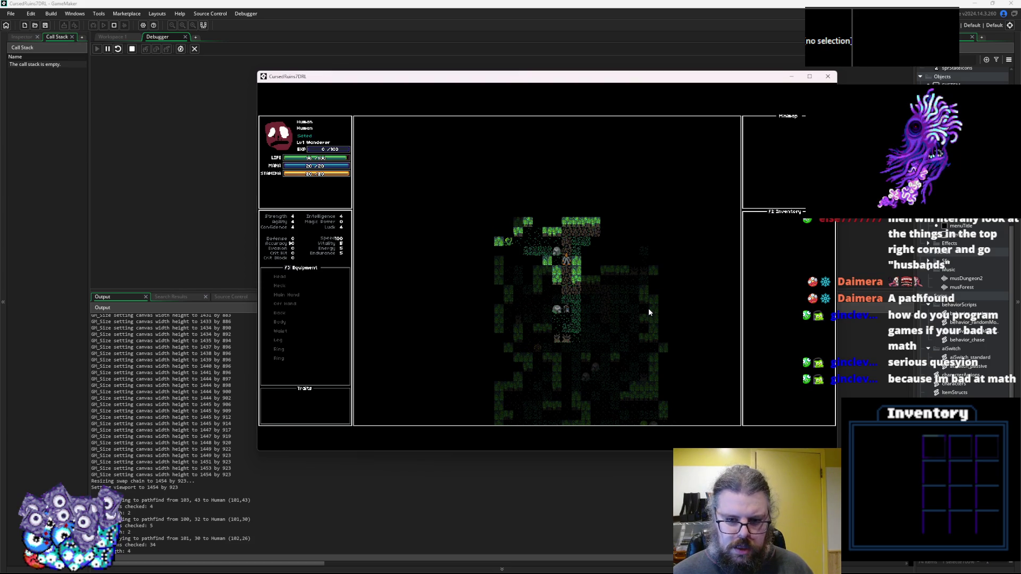
key("Up")
key("Up")
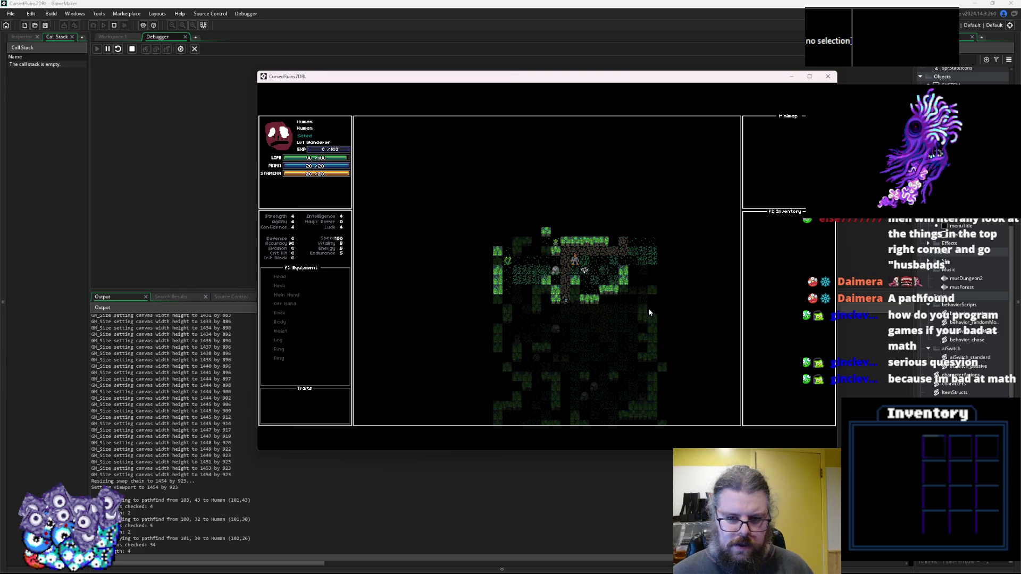
key("Up")
key("Right")
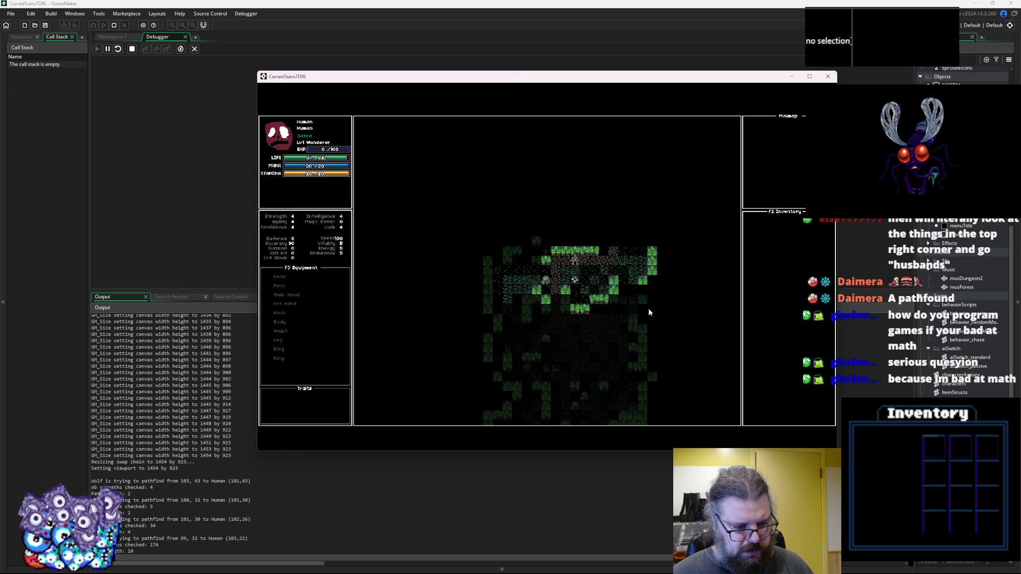
key("Right")
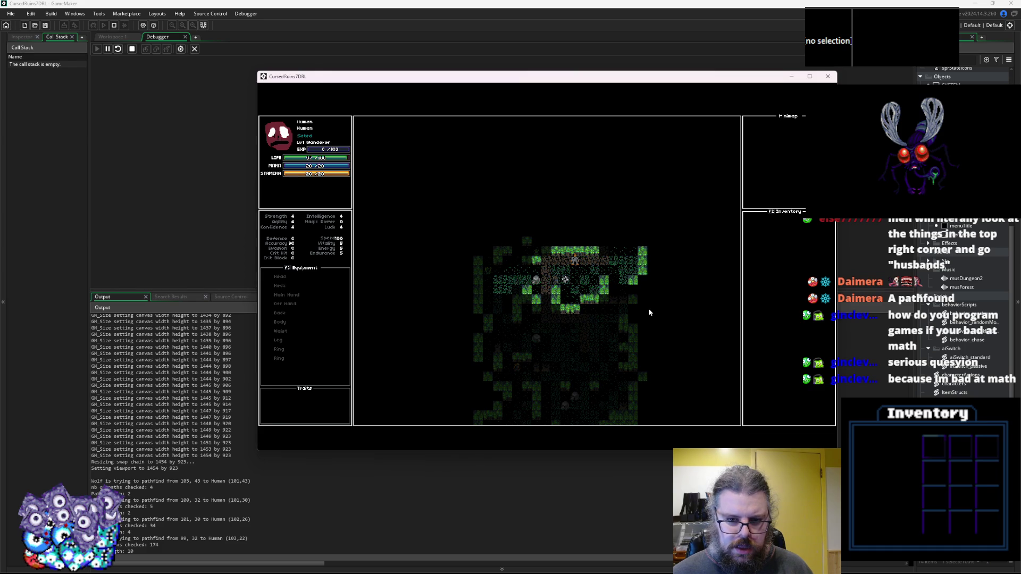
key("Right")
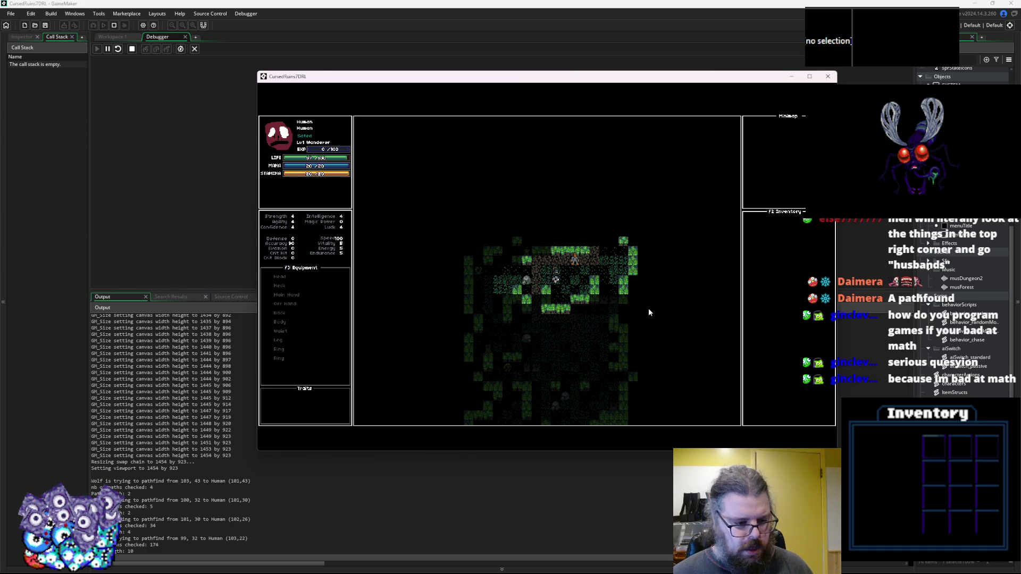
key("Right")
key("Right")
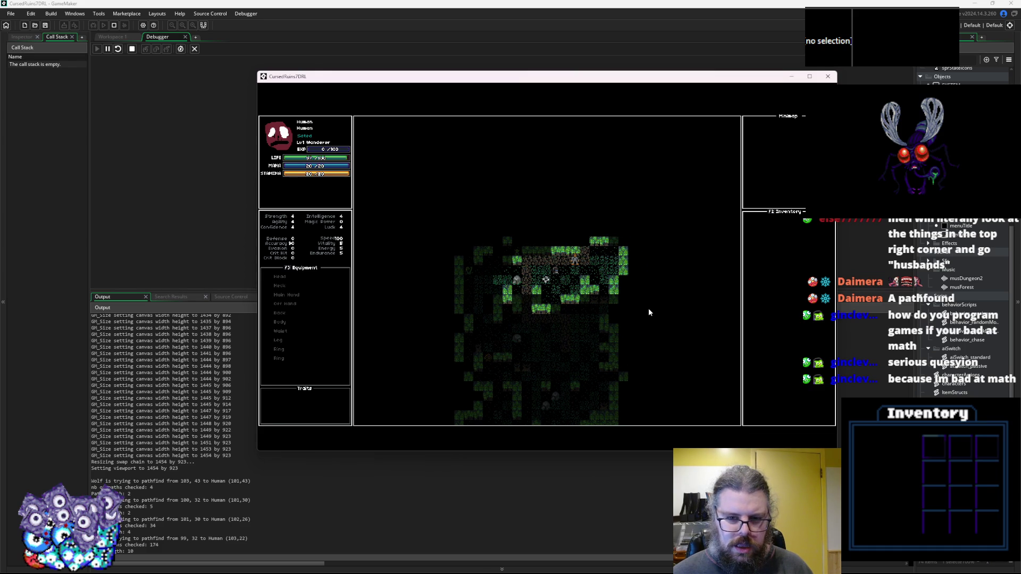
key("Up")
key("Up")
key("Up")
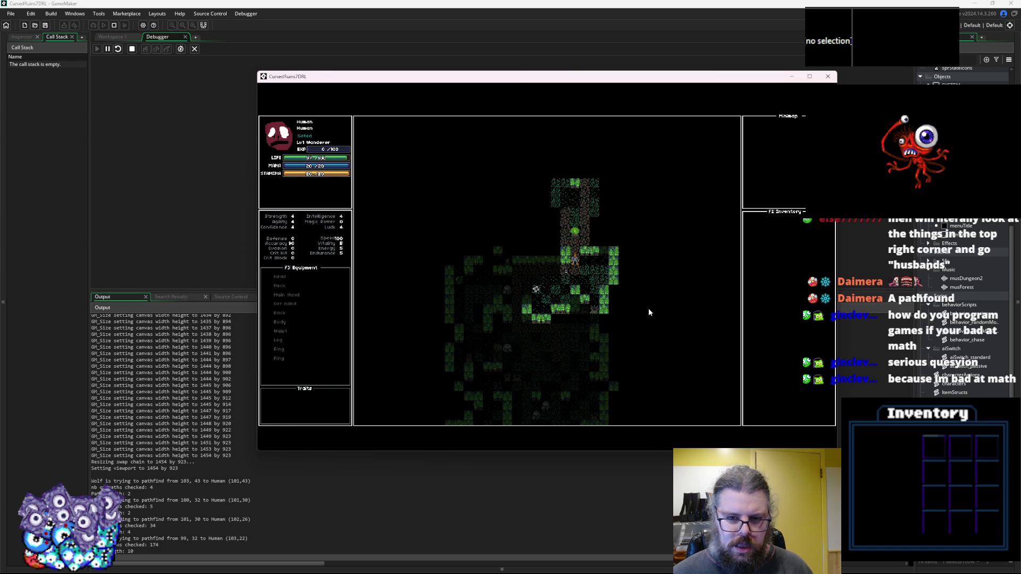
key("Up")
key("Up")
key("Up")
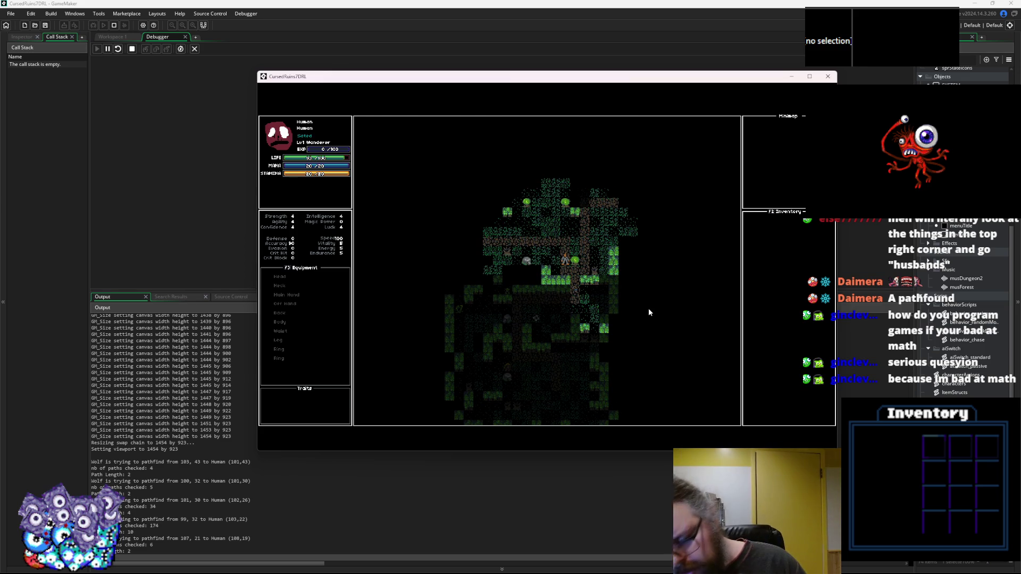
Reveal the whole dungeon map with M, then step the human up-left and back down so wolves follow.
key("m")
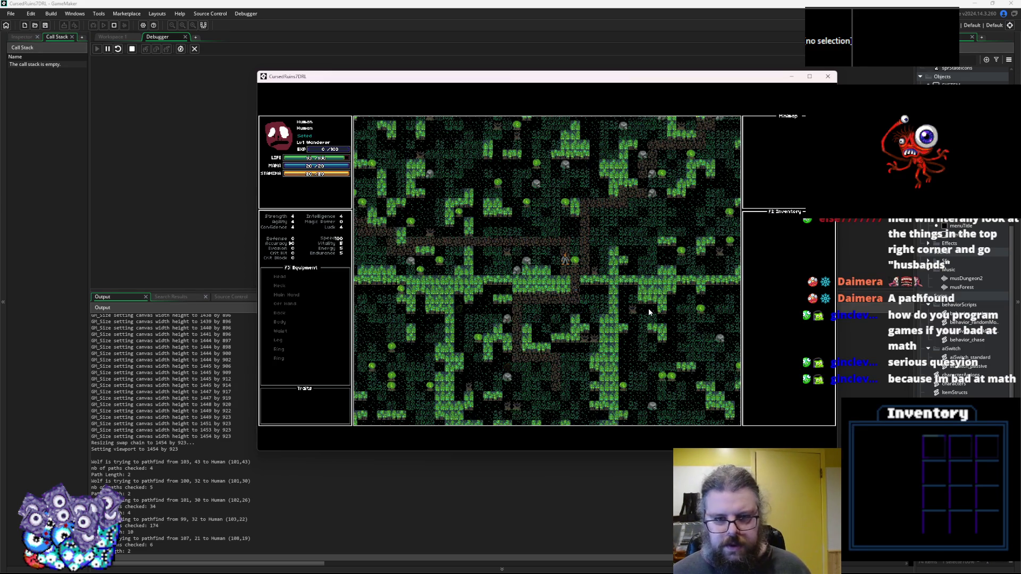
key("Home")
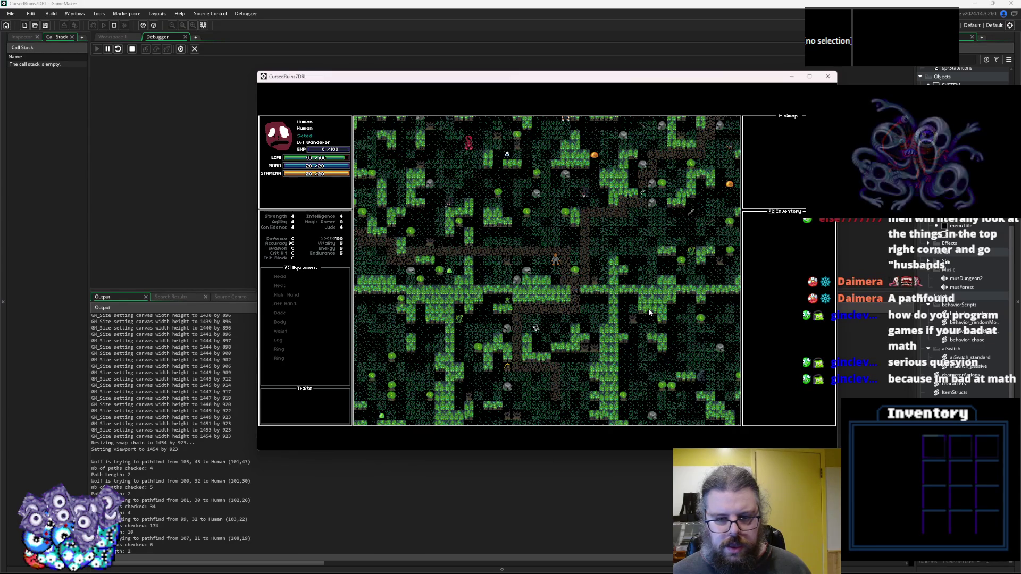
key("Left")
key("Left")
key("Left")
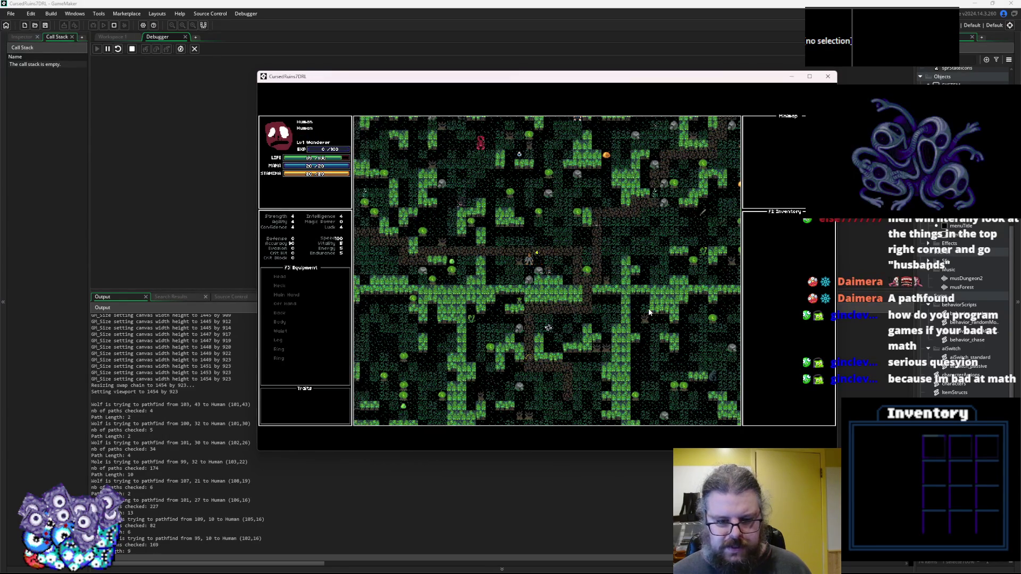
key("Home")
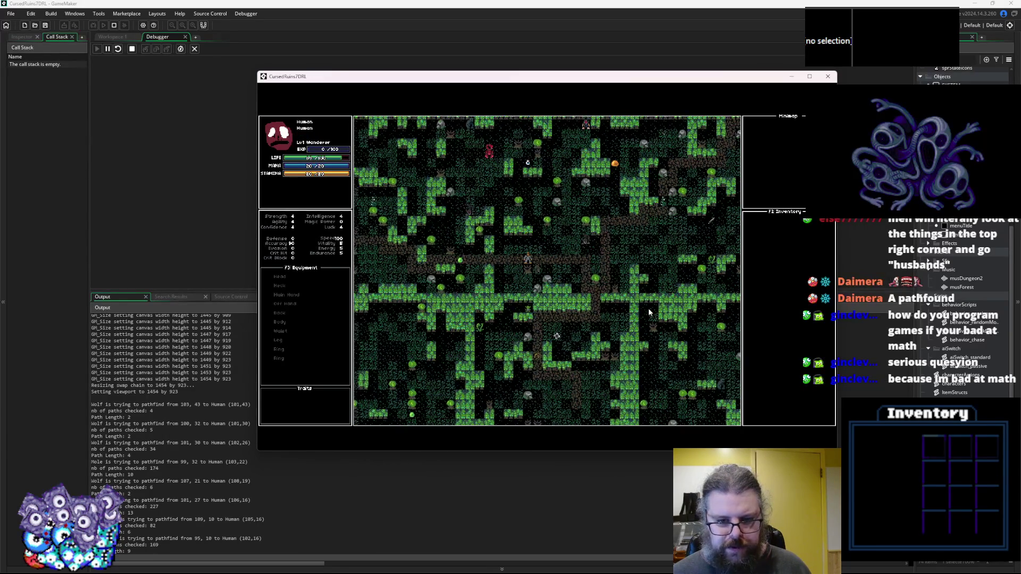
key("Up")
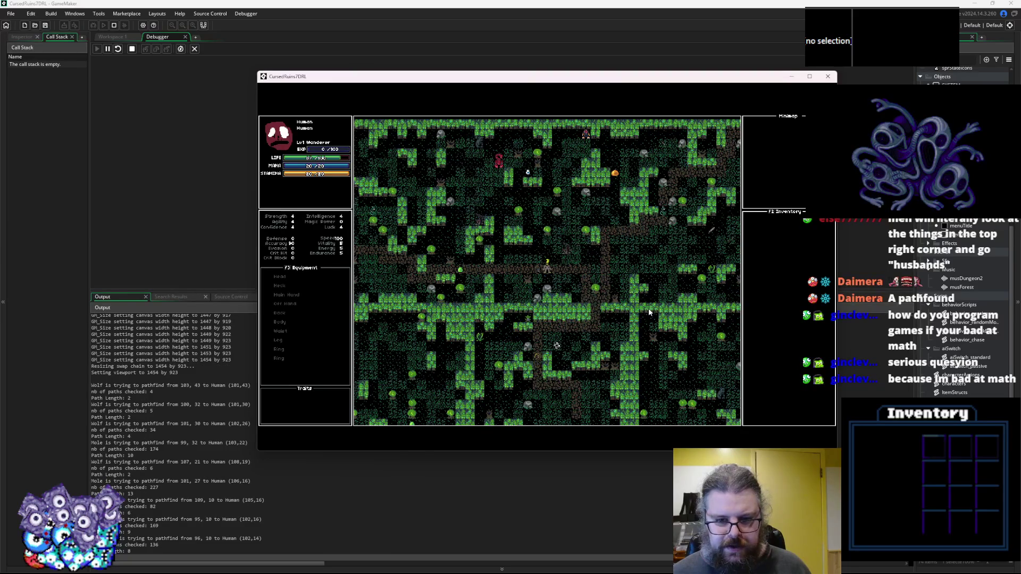
key("Home")
key("Page_Down")
key("Page_Down")
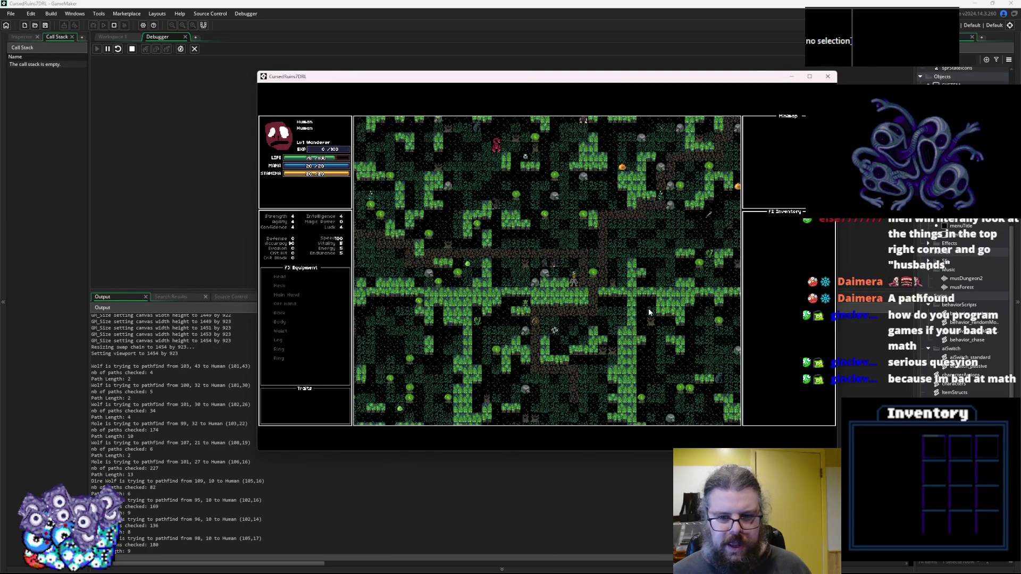
key("End")
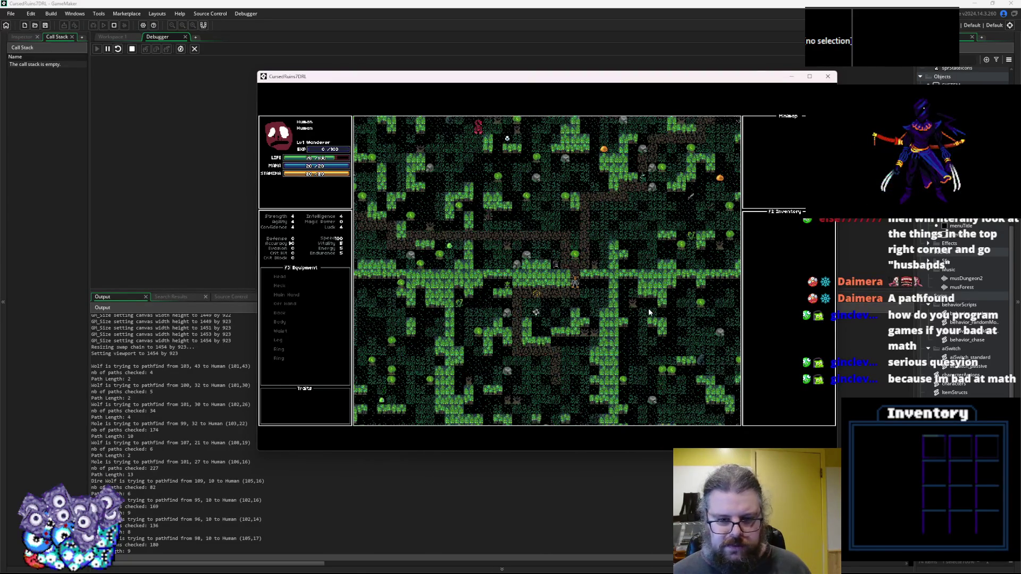
key("End")
key("End")
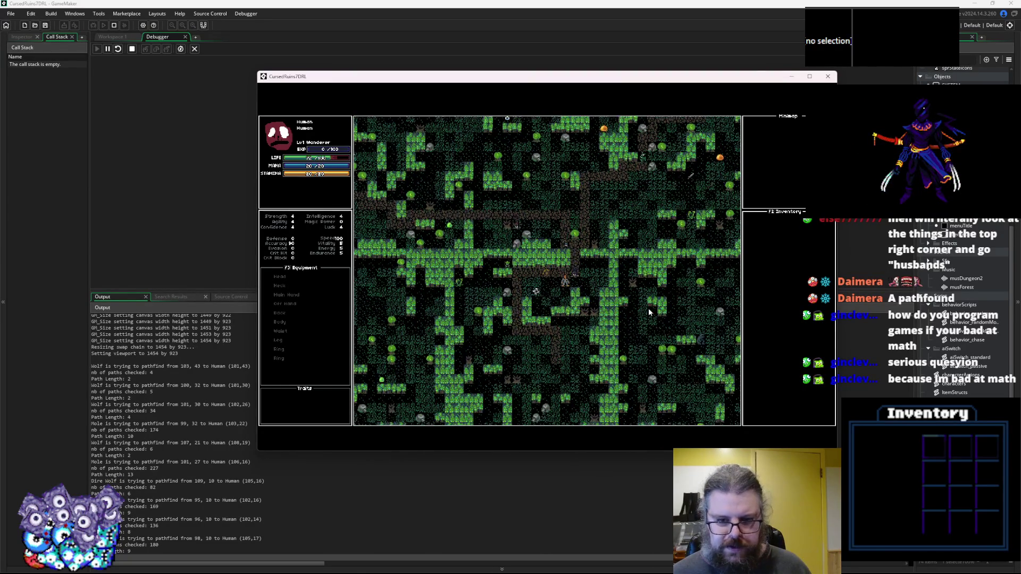
key("Down")
key("Page_Down")
key("Down")
key("Down")
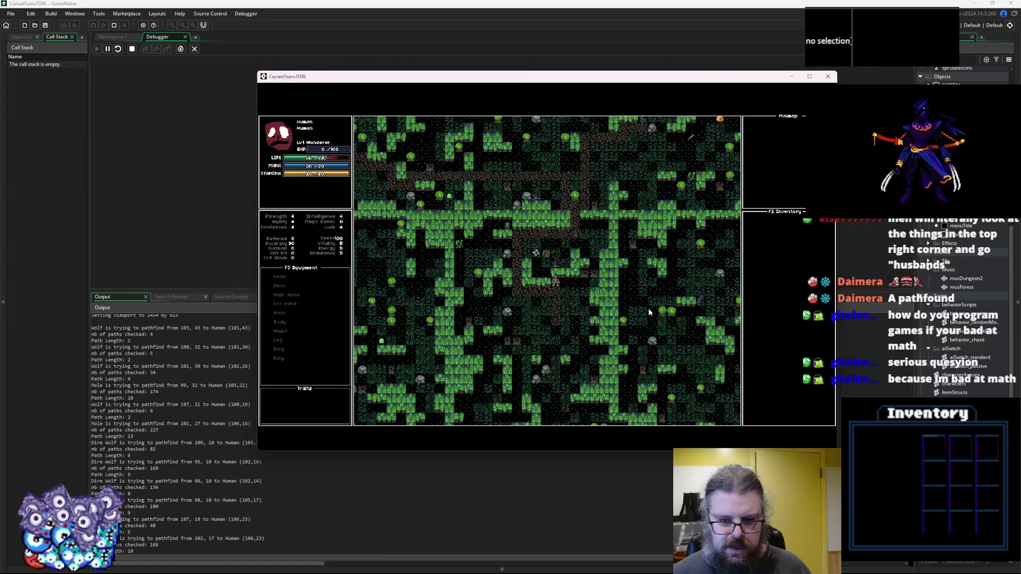
key("Down")
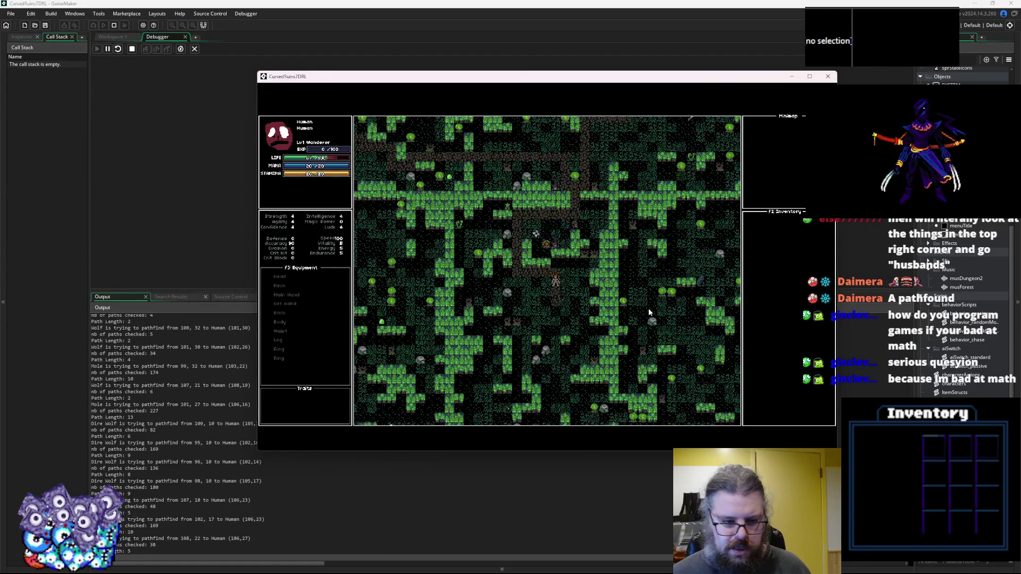
key("Down")
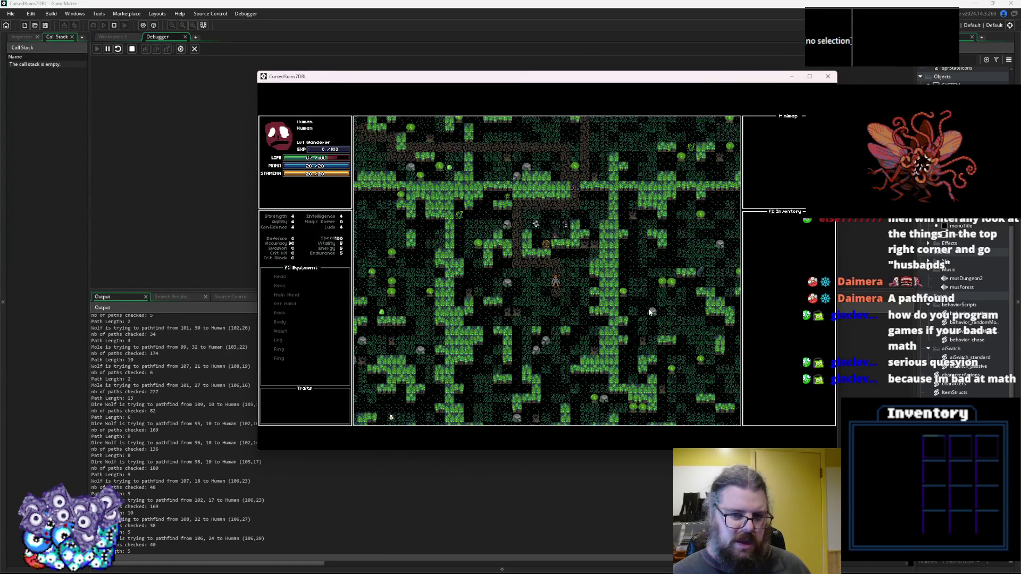
key("Down")
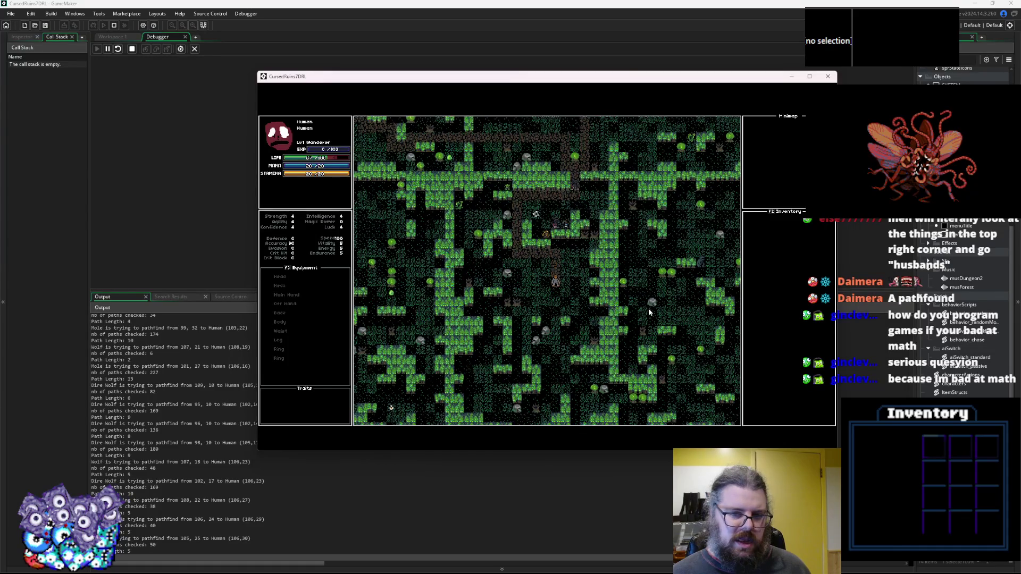
key("Down")
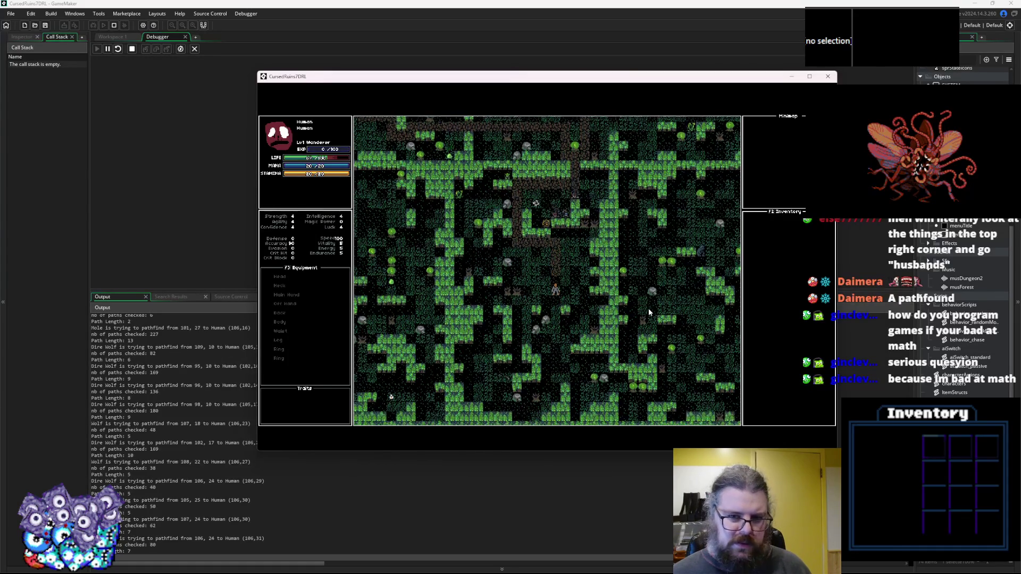
Move the human with the numpad down-right and right, then wait a turn for monsters to approach.
key("KP_1")
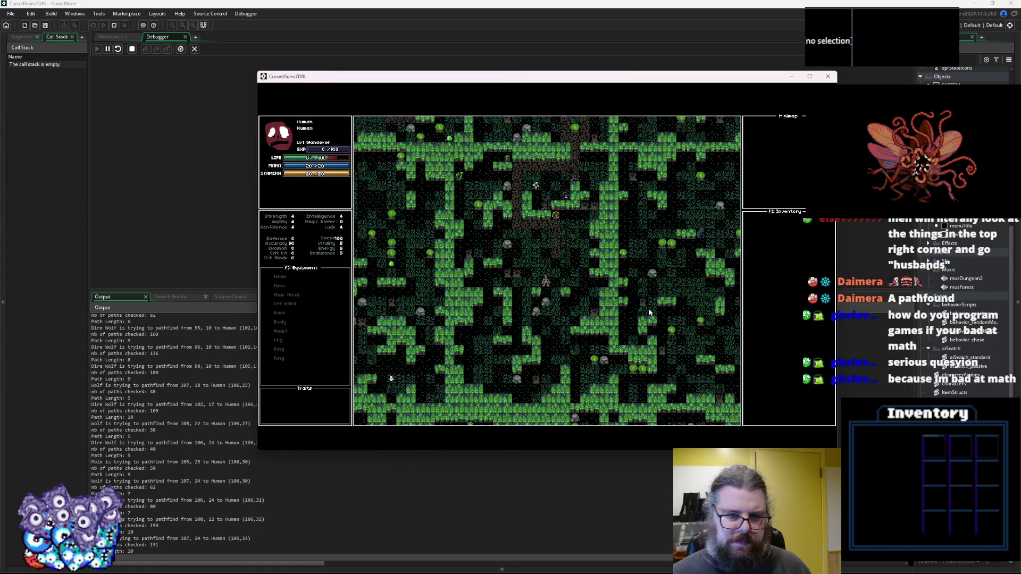
key("Right")
key("KP_7")
key("Left")
key("Left")
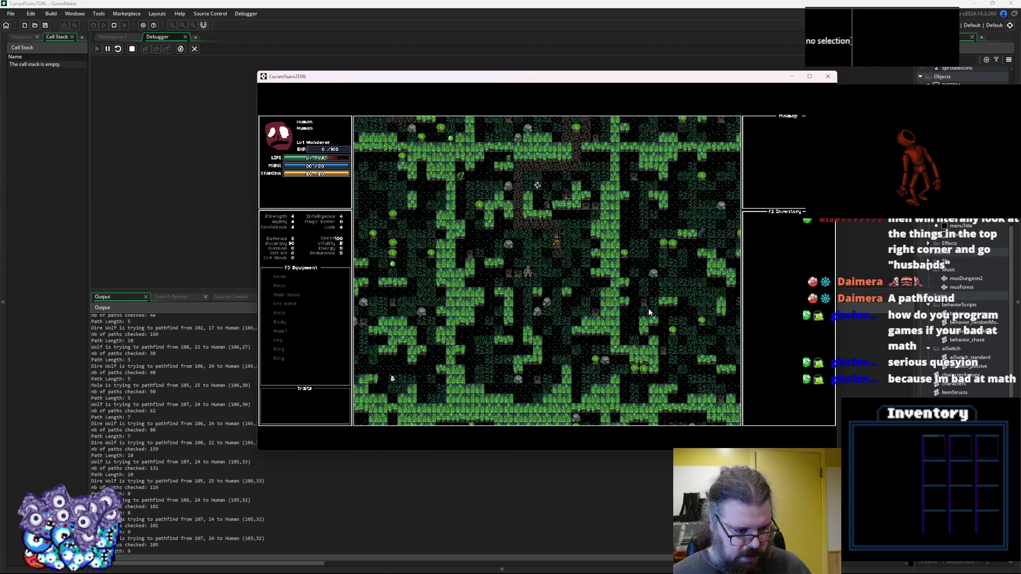
key("Right")
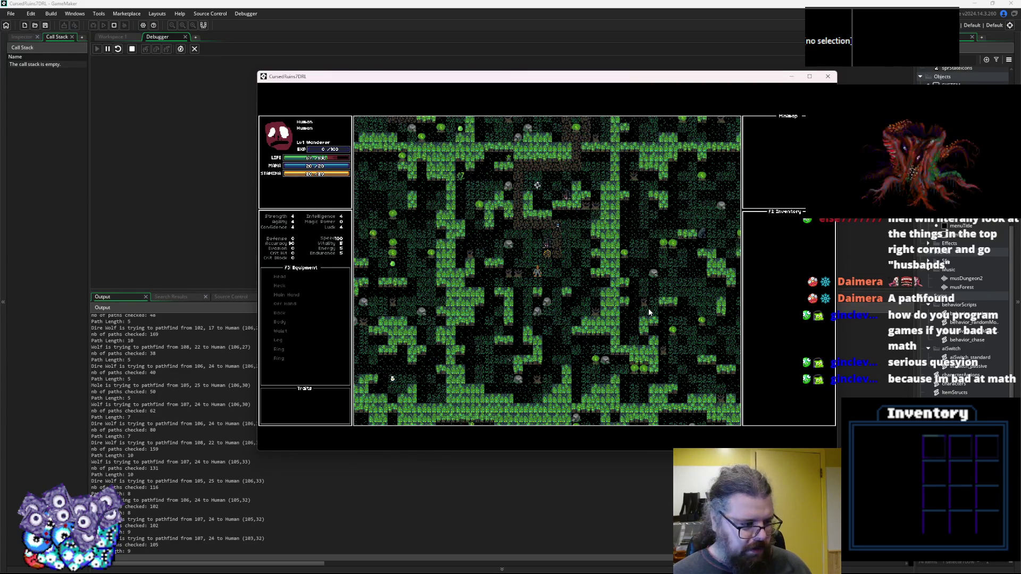
key("KP_3")
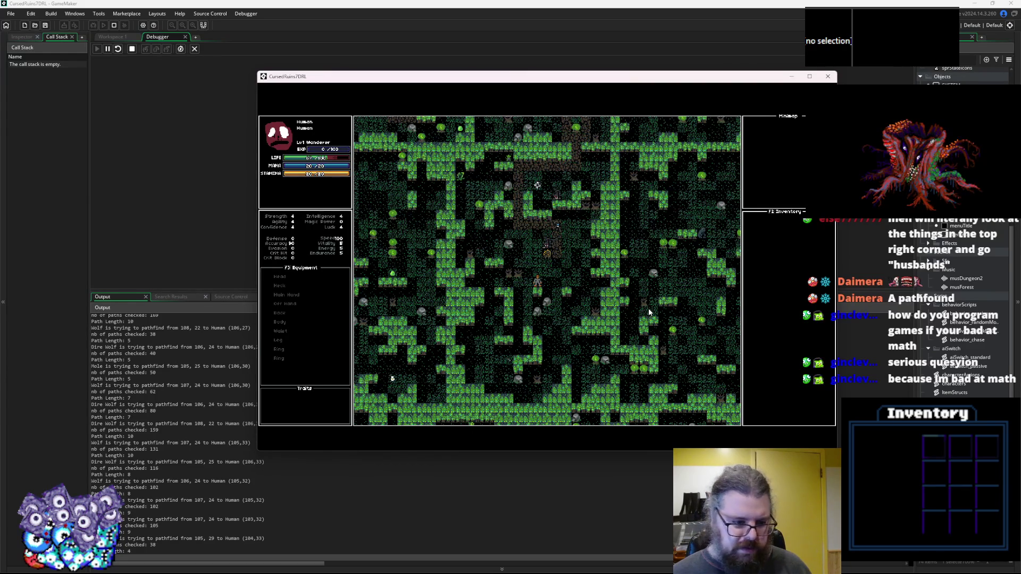
key("KP_3")
key("KP_3")
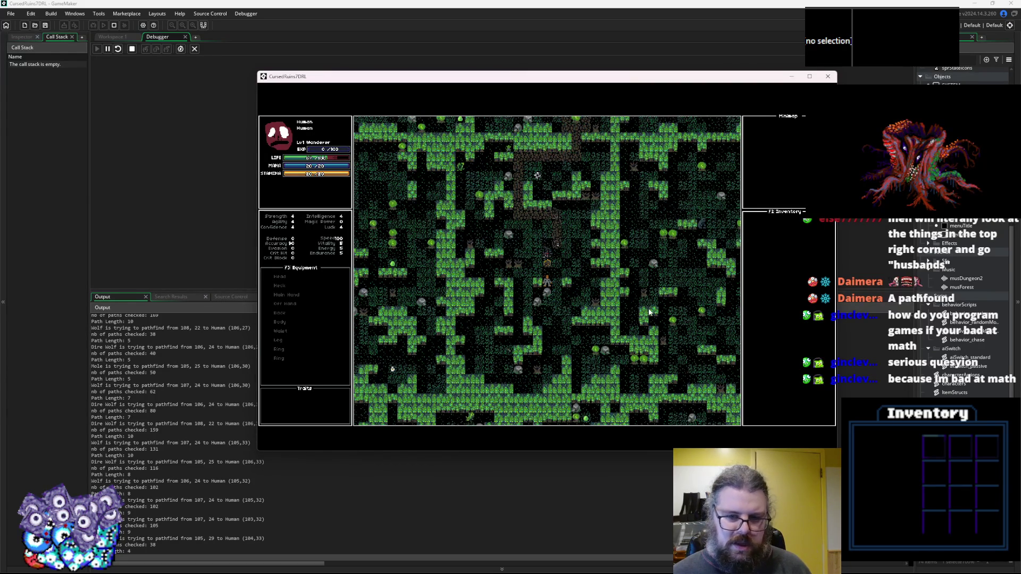
key("KP_3")
key("KP_2")
key("KP_2")
key("KP_2")
key("KP_3")
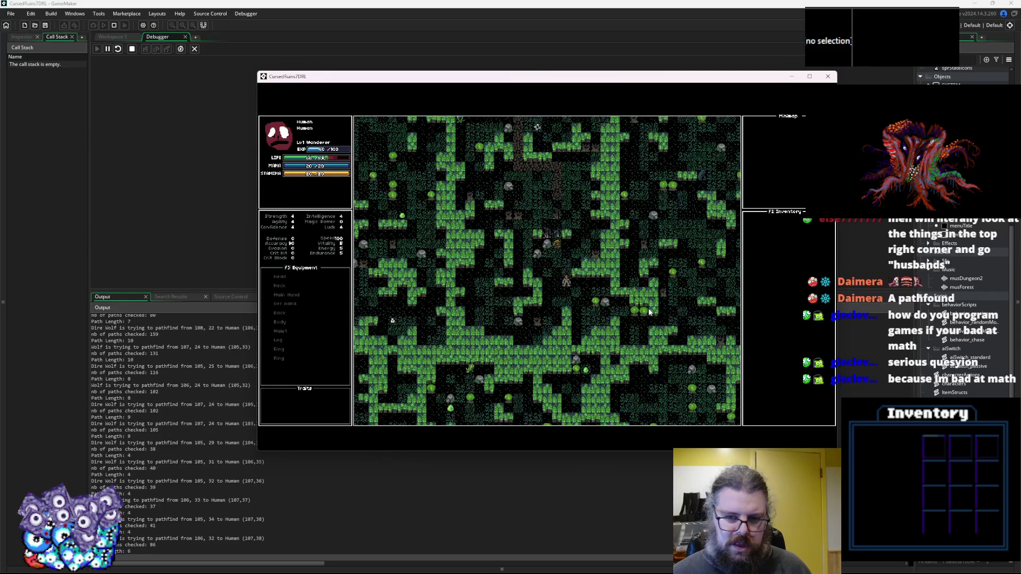
key("KP_3")
key("KP_3")
key("KP_6")
key("KP_6")
key("KP_6")
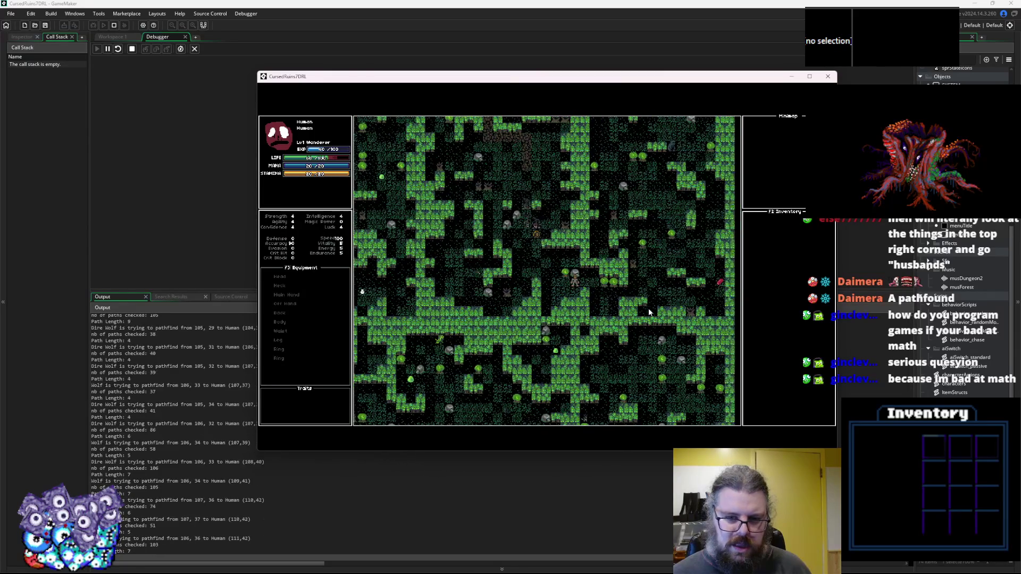
key("KP_6")
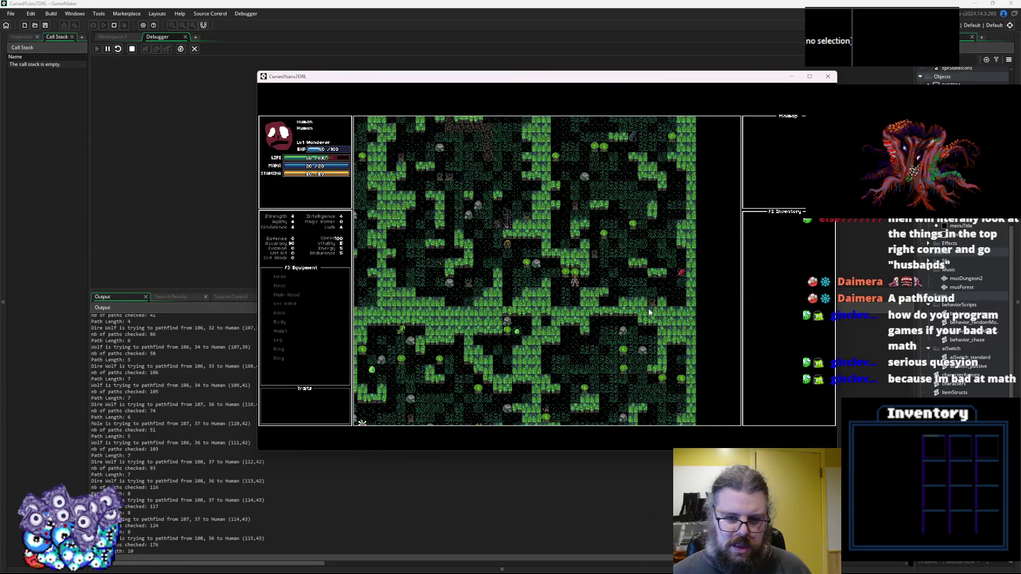
key("KP_6")
key("KP_9")
key("KP_9")
key("KP_8")
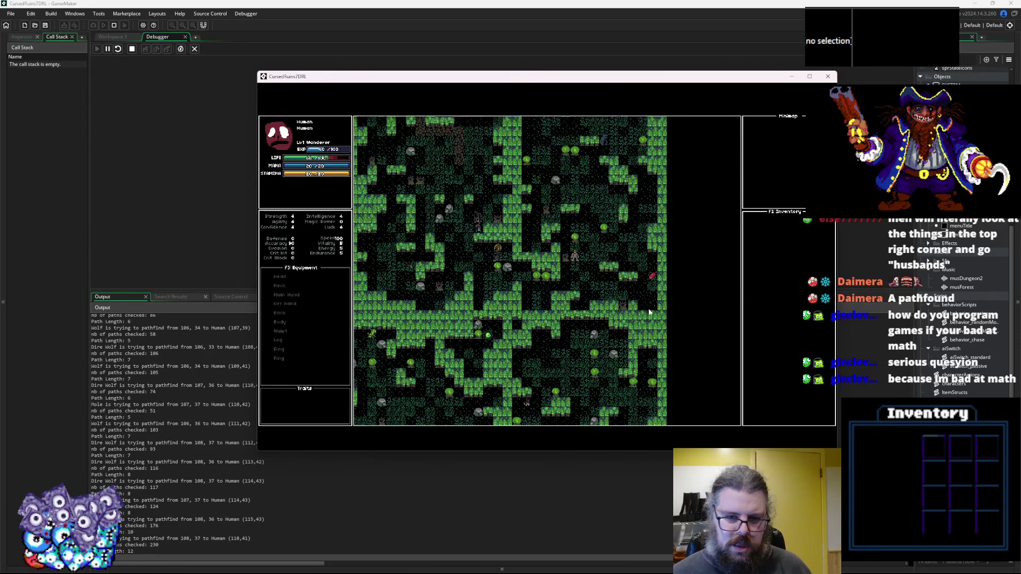
key("KP_8")
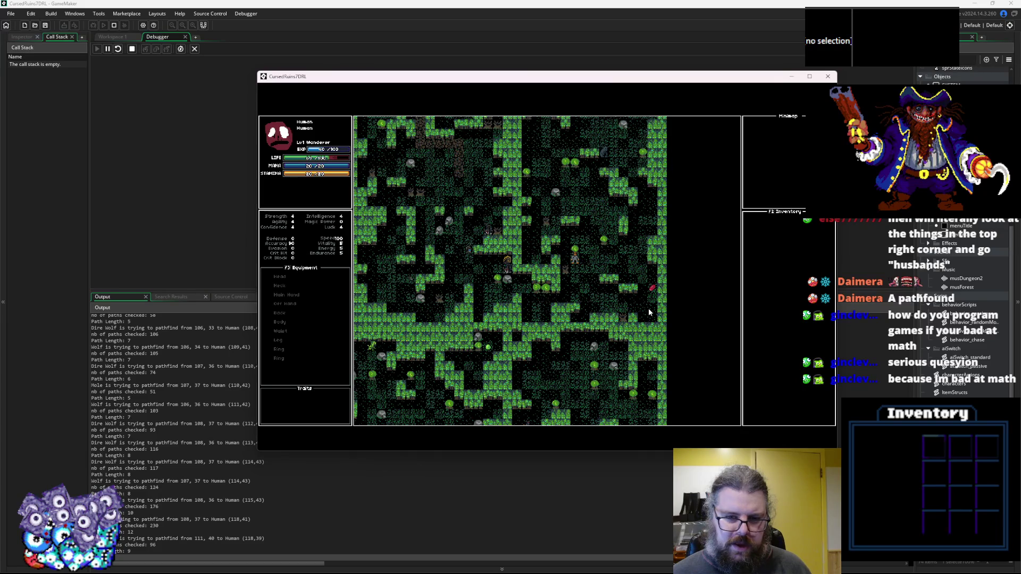
key("KP_5")
Walk the human up and up-right through the forest, then back down while enemies chase.
key("KP_7")
key("KP_8")
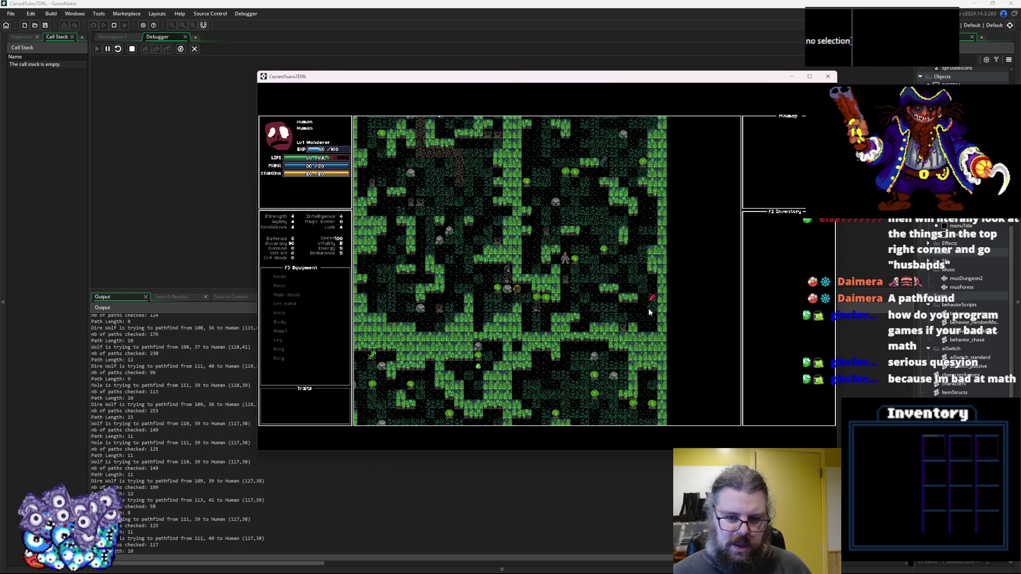
key("KP_8")
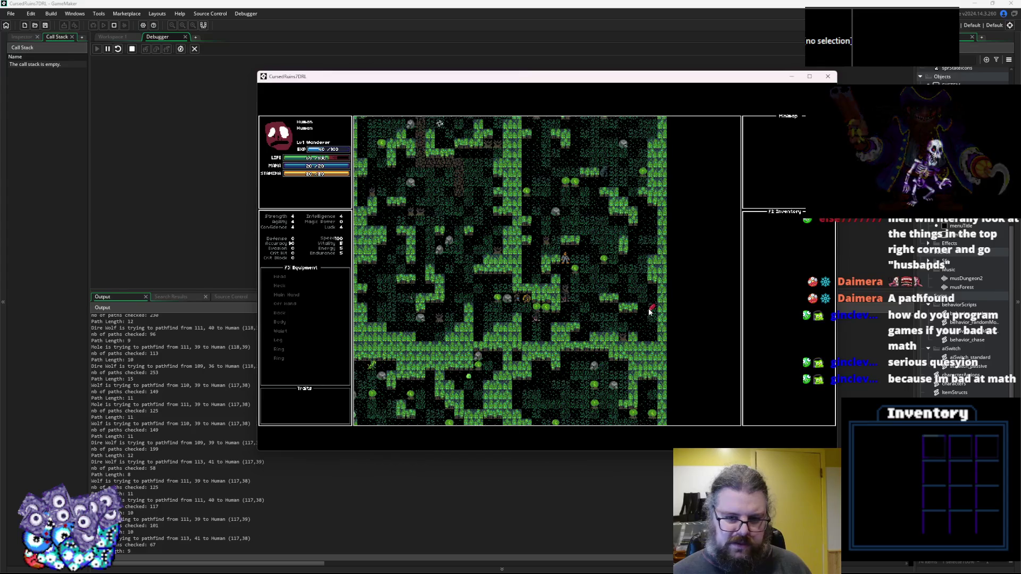
key("KP_8")
key("KP_9")
key("KP_9")
key("KP_9")
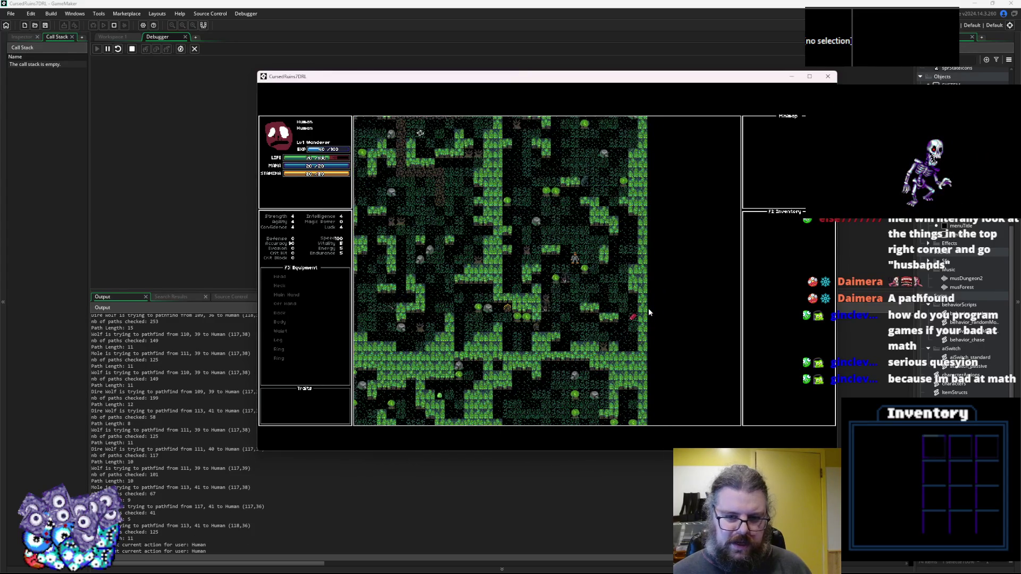
key("KP_8")
key("KP_8")
key("KP_8")
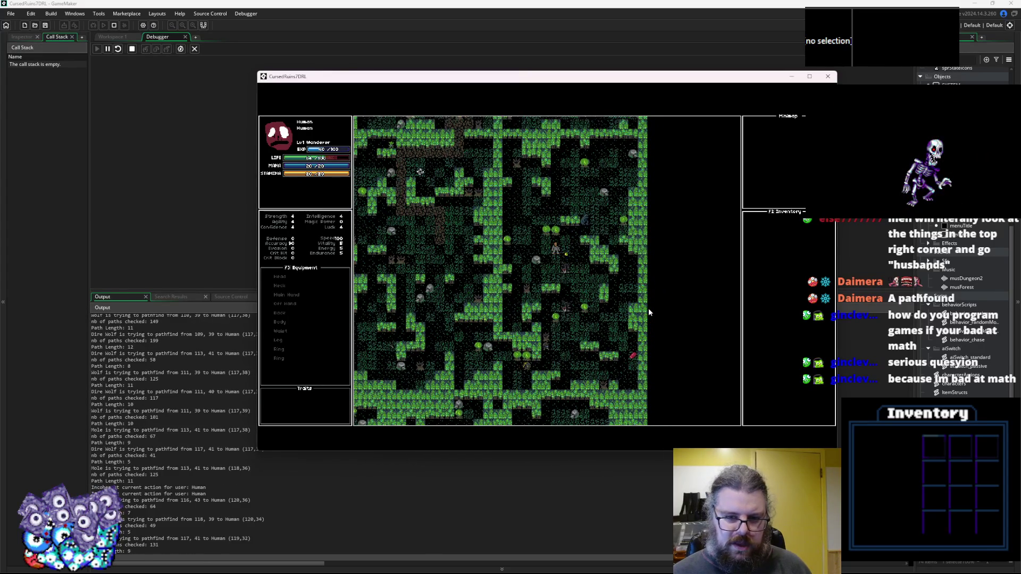
key("KP_8")
key("KP_8")
key("KP_8")
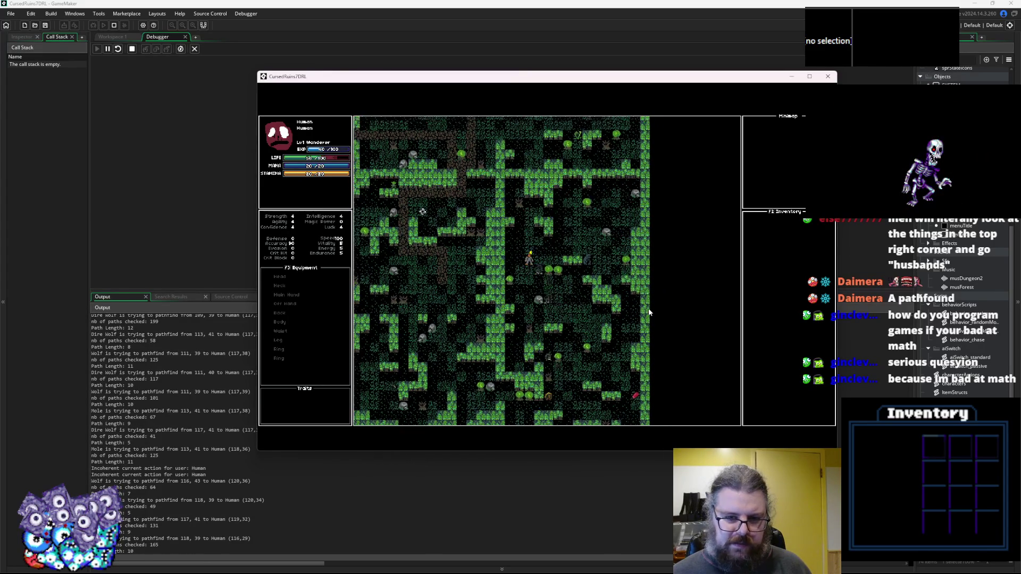
key("KP_9")
key("KP_8")
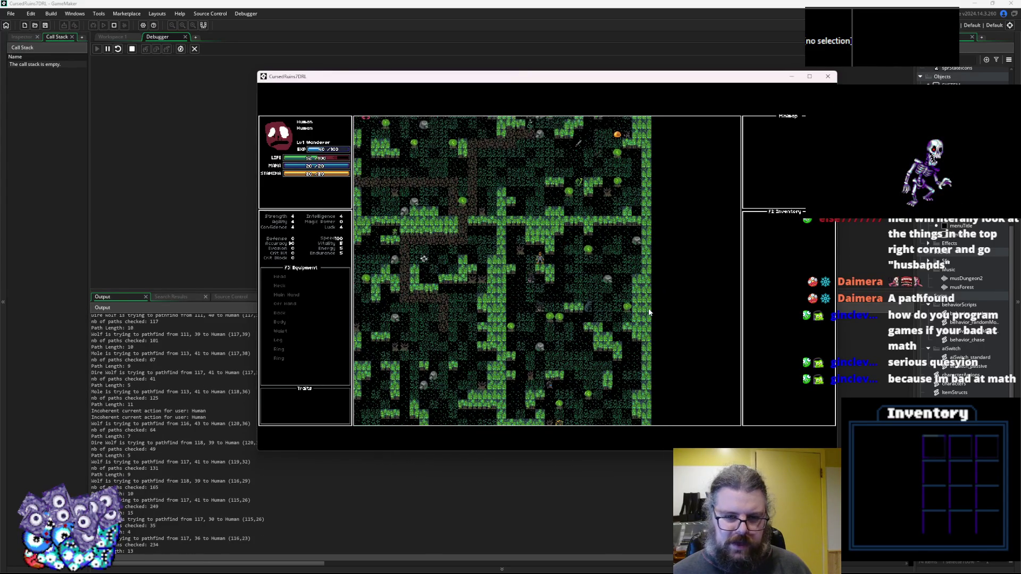
key("KP_9")
key("KP_9")
key("KP_6")
key("KP_6")
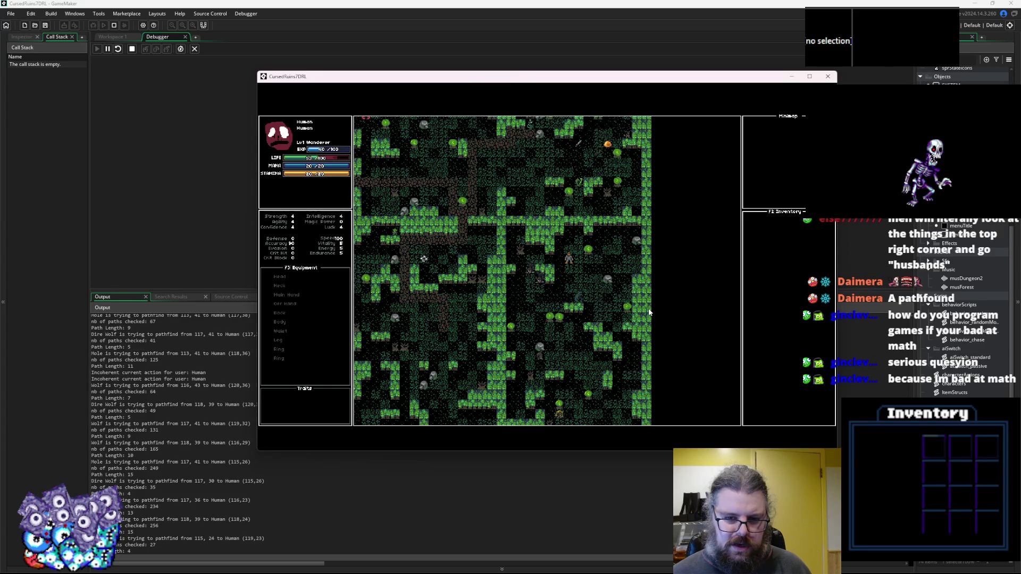
key("KP_6")
key("KP_3")
key("KP_6")
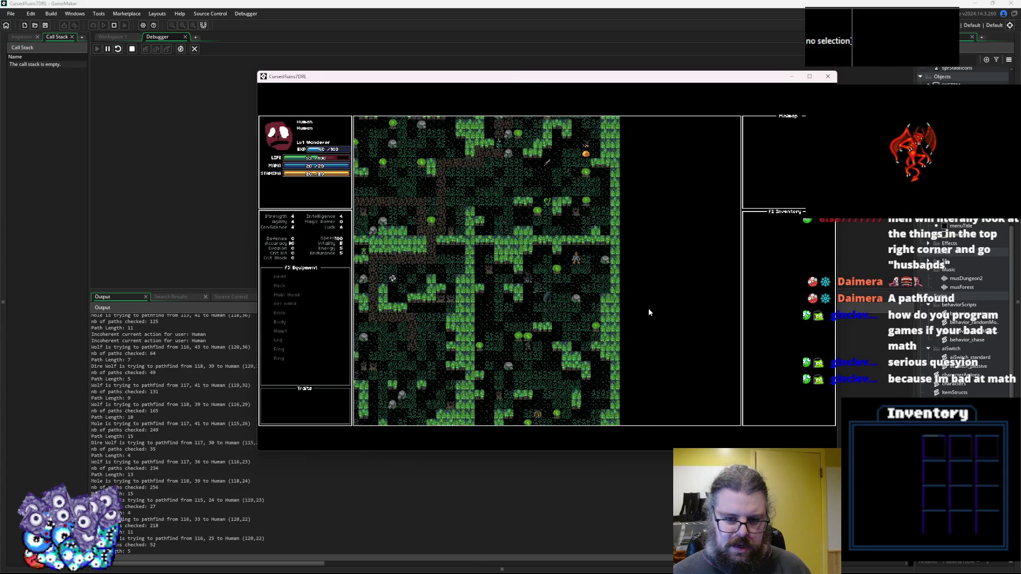
key("KP_3")
key("KP_2")
key("KP_2")
key("KP_2")
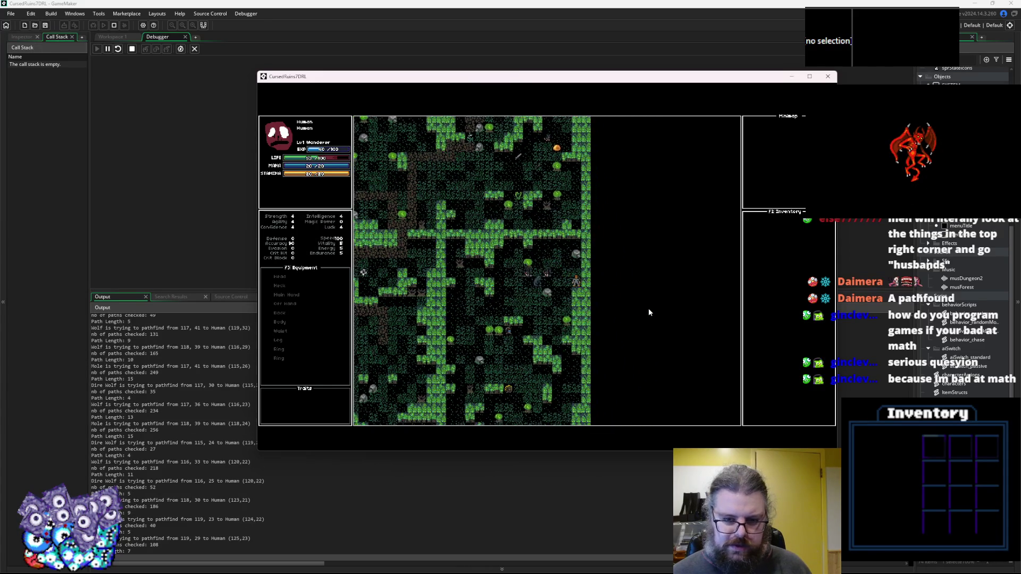
Walk the player down and left, then up-left through the forest with enemies in pursuit.
key("KP_2")
key("KP_2")
key("KP_2")
key("KP_1")
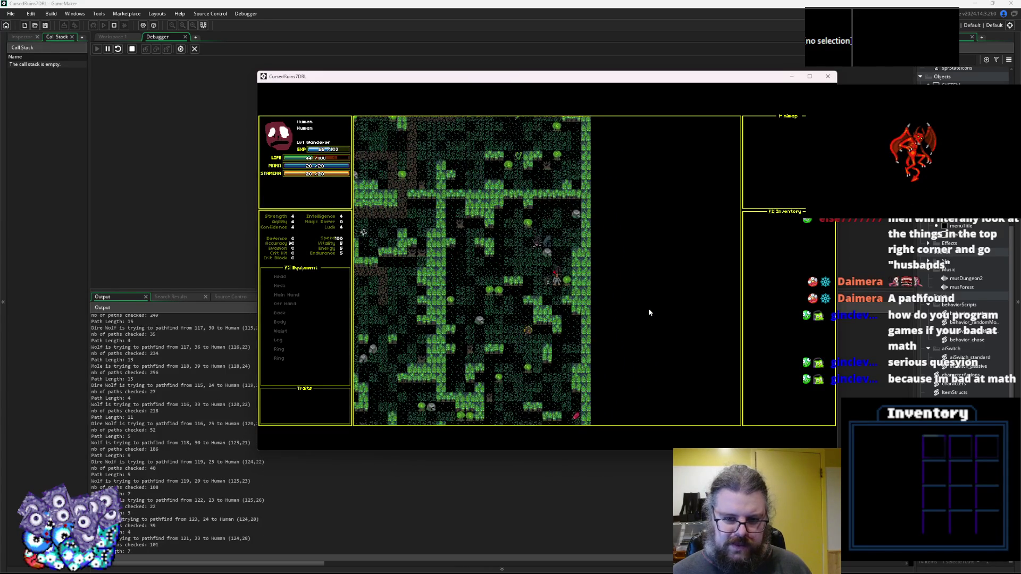
key("Down")
key("Down")
key("Down")
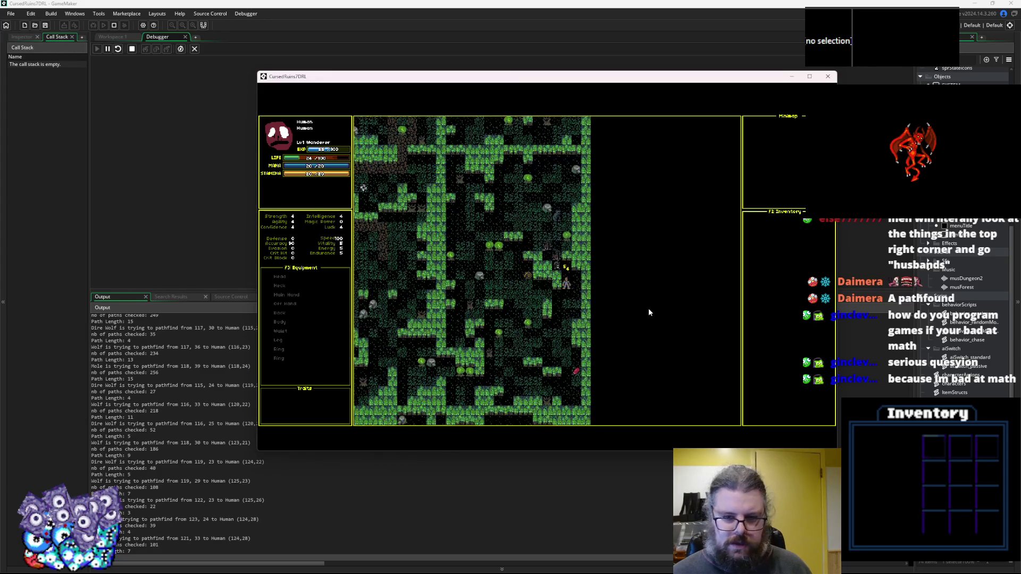
key("Down")
key("Down")
key("Down")
key("Left")
key("Left")
key("Left")
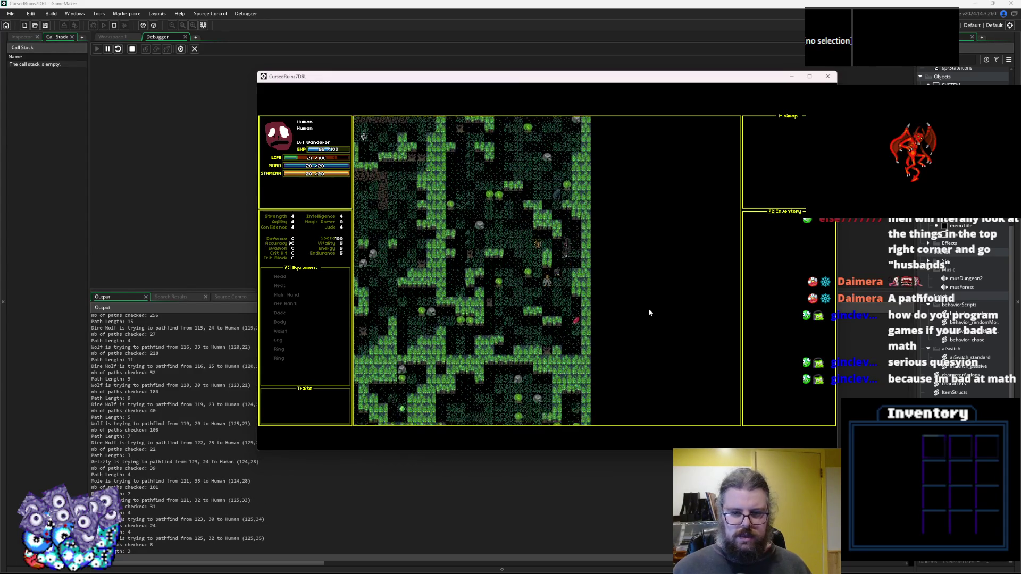
key("Left")
key("Left")
key("Left")
key("Down")
key("Left")
key("Left")
key("Left")
key("Up")
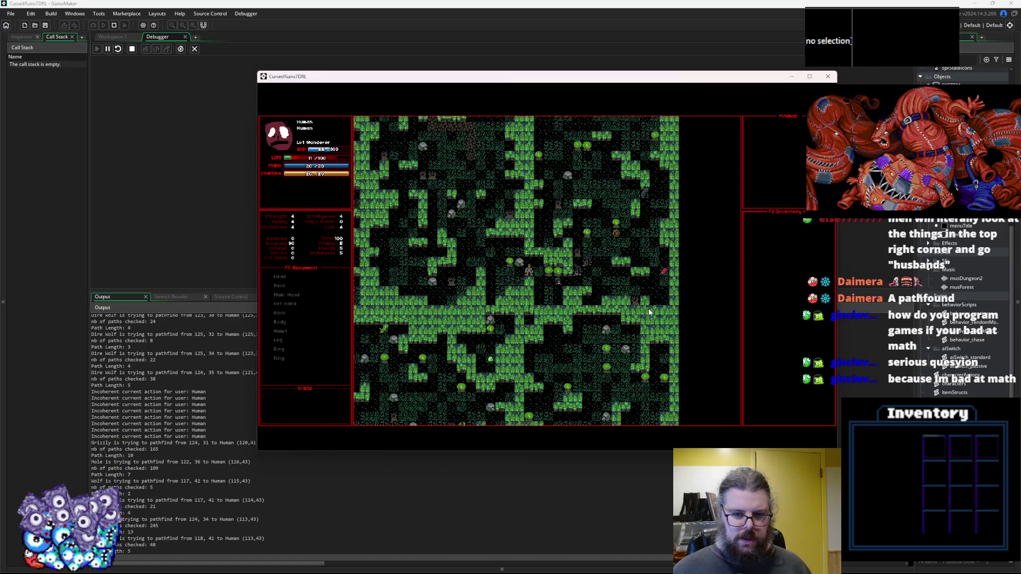
key("Left")
key("Up")
key("Left")
key("Up")
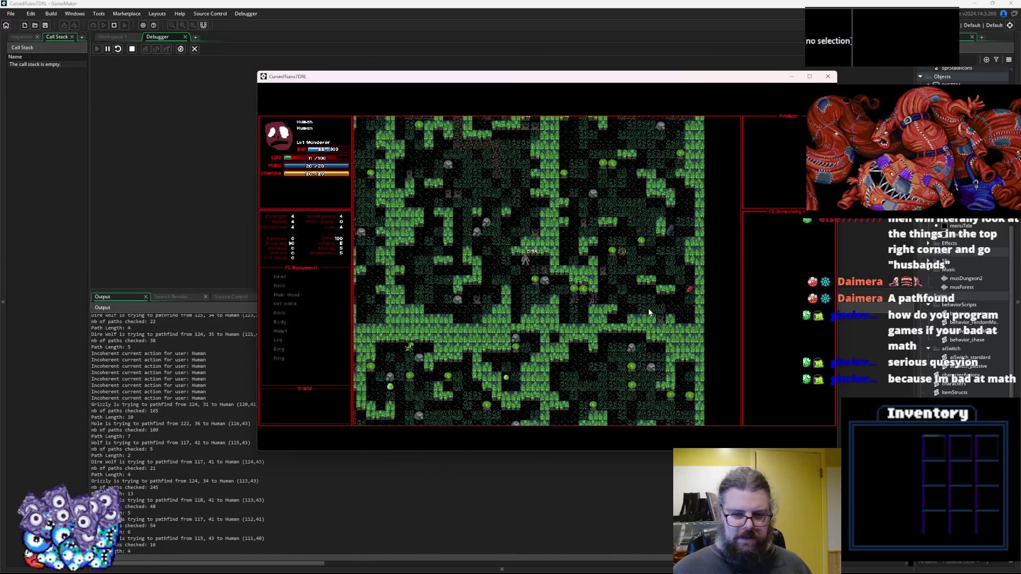
key("Left")
key("Left")
key("Left")
key("Up")
Climb the player up and slightly right until the monsters, including a Grizzly, attack.
key("Up")
key("Right")
key("Up")
key("Right")
key("Up")
key("Up")
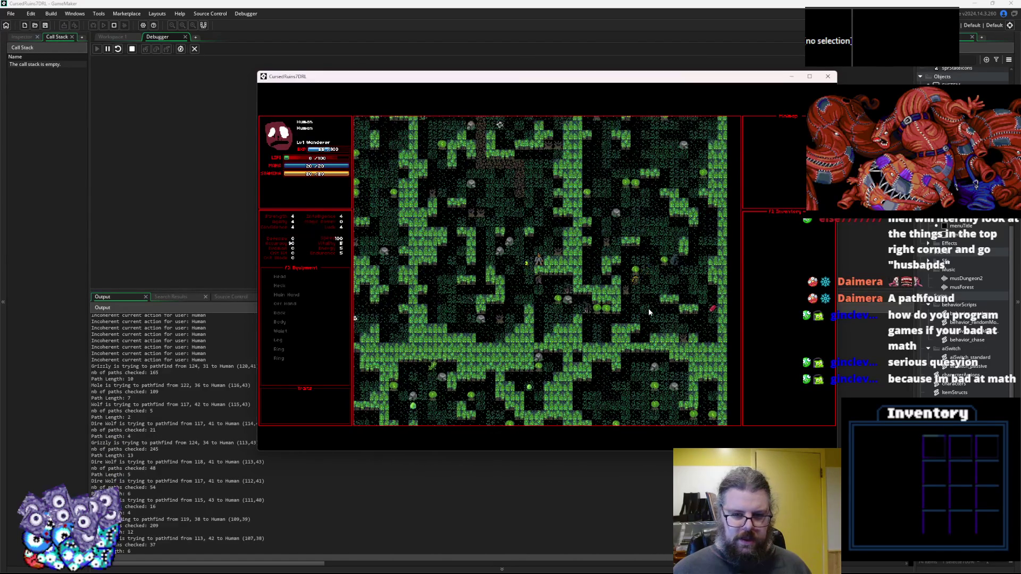
key("Up")
key("Up")
key("Up")
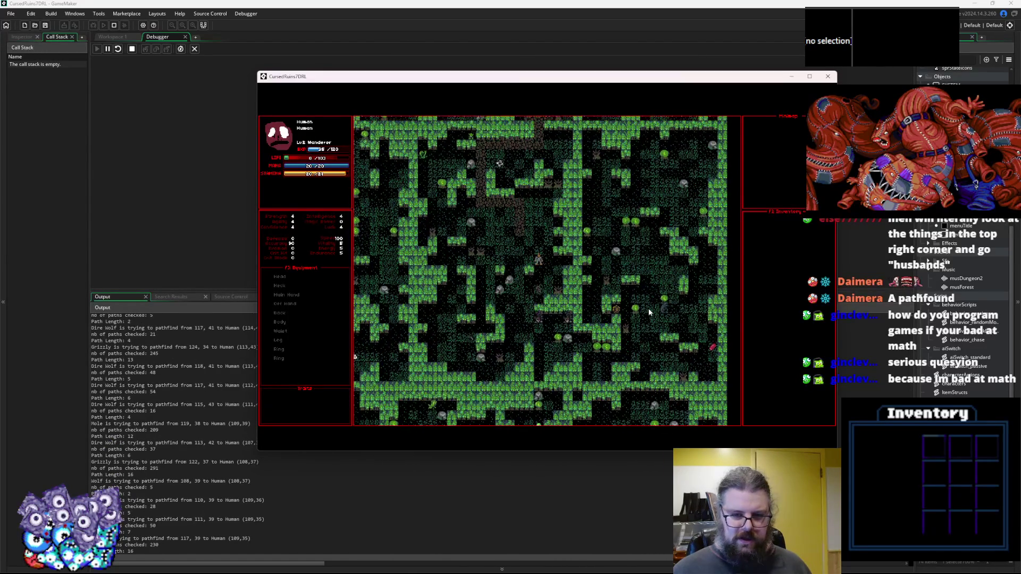
key("Up")
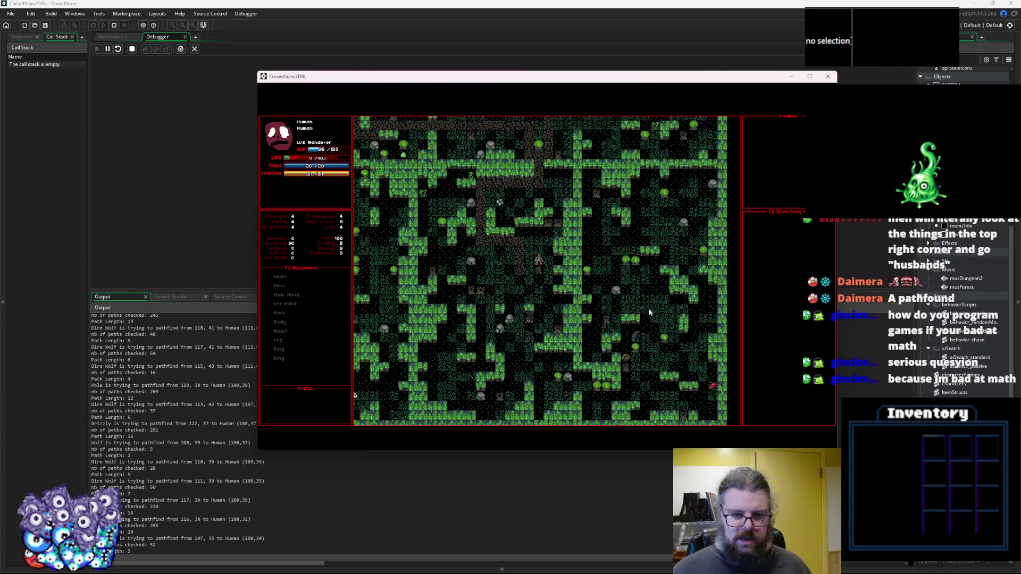
key("Up")
key("Up")
key("Right")
key("Up")
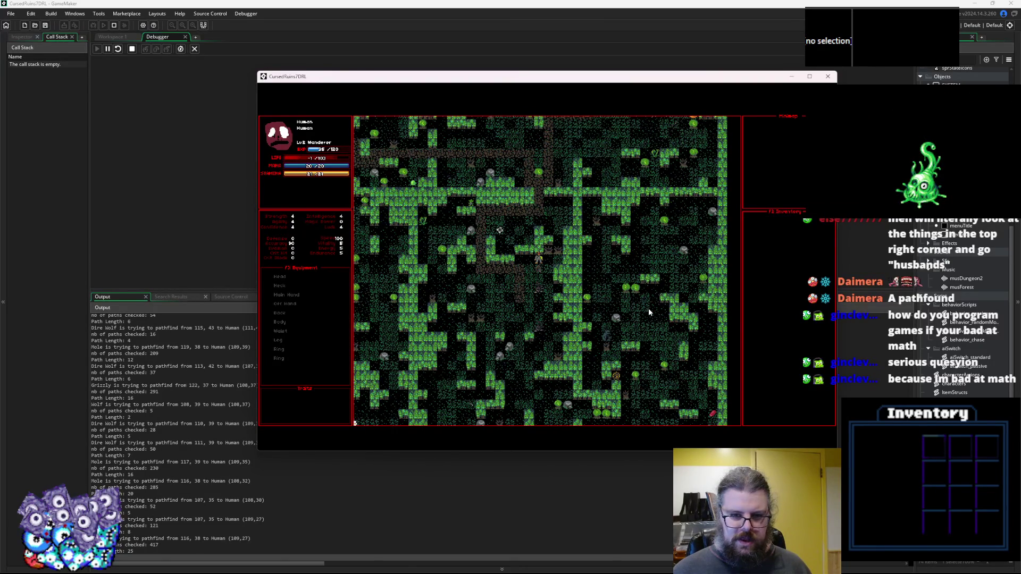
key("Left")
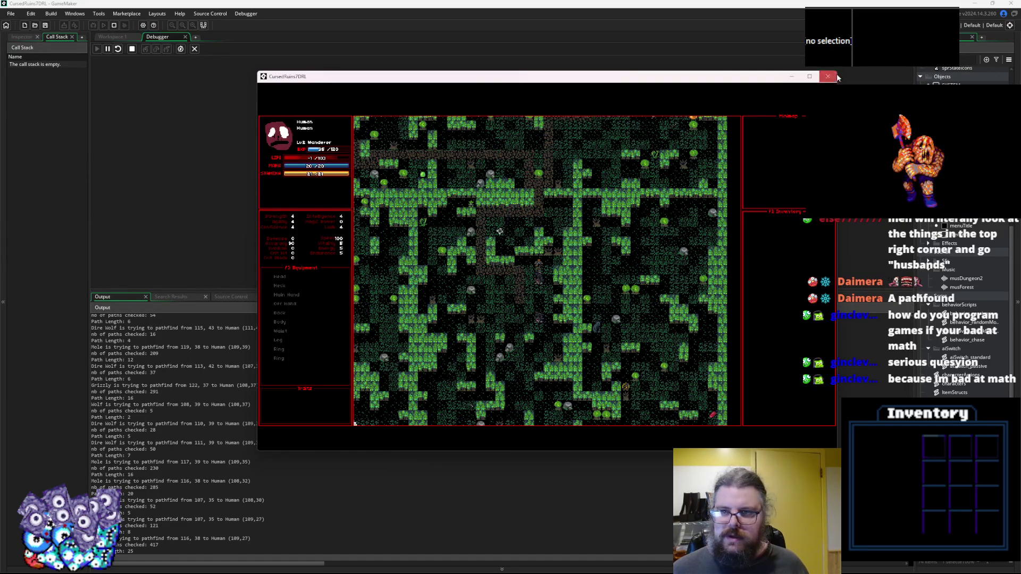
End the test run and add var scanSize = max(6, dist+1) below the pathfinding comment.
left_click(828, 76)
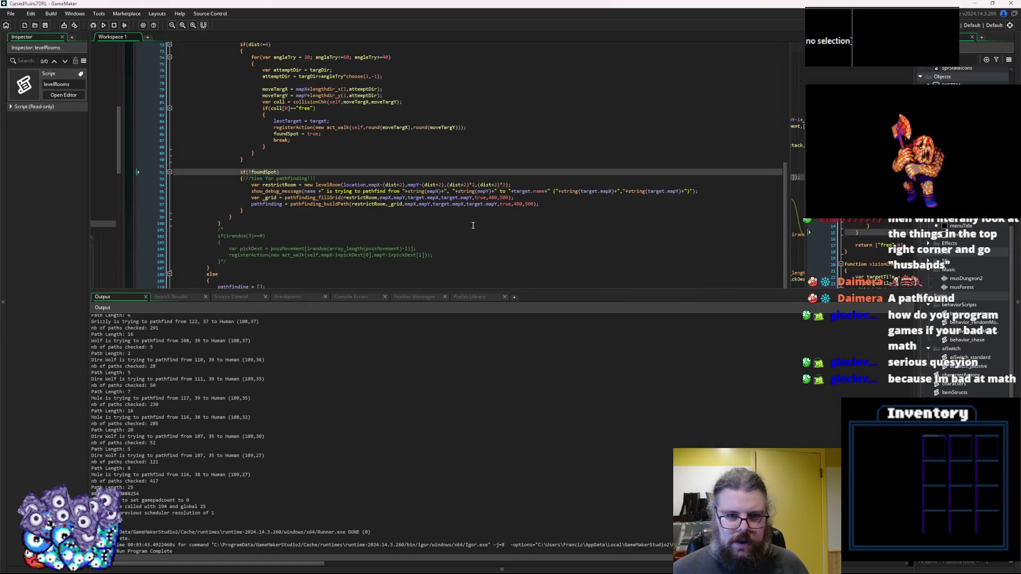
left_click_drag(468, 292, 460, 378)
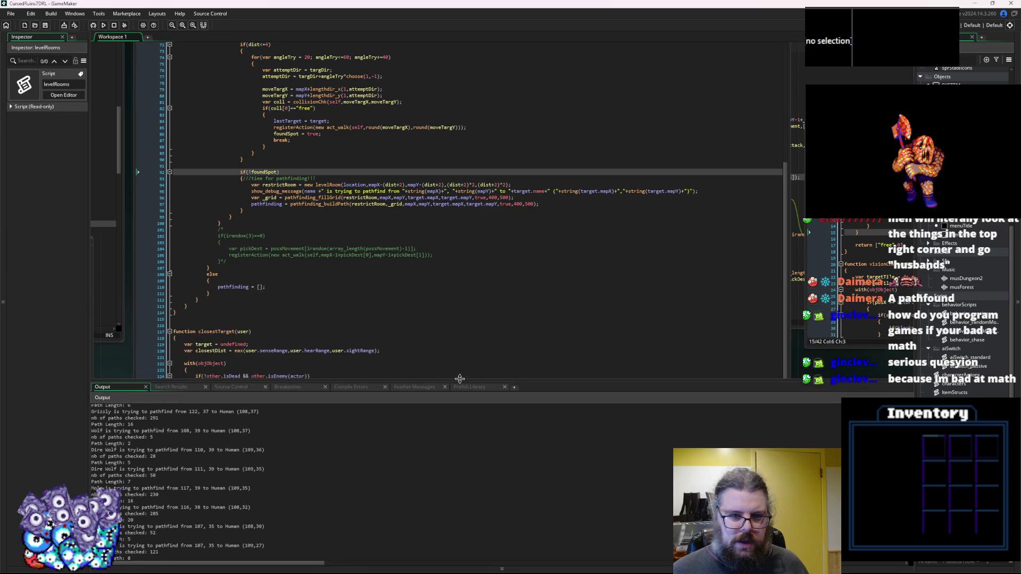
left_click(401, 184)
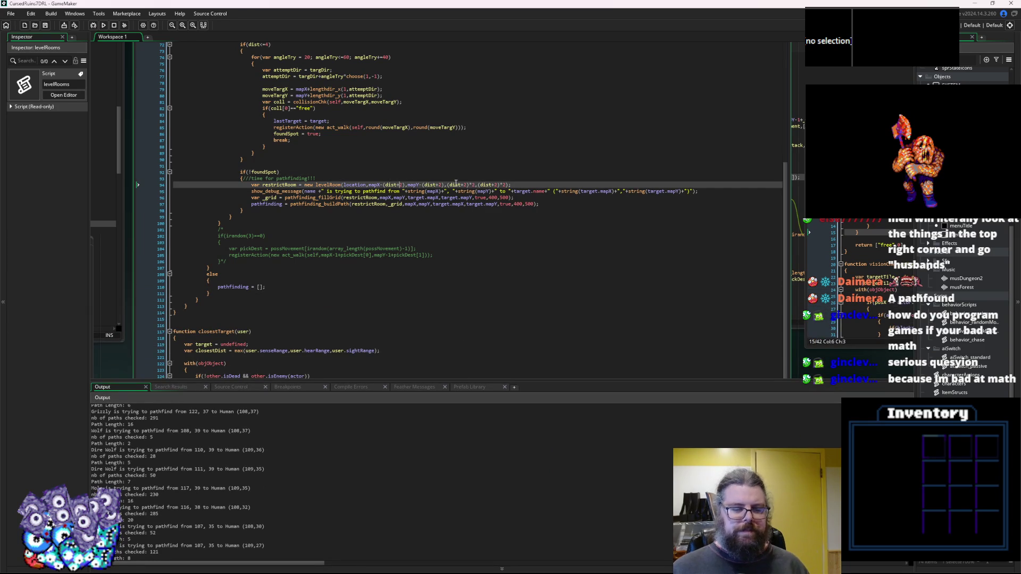
key("Up")
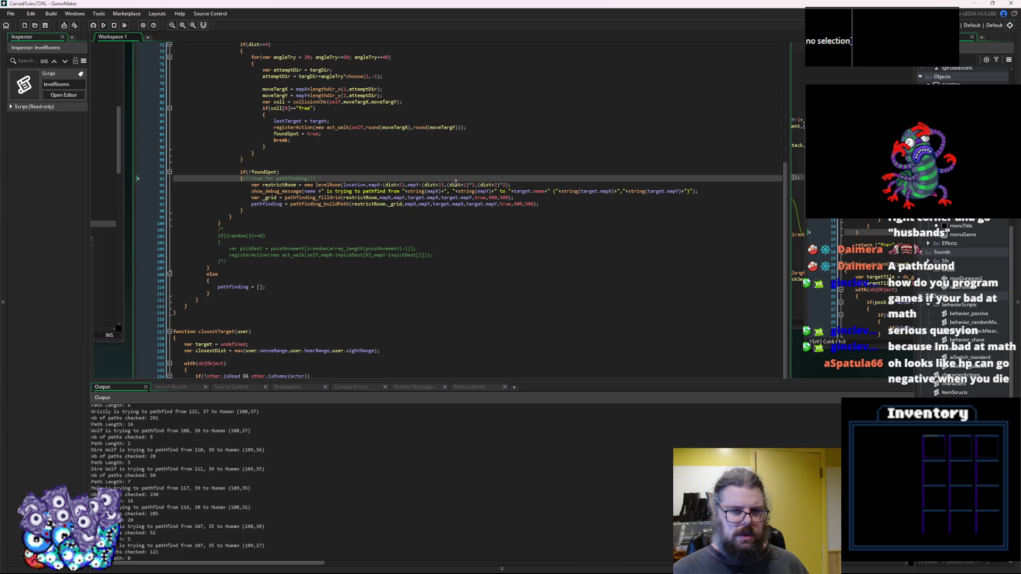
key("Return")
type("var pat")
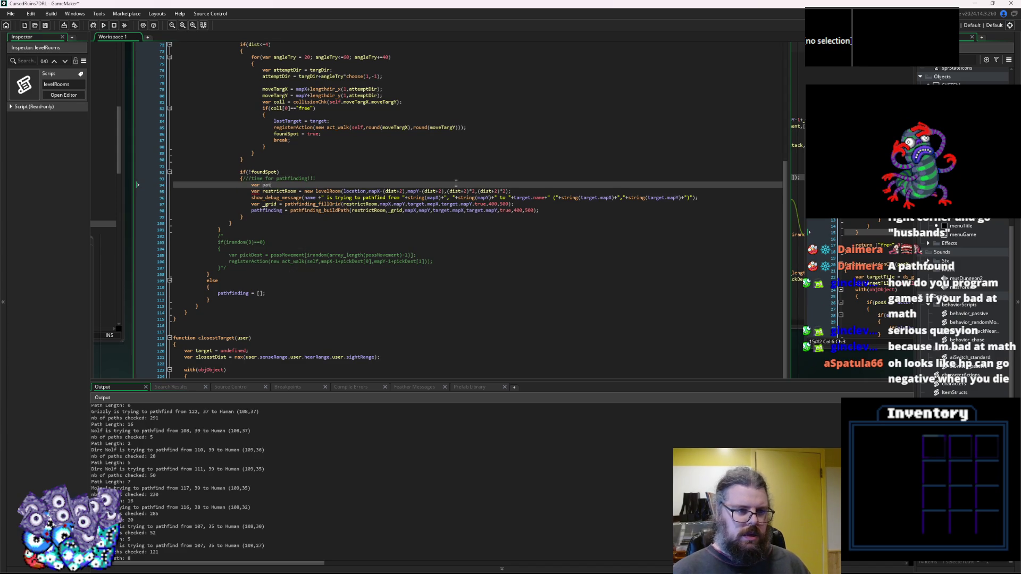
type("h")
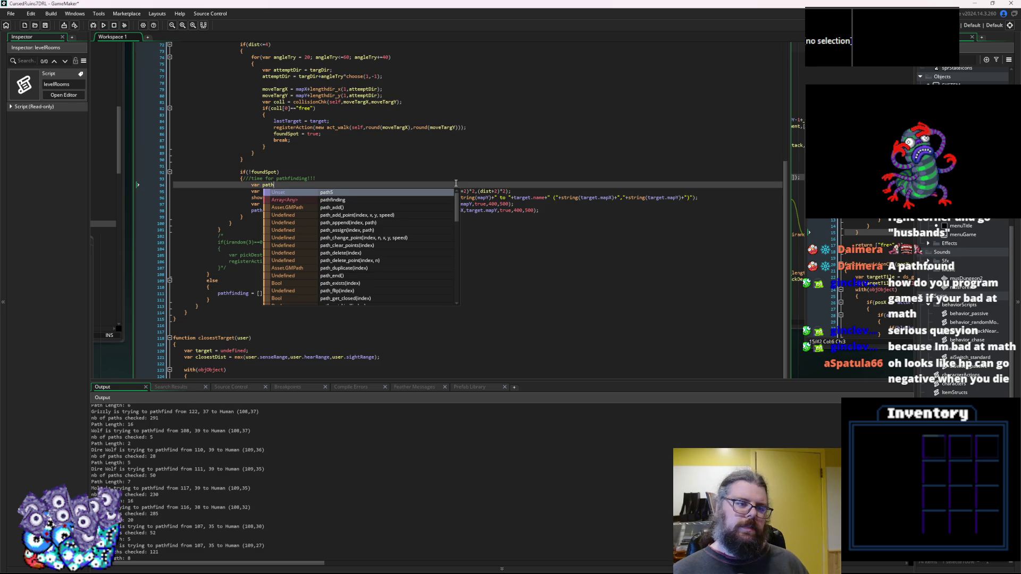
key("BackSpace")
key("BackSpace")
key("BackSpace")
type("grid")
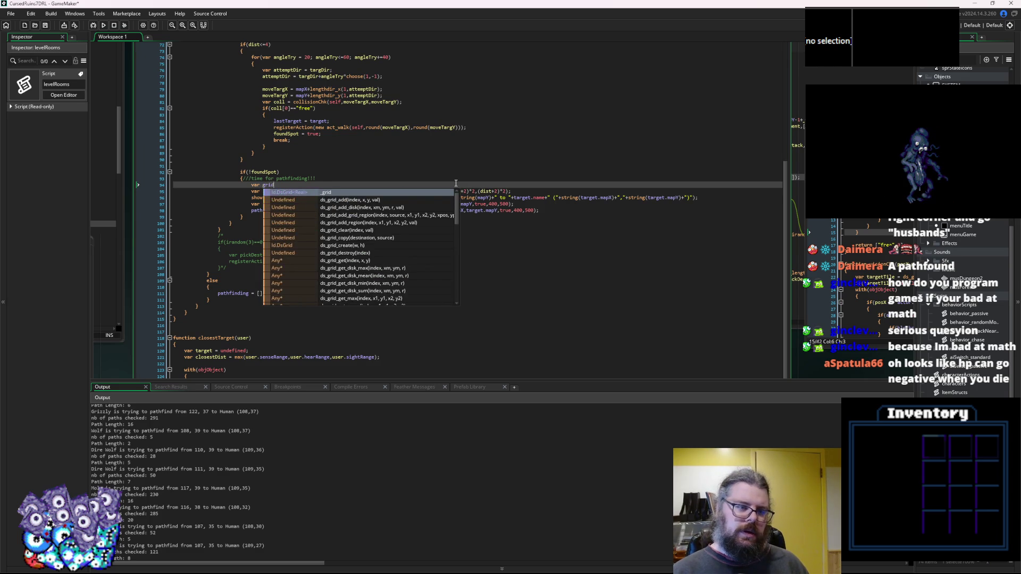
type("S")
key("BackSpace")
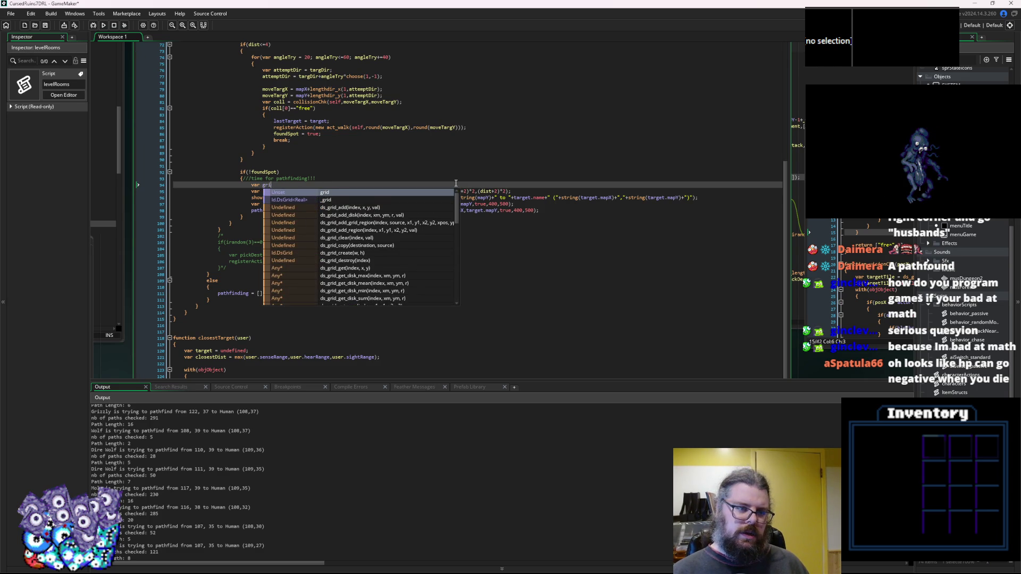
key("BackSpace")
key("BackSpace")
key("BackSpace")
type("scanSize =")
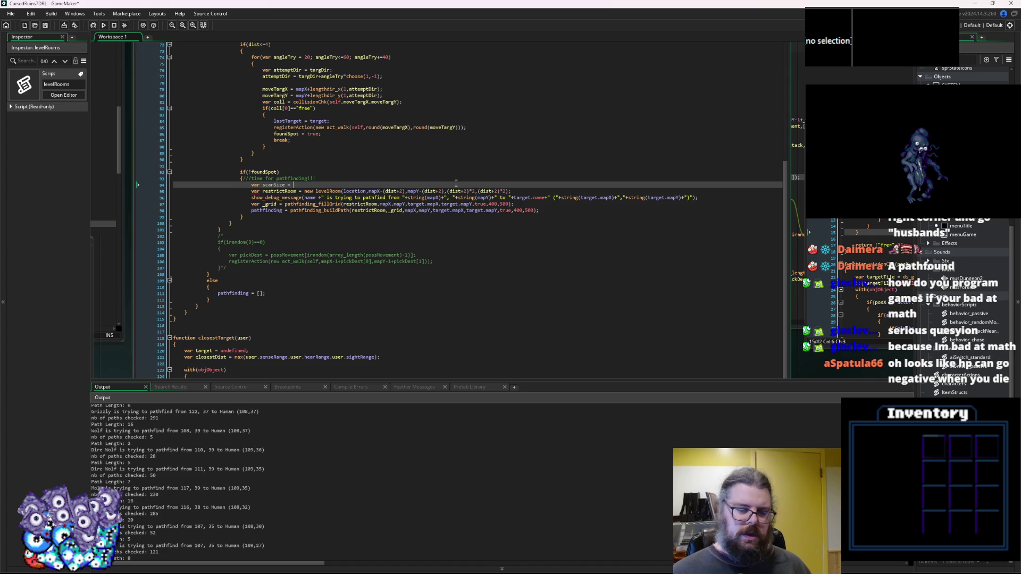
left_click(393, 191)
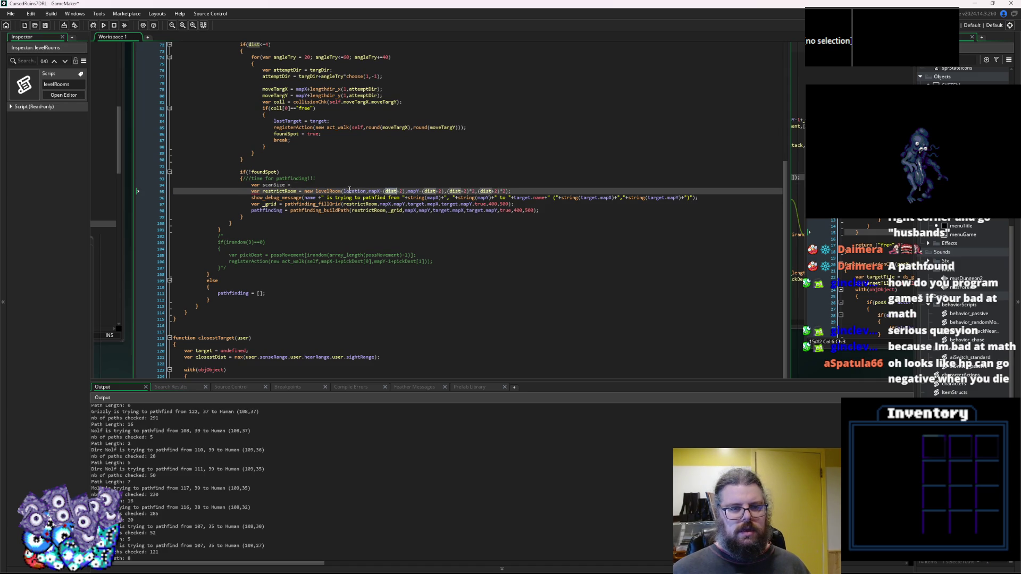
left_click(296, 184)
type("dist+1")
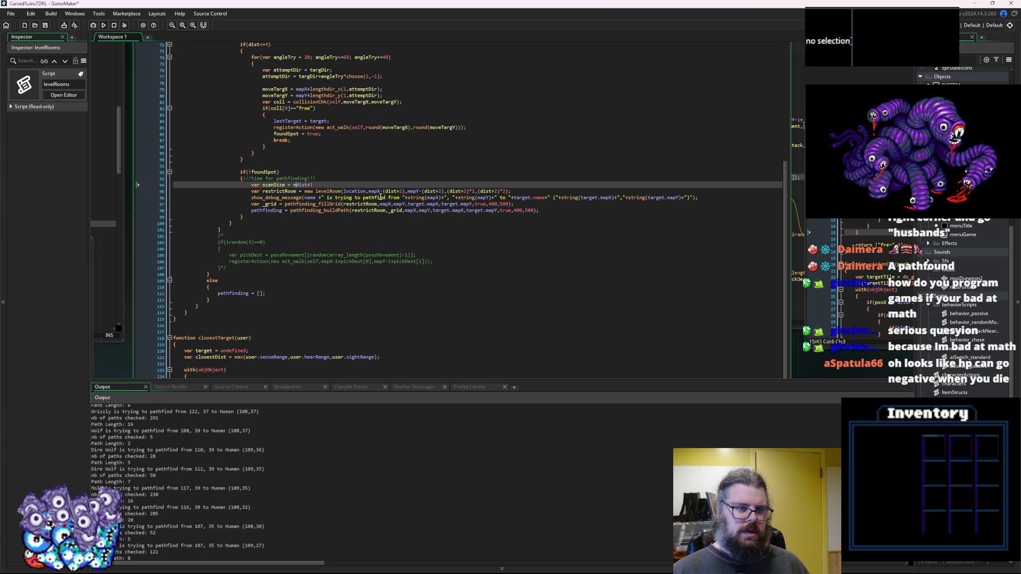
type("ax(")
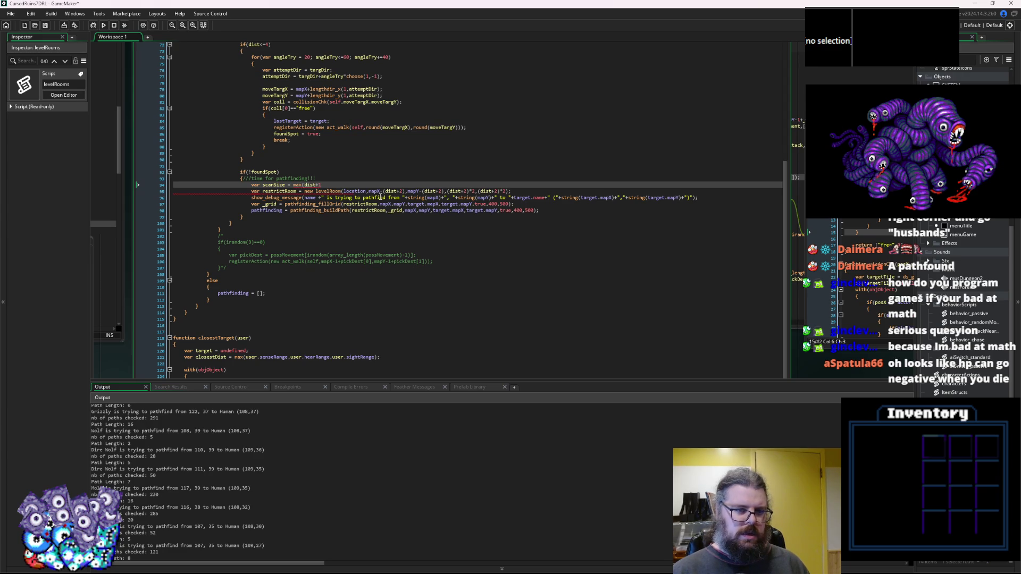
key("BackSpace")
key("BackSpace")
type(",")
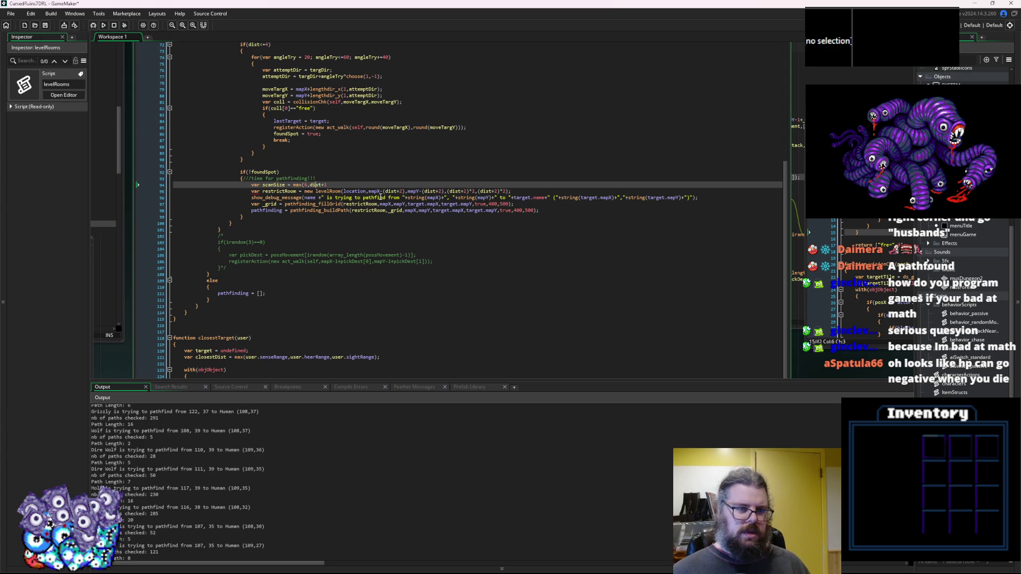
type(");")
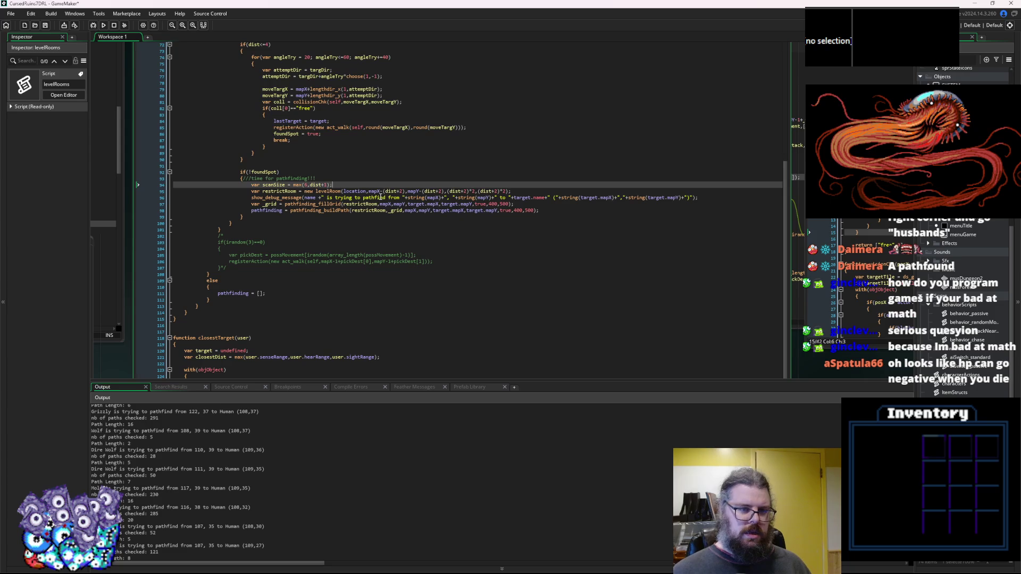
Use -scanSize for levelRoom's offsets and scanSize,scanSize for its size, and add scanSize to the debug message.
mouse_move(325, 209)
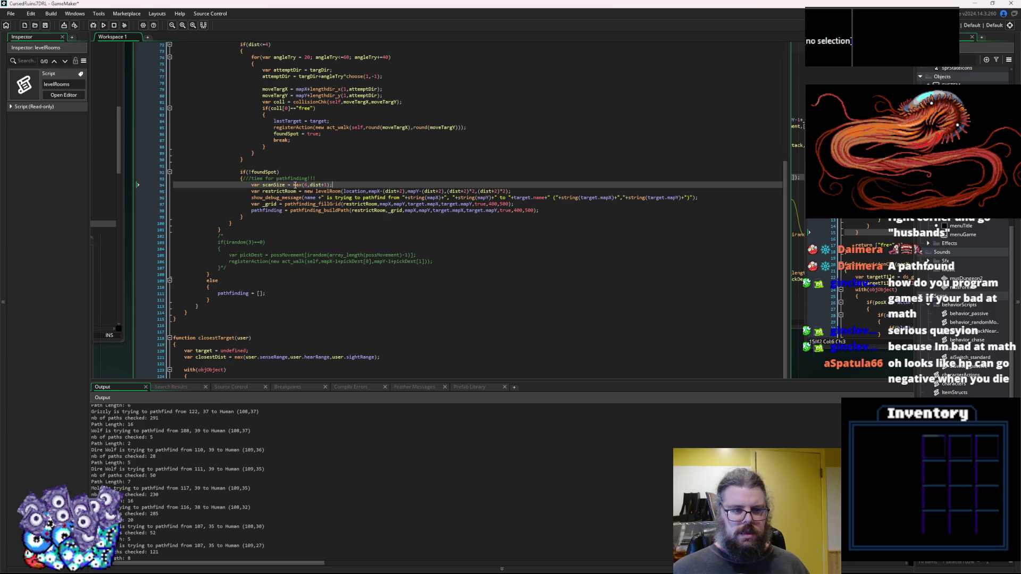
left_click_drag(407, 191, 378, 191)
type("-scanSize")
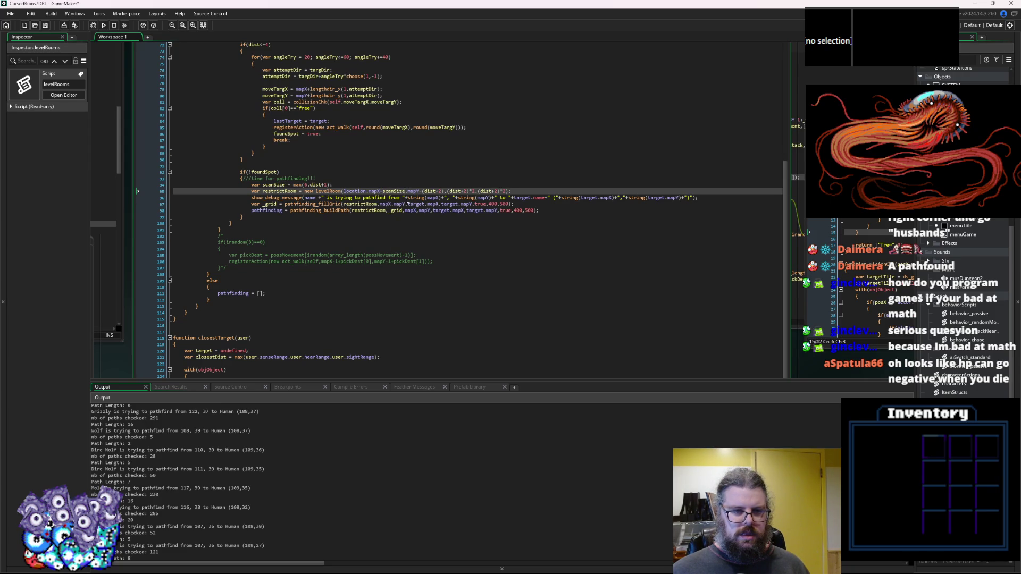
left_click_drag(445, 191, 423, 191)
type("-scanSize")
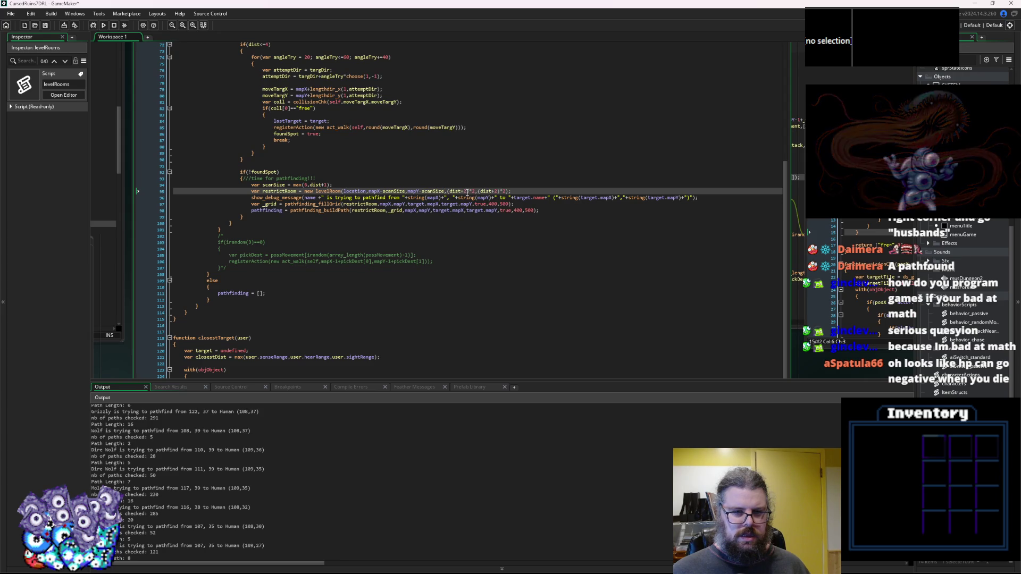
mouse_move(468, 191)
left_mouse_down()
mouse_move(447, 195)
mouse_move(482, 196)
left_mouse_up()
type("scanSize,")
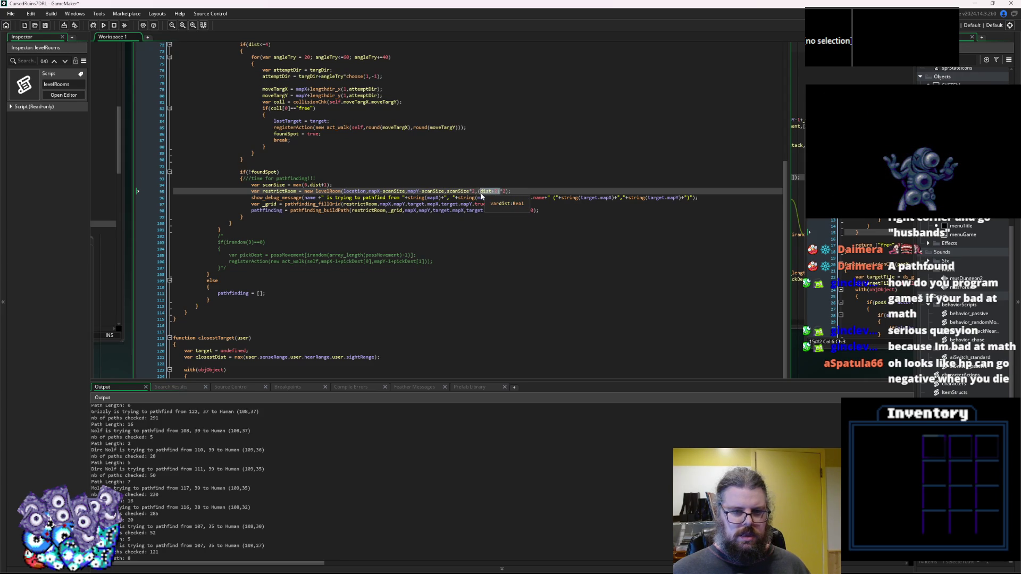
type("scanSize")
left_click(445, 230)
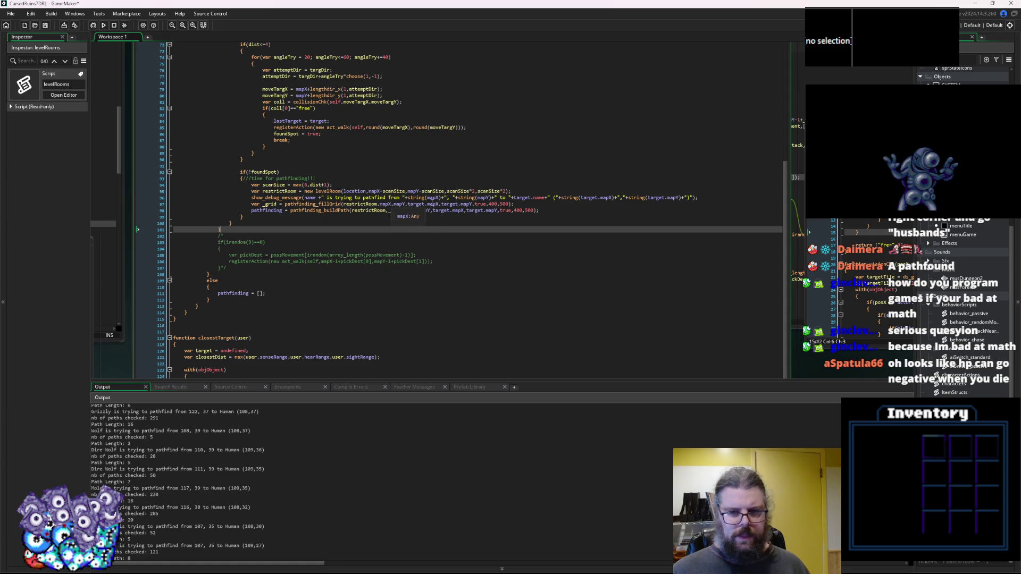
left_click(386, 198)
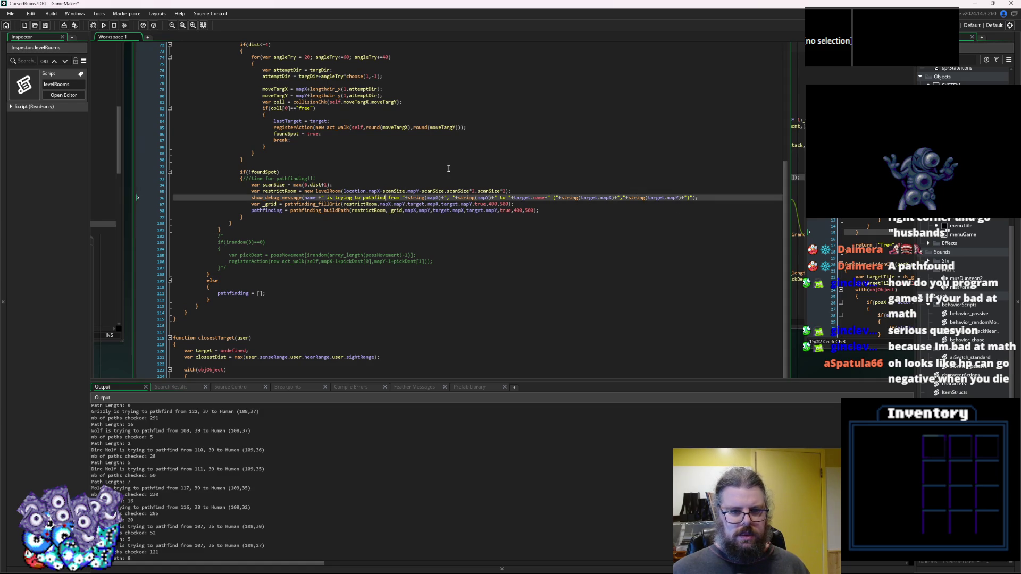
type("\"")
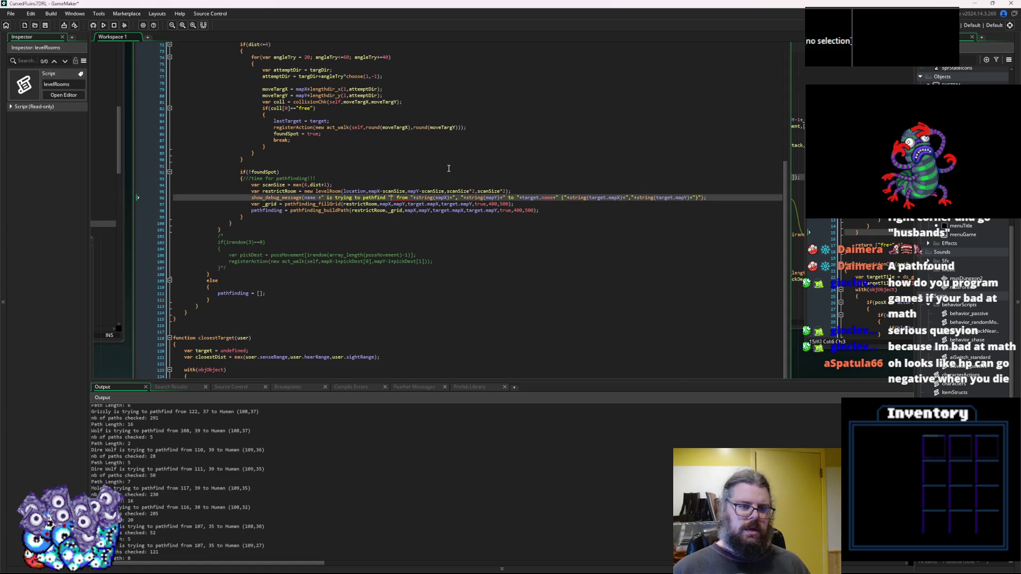
type("(")
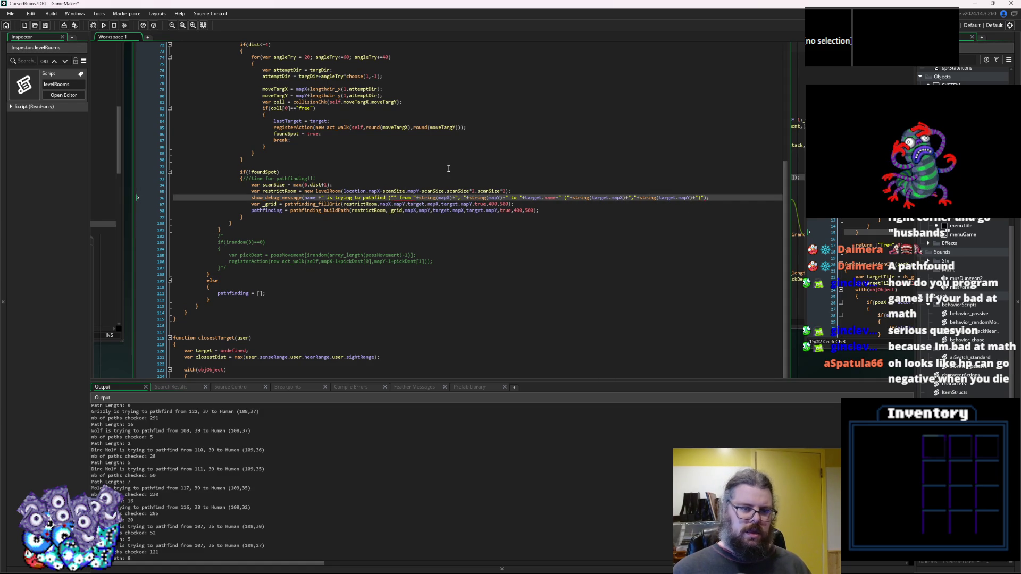
type("+")
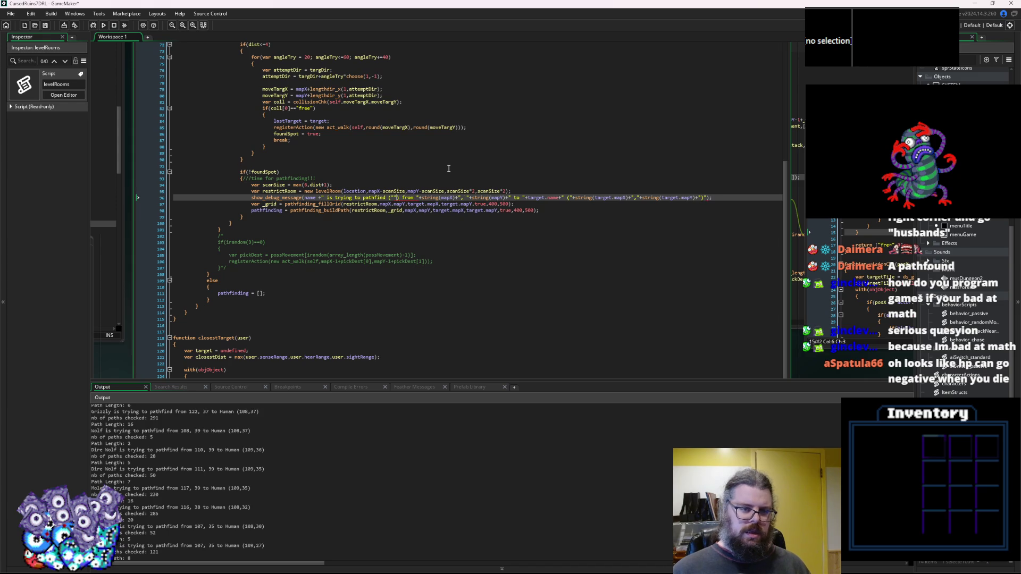
type("\"")
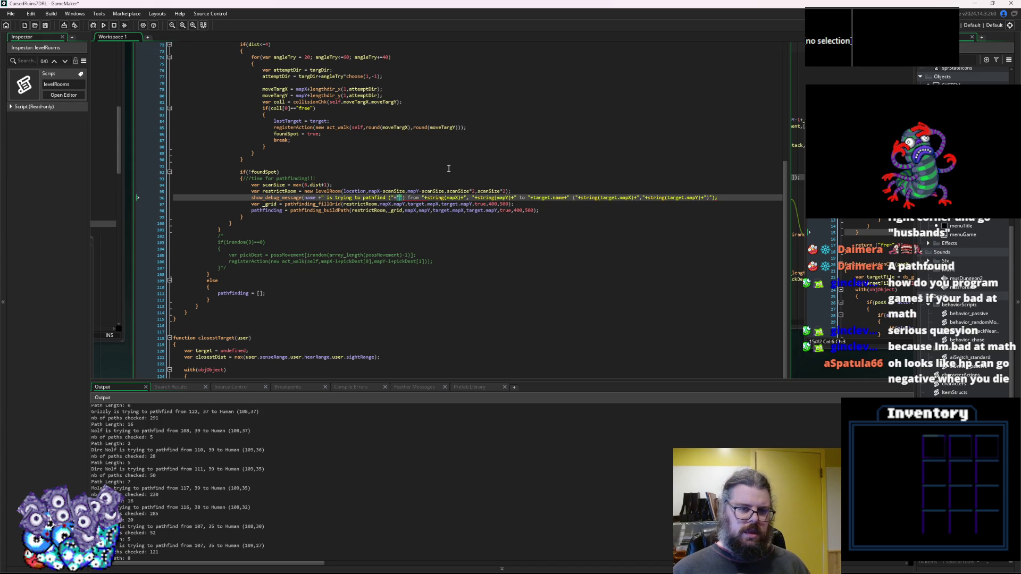
type("+")
type("scanSize+")
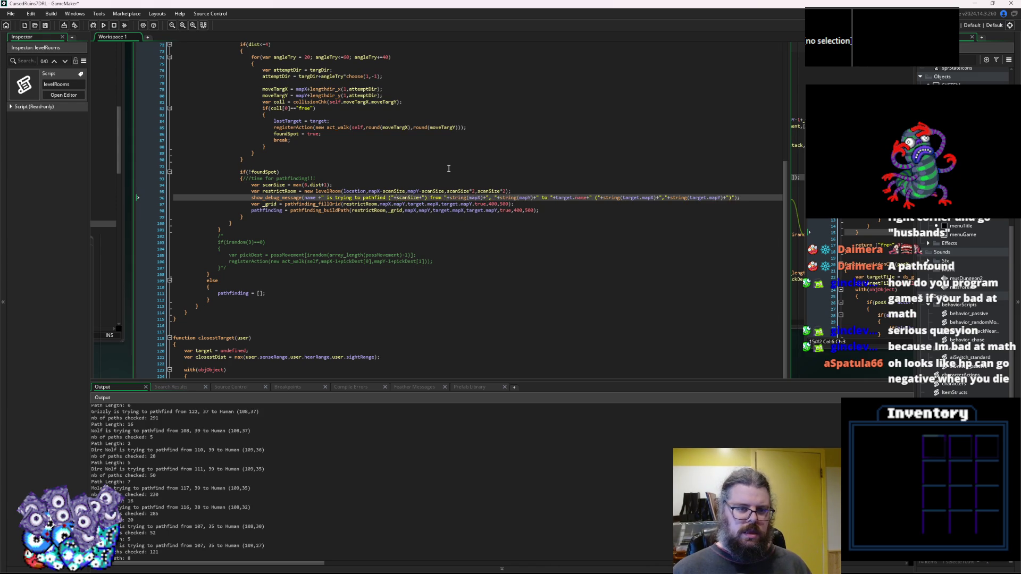
Make the debug message print 'grid size:' with string(scanSize), then launch a debug run.
key("ctrl+BackSpace")
type("string(")
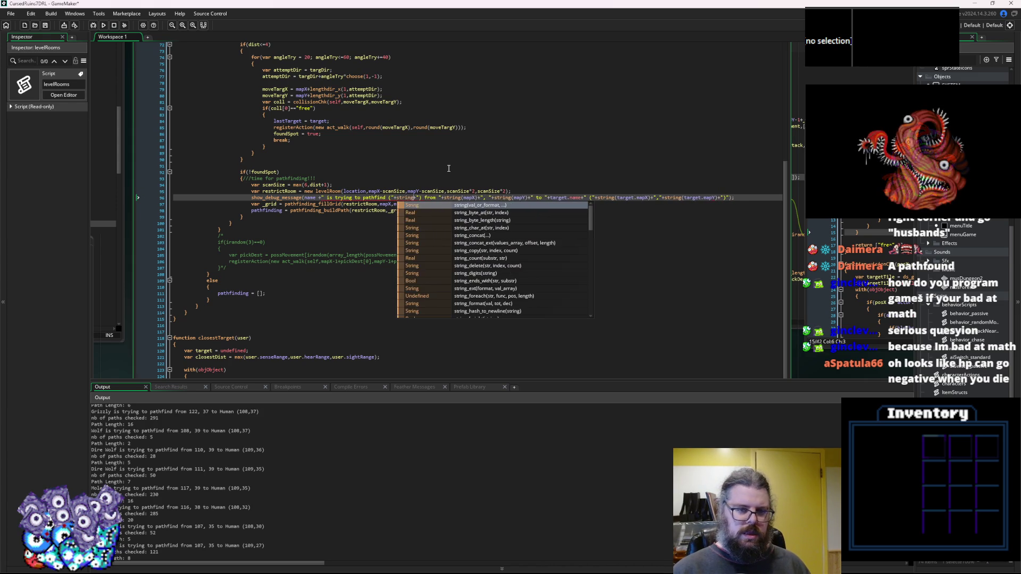
type("scanSize)+")
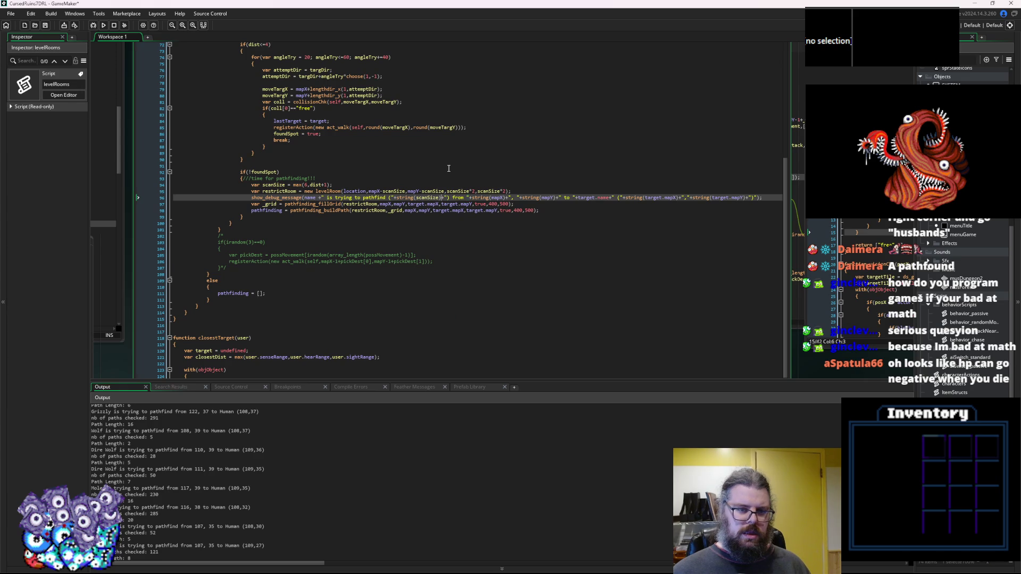
type("grid")
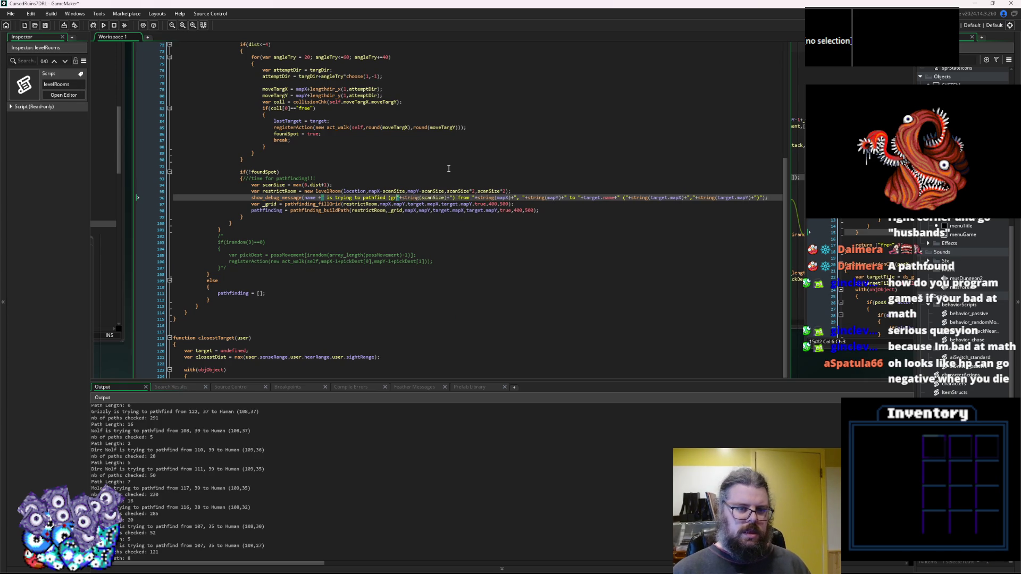
type(" size")
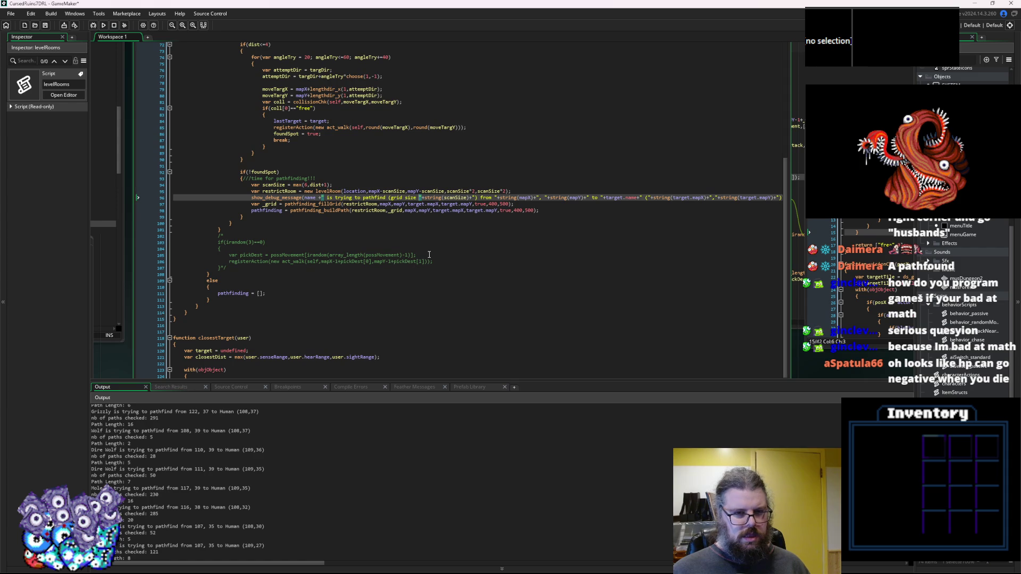
key("BackSpace")
type(":")
left_click(409, 142)
left_click(94, 26)
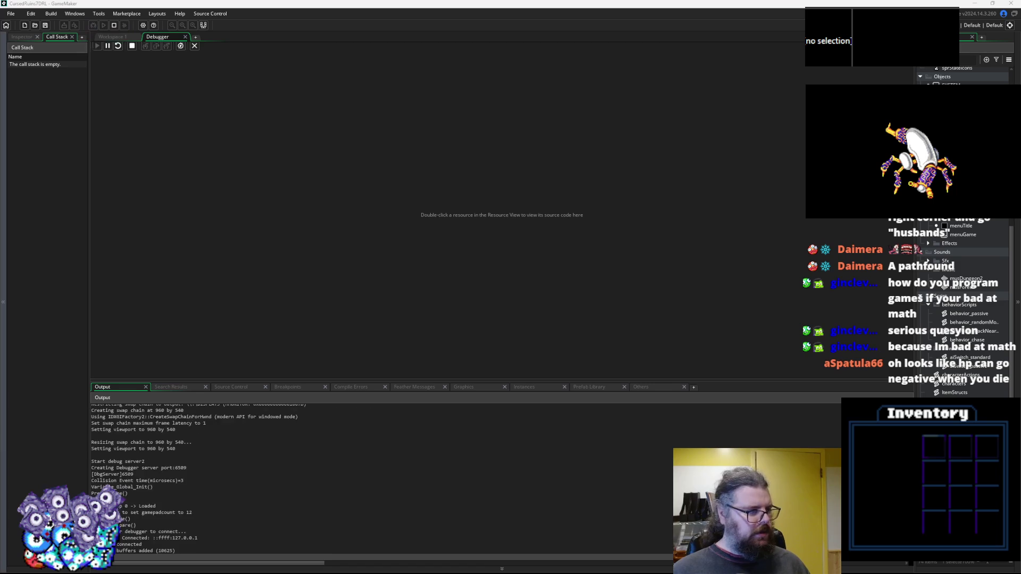
Start a new game and walk left and down to attack the first creature.
key("Return")
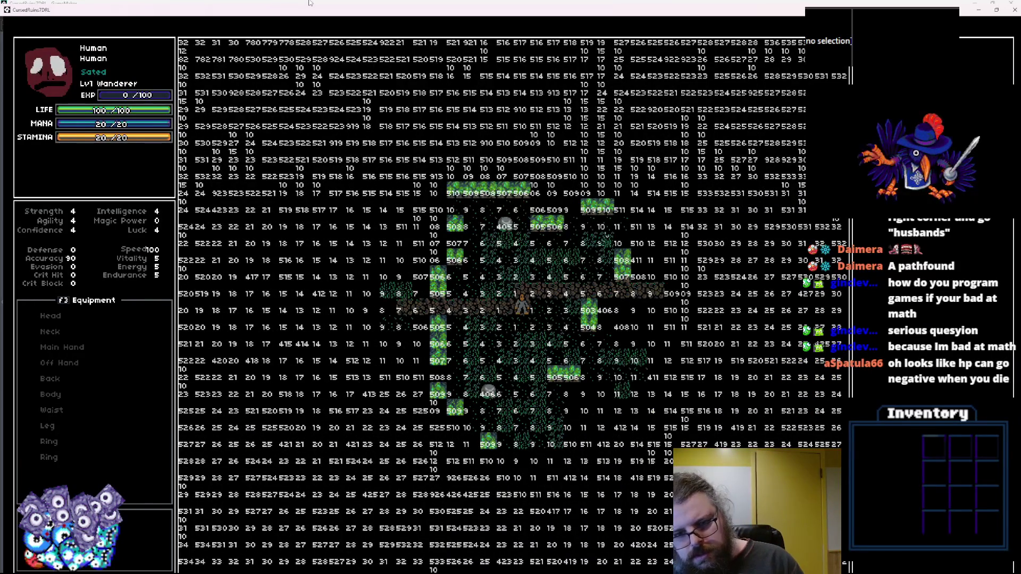
key("Left")
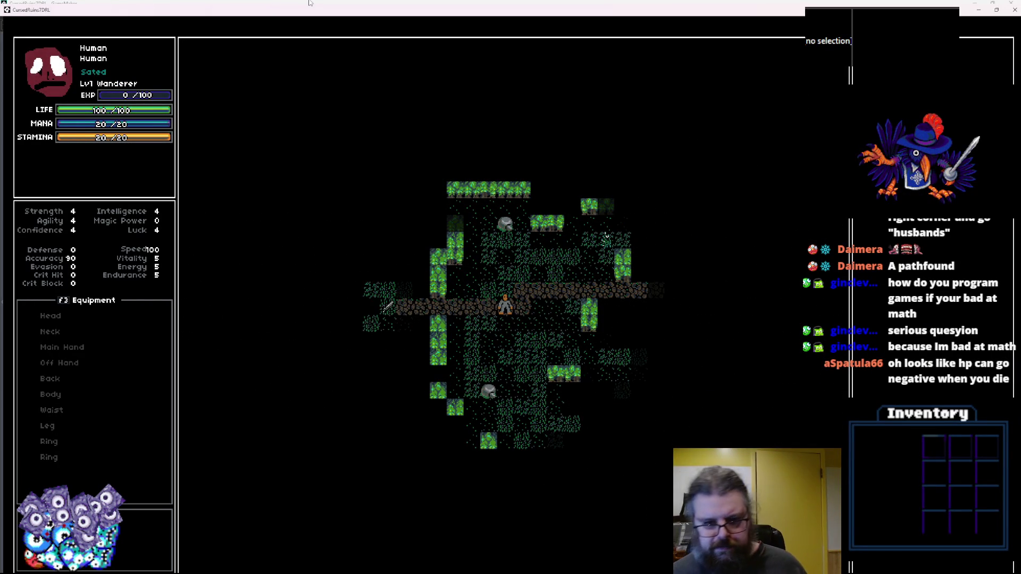
key("Left")
key("Left")
key("Left")
key("Left")
key("Left")
key("Left")
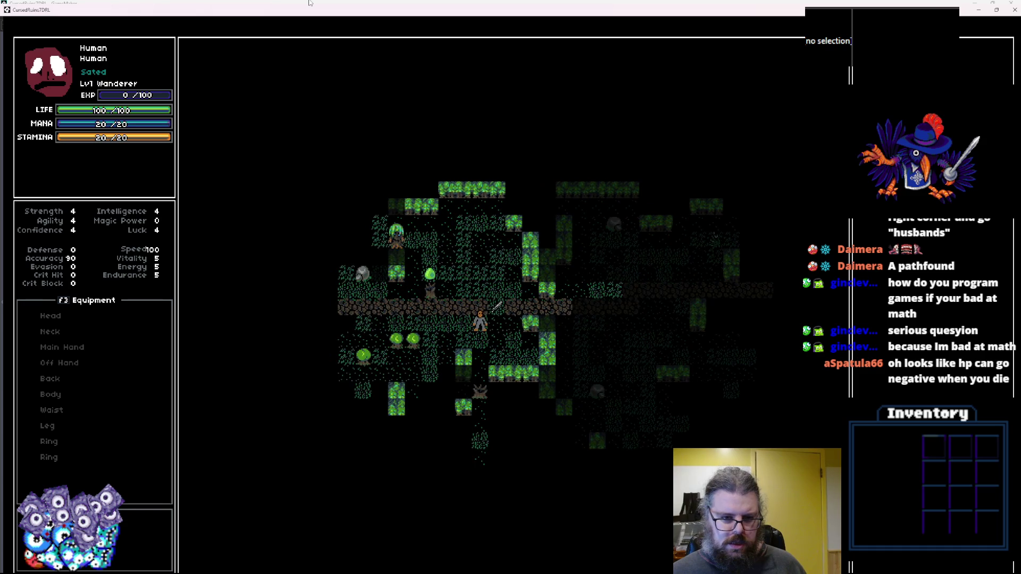
key("Left")
key("Left")
key("Left")
key("Up")
key("Left")
key("Left")
key("Left")
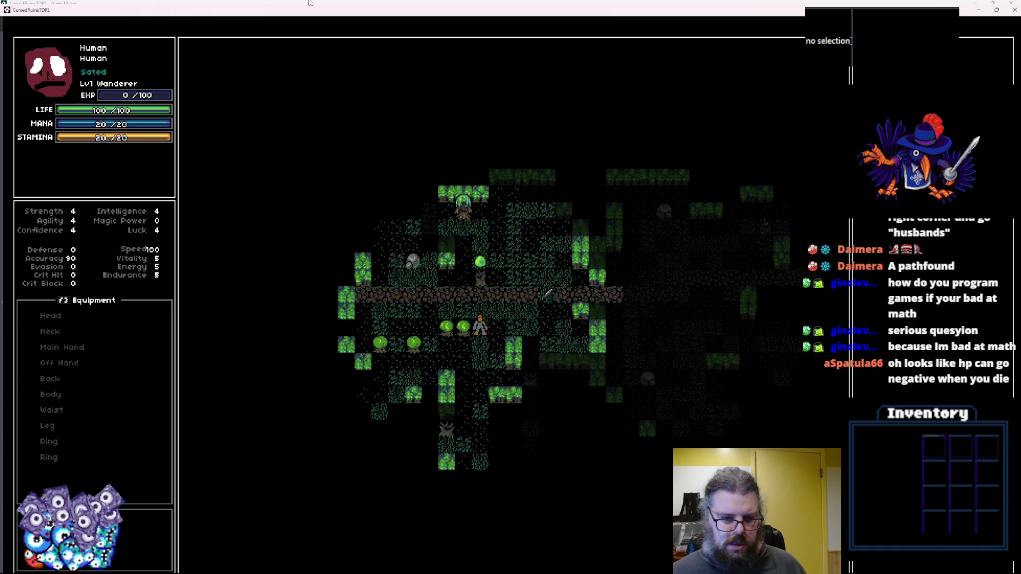
key("Left")
key("Left")
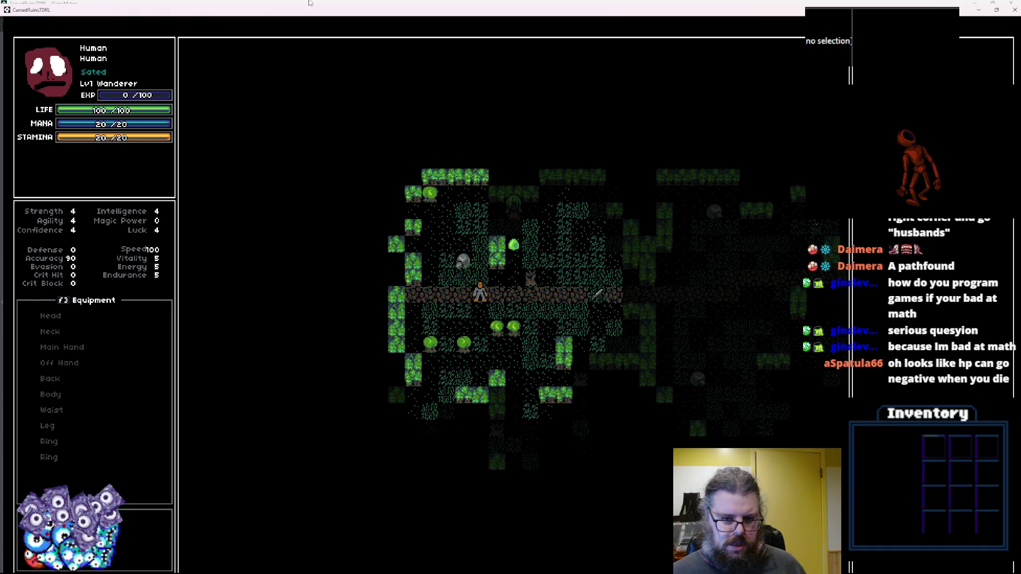
key("Down")
key("Down")
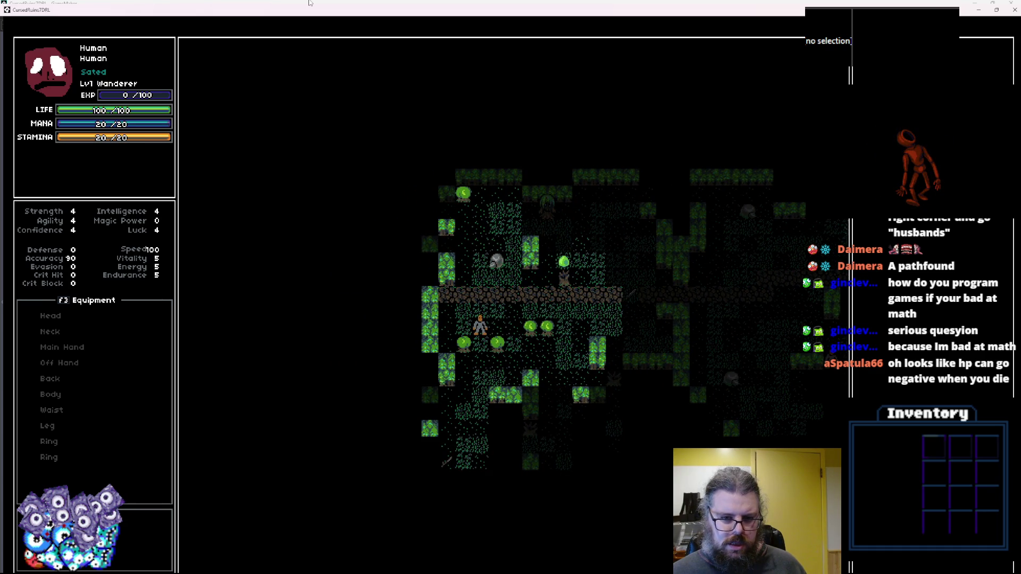
key("Down")
key("Down")
key("Down")
key("Down")
key("Down")
key("Down")
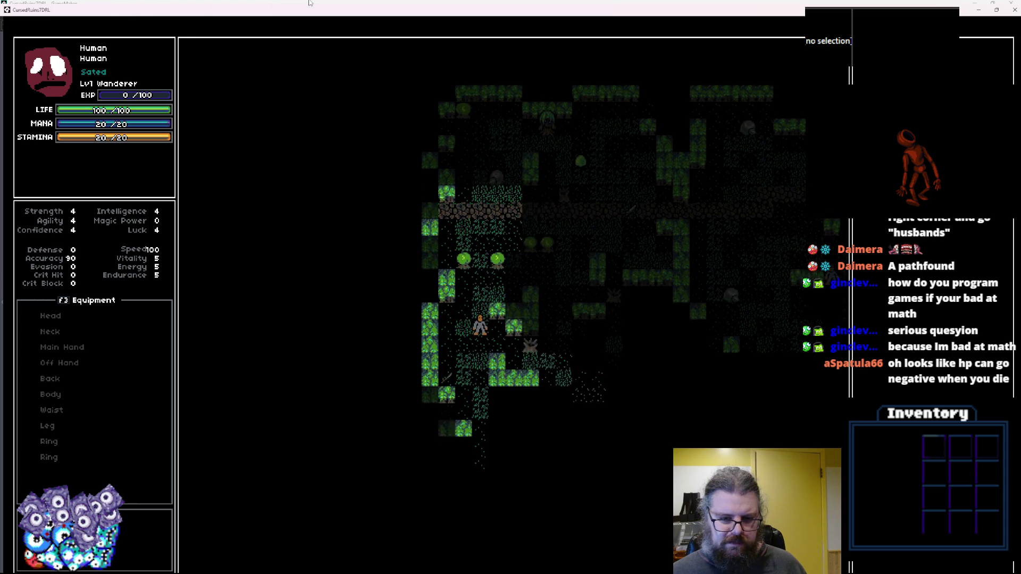
key("Down")
key("Down")
key("Down")
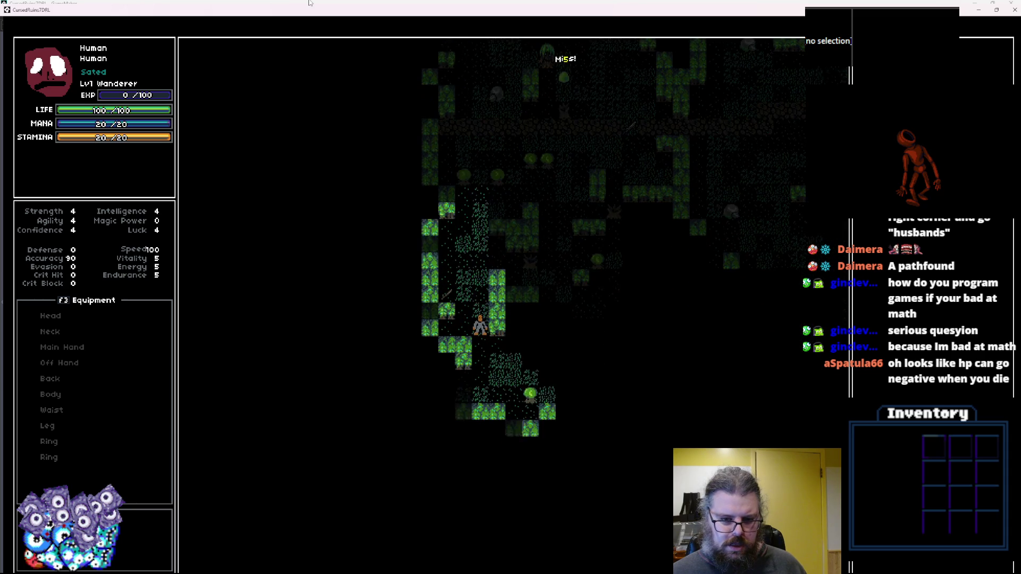
key("Left")
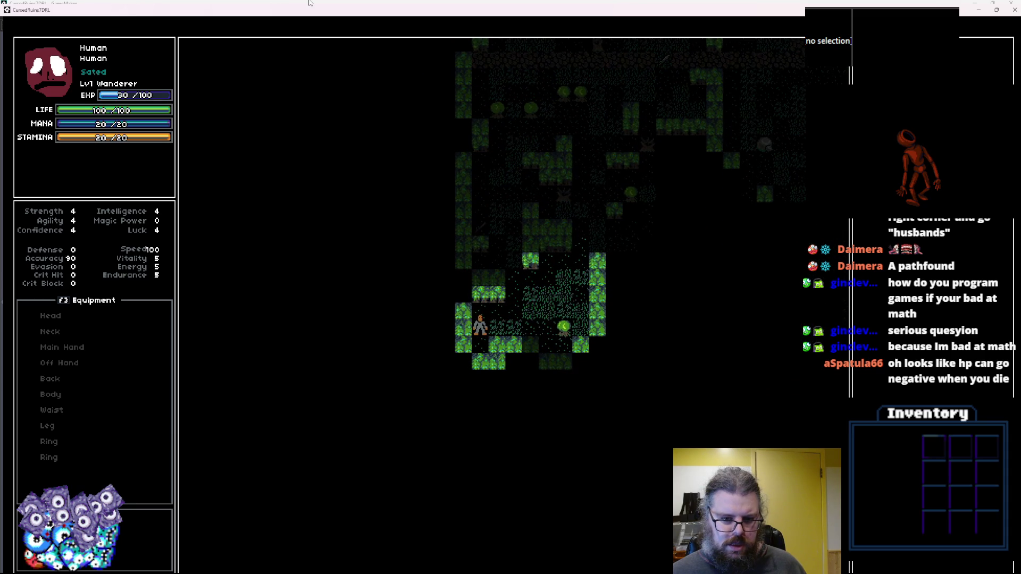
Fight on through the dungeon until the Human reaches Lv2 Wanderer, then restore the game window.
key("Right")
key("Up")
key("Right")
key("Up")
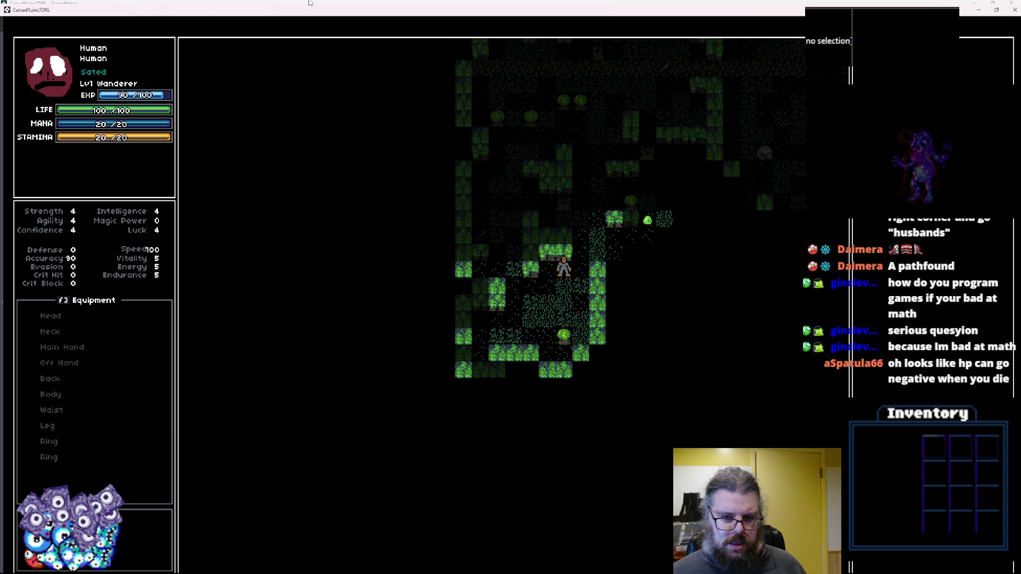
key("Right")
key("Up")
key("Right")
key("Down")
key("Right")
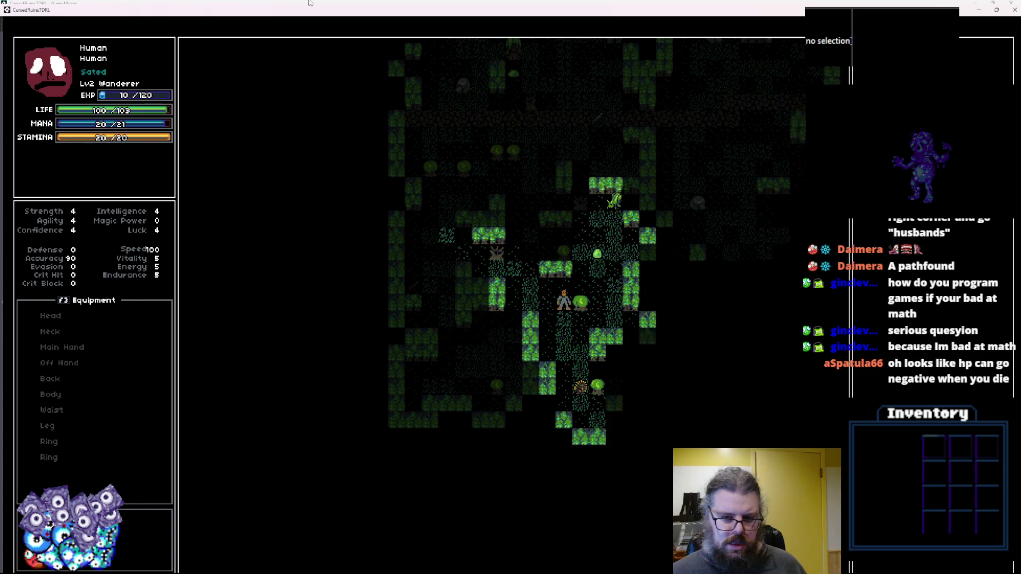
key("Down")
key("Right")
key("Down")
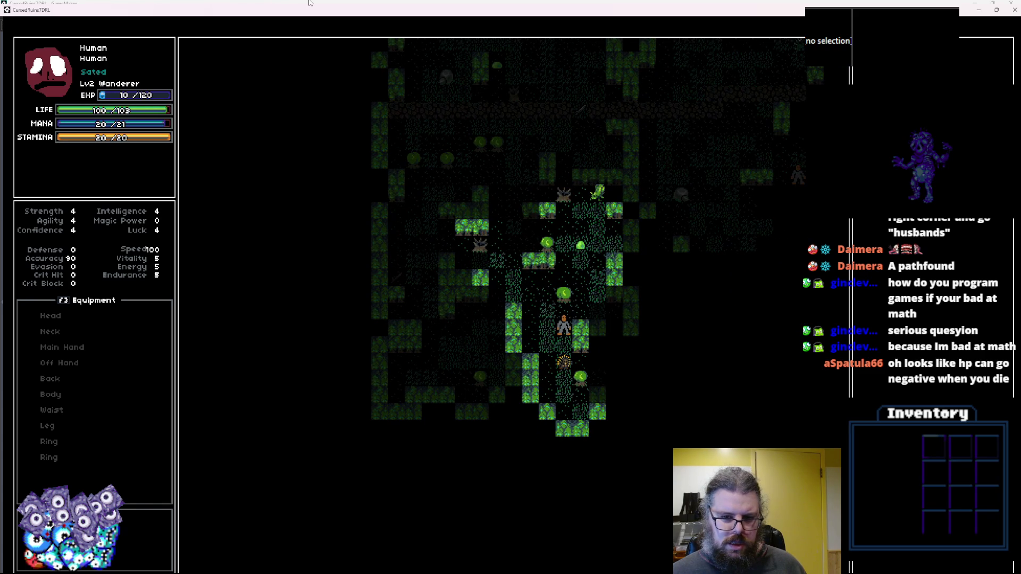
key("Up")
key("Left")
key("Up")
key("Left")
key("Left")
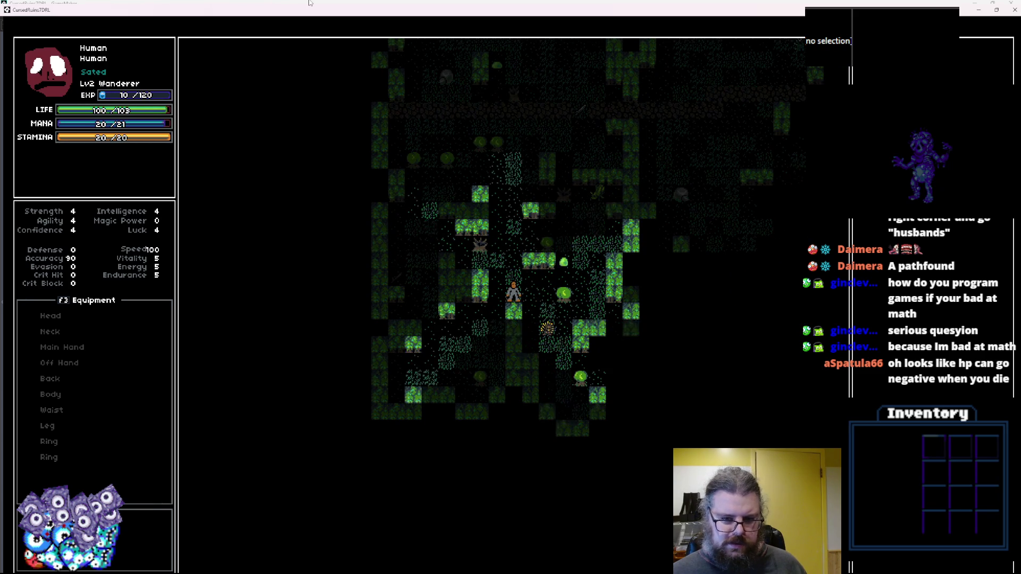
key("Down")
key("Left")
double_click(305, 10)
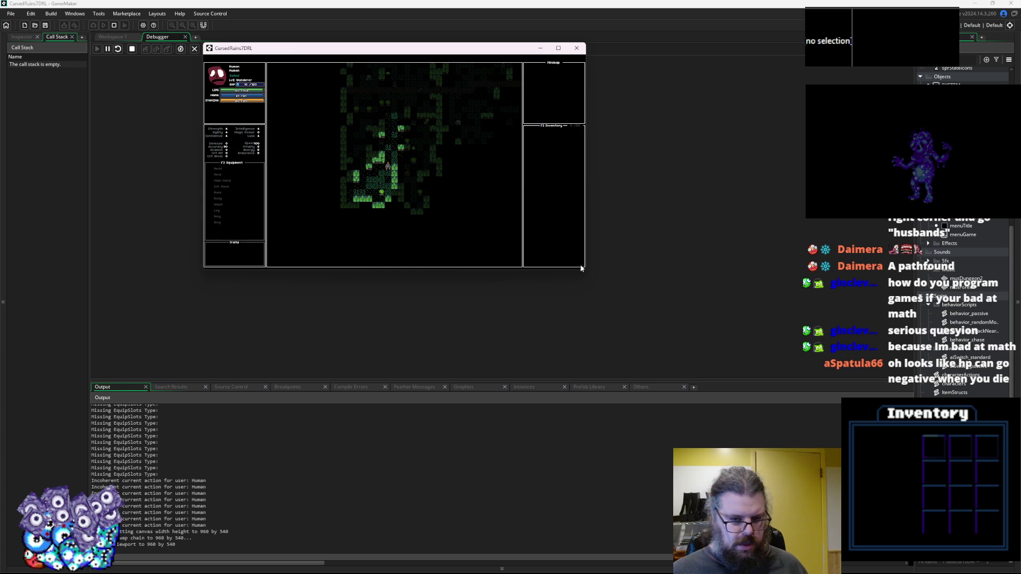
Enlarge the game window, walk north onto the stone road to log grid sizes 6 and 6.66, then stop.
mouse_move(581, 268)
left_mouse_down()
mouse_move(836, 423)
mouse_move(839, 435)
left_mouse_up()
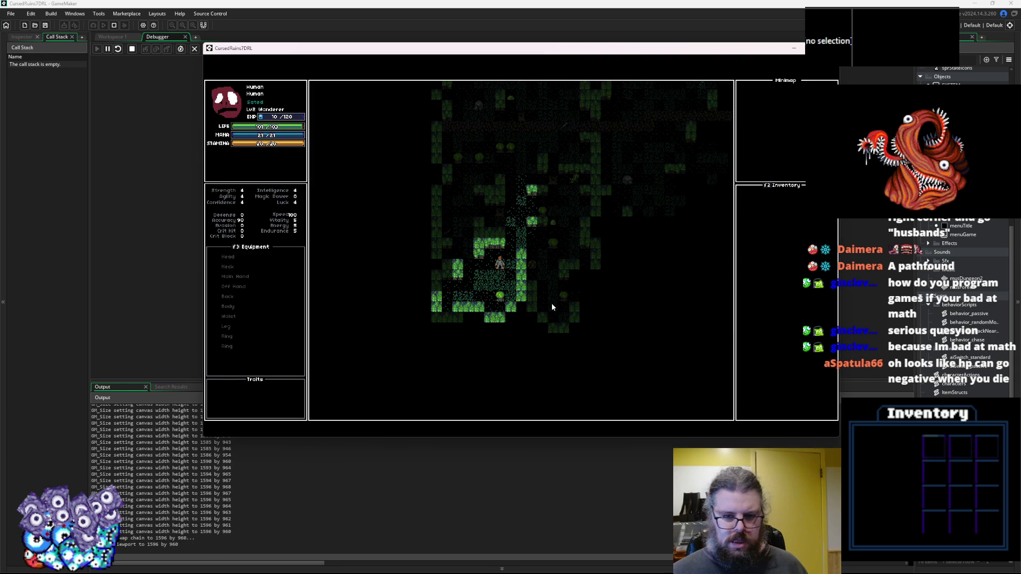
key("KP_1")
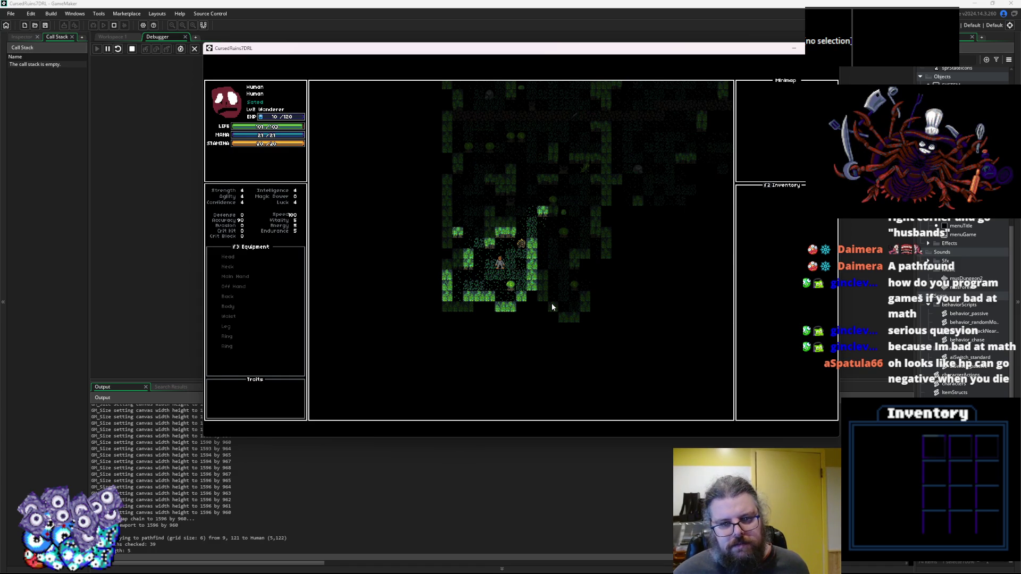
key("Left")
key("Up")
key("Up")
key("Up")
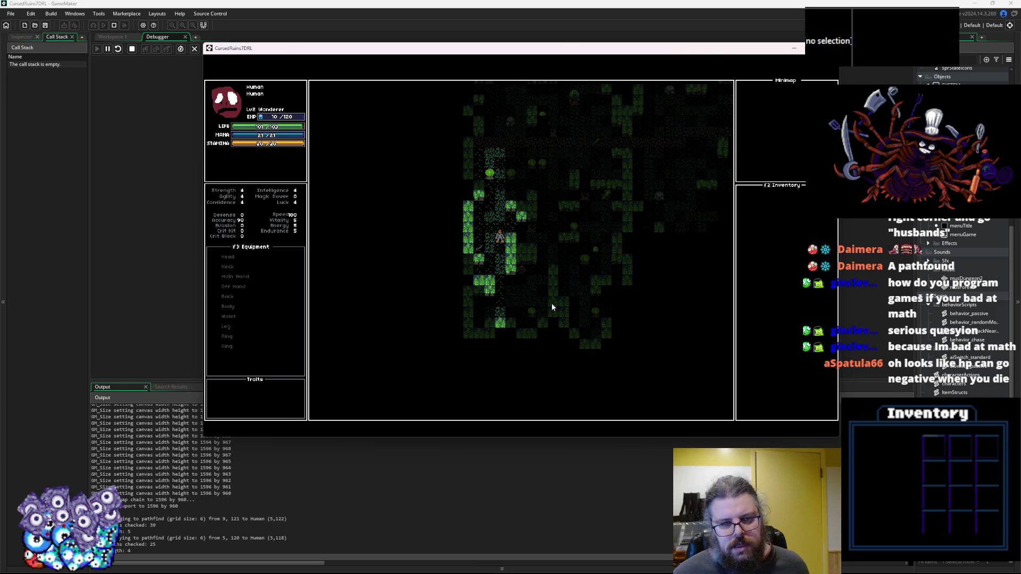
key("Up")
key("Up")
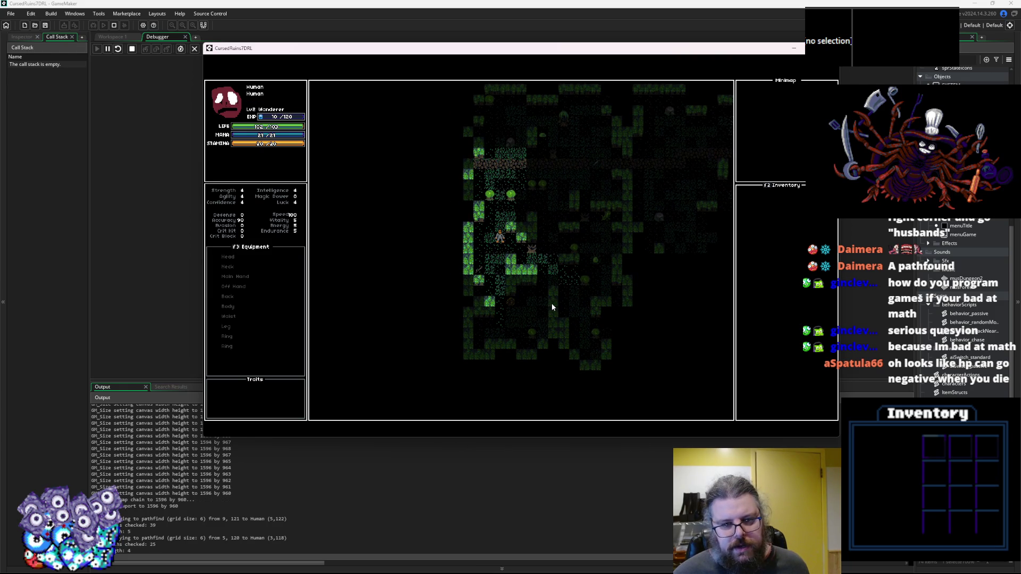
key("Up")
key("Up")
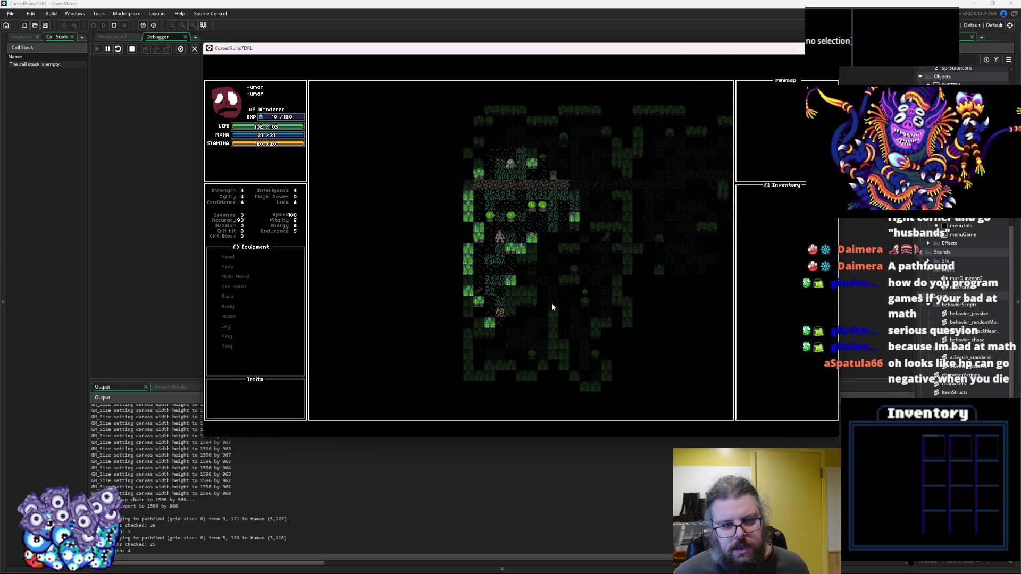
key("Up")
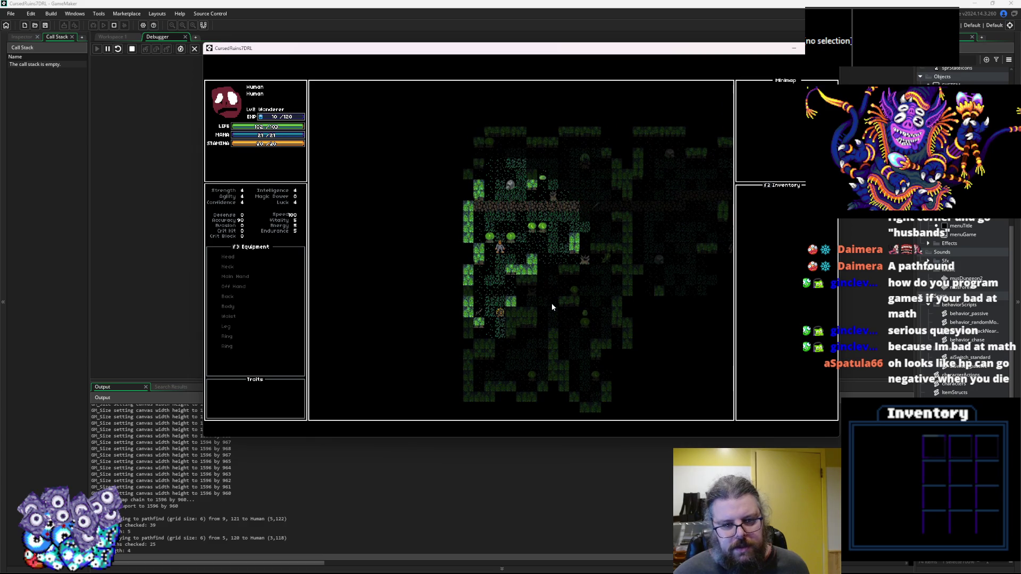
key("Up")
key("Up")
key("Up")
key("Right")
key("Right")
key("Right")
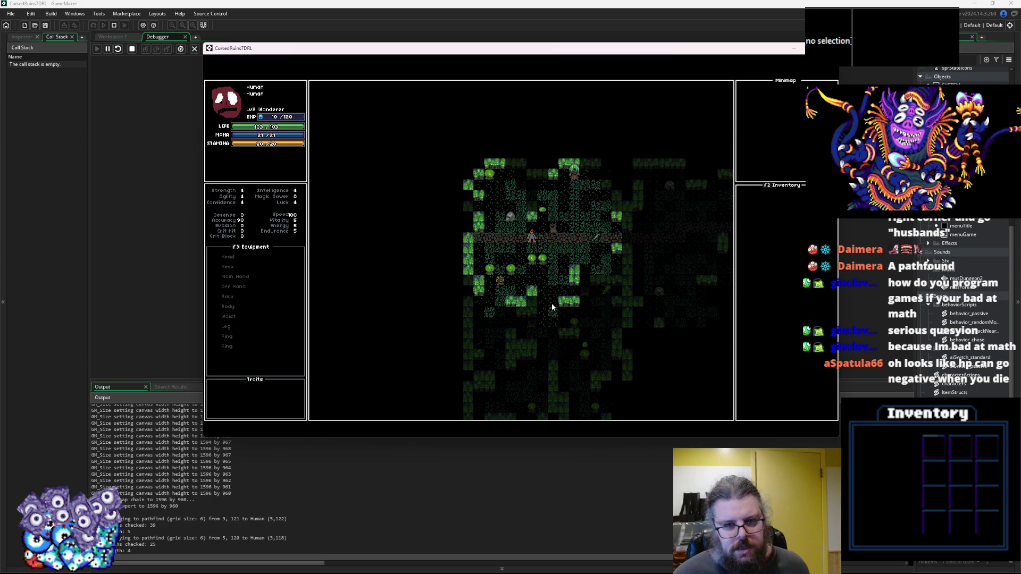
key("Right")
key("Right")
key("Right")
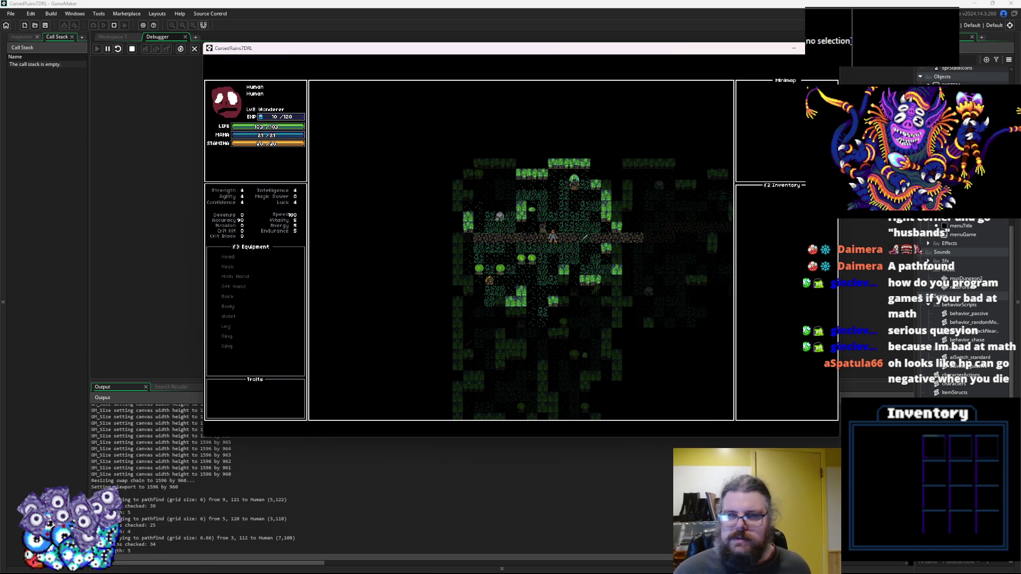
left_click(132, 49)
Close the debugger and give the code editor more room.
left_click(196, 49)
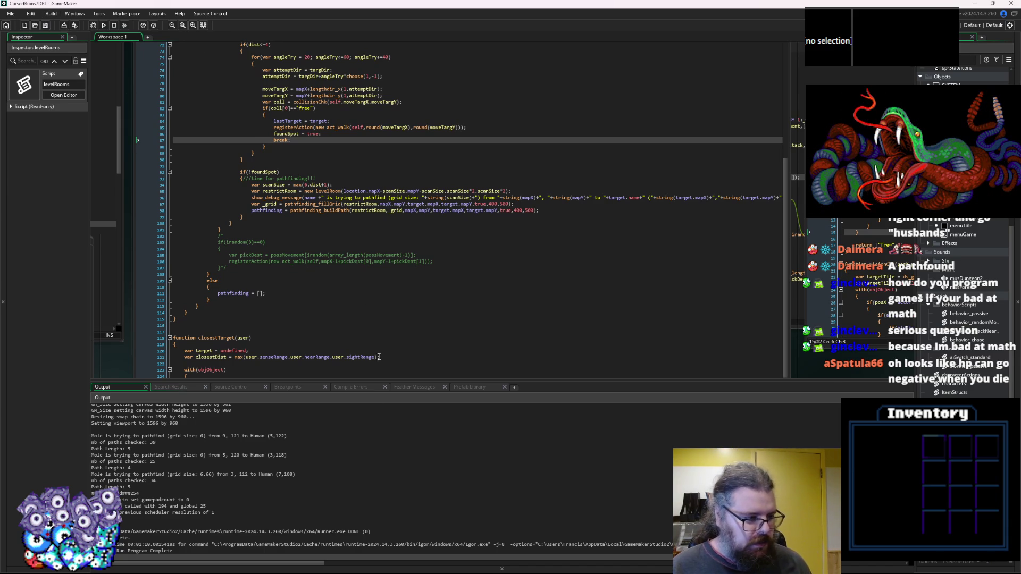
left_click_drag(378, 386, 379, 426)
left_click(542, 269)
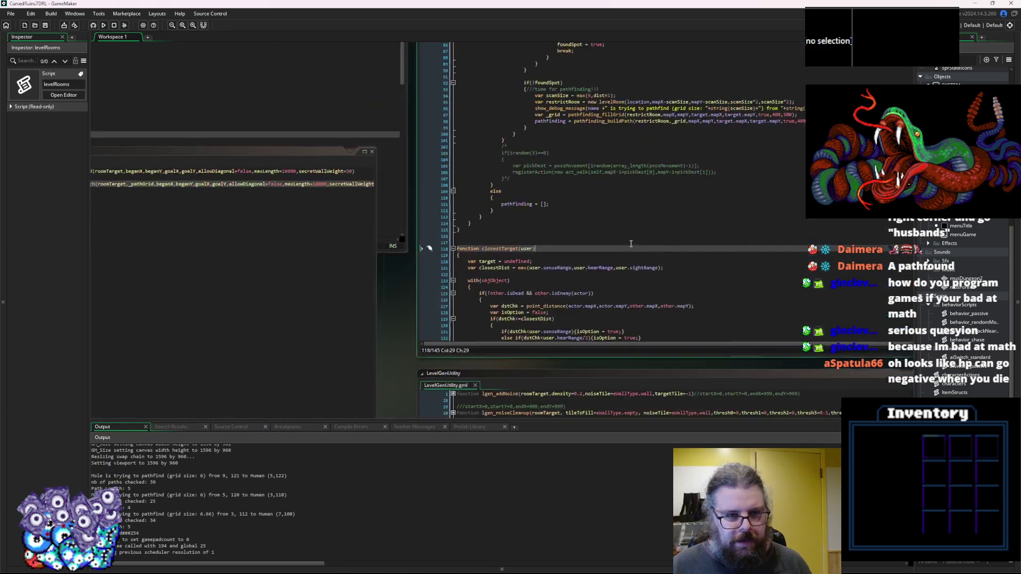
scroll(479, 265, "down", 5)
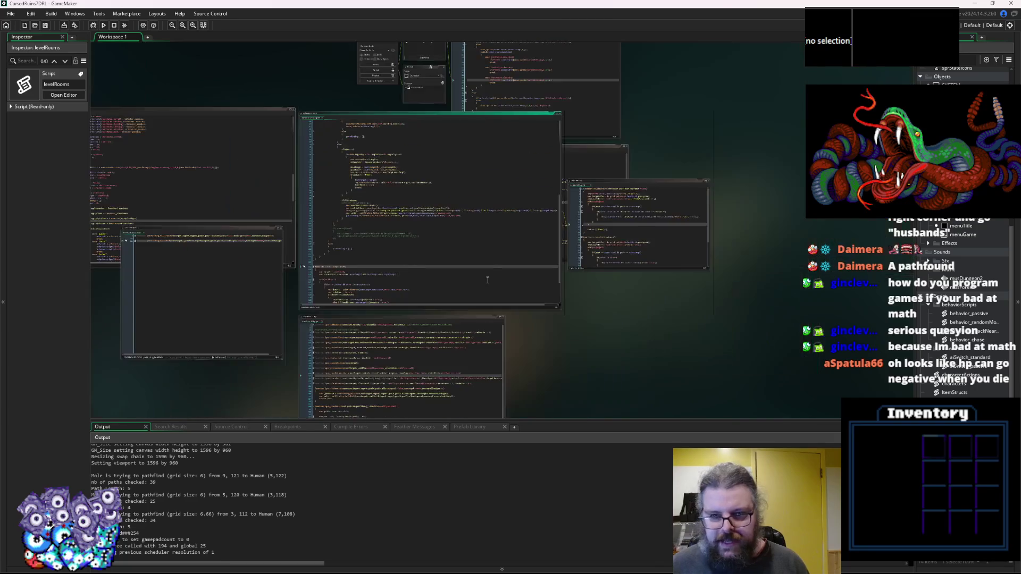
scroll(424, 261, "up", 5)
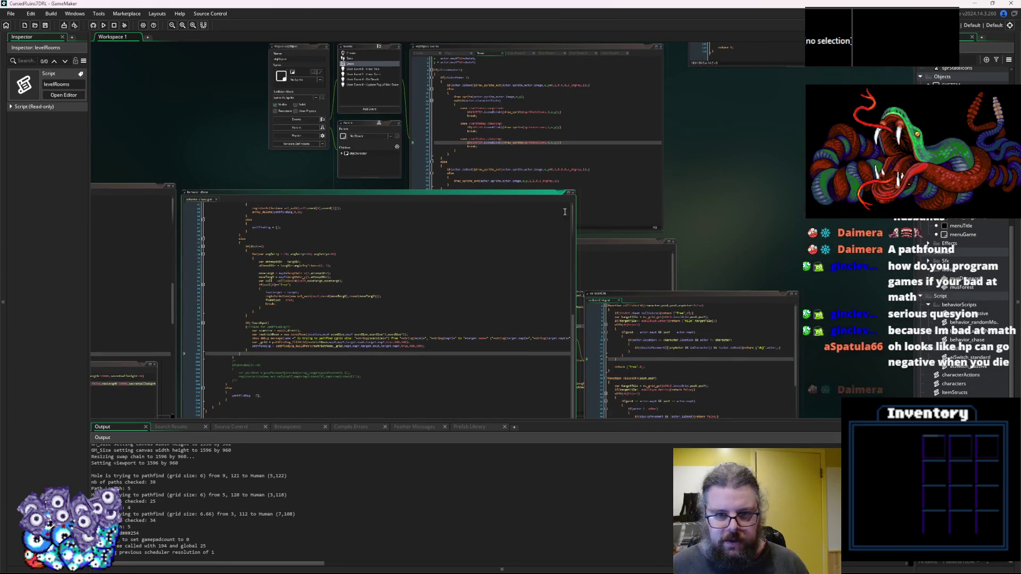
Close the Pathfinding code window and shrink the output log to enlarge the workspace.
left_click_drag(423, 308, 684, 191)
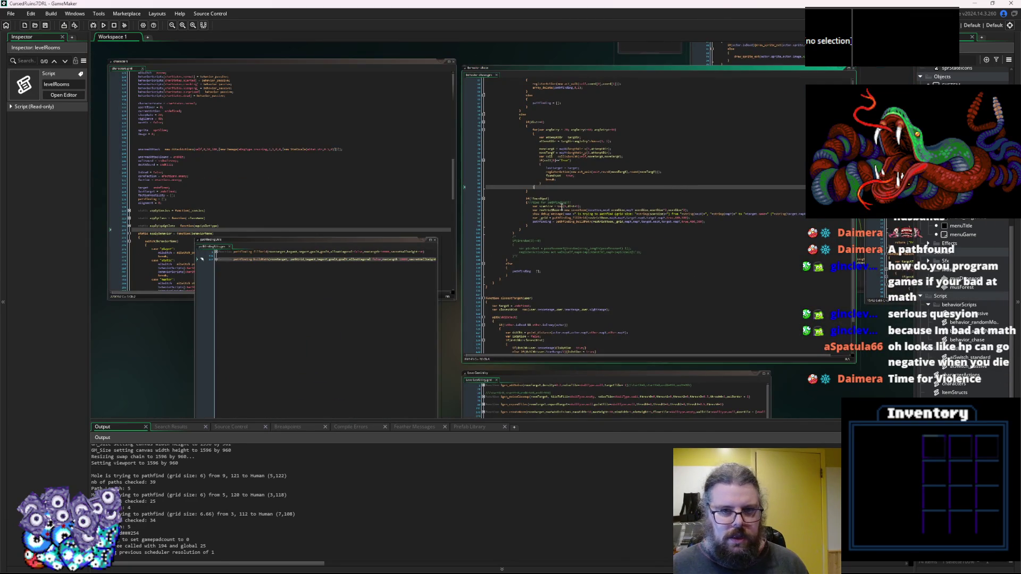
left_click_drag(563, 207, 473, 274)
left_click(281, 350)
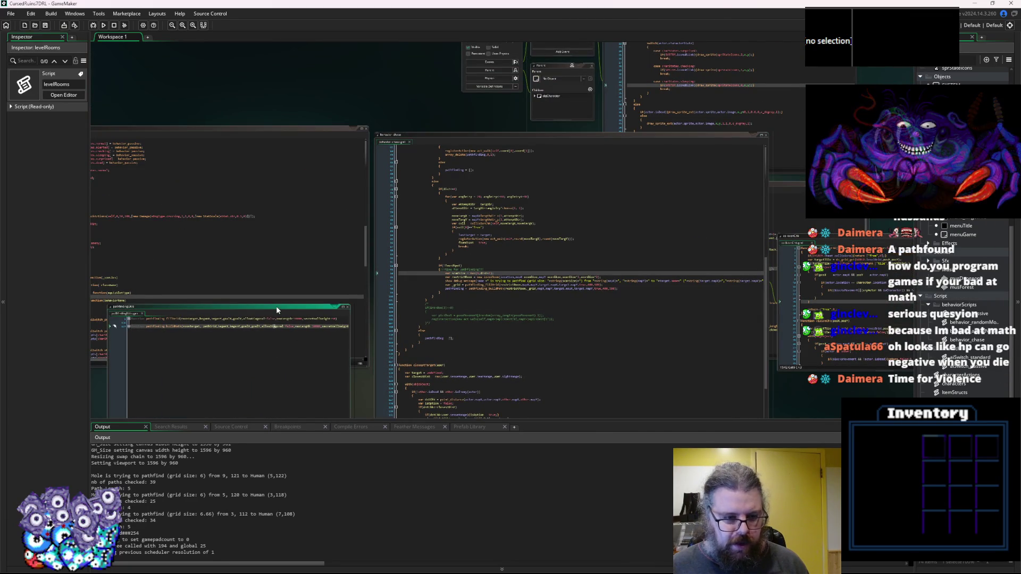
double_click(273, 307)
left_click(348, 307)
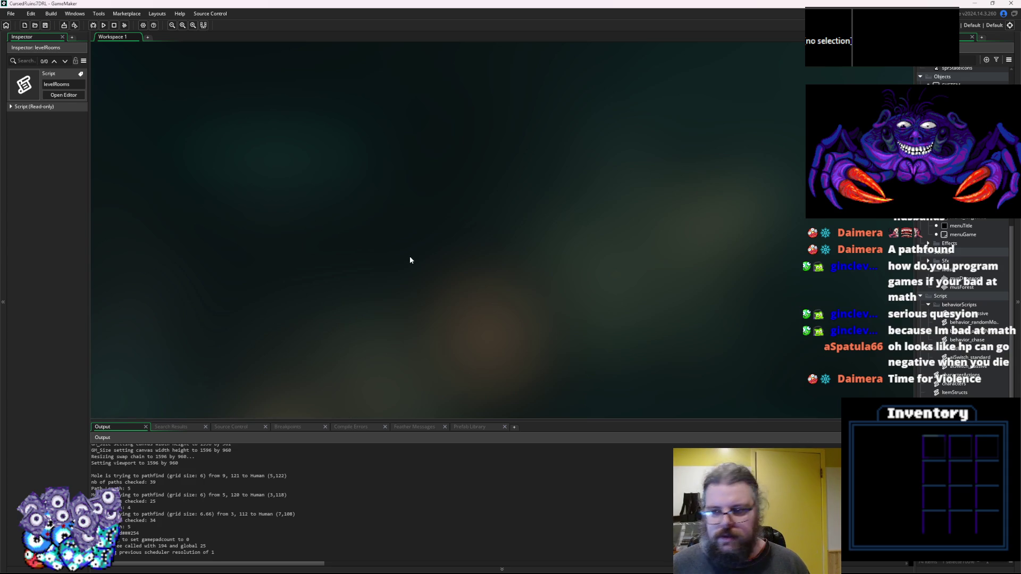
left_click_drag(817, 421, 816, 466)
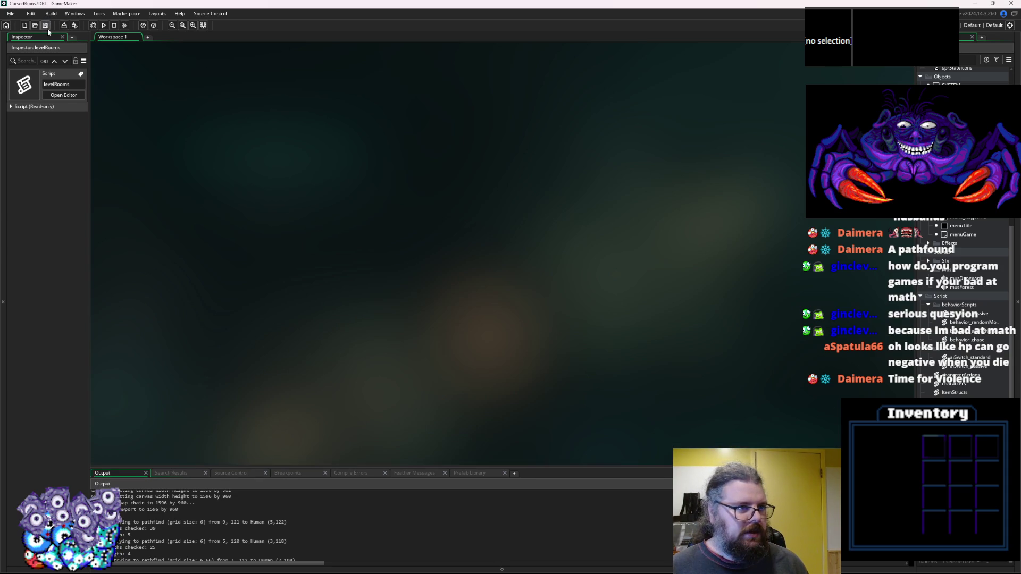
In gameData.ods, enter TestGuy as a new species in A5 under Human.
key("alt+Tab")
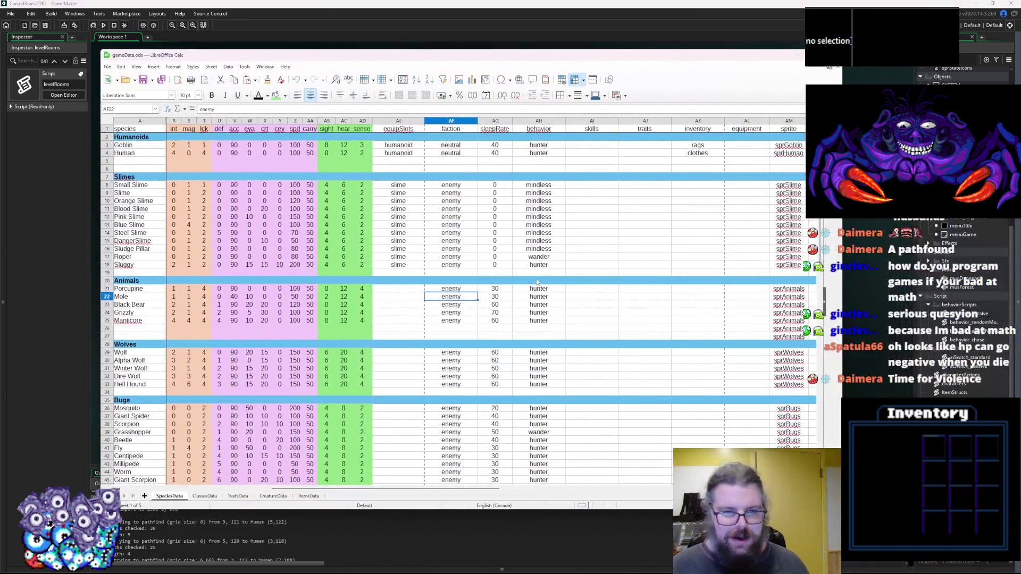
left_click(537, 281)
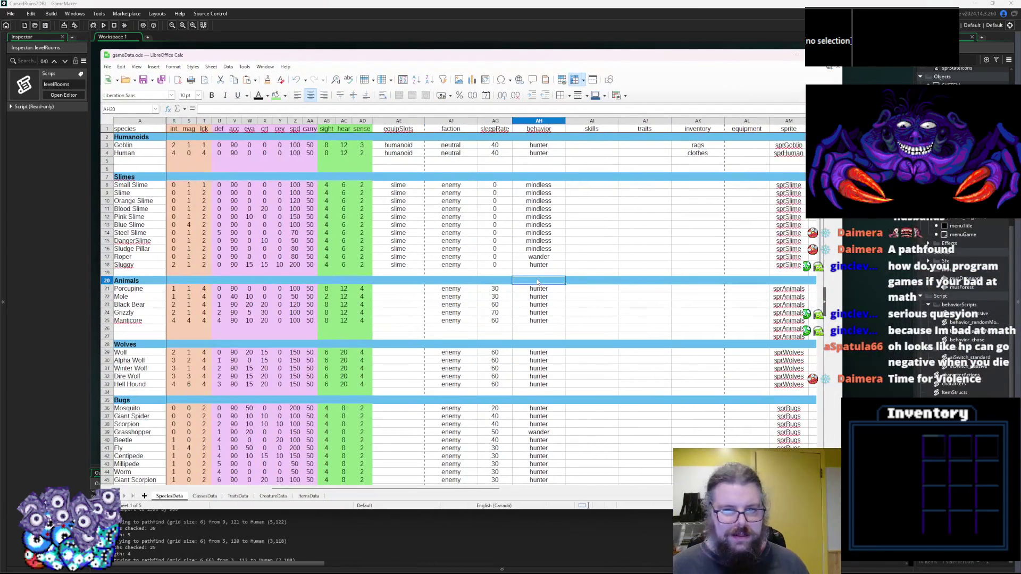
left_click(122, 161)
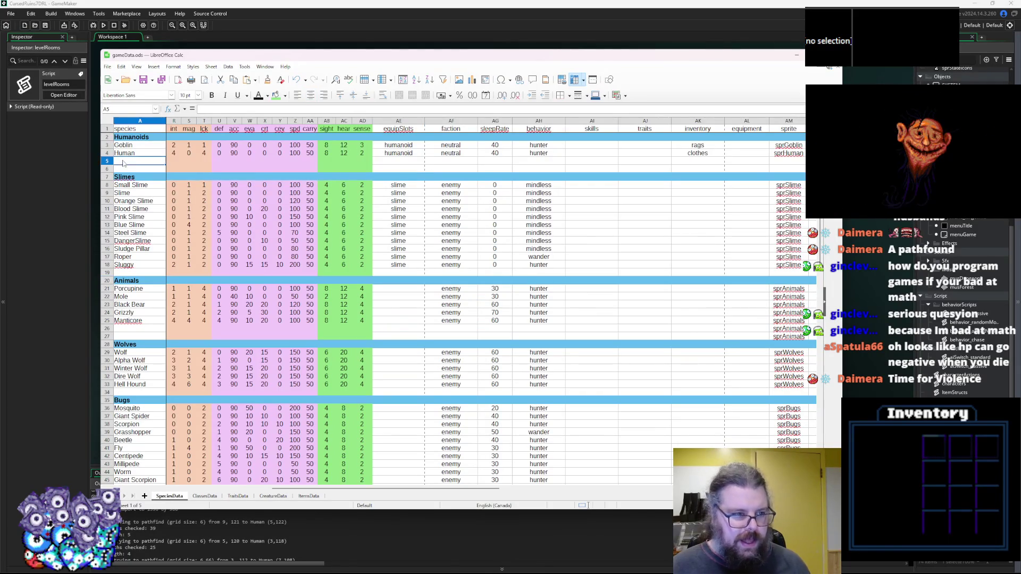
type("TestGu")
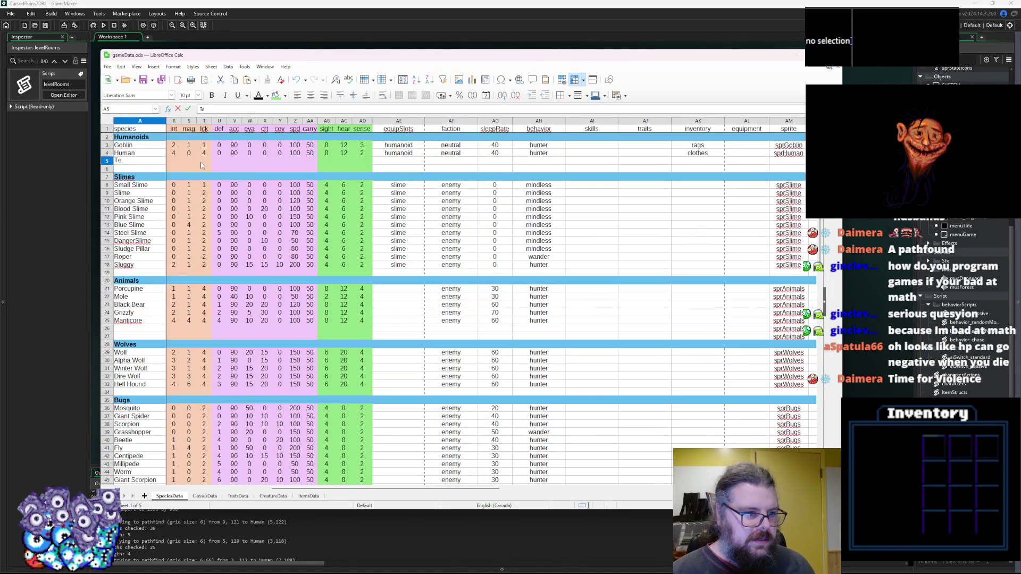
type("y")
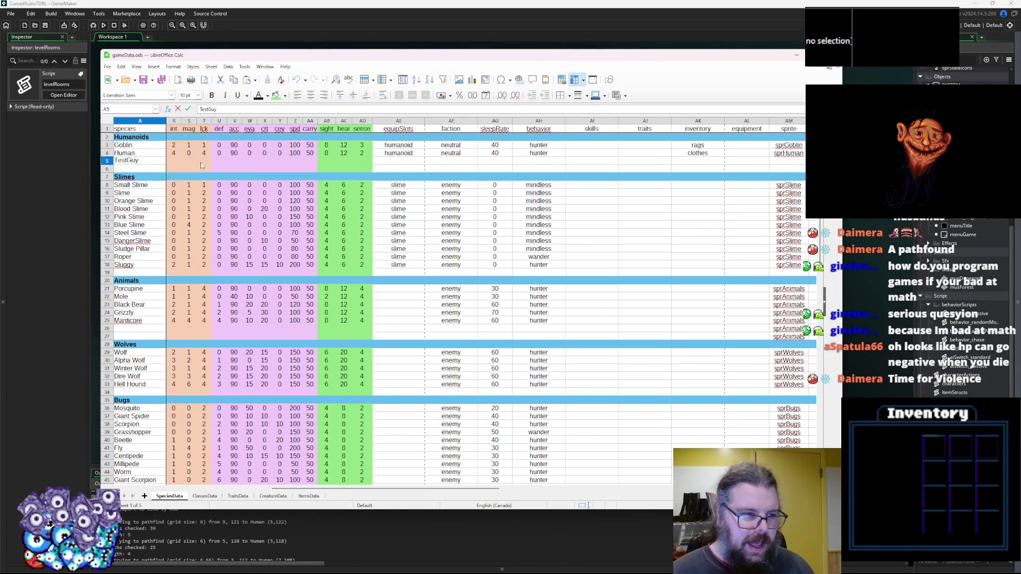
left_click(204, 162)
left_click(177, 161)
Scroll down to the Kelp Man row 57 among the Plants.
left_click_drag(319, 489, 159, 488)
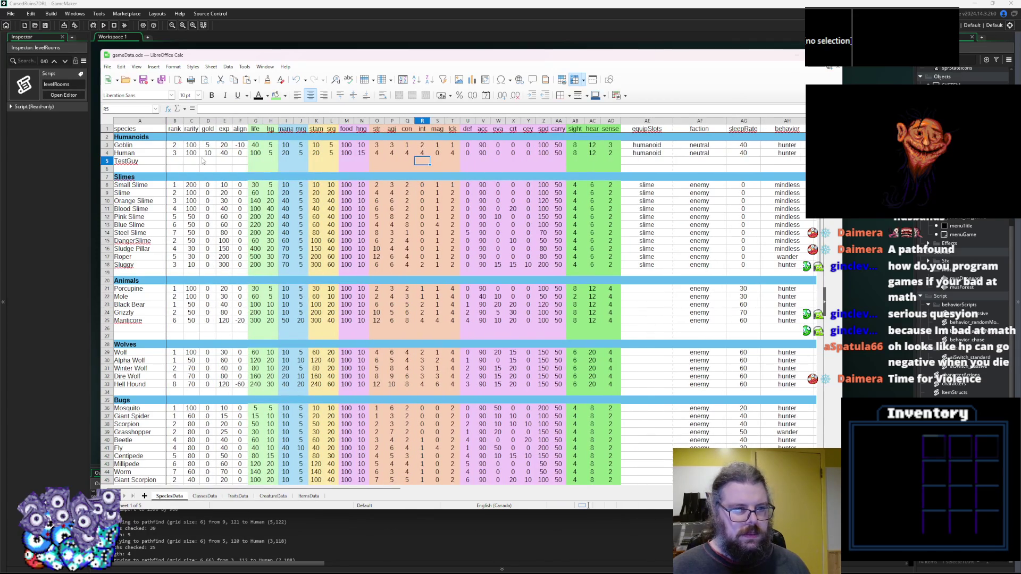
mouse_move(791, 147)
left_mouse_down()
mouse_move(800, 148)
mouse_move(780, 149)
mouse_move(787, 159)
mouse_move(806, 164)
mouse_move(724, 167)
left_mouse_up()
left_click(726, 169)
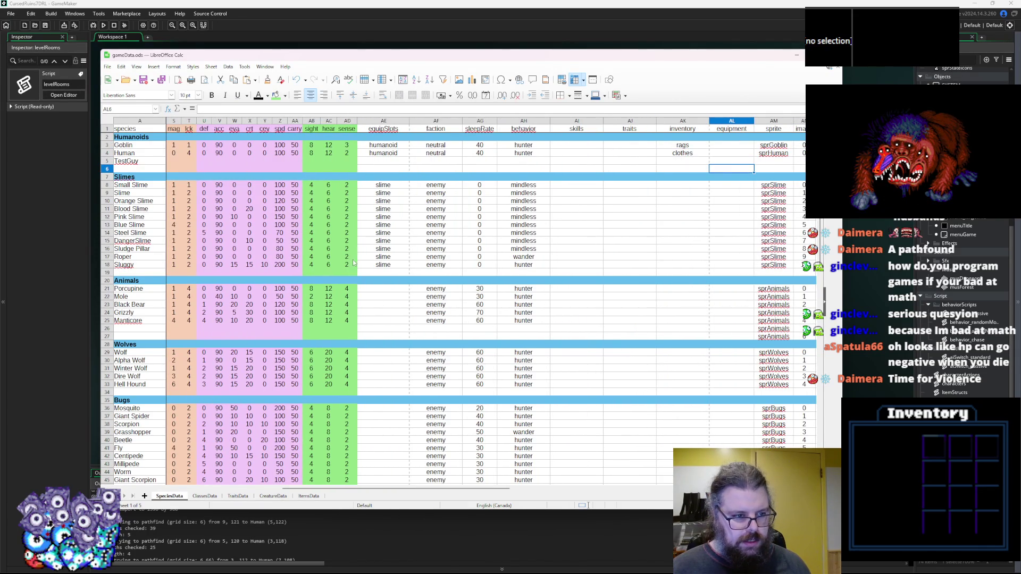
scroll(345, 414, "down", 8)
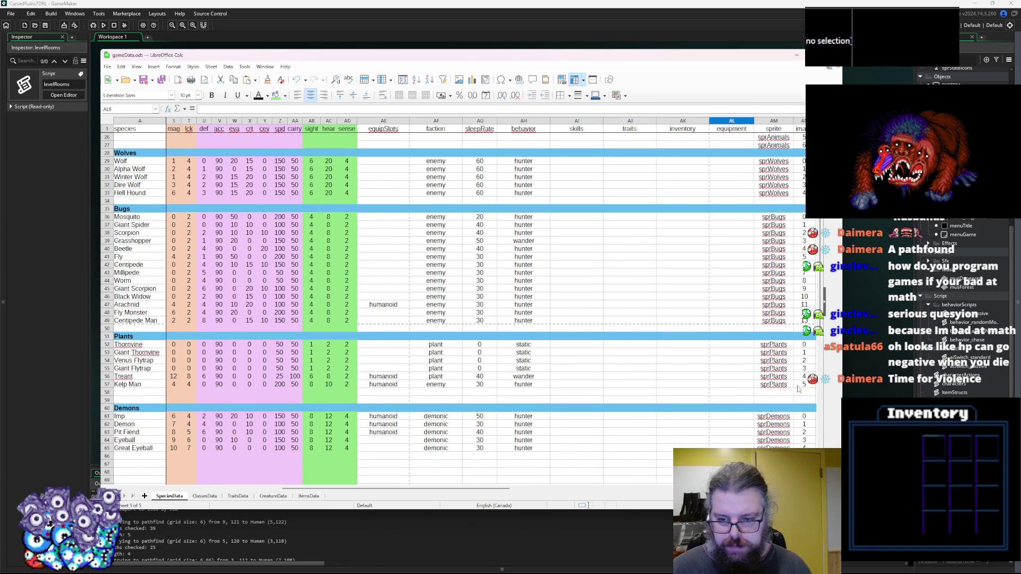
left_click(796, 384)
Copy Kelp Man's stats from row 57 and paste them into B5 of the TestGuy row.
left_click_drag(566, 385, 86, 367)
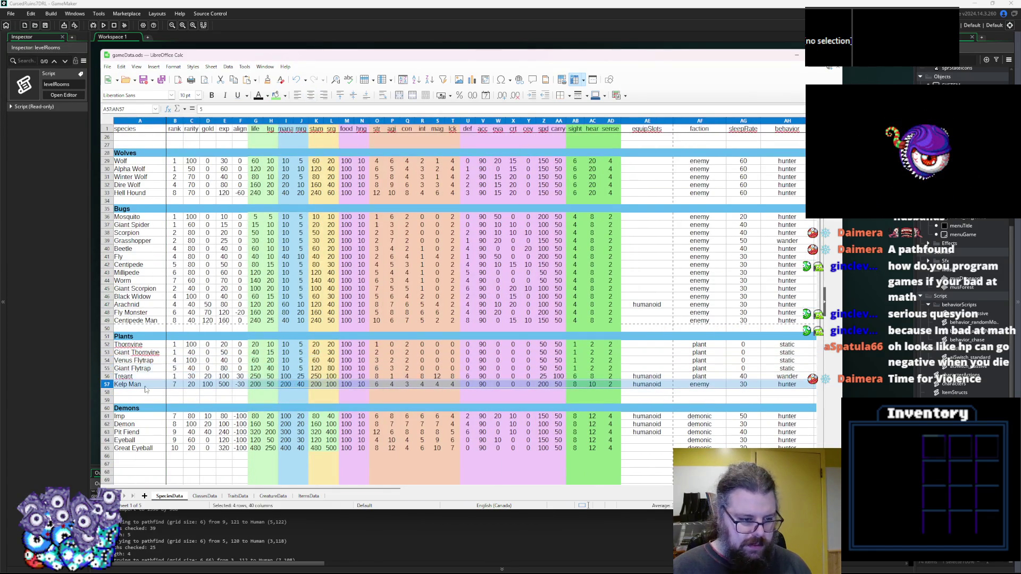
left_click(175, 384)
key("ctrl+shift+Right")
key("ctrl+c")
scroll(203, 375, "up", 8)
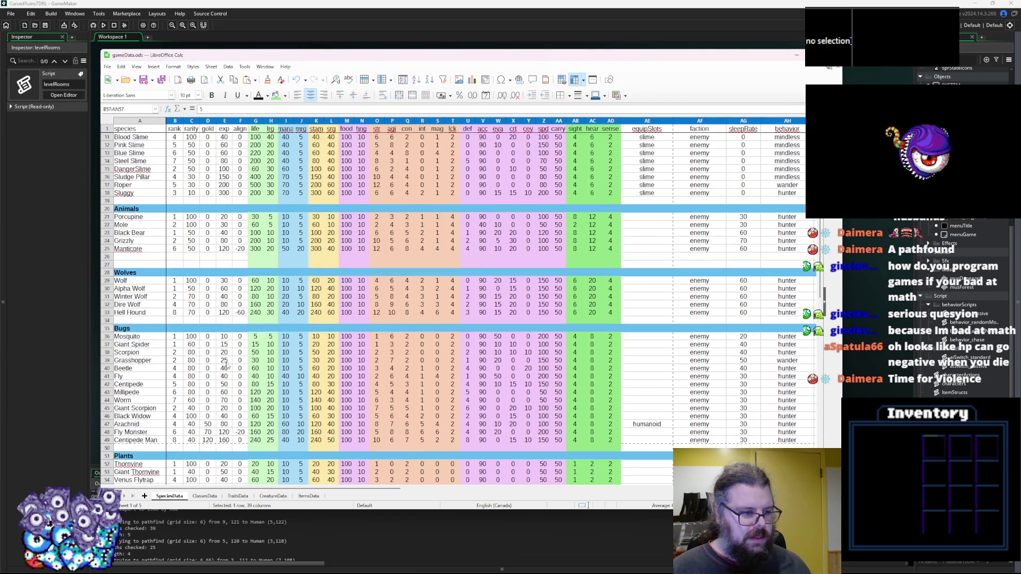
left_click(179, 161)
key("ctrl+v")
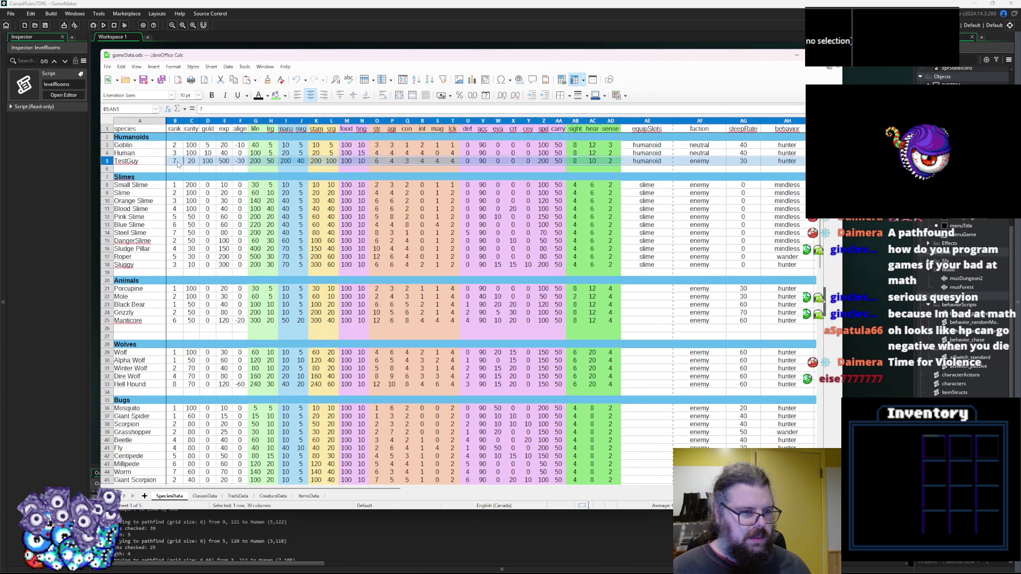
Rename A5 to Kelp Man Jr and set its rank to 2.
left_click(138, 163)
double_click(138, 163)
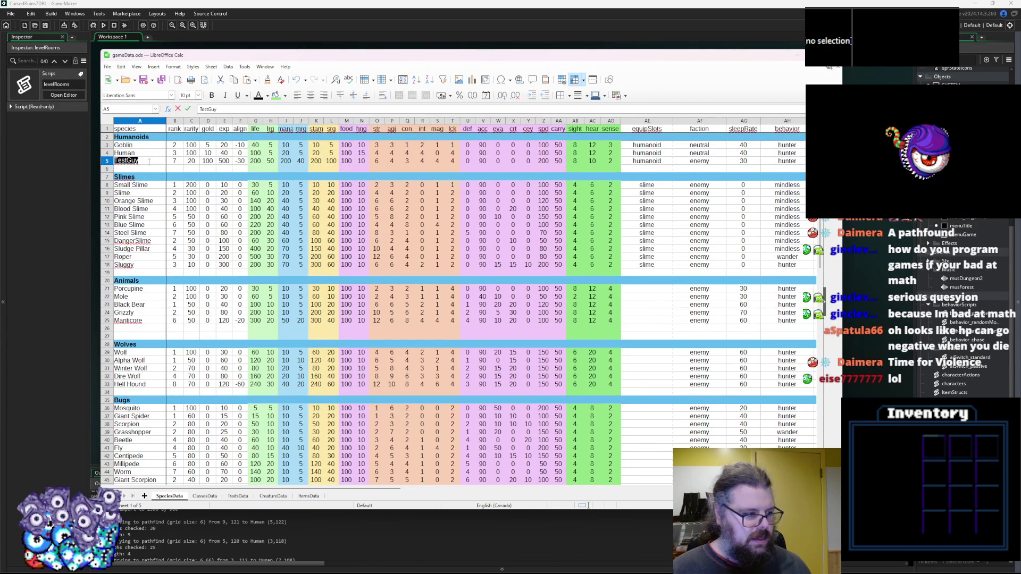
type("Kelp Man")
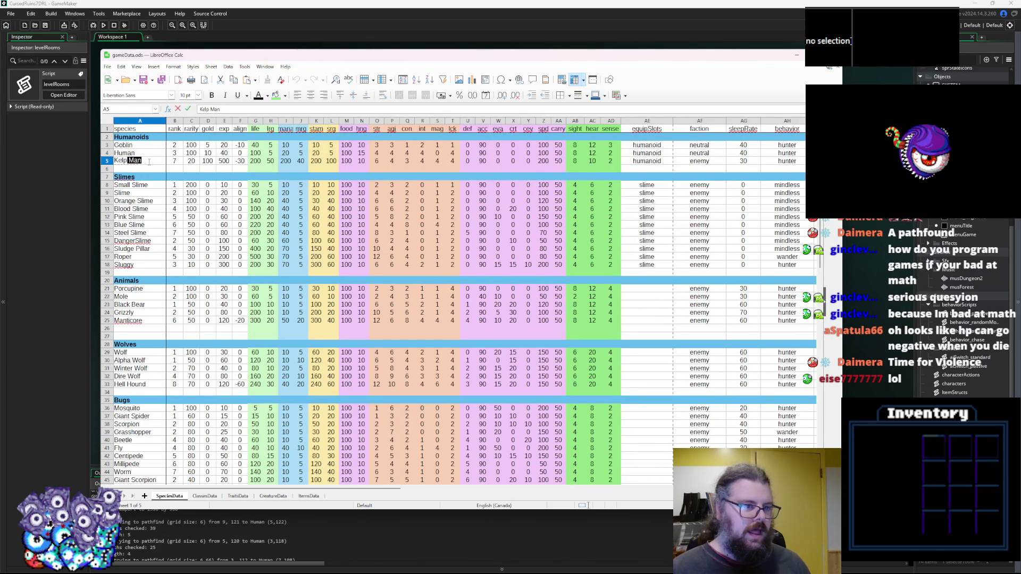
type(" Jr")
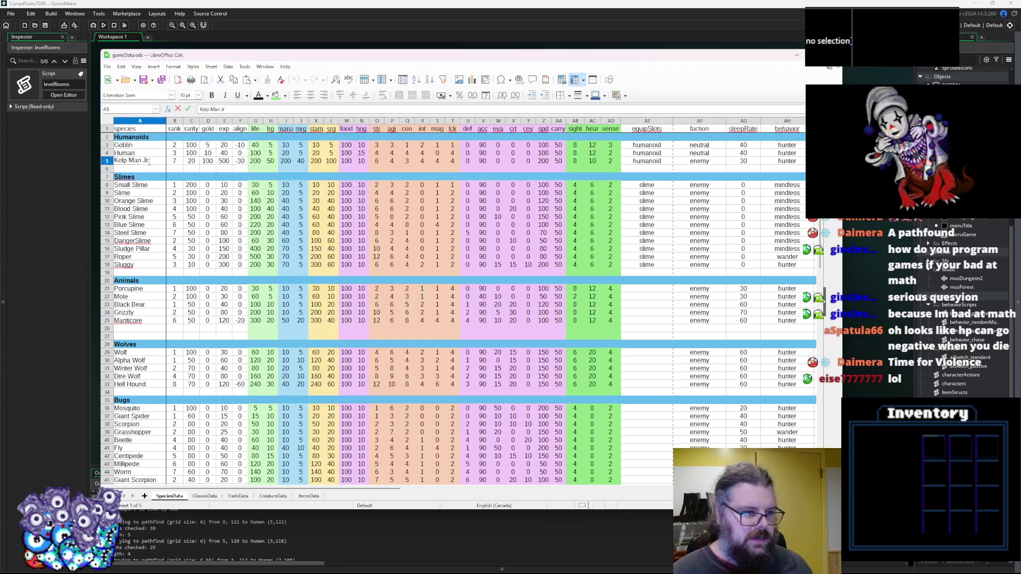
key("Tab")
type("2")
key("Tab")
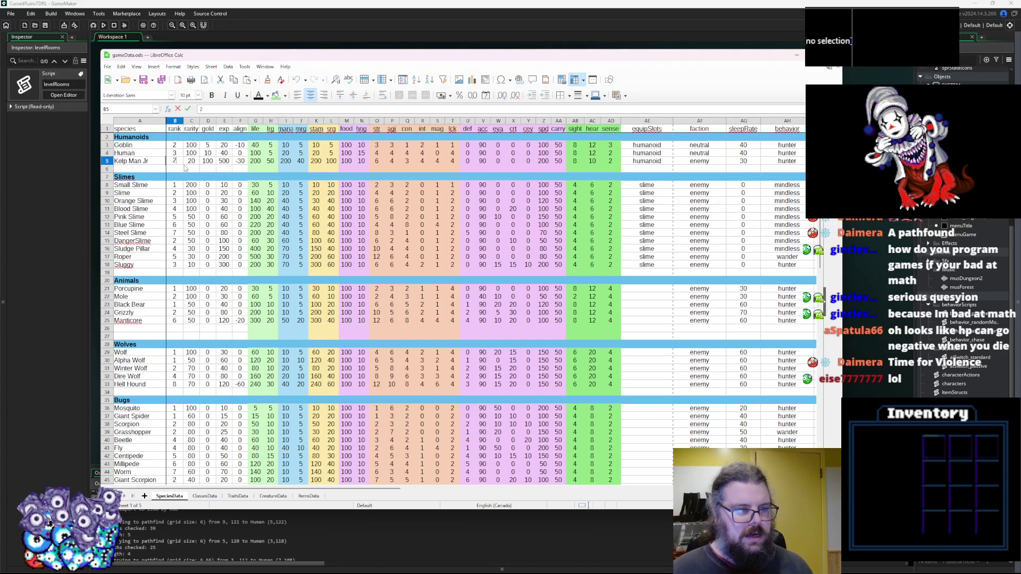
left_click(211, 165)
Enter 4 for Kelp Man Jr's str and 2 for each following stat through lck.
left_click(227, 166)
left_click(375, 162)
type("4")
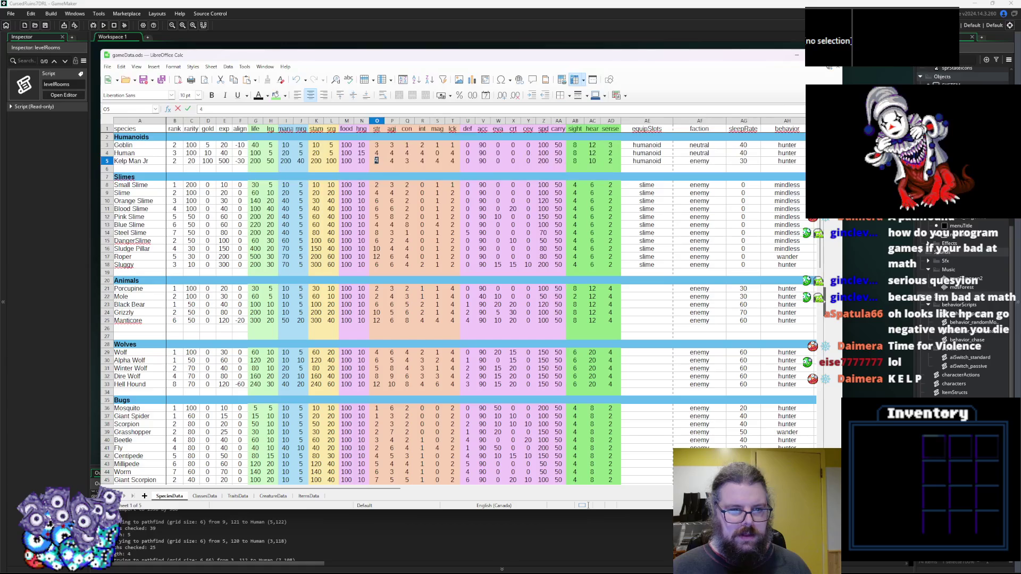
key("Tab")
type("2")
key("Tab")
type("2")
key("Tab")
type("2")
key("Tab")
type("2")
key("Tab")
type("2")
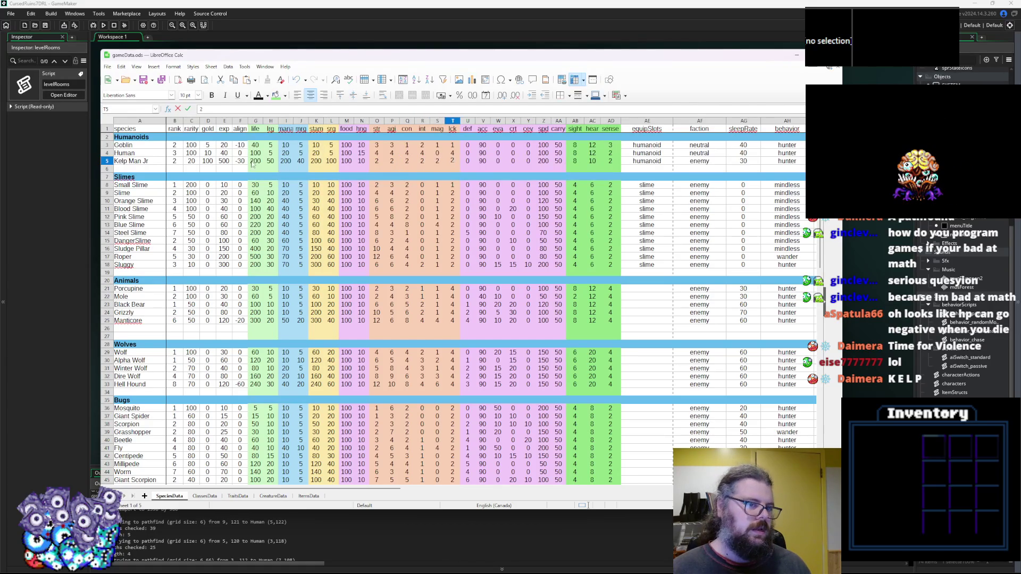
left_click(260, 164)
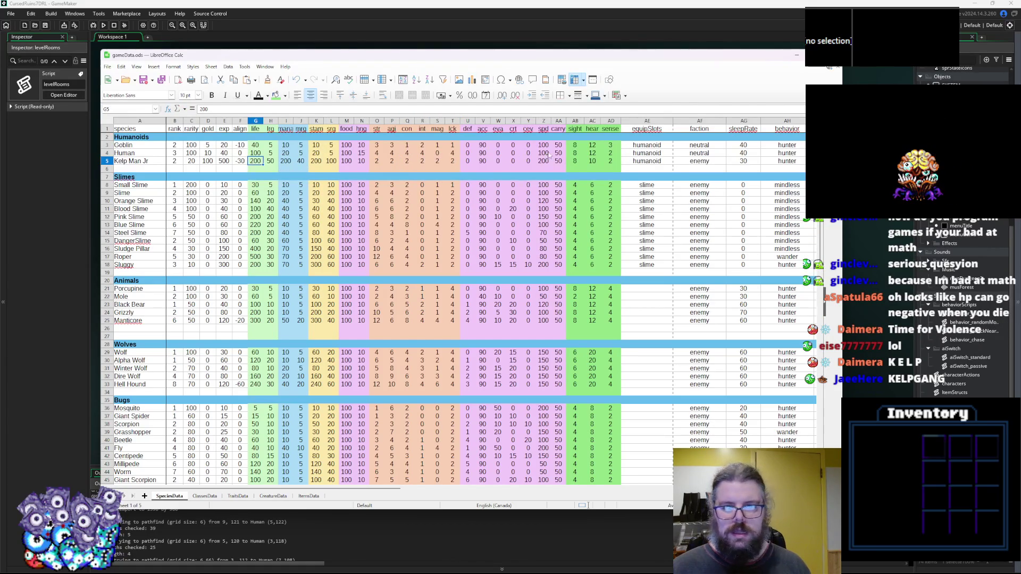
Change Kelp Man Jr's sleepRate from 30 to 0.
left_click(574, 161)
left_click(641, 164)
left_click(744, 162)
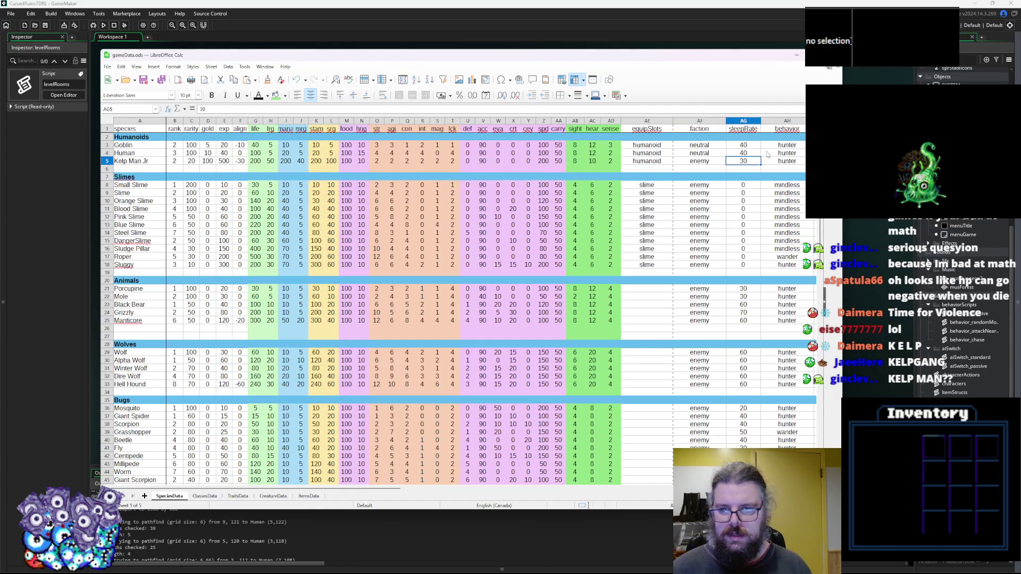
type("-3")
type("0")
left_click(760, 177)
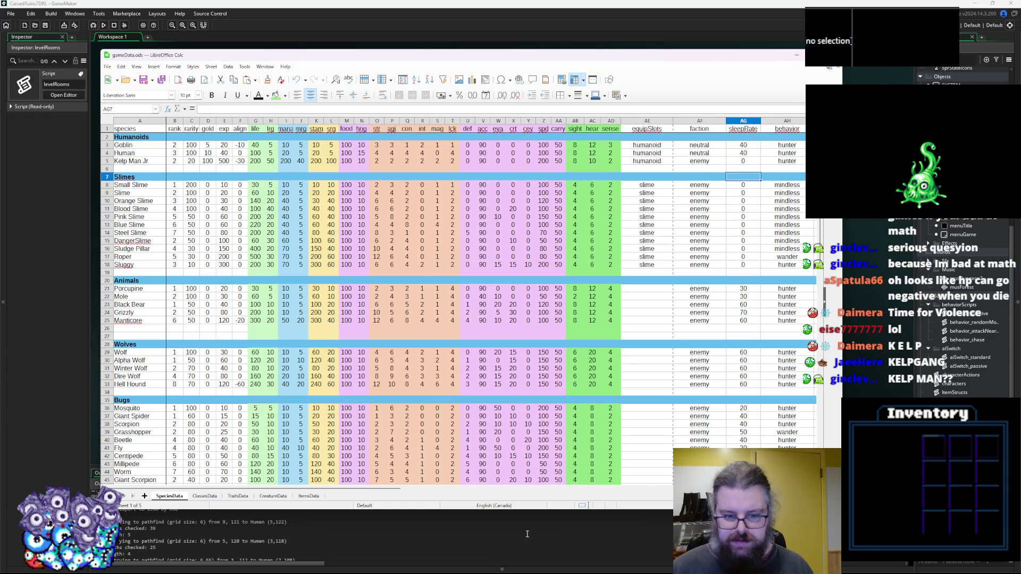
left_click_drag(394, 489, 598, 497)
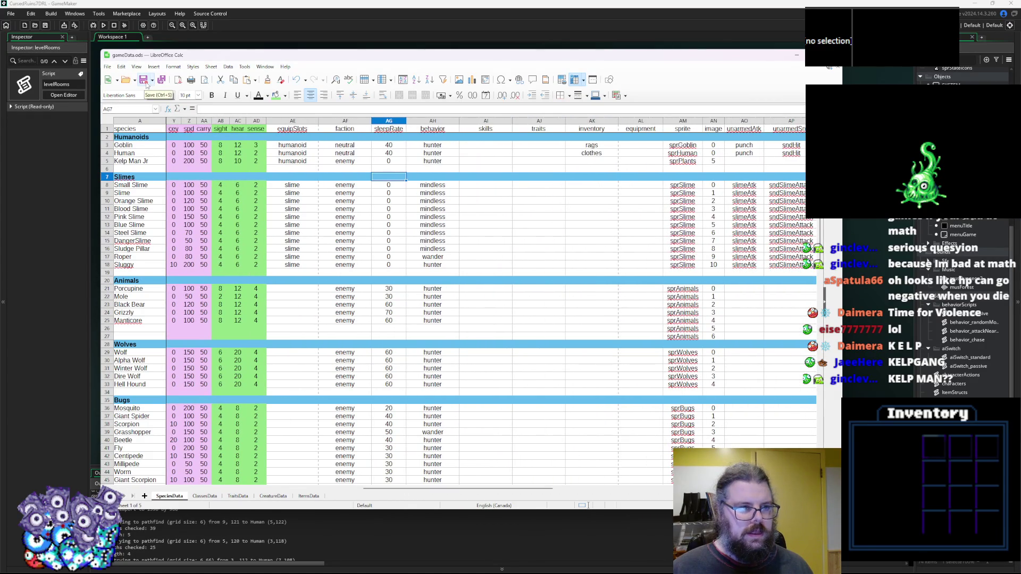
Enter 'test' in Kelp Man Jr's skills cell AI5 and confirm it holds the value.
left_click(500, 162)
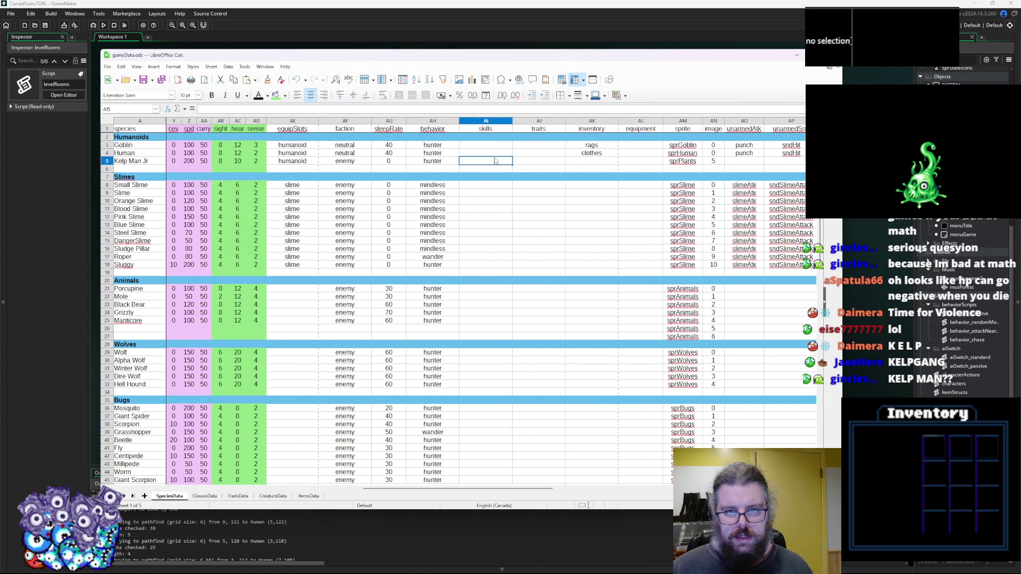
left_click(485, 297)
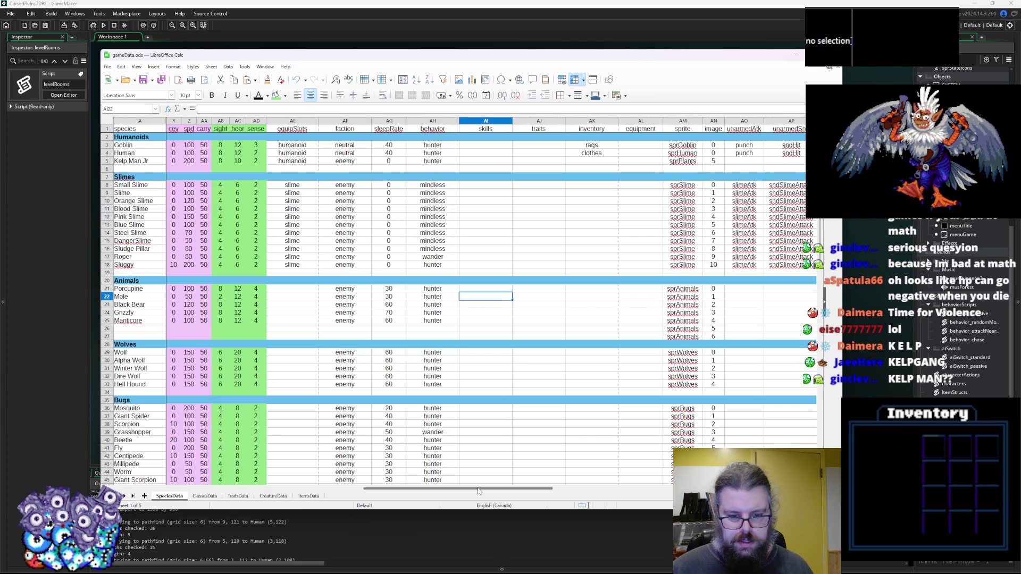
left_click(490, 162)
type("test")
left_click(482, 190)
left_click(495, 160)
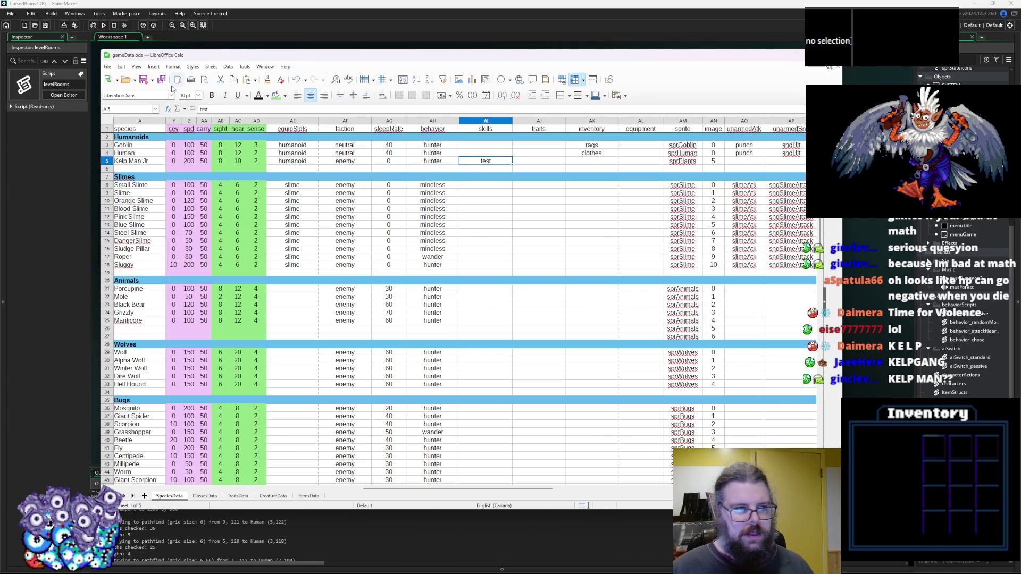
left_click(534, 164)
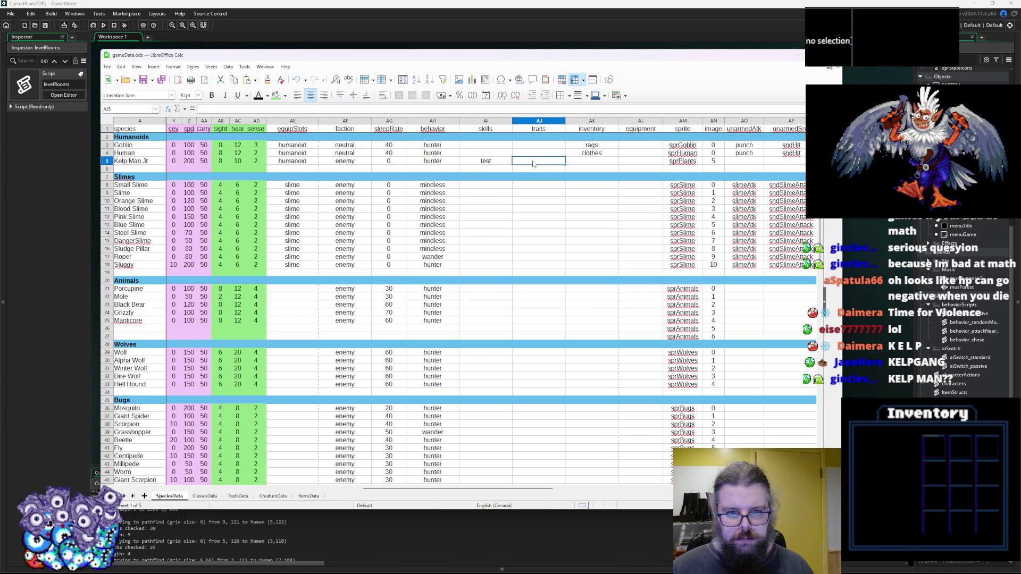
left_click(489, 165)
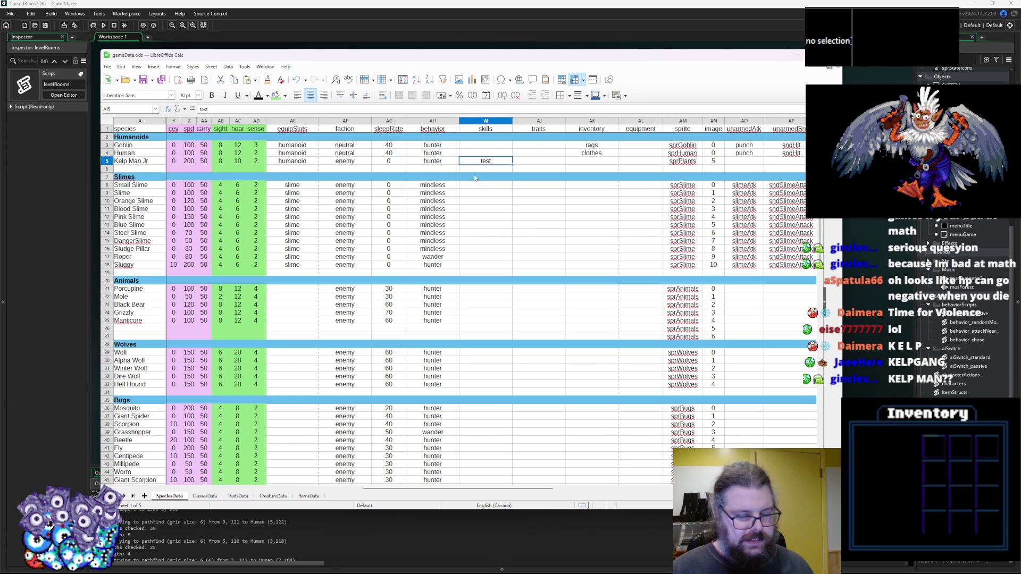
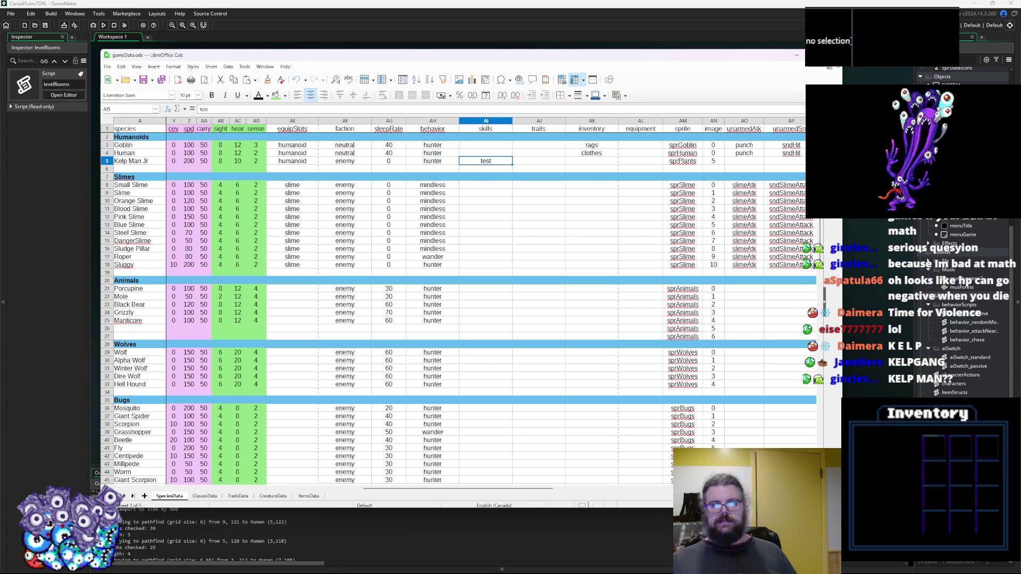
Commit 'test' as Kelp Man Jr's skill, export the data sheets to CSV, and minimize Calc.
left_click(508, 280)
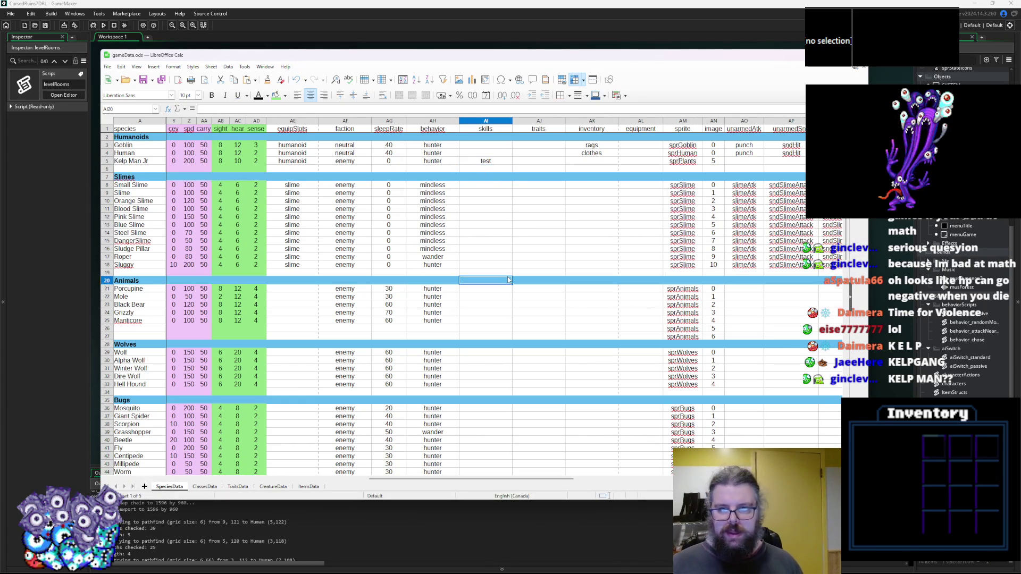
mouse_move(485, 477)
left_mouse_down()
mouse_move(457, 468)
mouse_move(223, 213)
mouse_move(224, 151)
left_mouse_up()
left_click(143, 80)
left_click(538, 295)
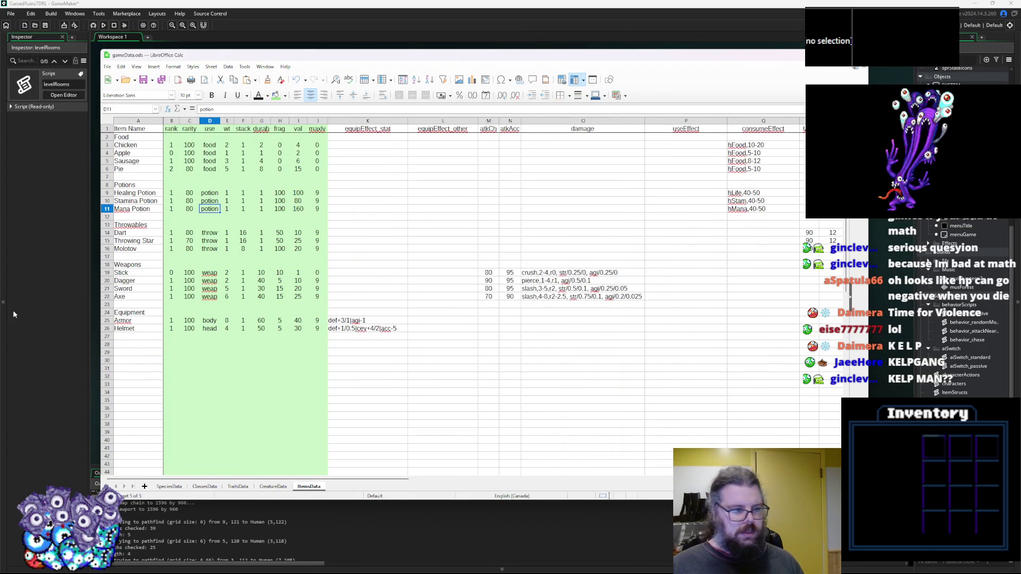
left_click(837, 56)
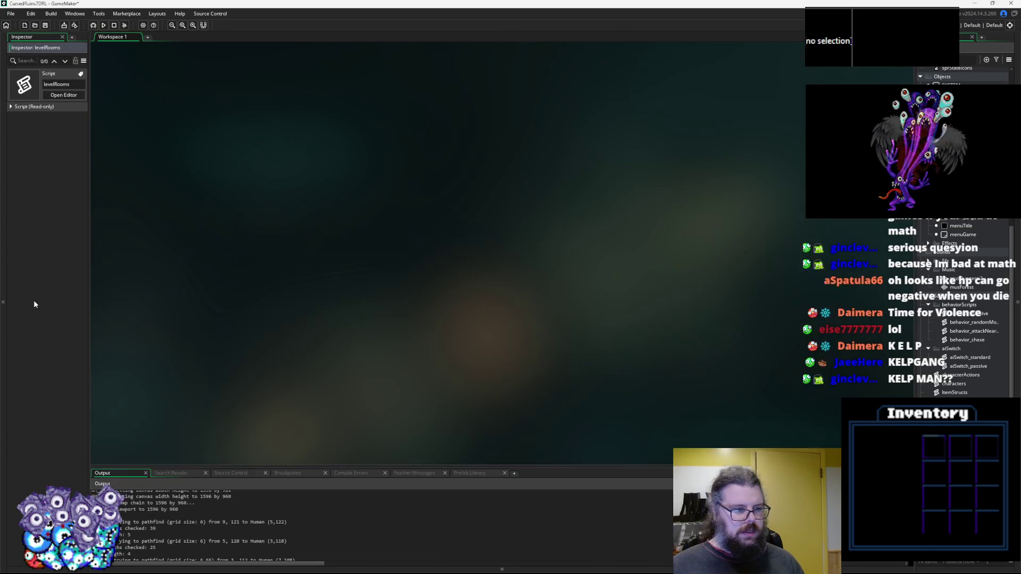
Open the WORLD object's Create event code from the asset list.
left_click(913, 338)
scroll(901, 338, "up", 5)
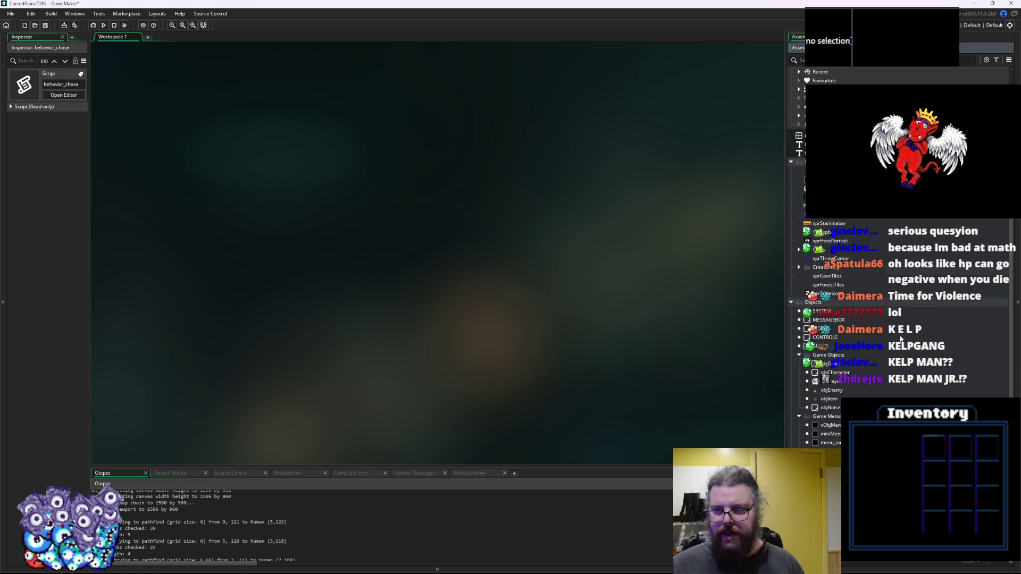
double_click(819, 337)
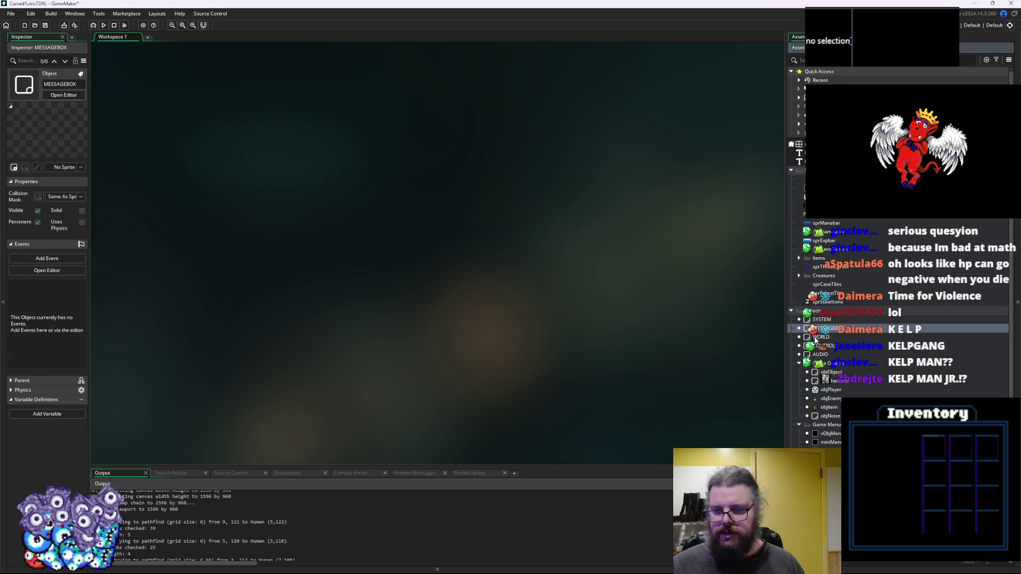
left_click(496, 217)
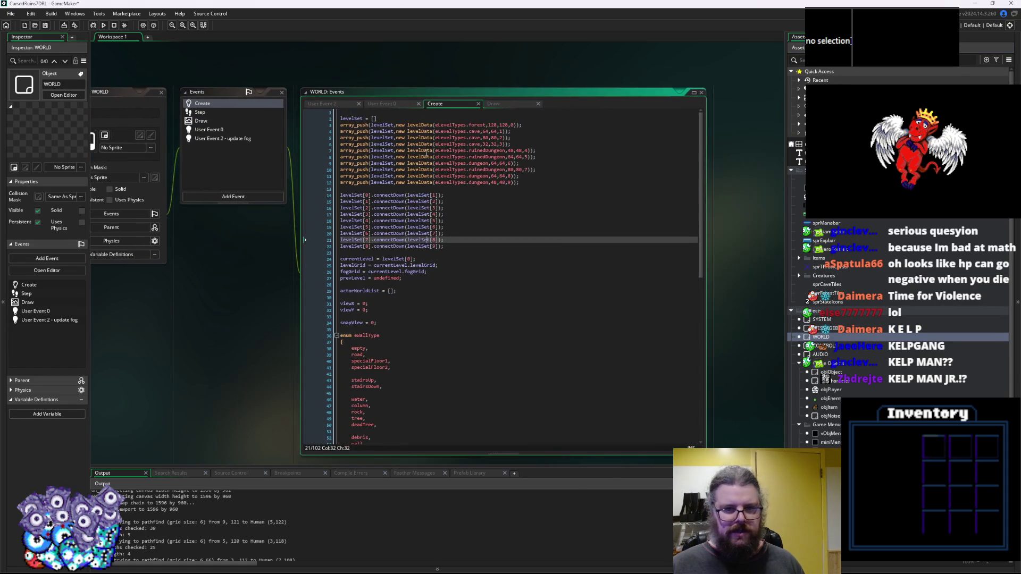
Make the first level a 32,32,3 cave, commenting out the original forest arguments.
left_click_drag(516, 142, 434, 144)
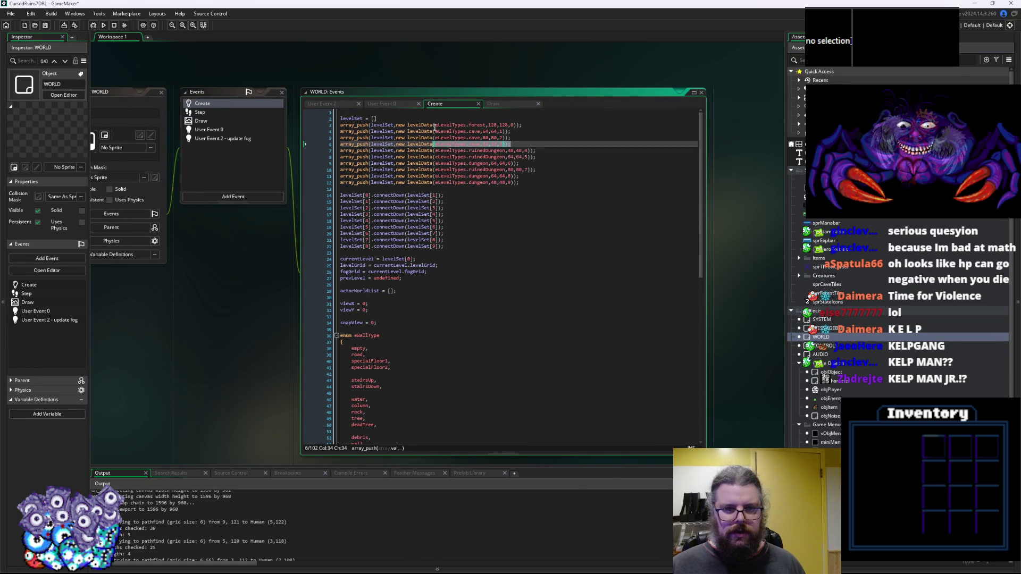
left_click(435, 125)
type("//")
type("(eLevelTypes.cave,32,32,3));")
middle_click(458, 125)
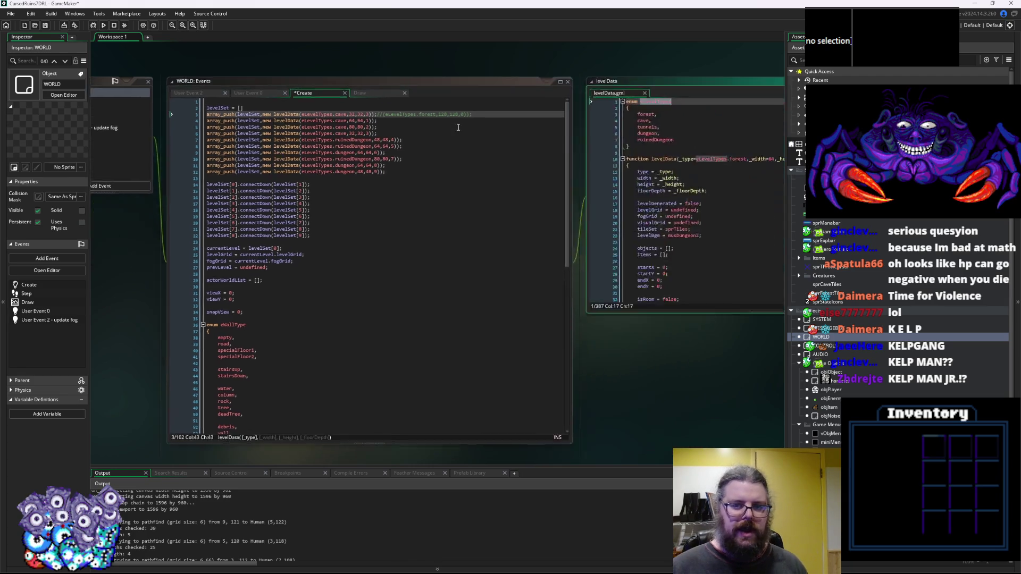
Add testCave as a new entry in the eLevelTypes enum.
left_click(514, 128)
type(",")
key("Return")
type("testCave")
left_click(200, 97)
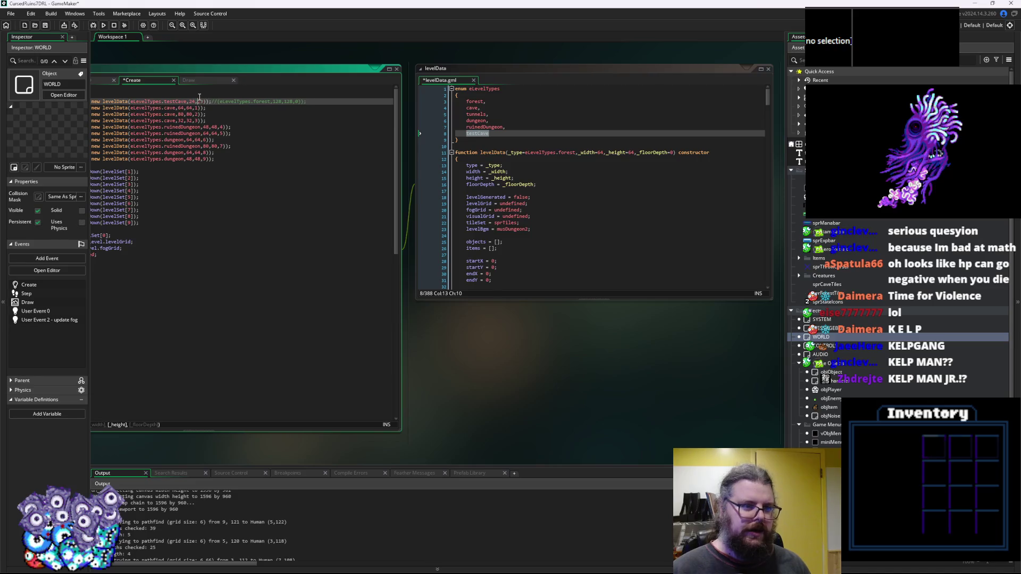
Enlarge the levelData editor and review the levelSetup tileset switch cases.
left_click_drag(516, 301, 516, 402)
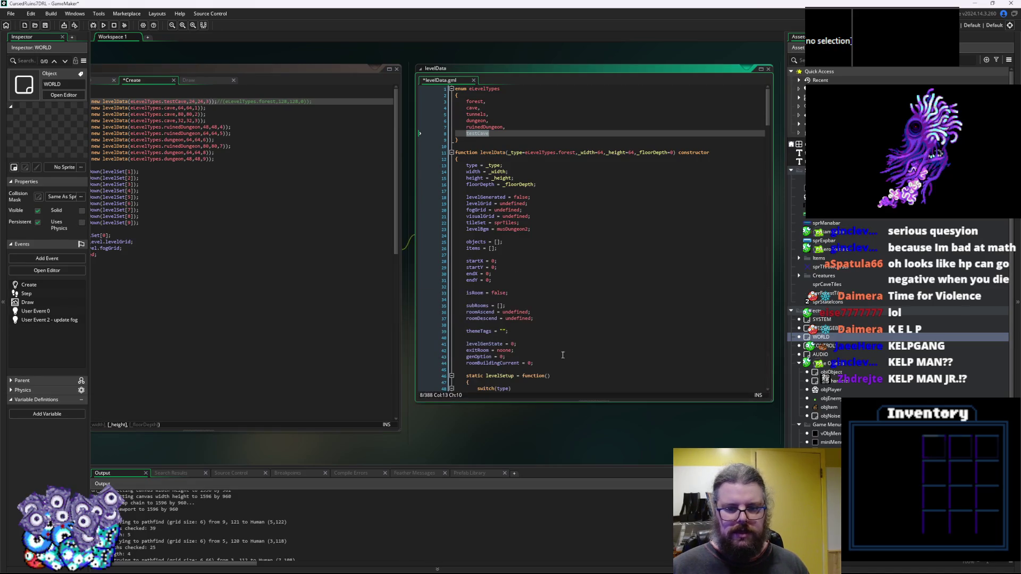
left_click(480, 313)
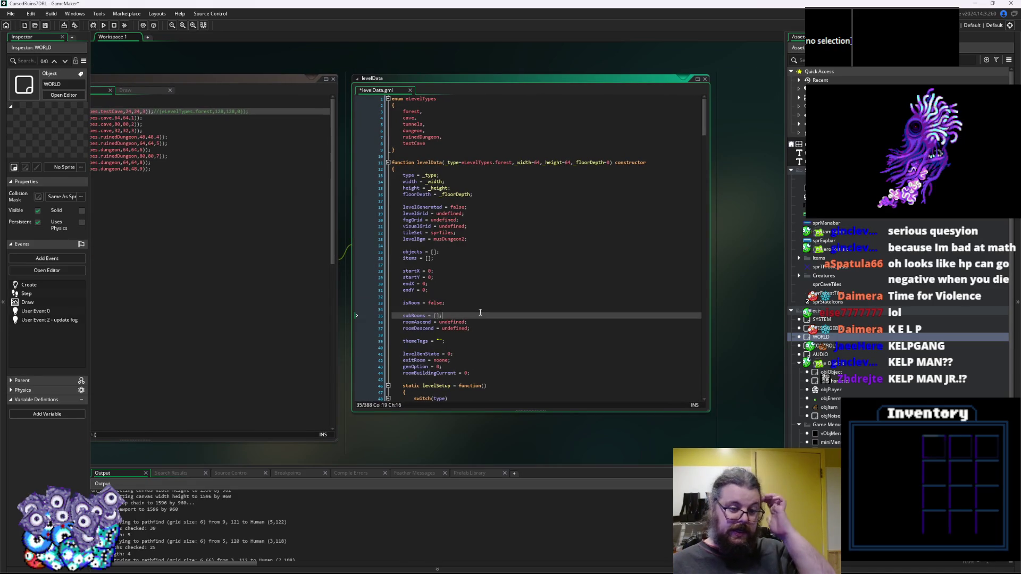
scroll(480, 298, "down", 8)
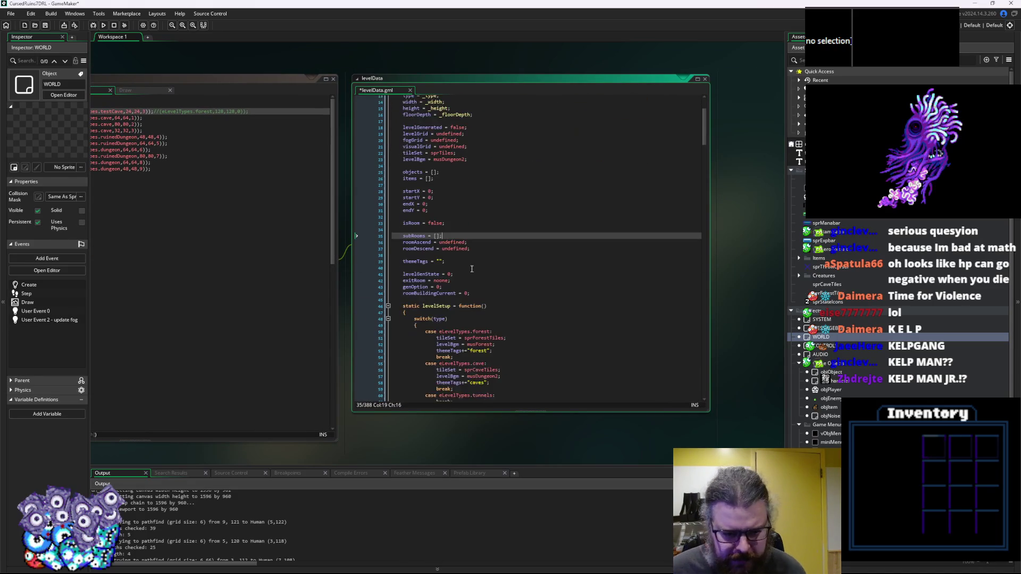
left_click(493, 238)
scroll(494, 239, "down", 4)
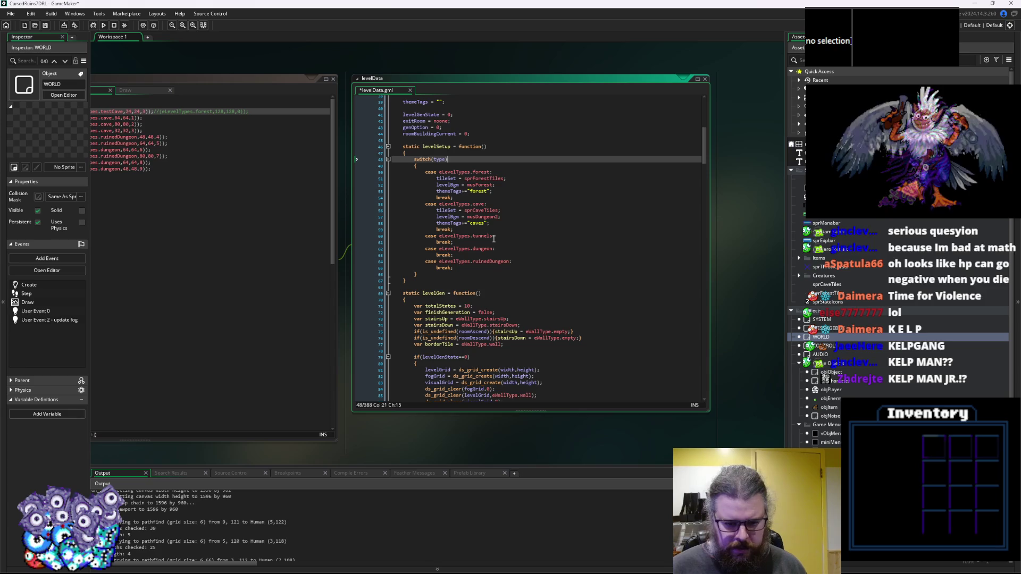
left_click(45, 25)
left_click(545, 249)
left_click(568, 265)
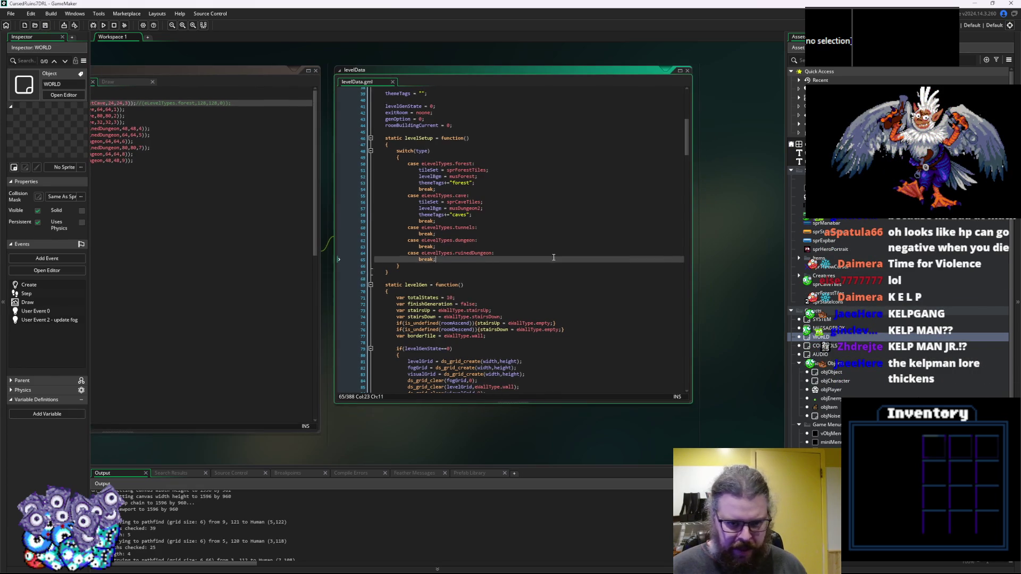
scroll(612, 261, "down", 3)
Select the cave case block in levelGen to copy it.
left_click_drag(694, 258, 749, 262)
left_click(517, 266)
scroll(520, 262, "down", 3)
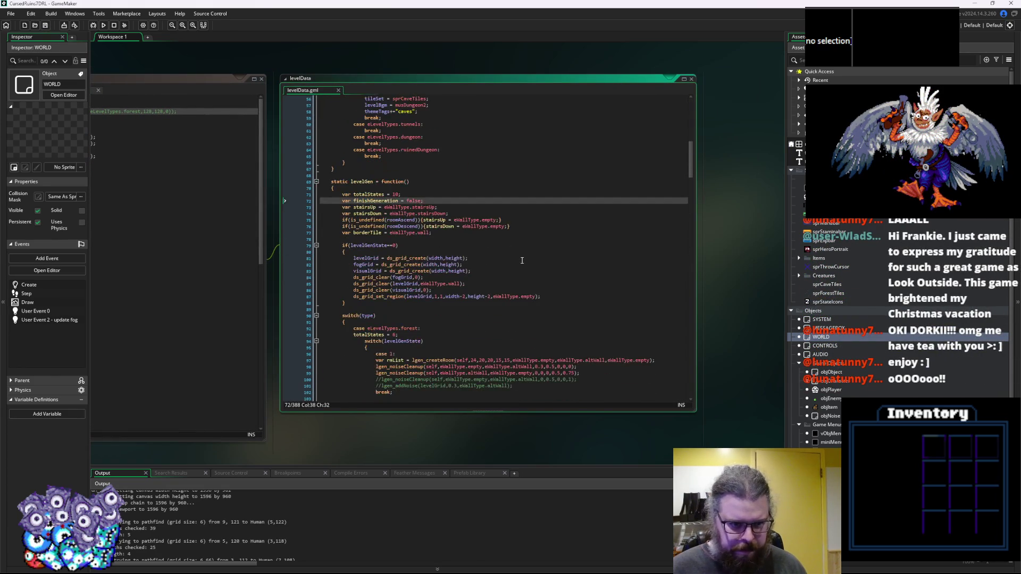
scroll(521, 261, "down", 20)
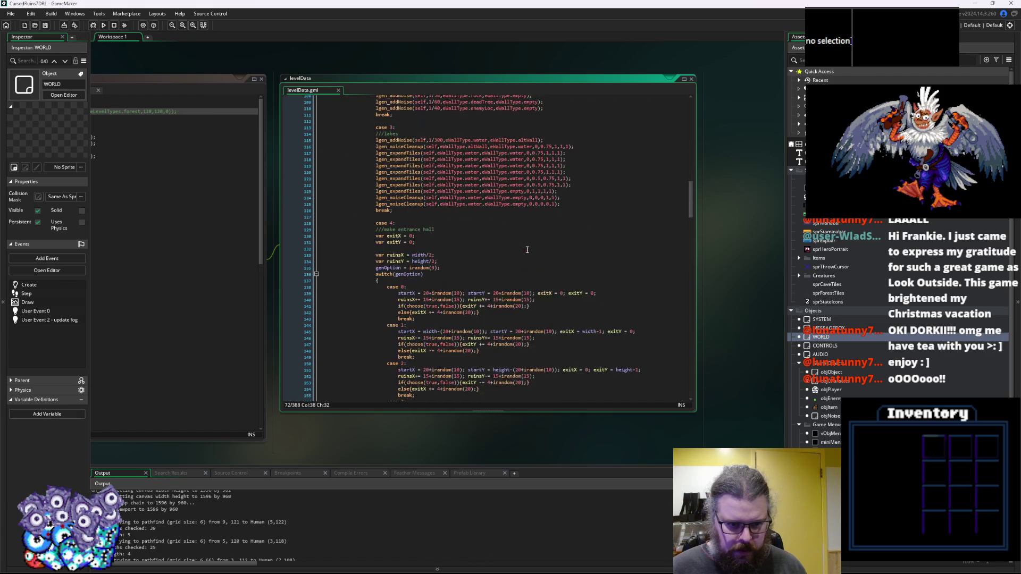
scroll(527, 251, "down", 20)
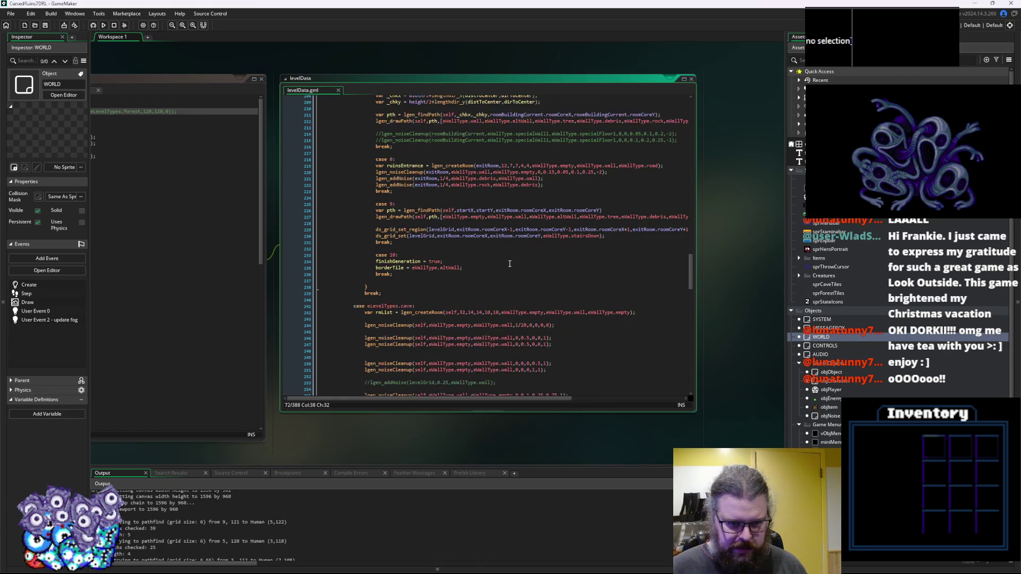
mouse_move(355, 197)
left_mouse_down()
mouse_move(372, 222)
mouse_move(425, 237)
mouse_move(437, 265)
left_mouse_up()
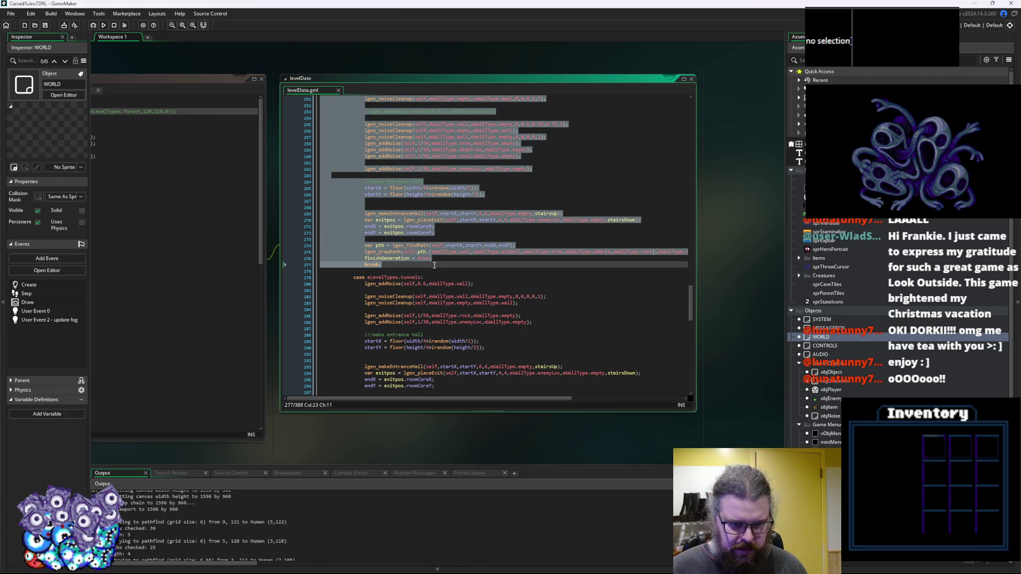
Paste the cave generation block as a new case and rename it testCave.
scroll(434, 265, "down", 20)
left_click(409, 328)
key("Return")
key("ctrl+v")
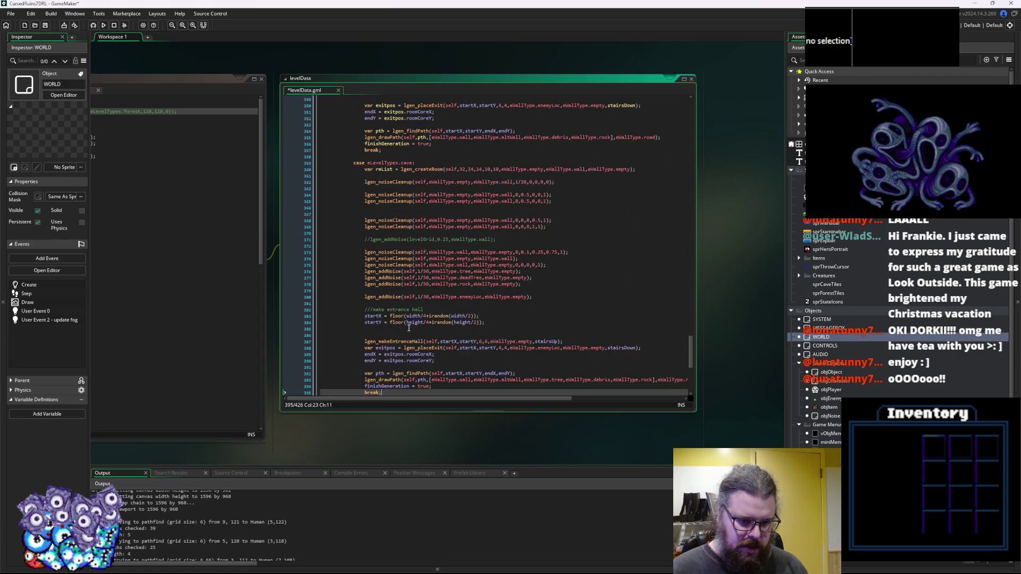
double_click(407, 258)
type("testCave")
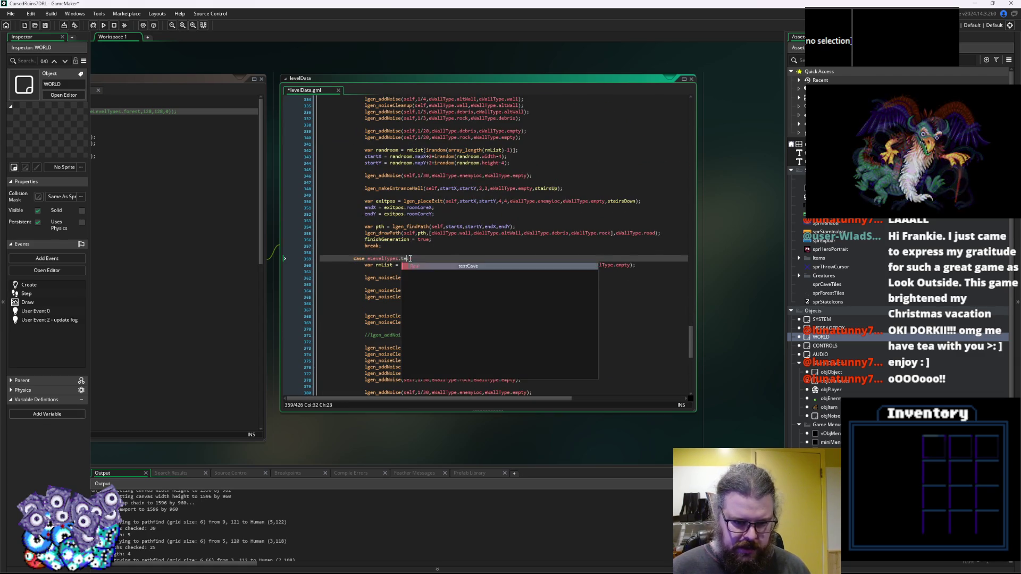
Review the testCave code down to the lgen_placeEnemies call and inspect its parameters.
scroll(464, 268, "down", 3)
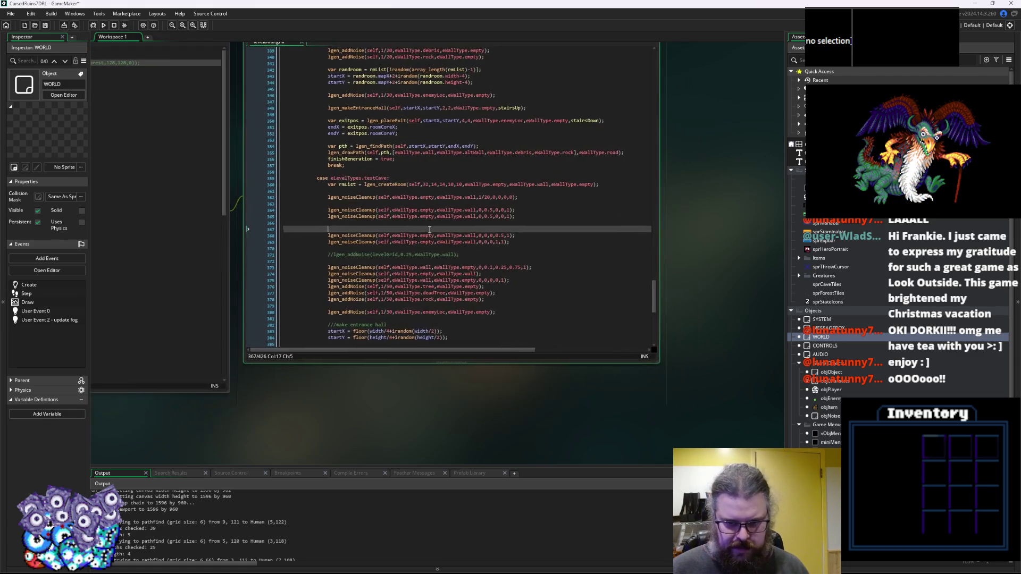
left_click(421, 266)
scroll(422, 268, "up", 1, "ctrl")
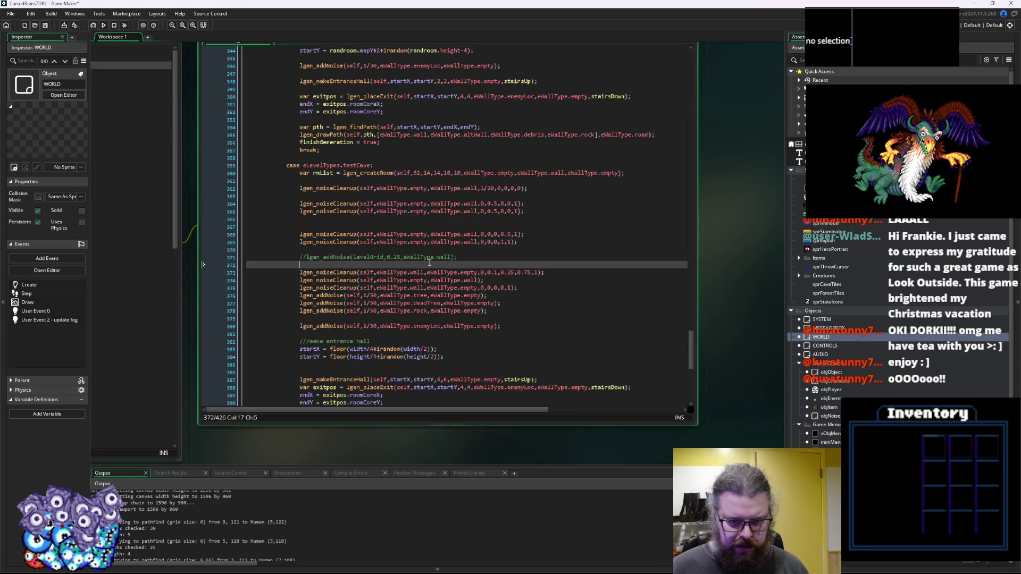
scroll(456, 232, "down", 1)
scroll(456, 233, "down", 2)
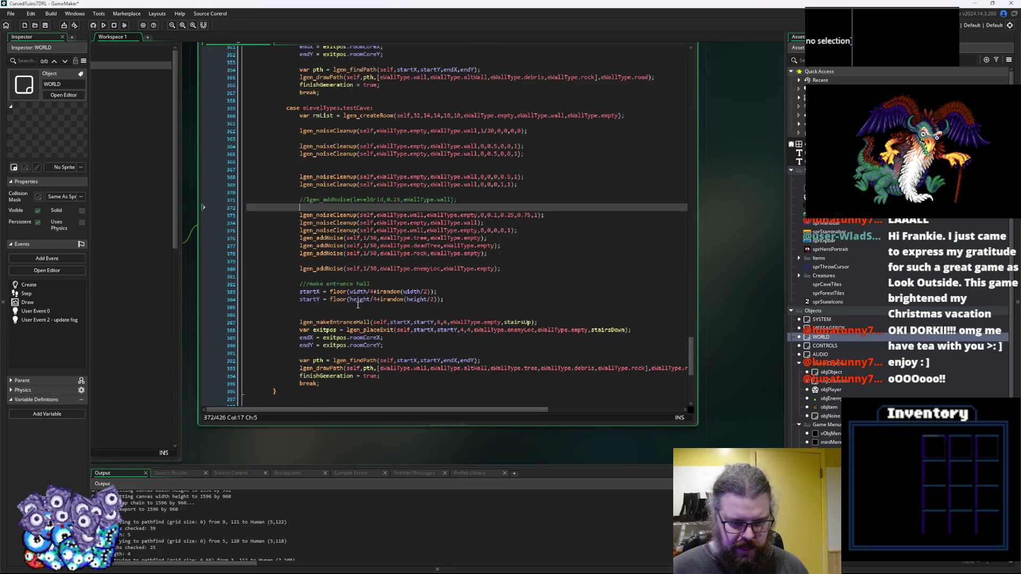
left_click_drag(696, 330, 755, 316)
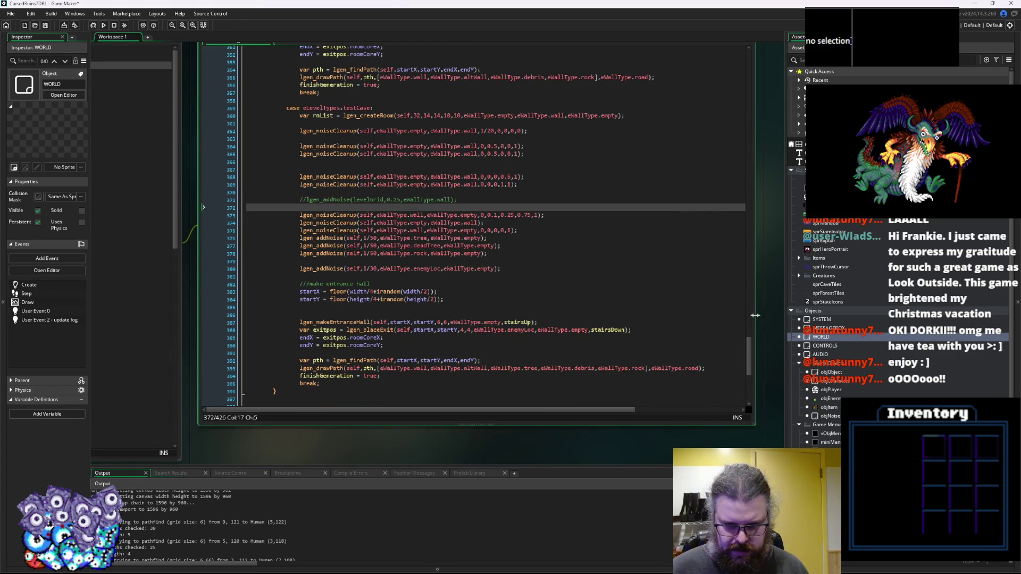
left_click(537, 323)
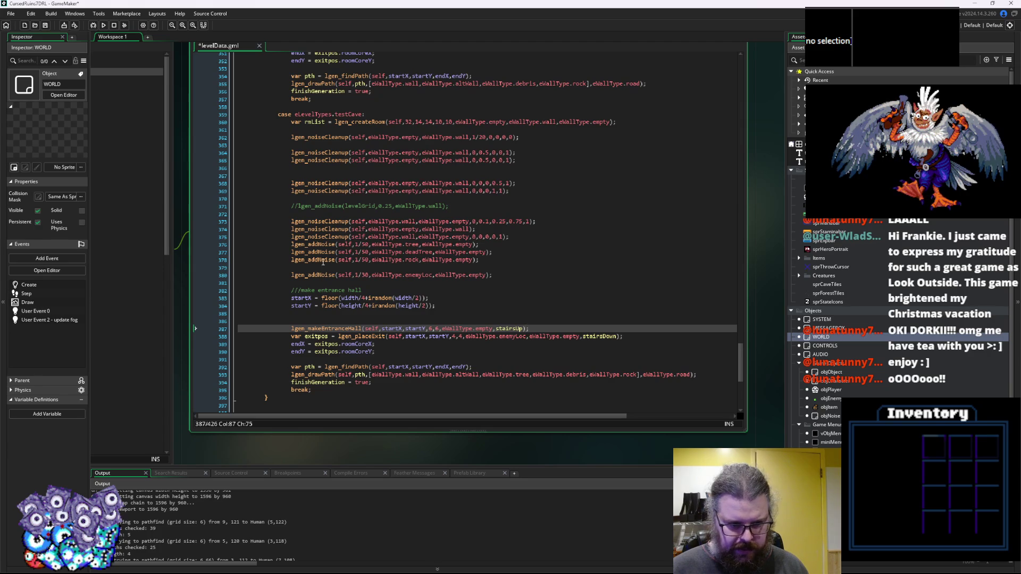
scroll(323, 262, "down", 6)
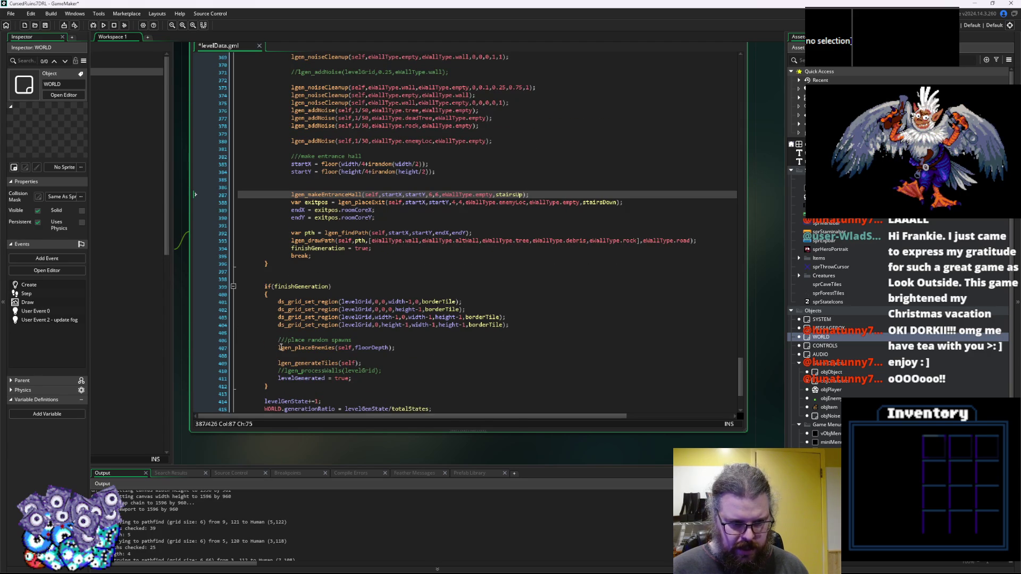
left_click(282, 348)
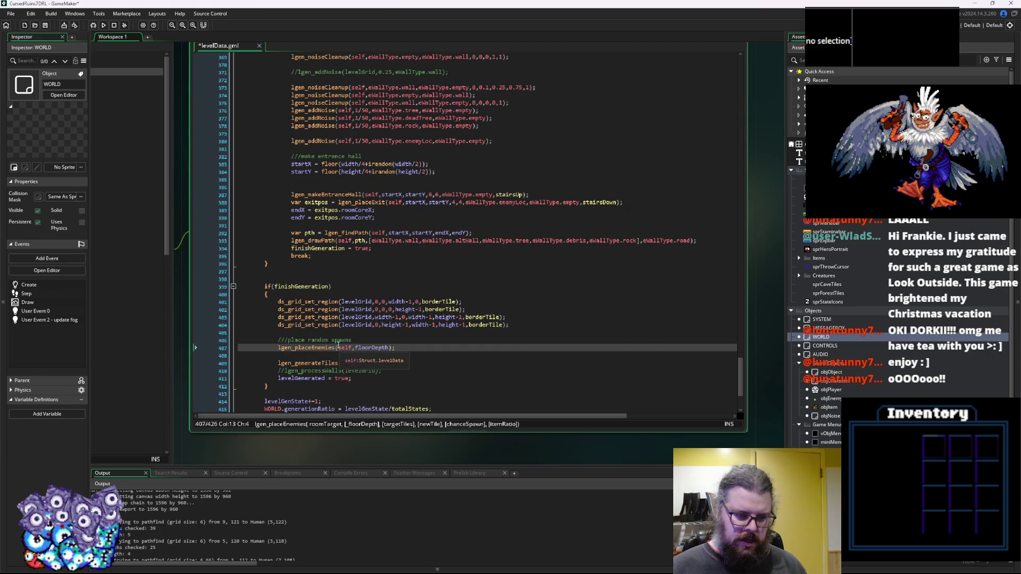
mouse_move(322, 348)
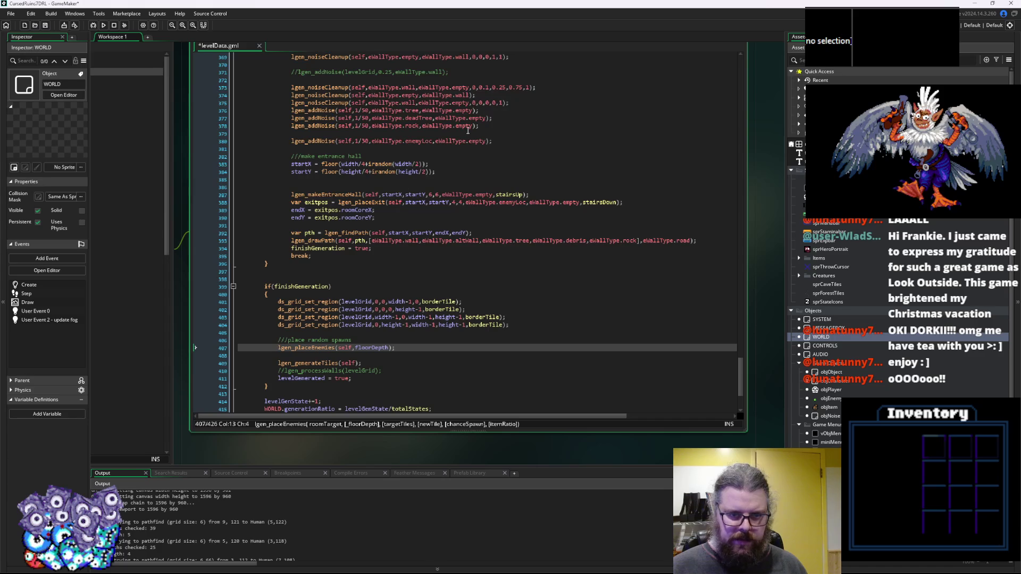
left_click(323, 348)
Change the lgen_addNoise enemyLoc density in testCave from 1/30 to 1/60.
scroll(323, 348, "up", 3)
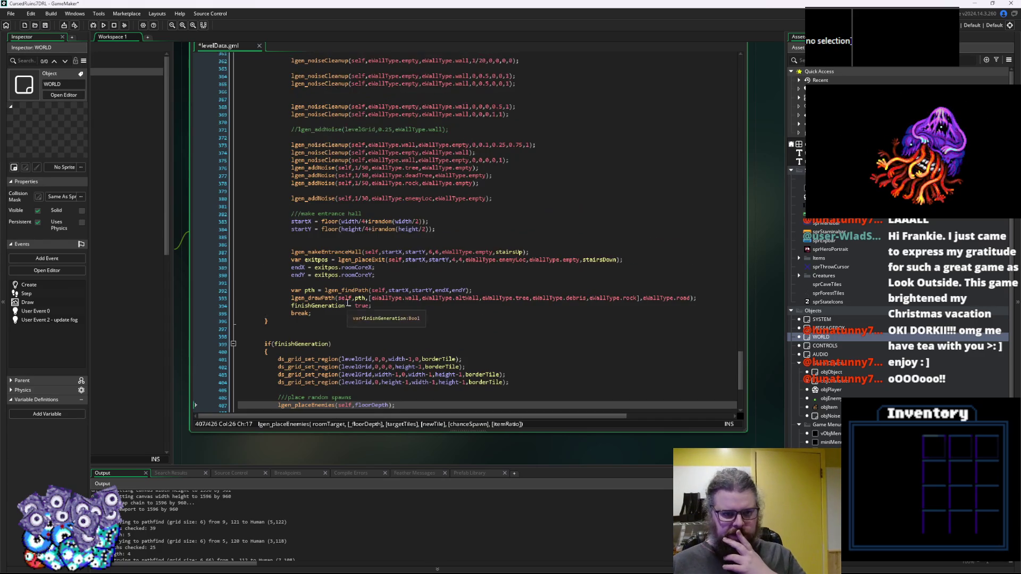
scroll(396, 245, "up", 2)
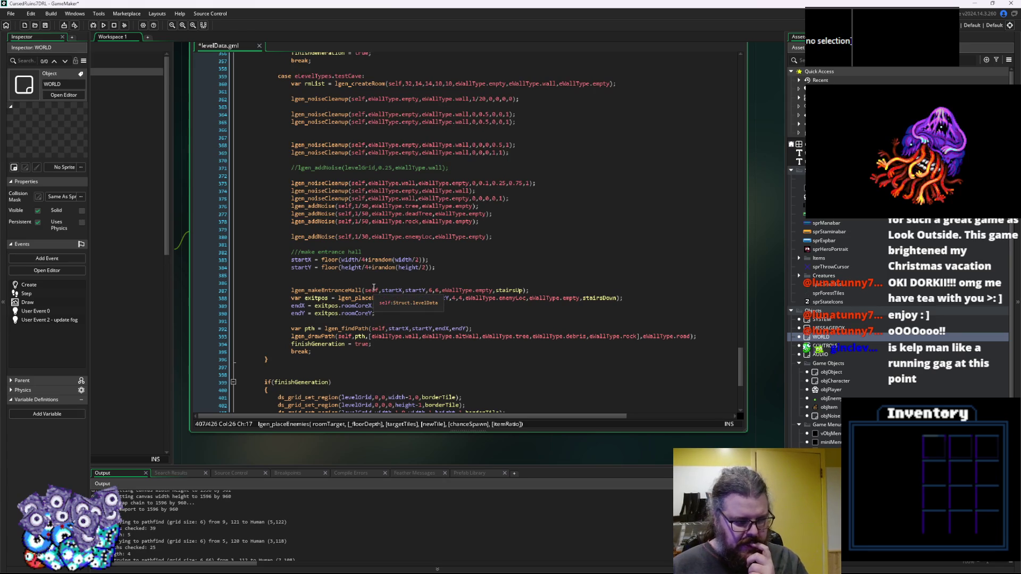
scroll(374, 288, "up", 2)
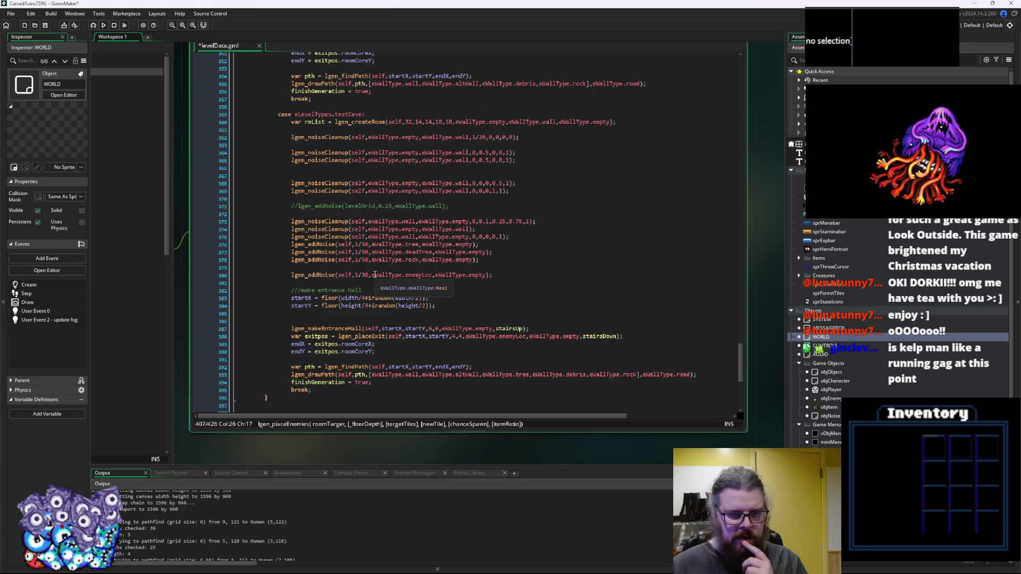
left_click(427, 274)
left_click(424, 275)
left_click(366, 276)
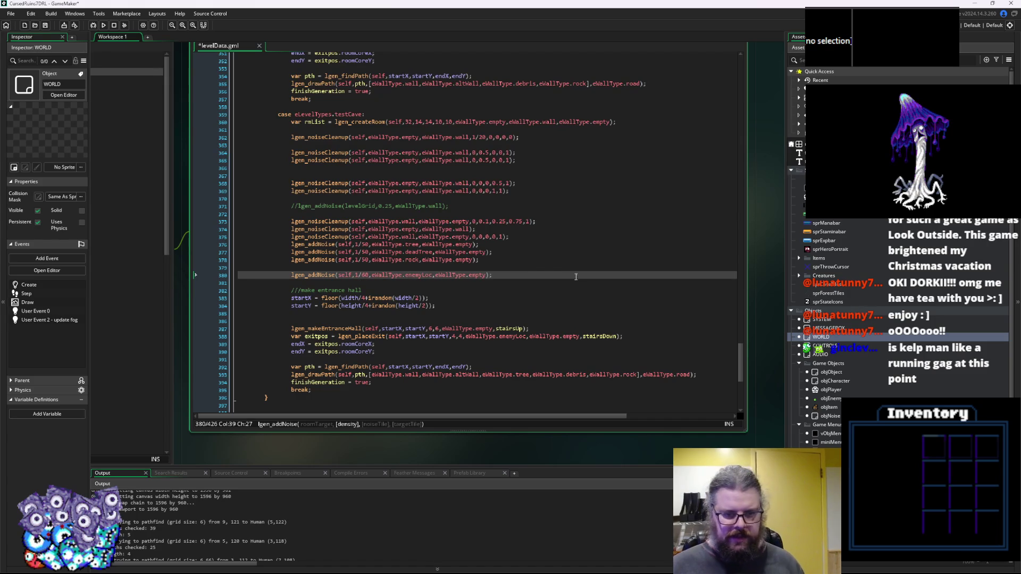
left_click(543, 269)
scroll(373, 329, "down", 5)
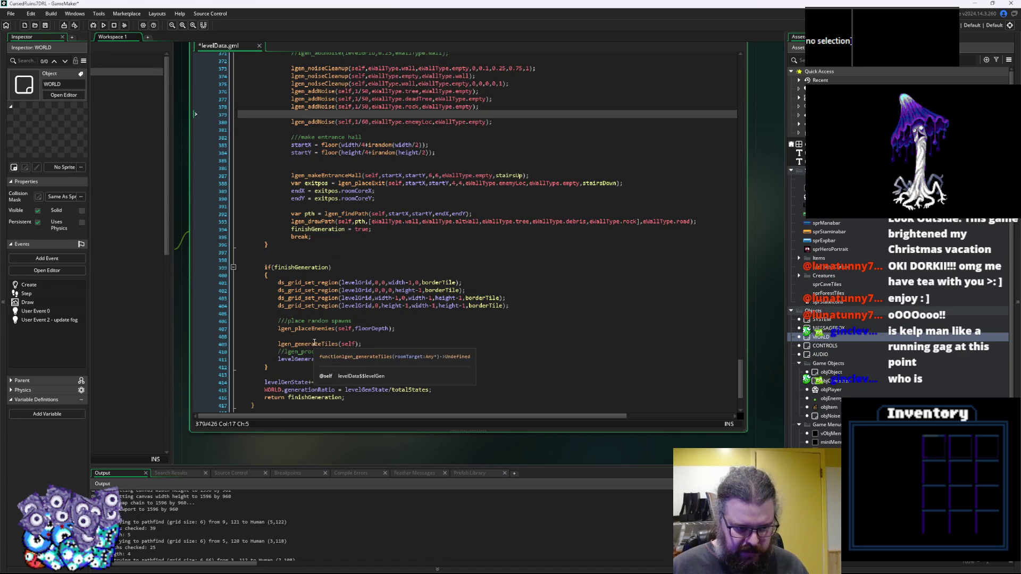
middle_click(316, 329)
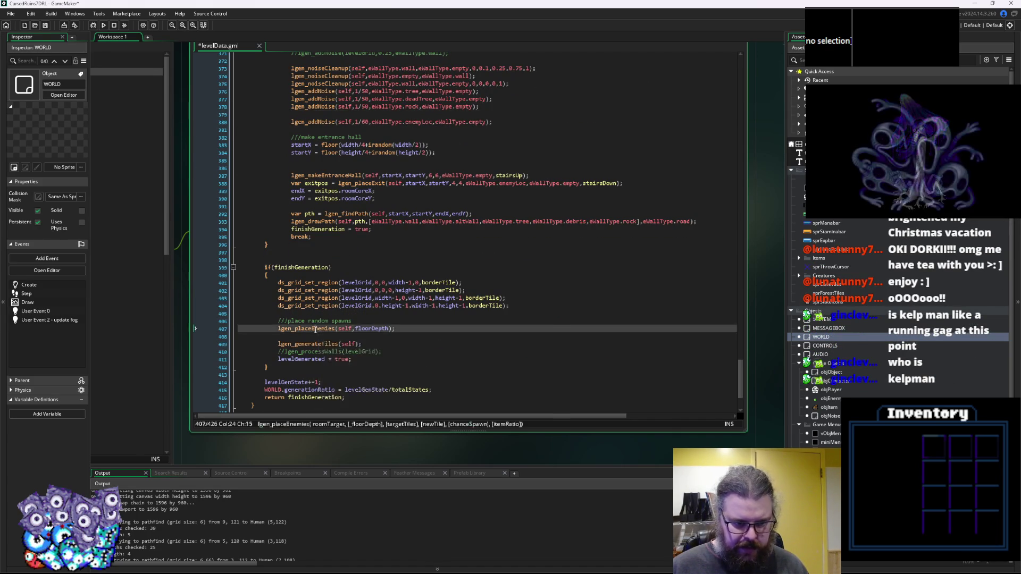
Expand lgen_placeEnemies in LevelGenUtility, study its spawnCreature_random call, then return to levelData.
left_click(451, 235)
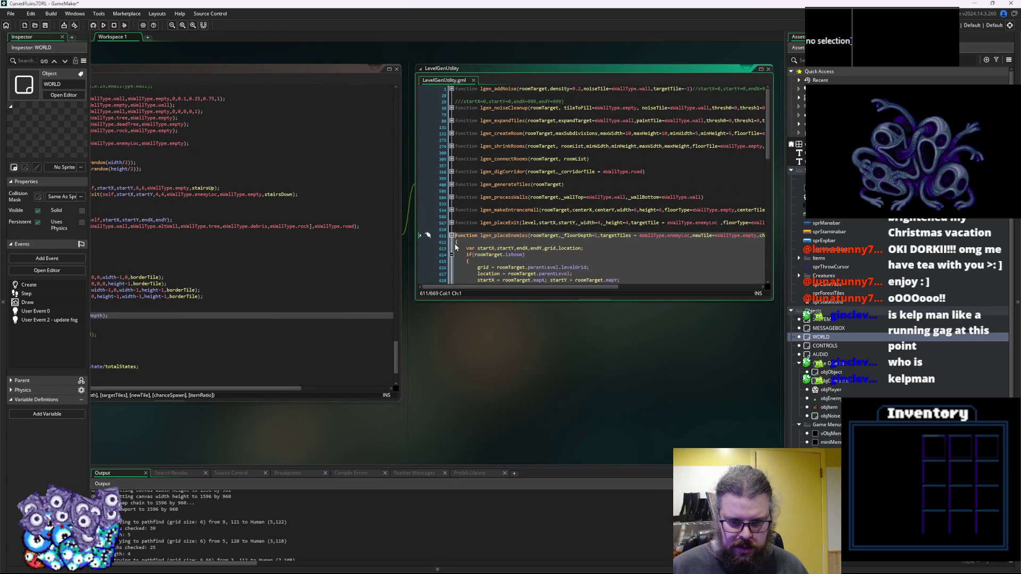
left_click_drag(521, 301, 509, 430)
scroll(628, 346, "down", 4)
left_click(628, 346)
scroll(628, 346, "down", 2)
left_click(638, 315)
left_click(623, 341)
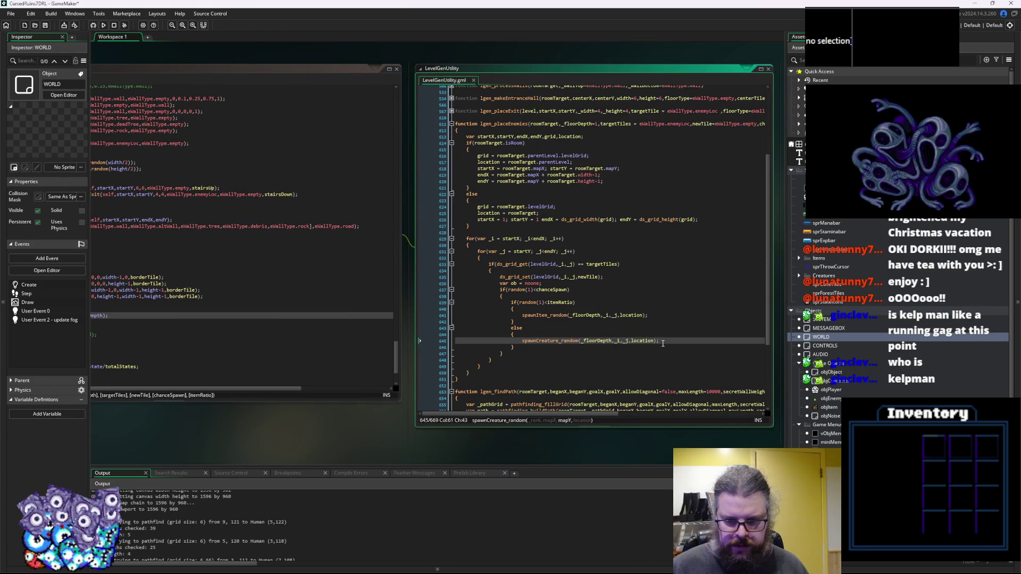
left_click(491, 360)
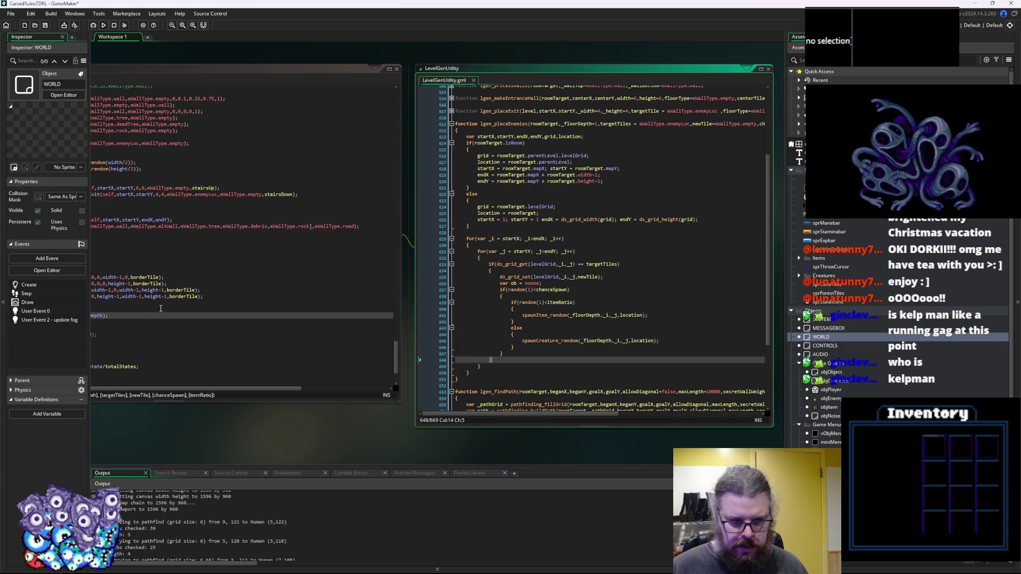
left_click(149, 310)
left_click(323, 328)
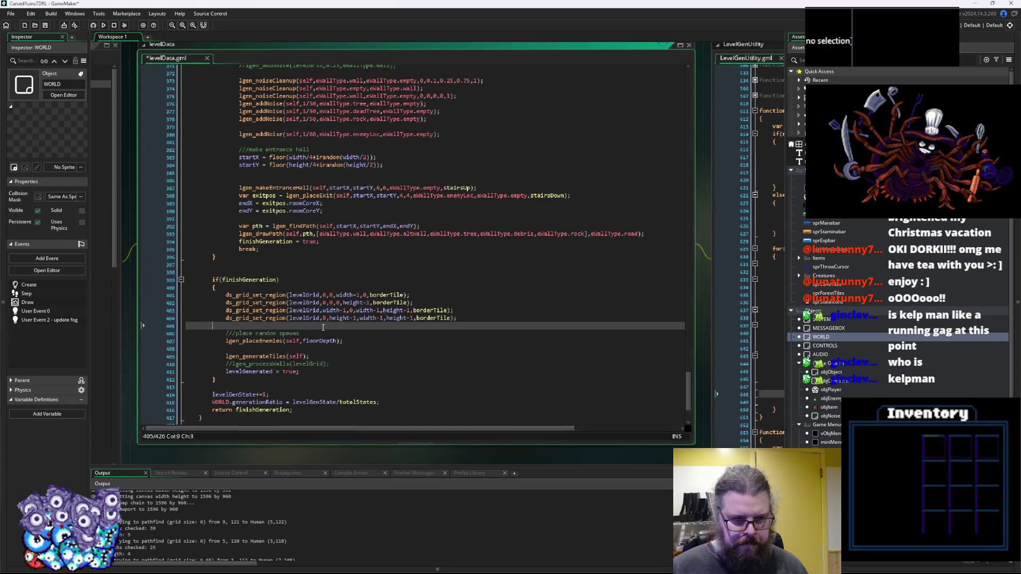
Paste a spawnCreature_random call after the exit coordinates, using endX as its position.
scroll(302, 266, "up", 3)
left_click(302, 266)
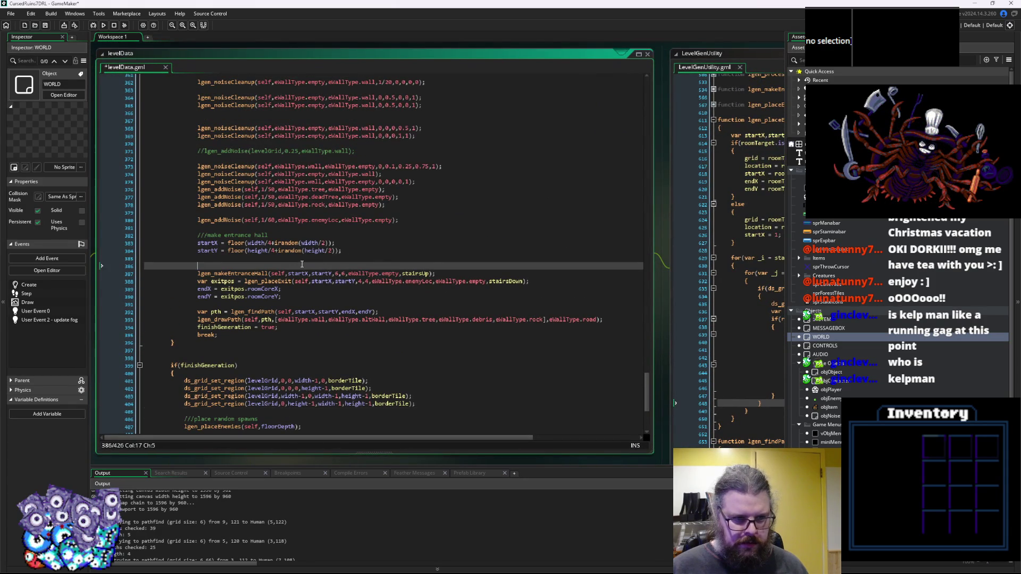
left_click(307, 296)
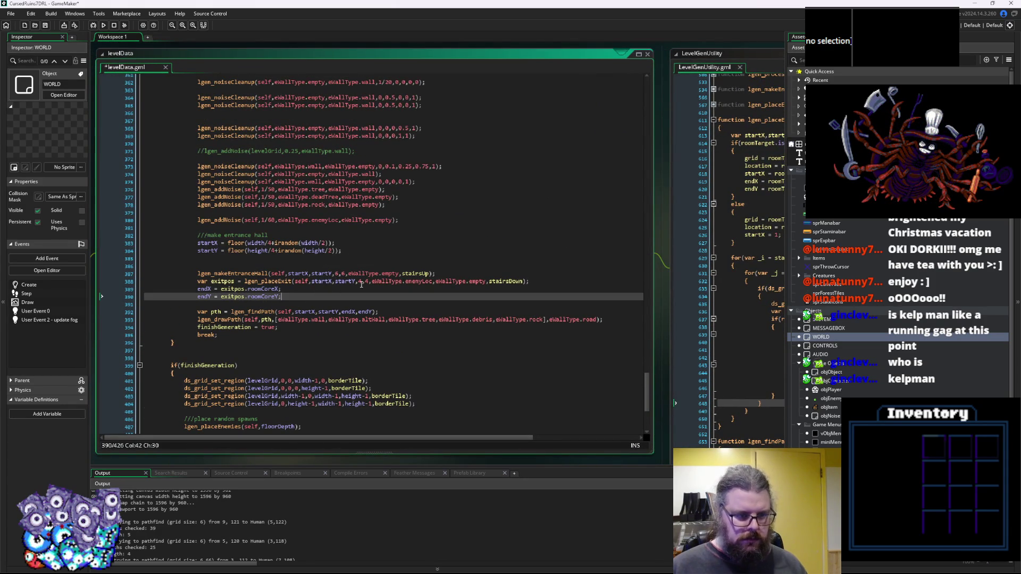
key("Return")
key("Return")
type("spawnCreature_random(_floorDepth,_i,_j,location);")
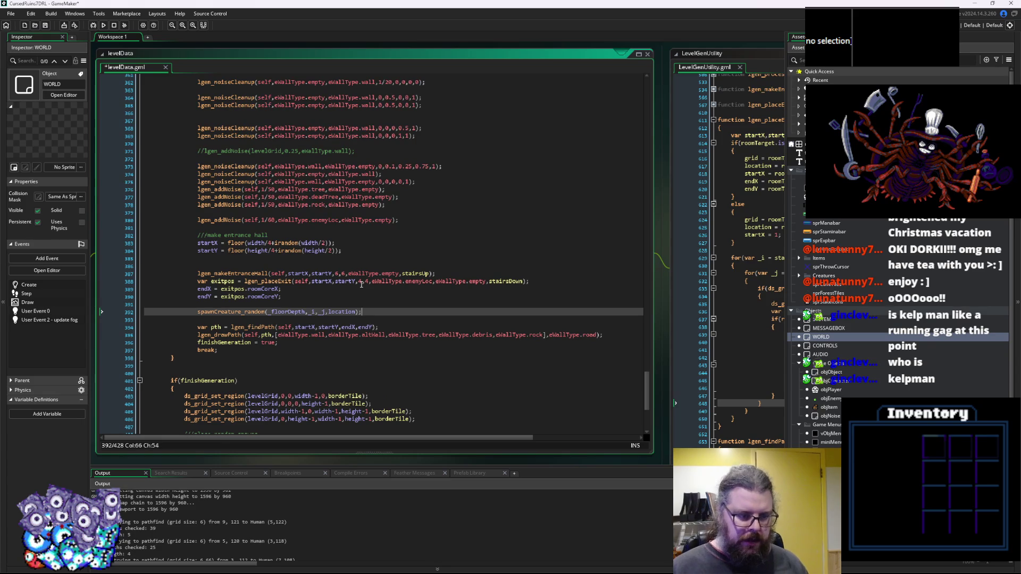
left_click(205, 289)
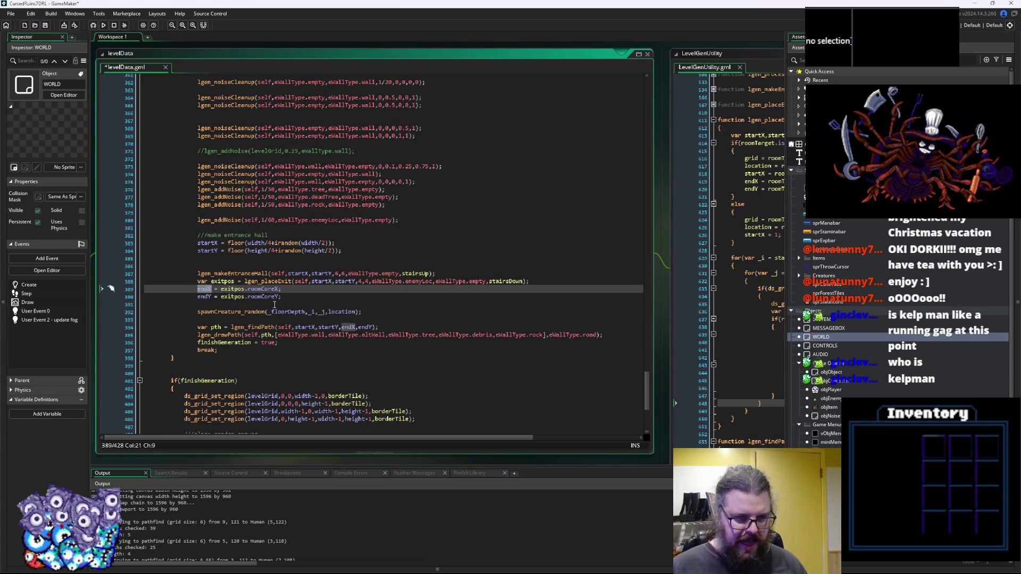
key("ctrl+c")
double_click(309, 311)
key("ctrl+v")
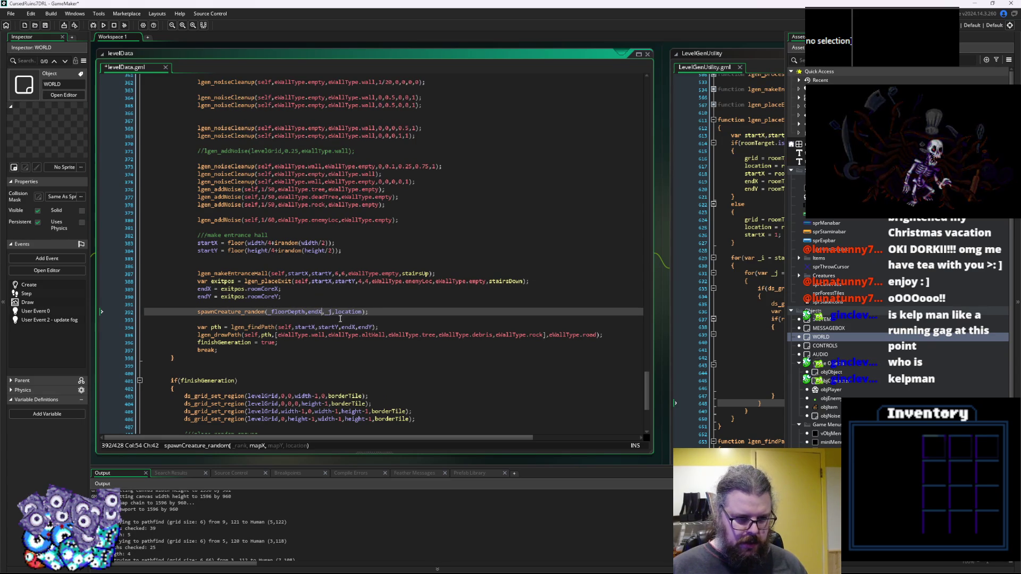
left_click(326, 315)
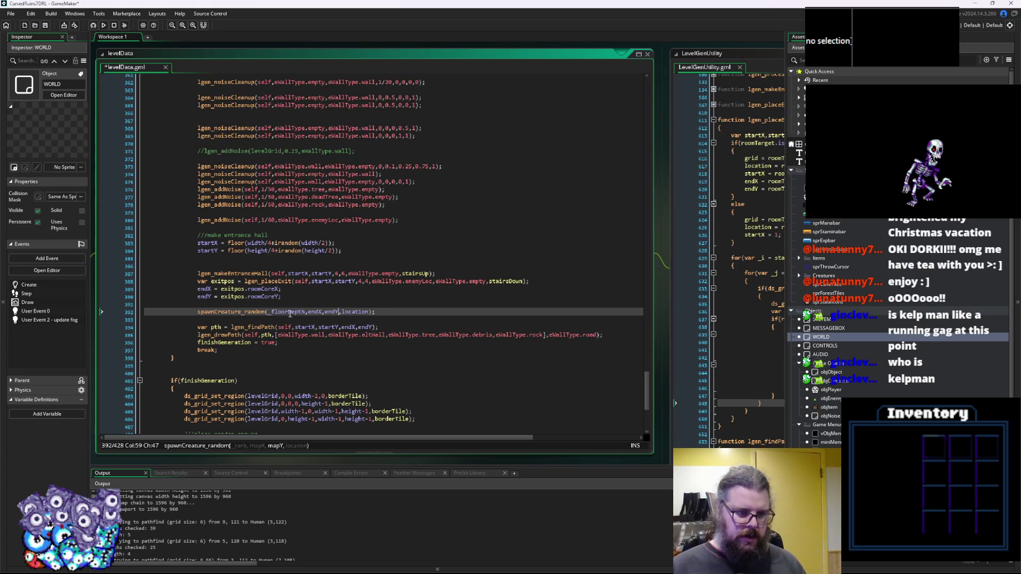
Change it to spawnCreature for "Kelp Man" at endX, endY, location, then save and debug-run.
double_click(248, 314)
key("BackSpace")
key("BackSpace")
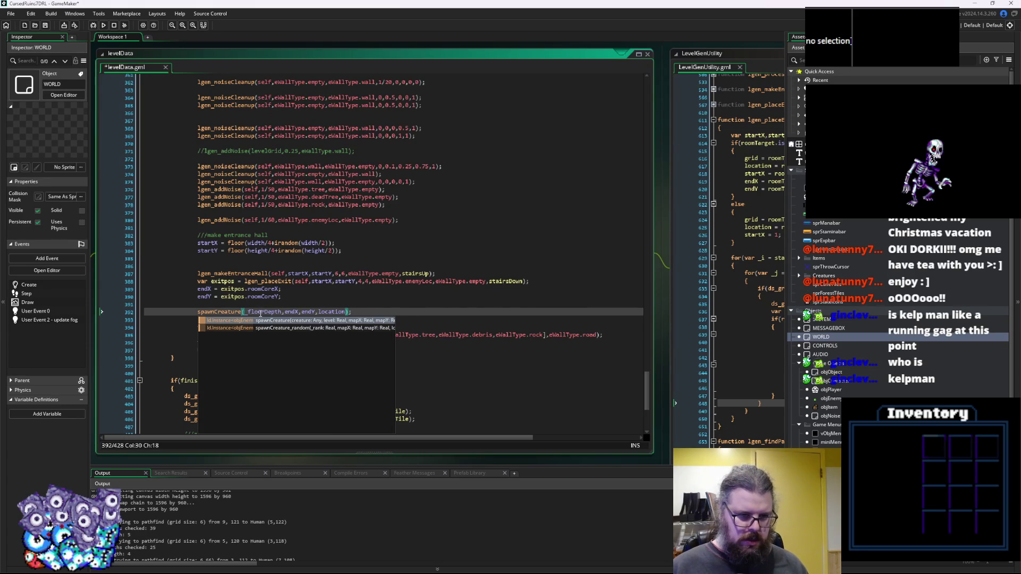
left_click(262, 314)
type("\"Kelp\"")
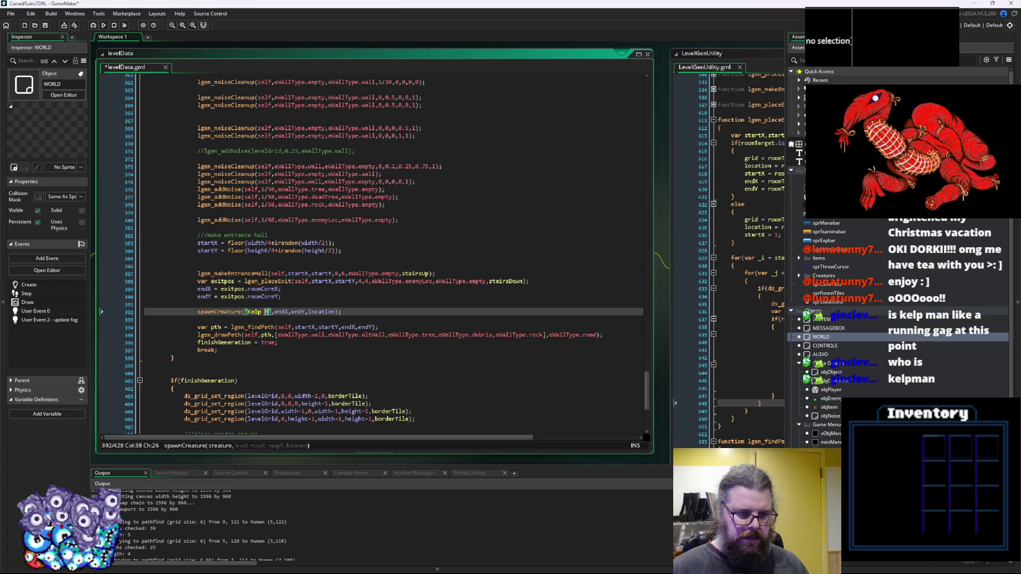
type("an Jr")
left_click(323, 291)
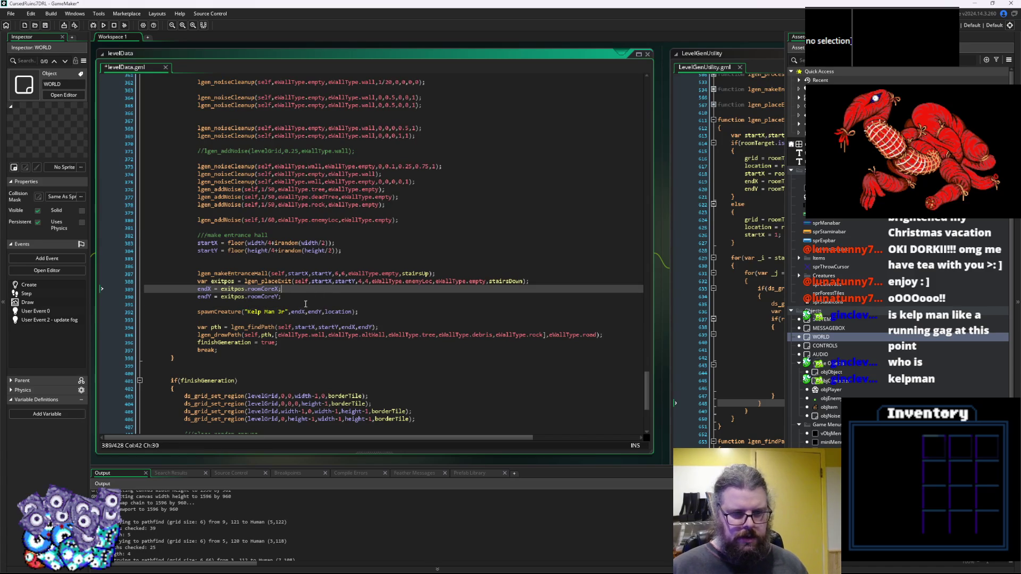
left_click(215, 312)
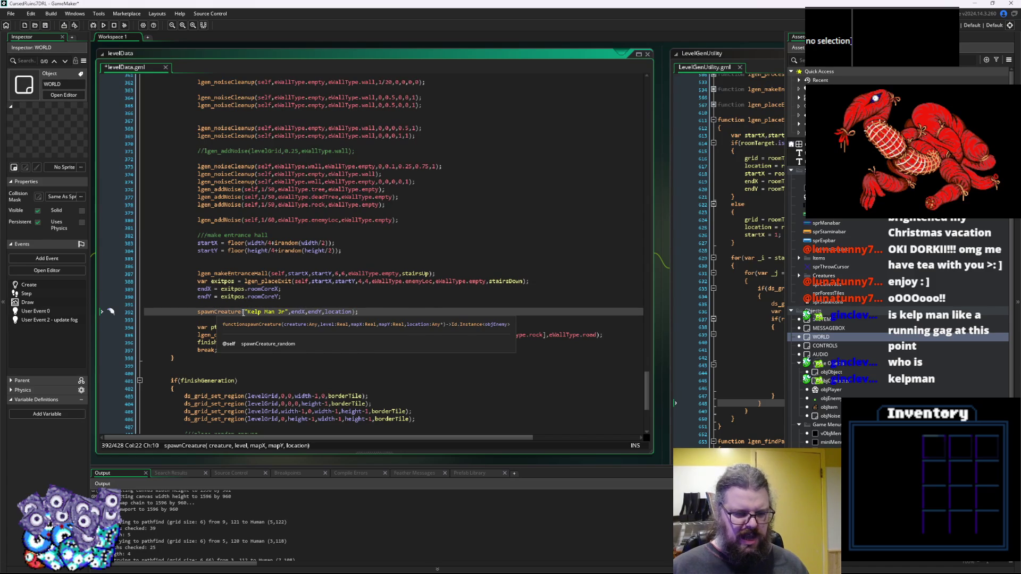
left_click(244, 236)
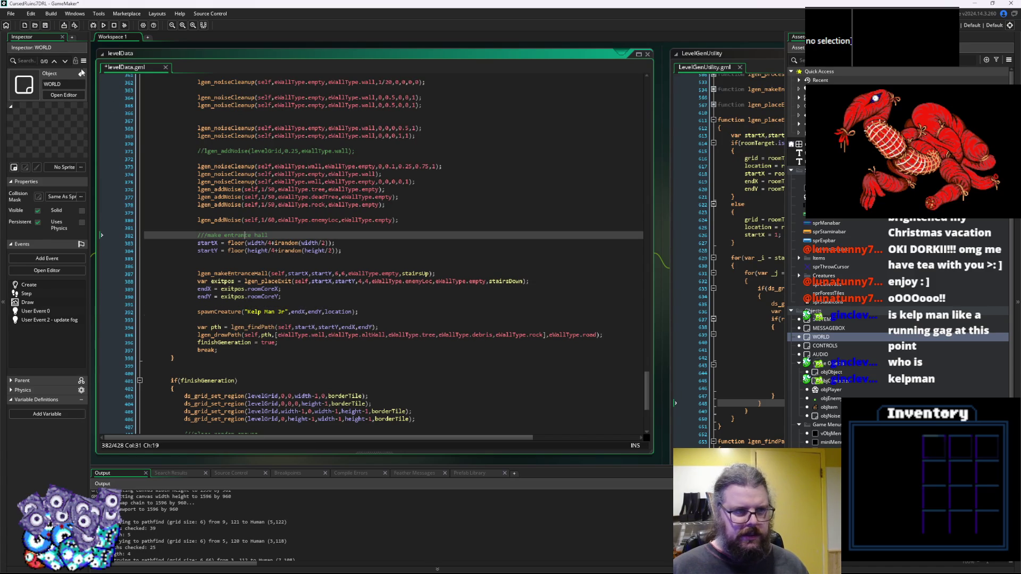
left_click(46, 27)
left_click(93, 26)
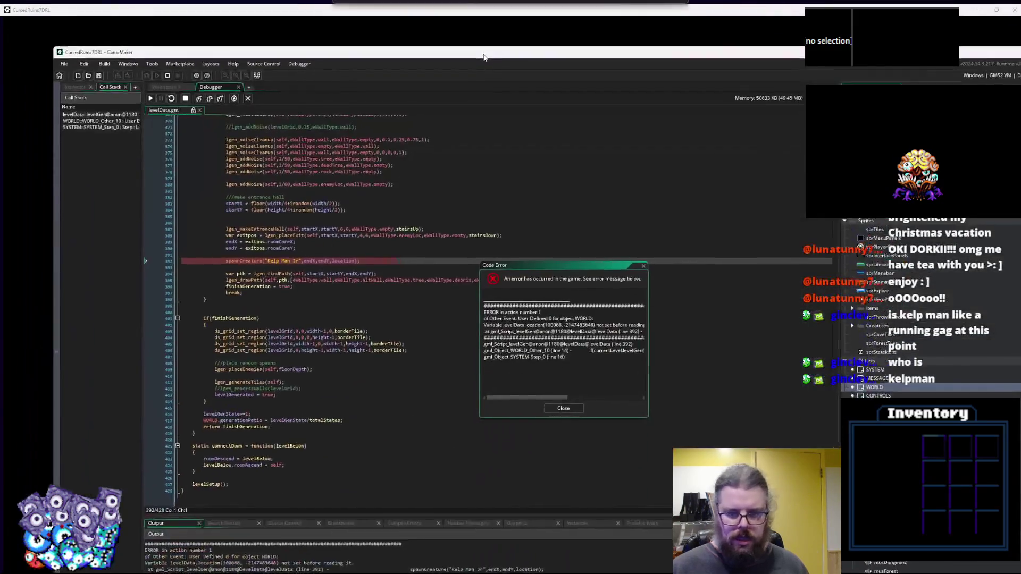
Check the erroring spawn line, dismiss the Code Error report, and stop the game.
double_click(483, 57)
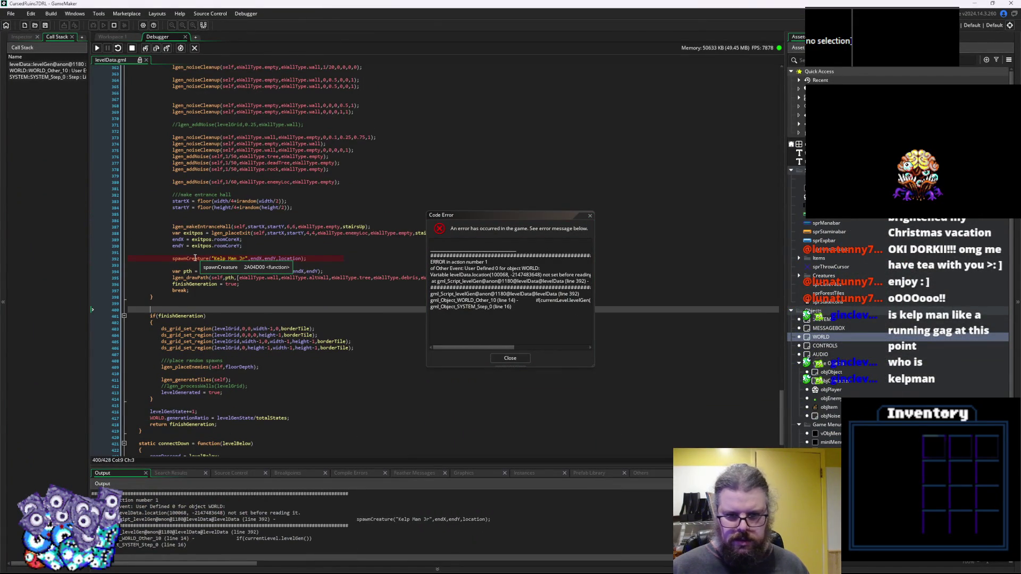
left_click(195, 258)
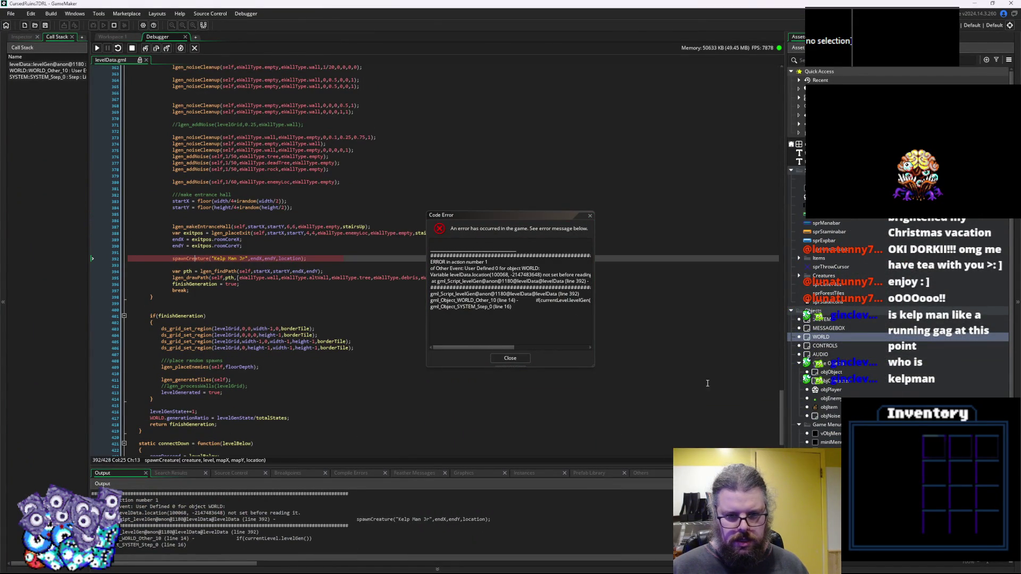
left_click(510, 357)
left_click(131, 48)
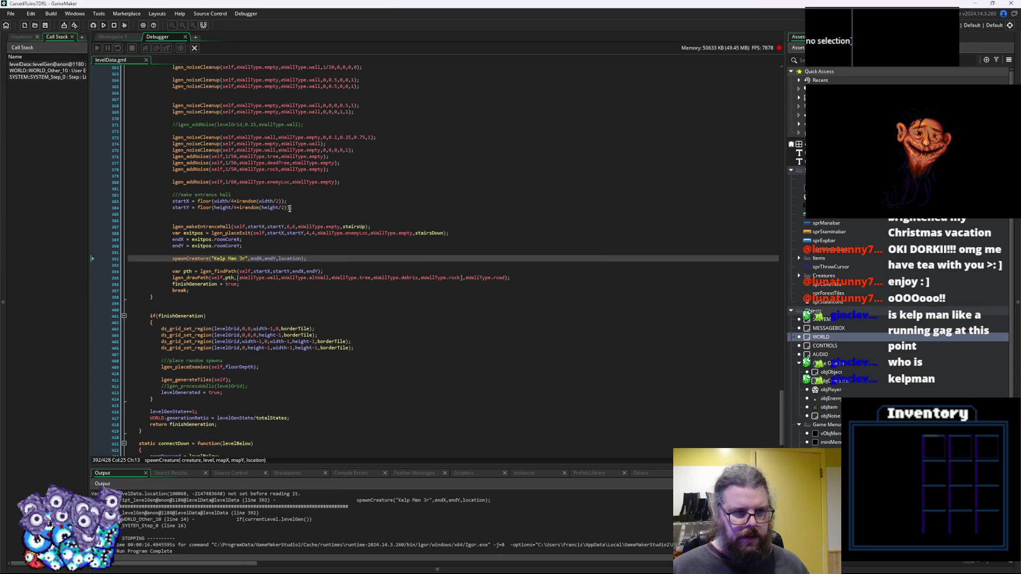
Replace the location argument with self and relaunch the game in debug mode.
double_click(287, 259)
type("self")
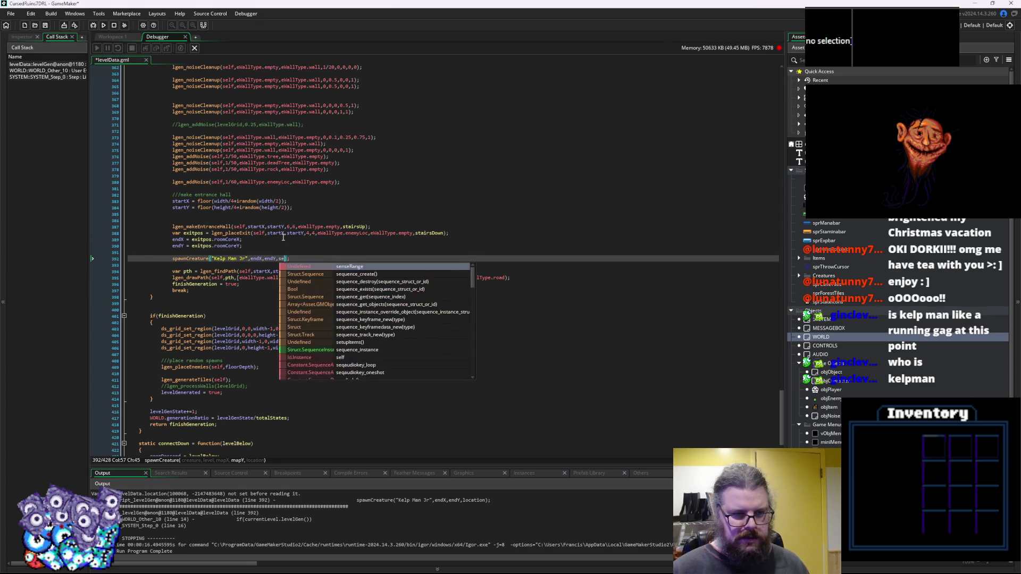
left_click(283, 238)
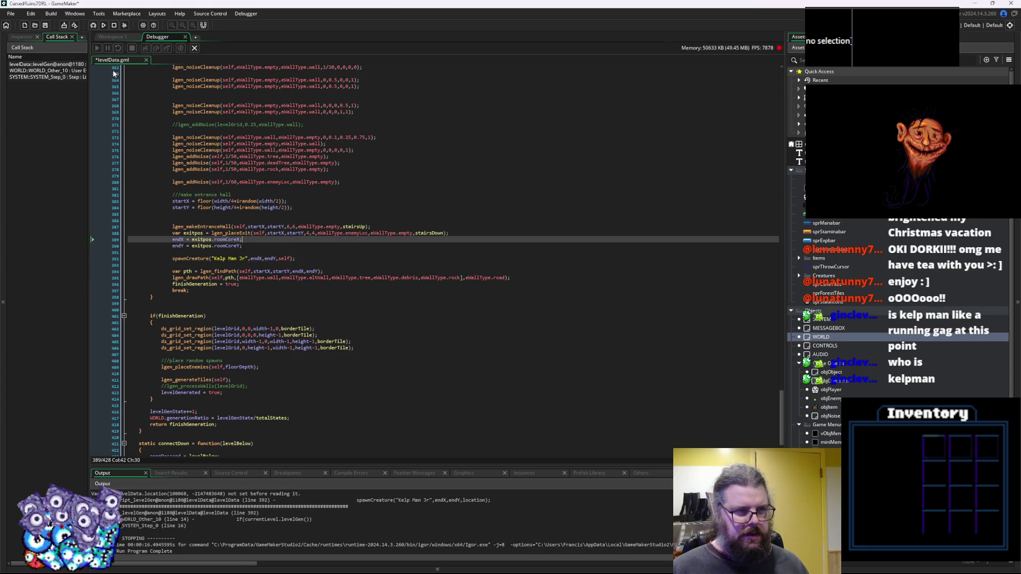
left_click(194, 49)
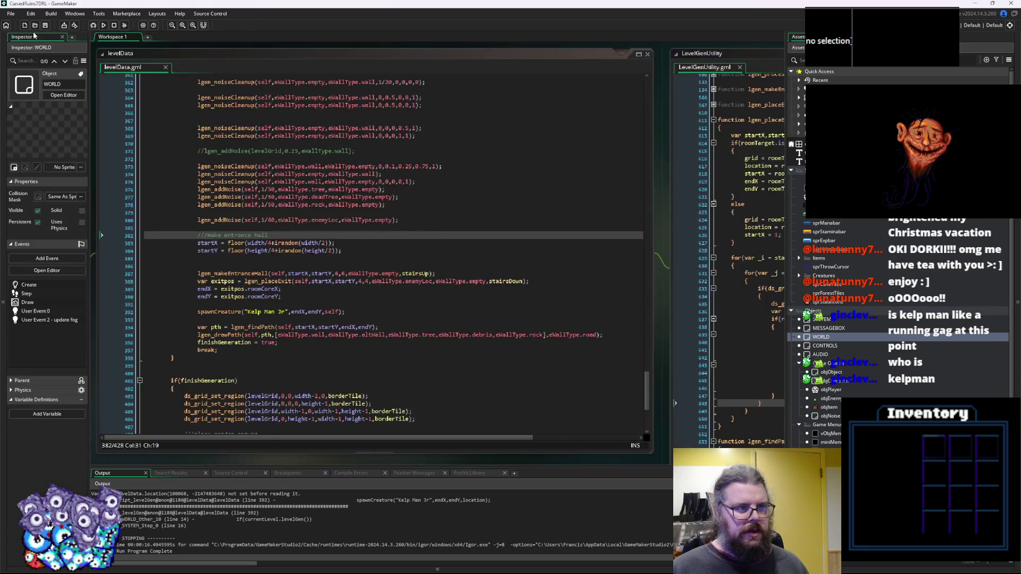
key("F6")
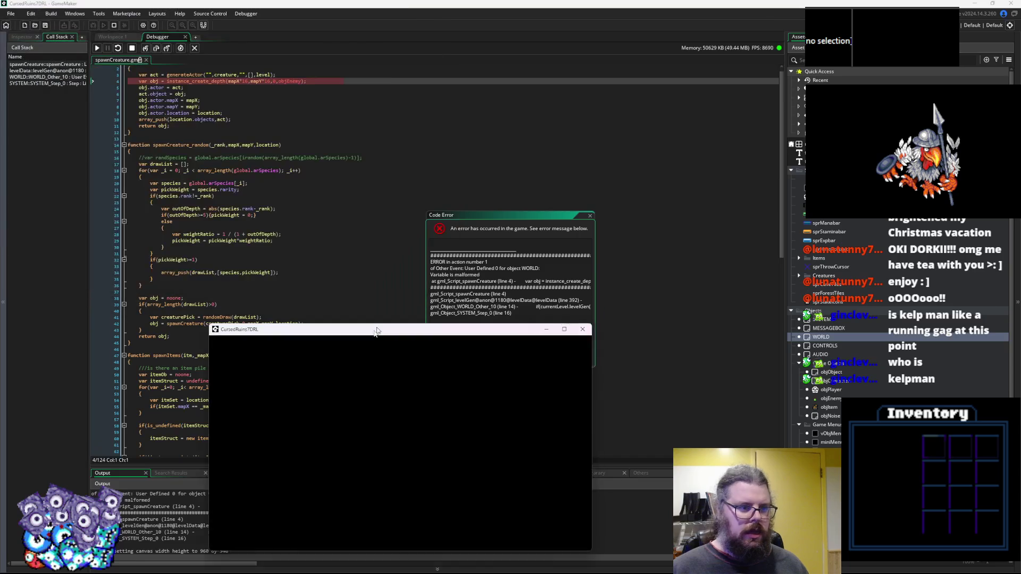
Check the level argument, dismiss the Code Error report, and stop debugging.
scroll(287, 210, "up", 1)
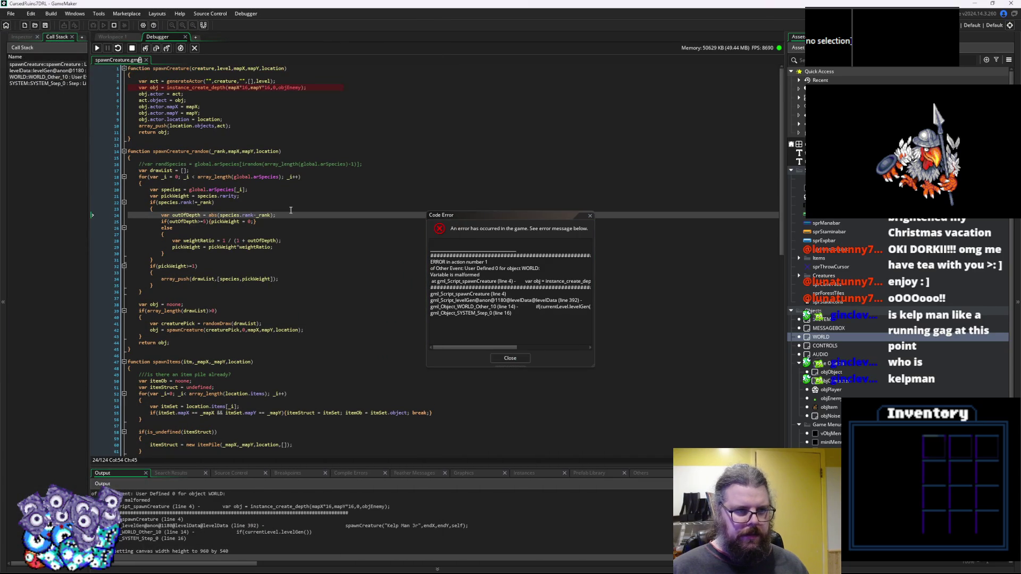
left_click(233, 68)
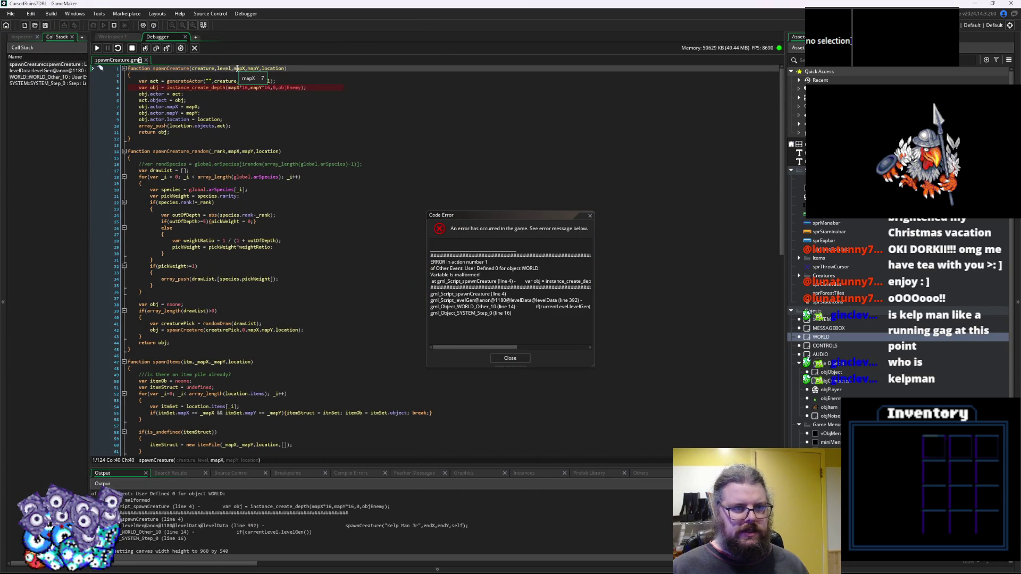
left_click(228, 68)
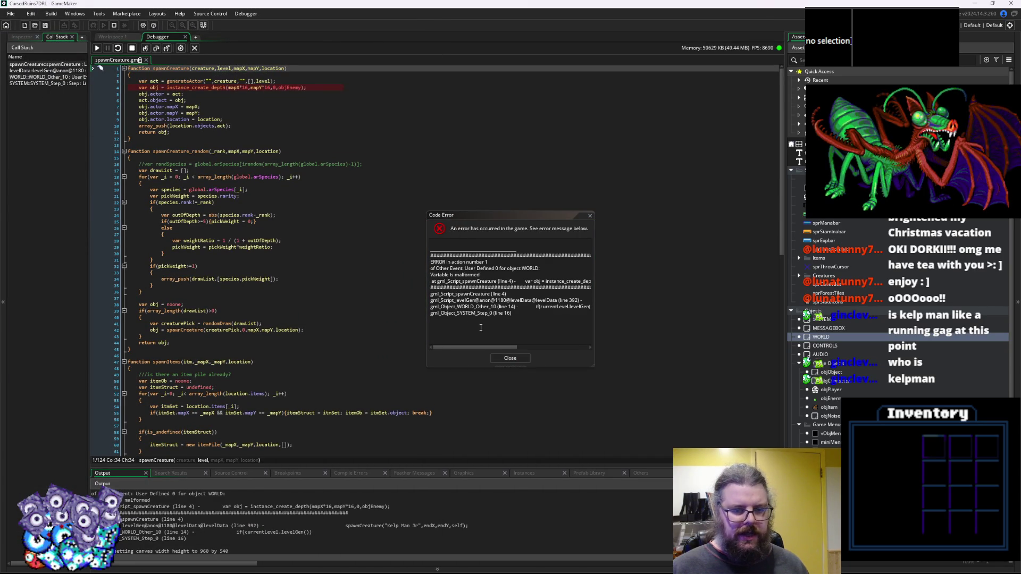
left_click(510, 358)
left_click(194, 48)
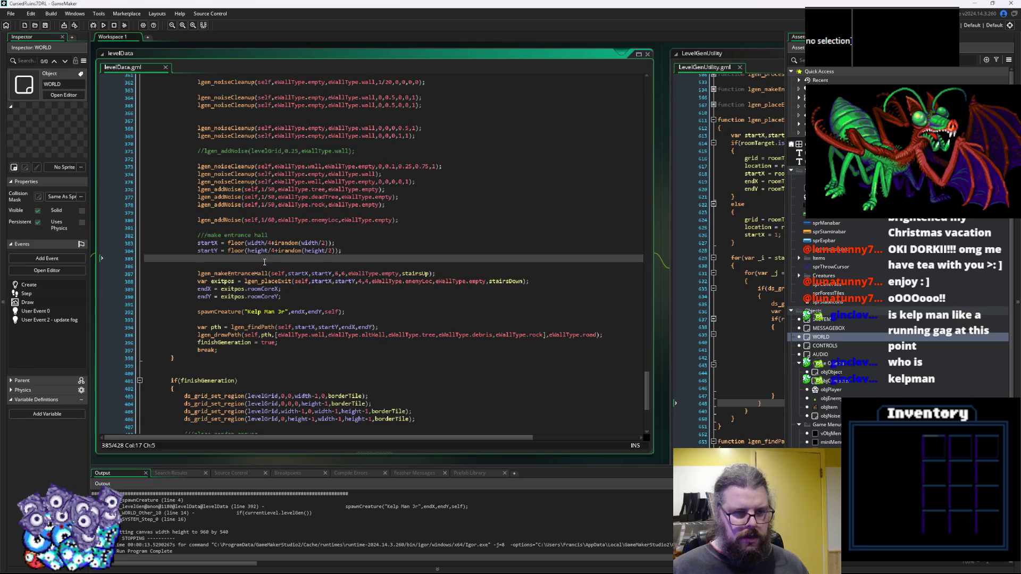
Close the "Kelp Man Jr" string and add level 1, then save and debug-run again.
left_click(285, 312)
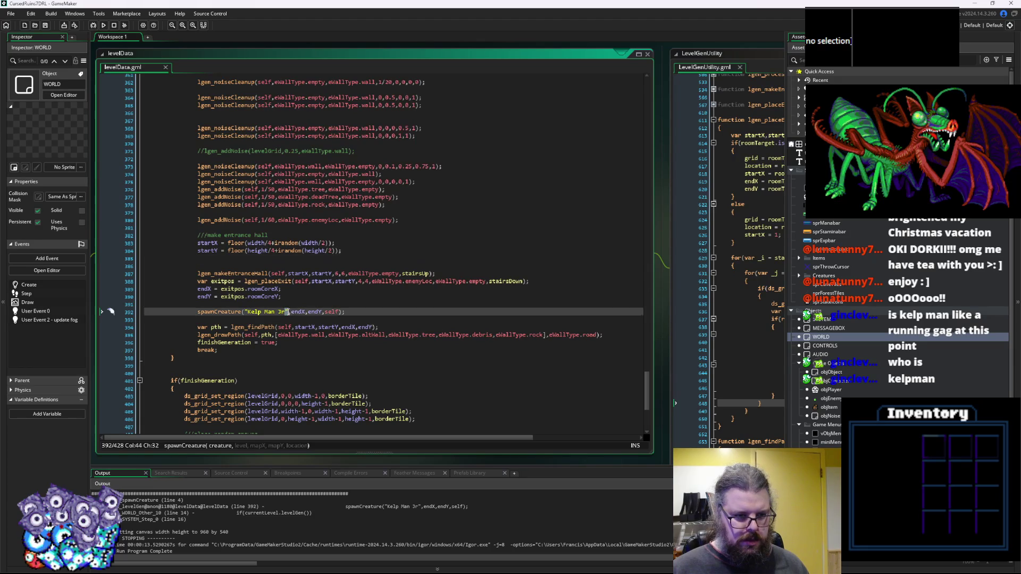
type("\",1")
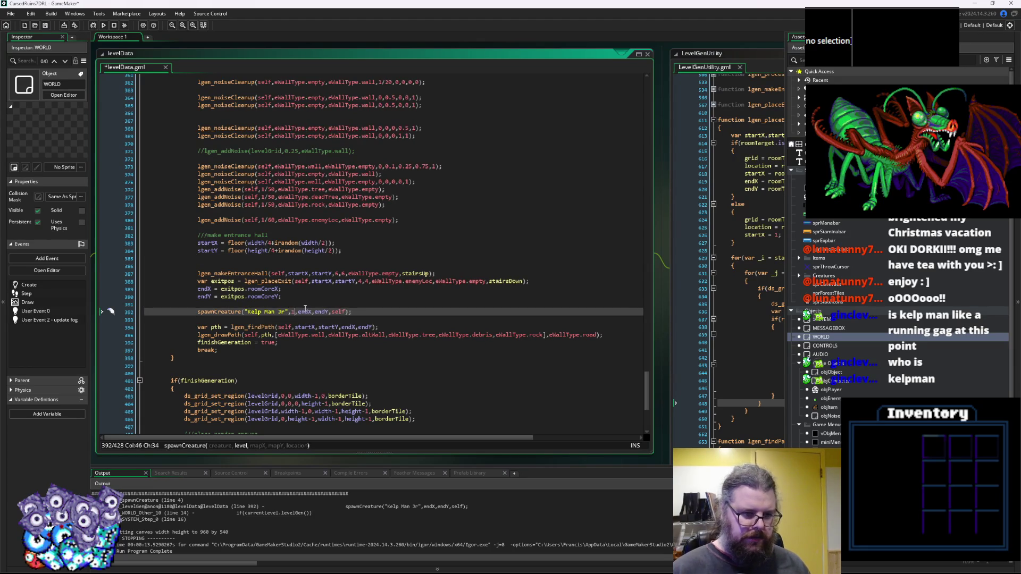
left_click(348, 274)
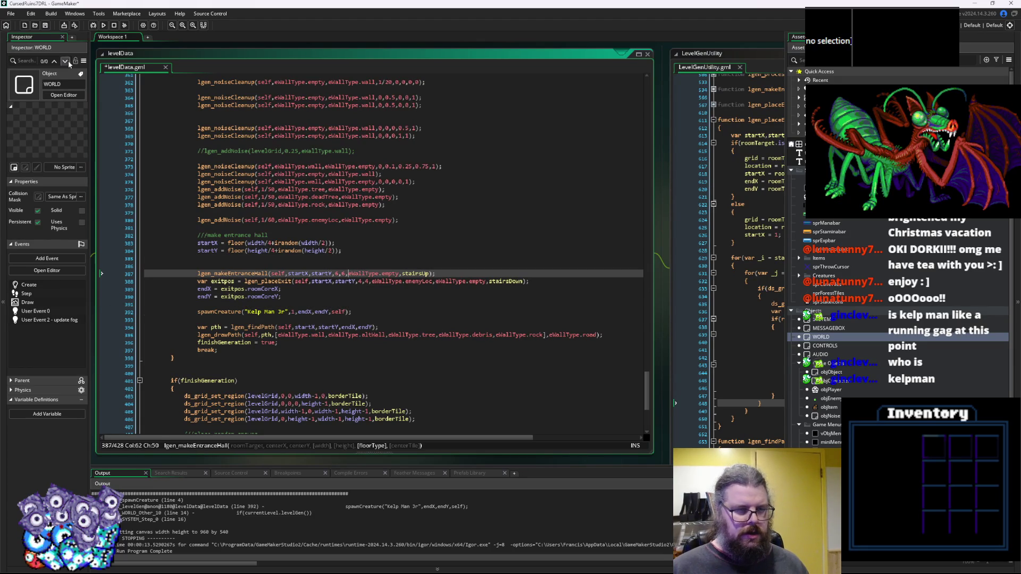
left_click(44, 26)
left_click(93, 26)
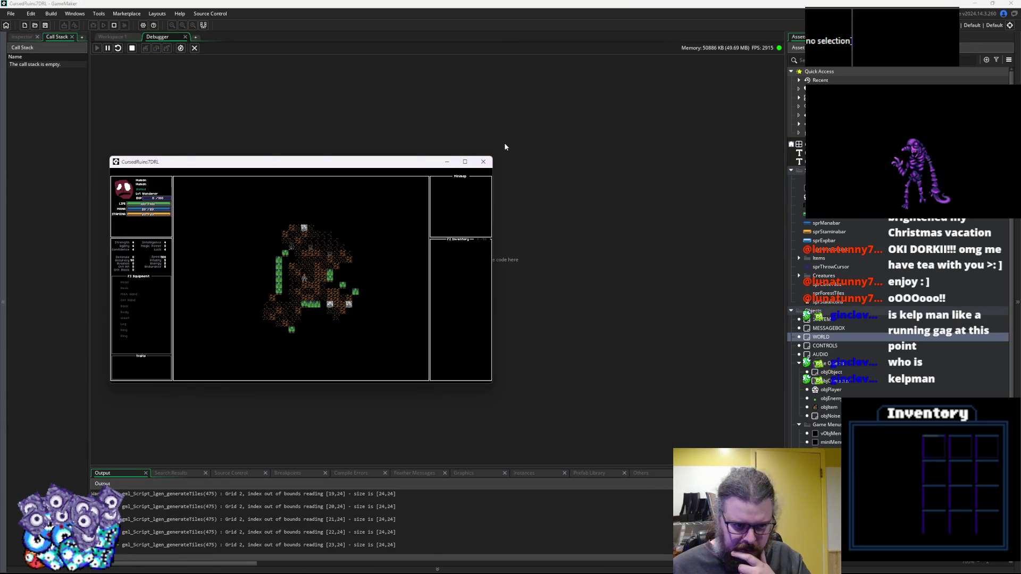
Maximize the game, walk the player around the cave with the arrow keys, then close it.
left_click(464, 161)
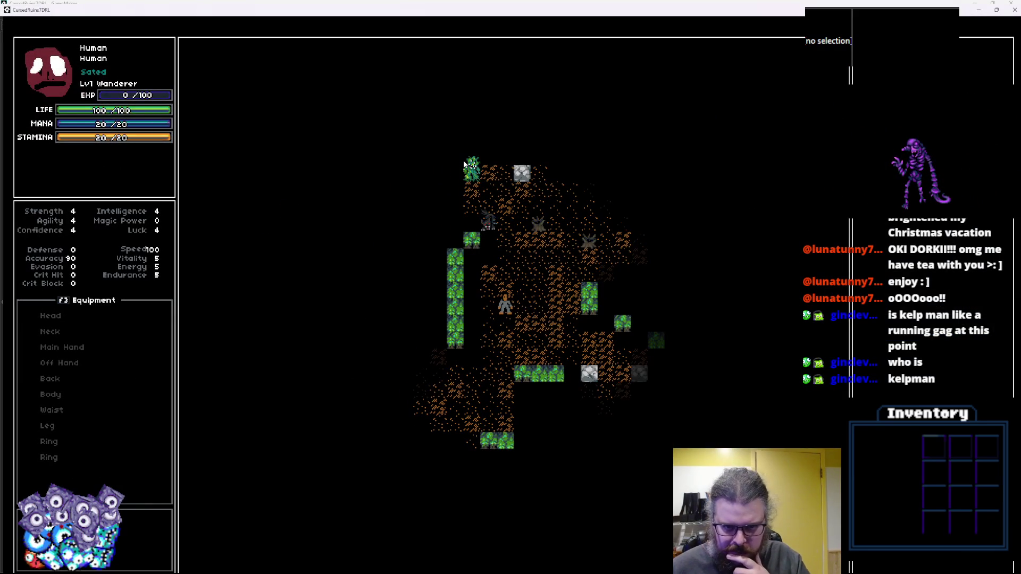
key("Up")
key("Up")
key("Right")
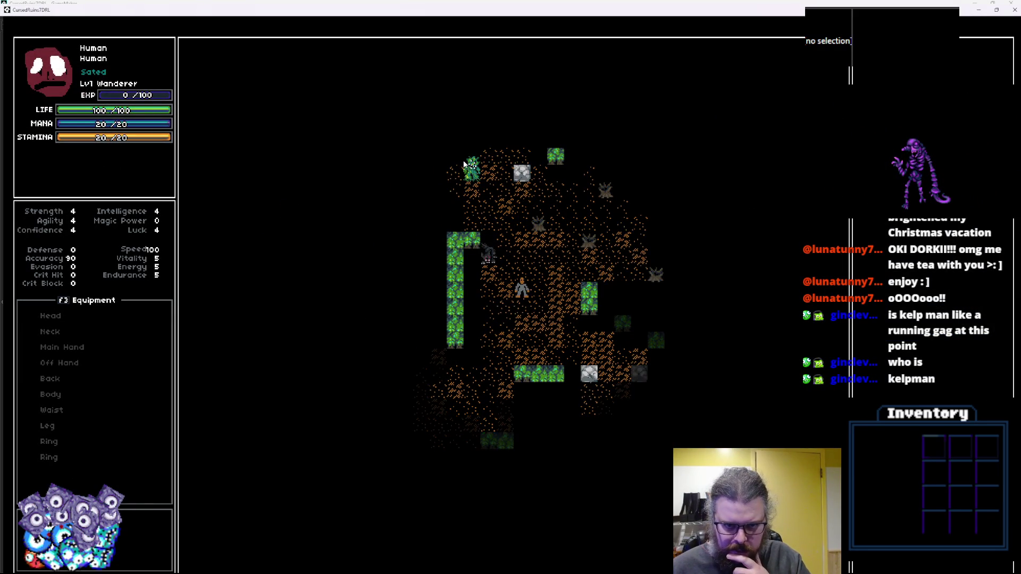
key("Up")
key("Up")
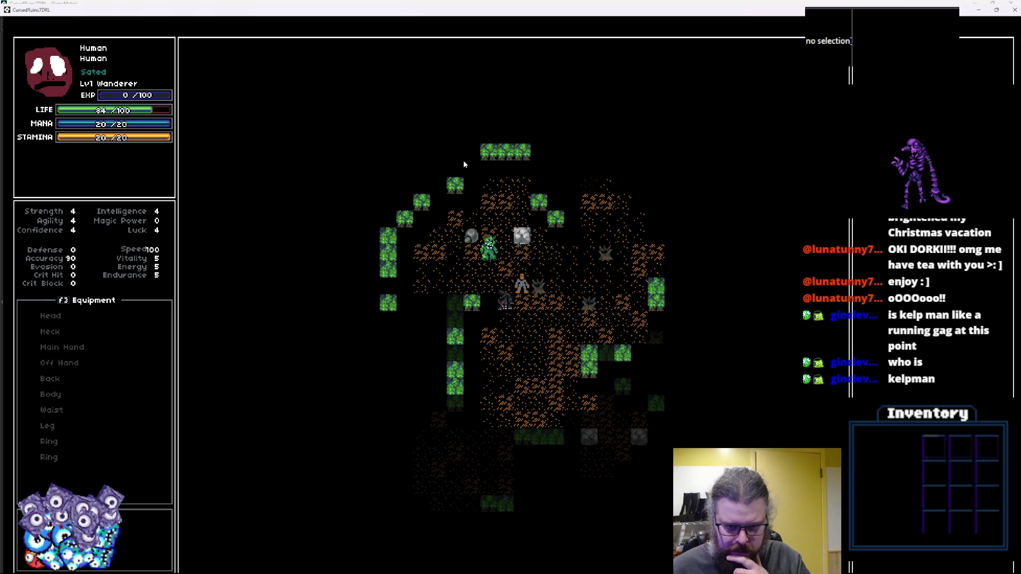
key("Down")
key("Down")
key("Right")
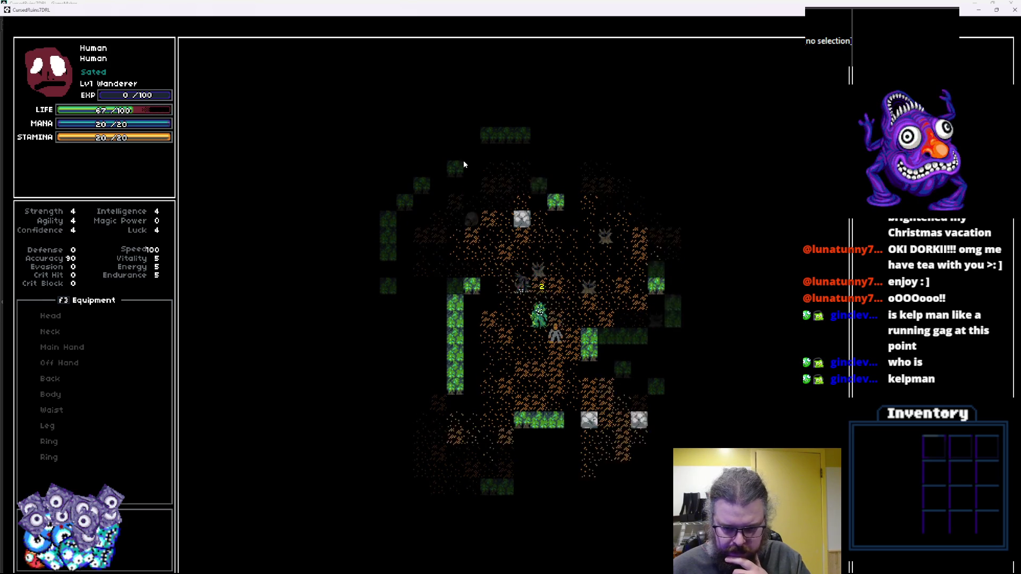
key("Down")
key("Down")
key("Down")
key("Right")
key("Right")
key("Right")
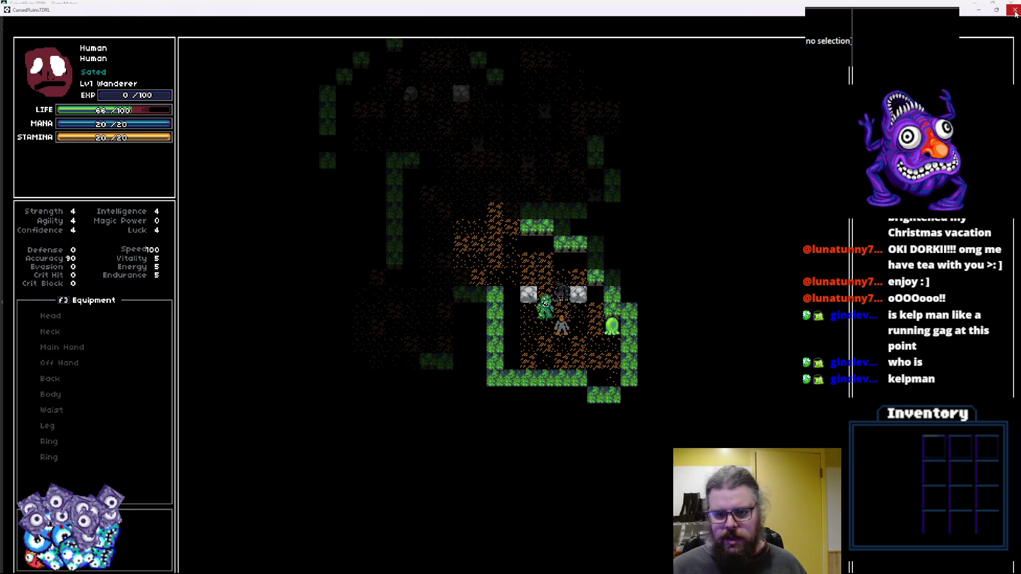
left_click(1013, 16)
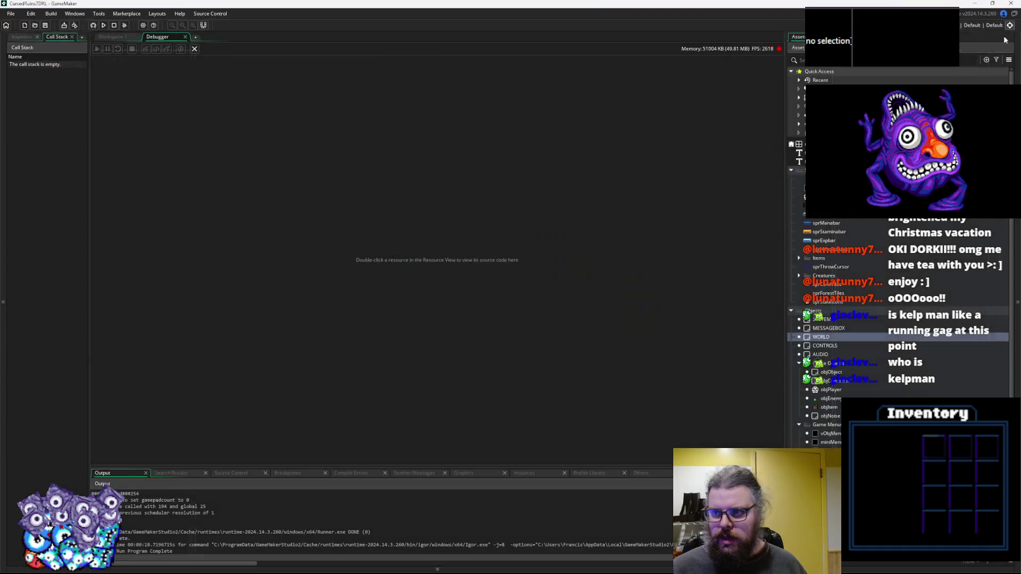
Leave the debugger and set the testCave enemyLoc noise density to 1/100.
left_click(194, 49)
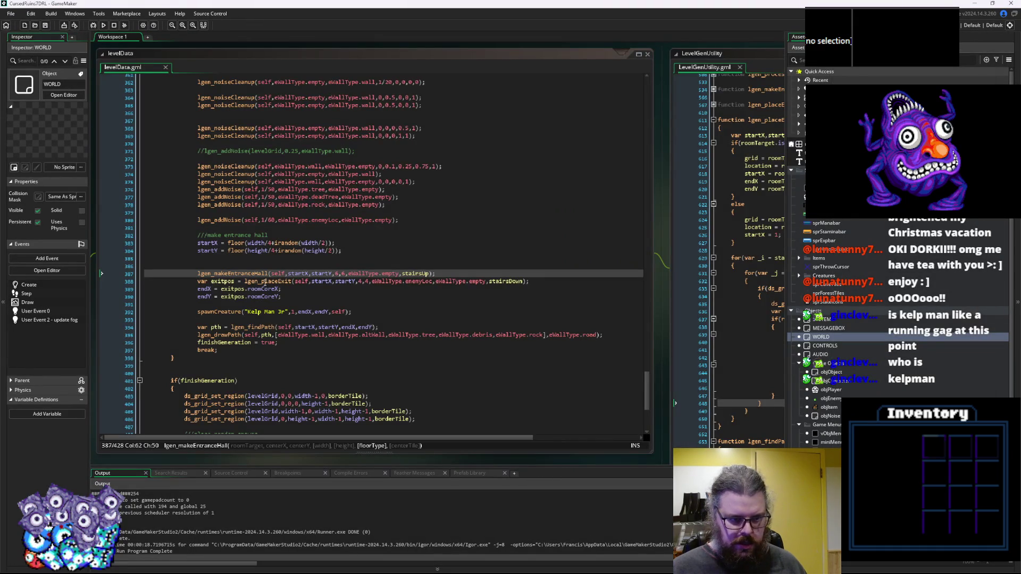
left_click(270, 220)
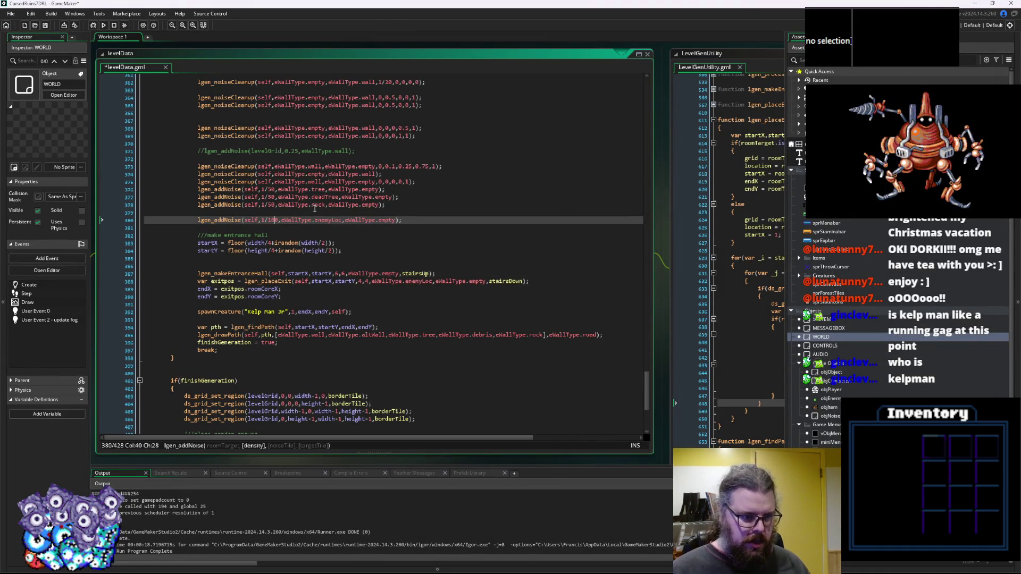
scroll(314, 208, "up", 2)
scroll(389, 63, "up", 2)
Check the WORLD Create event, then scroll levelData back up to levelSetup.
middle_click(305, 249)
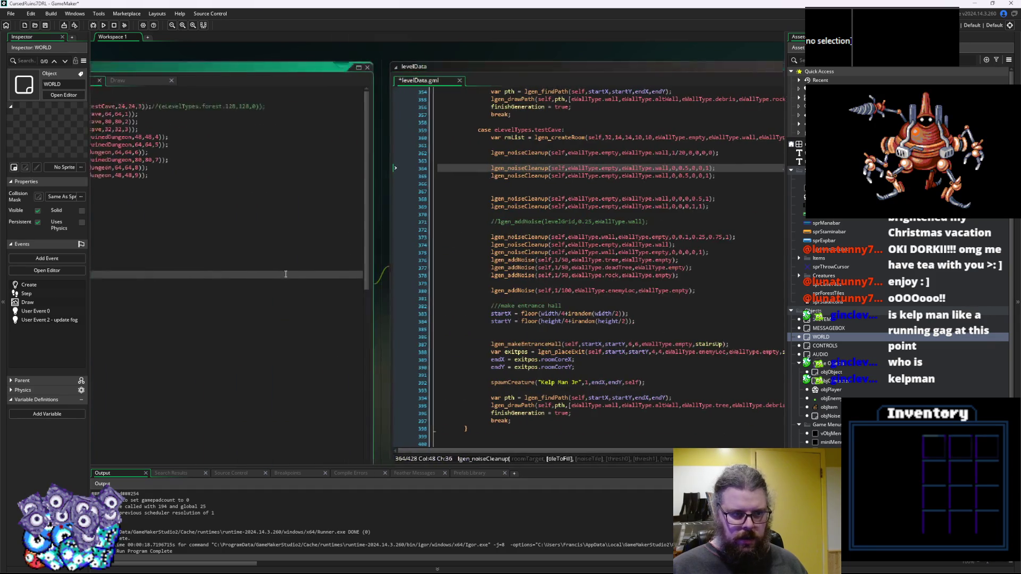
left_click(425, 301)
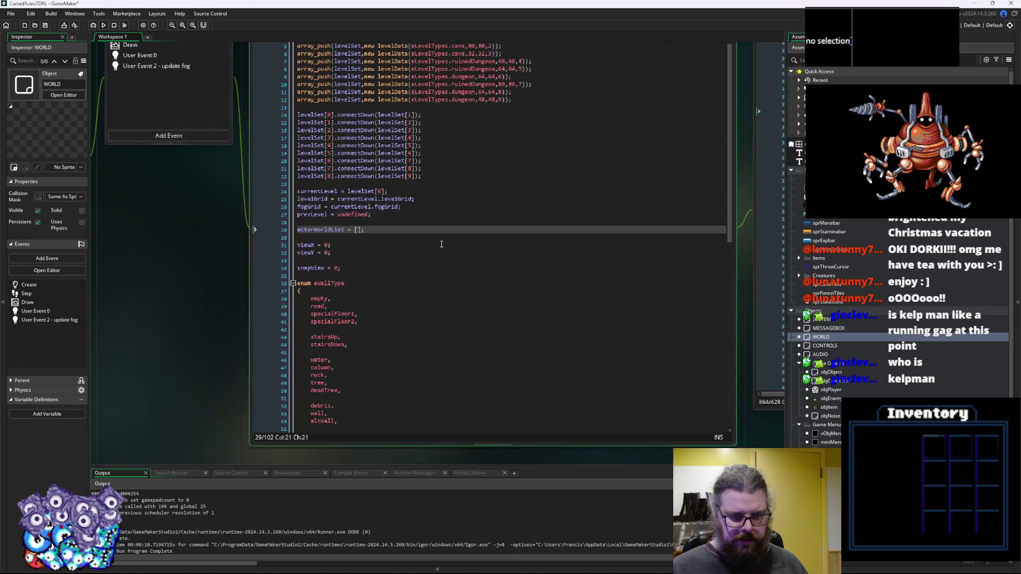
middle_click(442, 244)
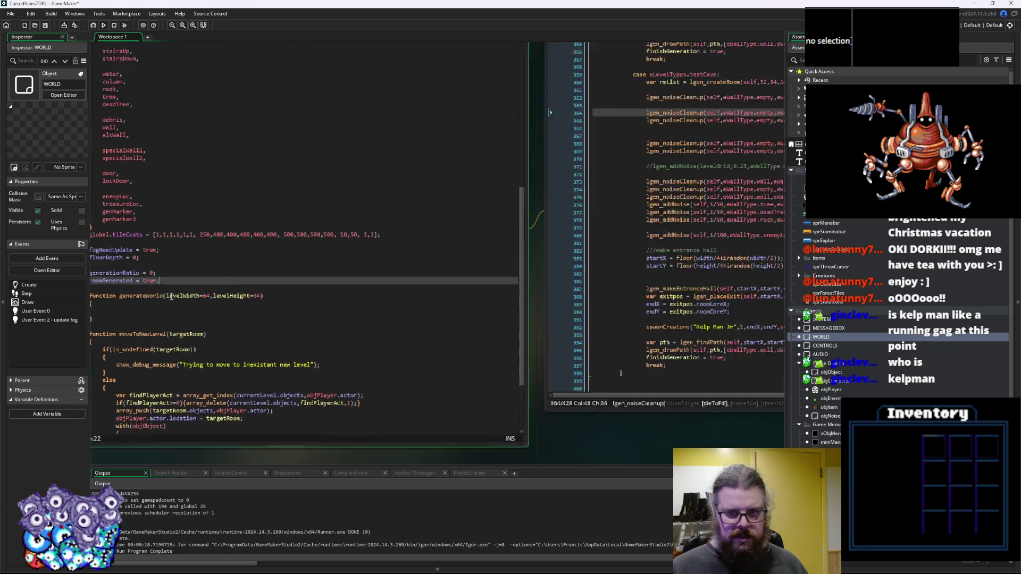
scroll(408, 319, "up", 20)
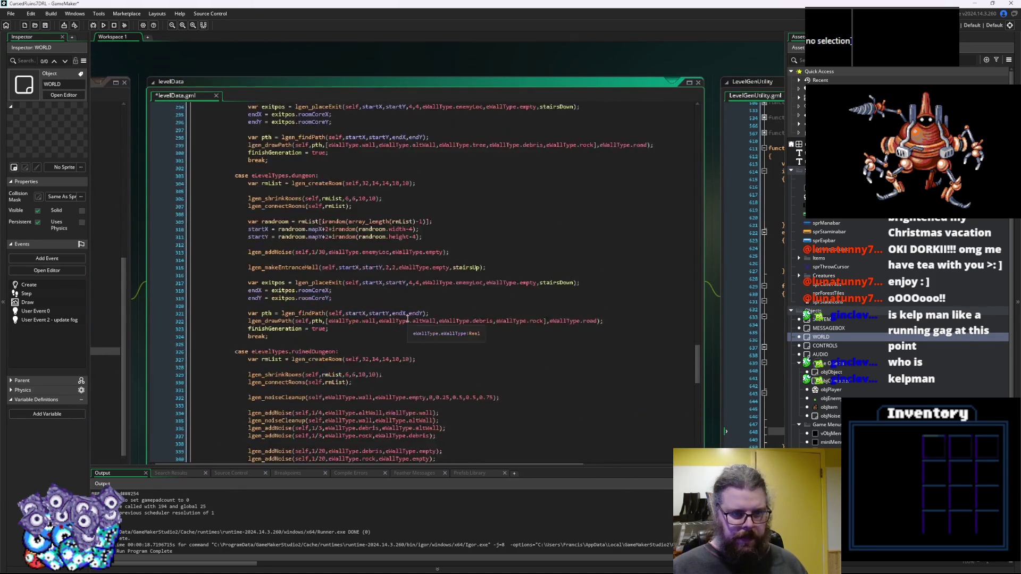
scroll(407, 318, "up", 20)
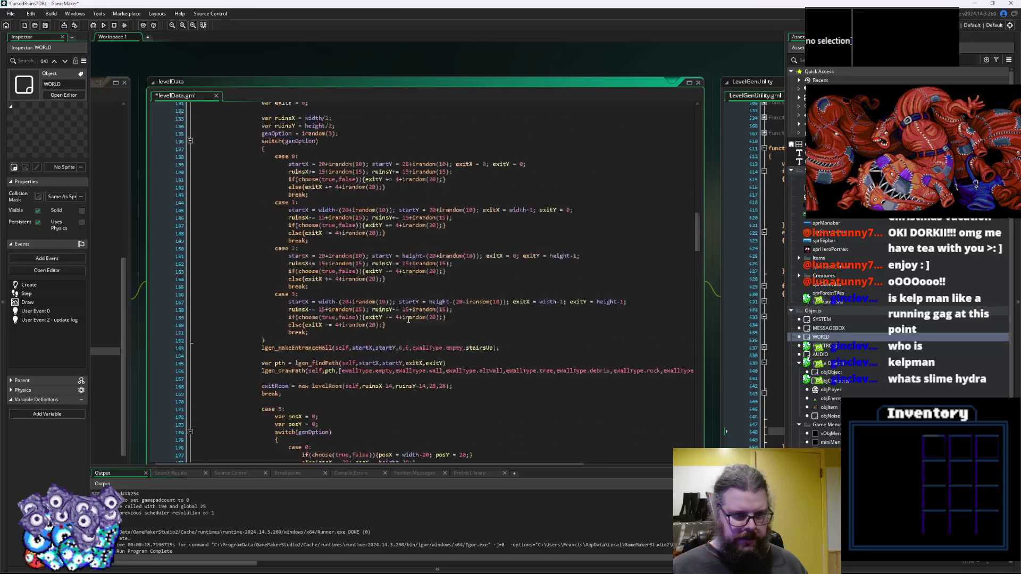
scroll(430, 325, "up", 6)
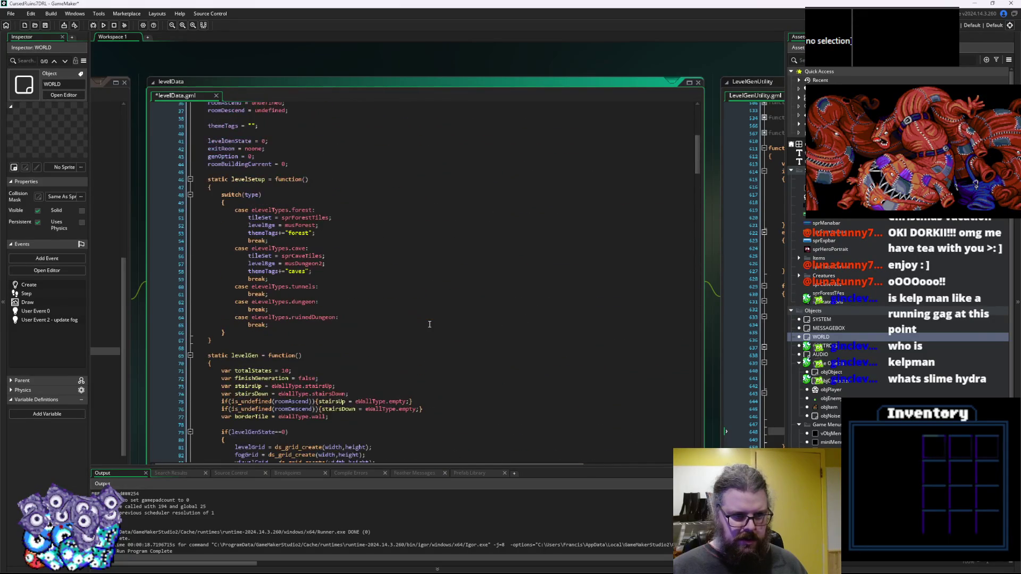
Duplicate the cave case of levelSetup just below the ruinedDungeon case.
left_click(324, 302)
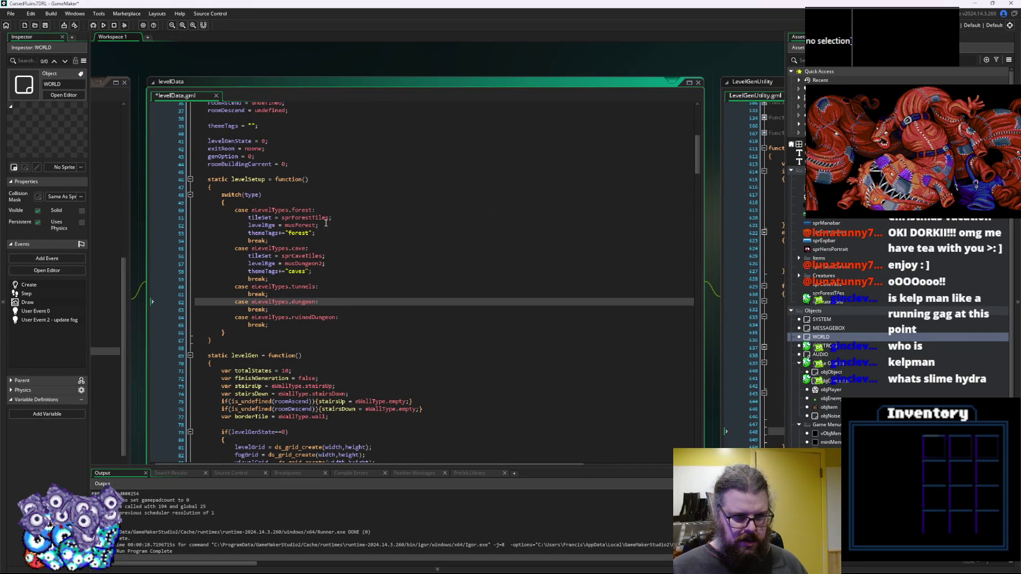
left_click_drag(277, 241, 235, 212)
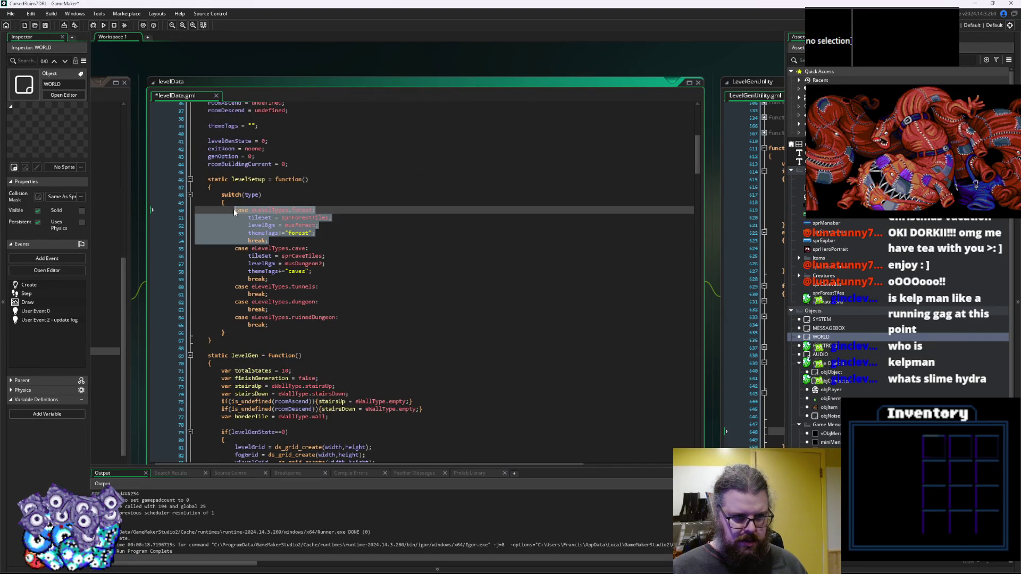
left_click(325, 257)
left_click_drag(278, 280, 237, 249)
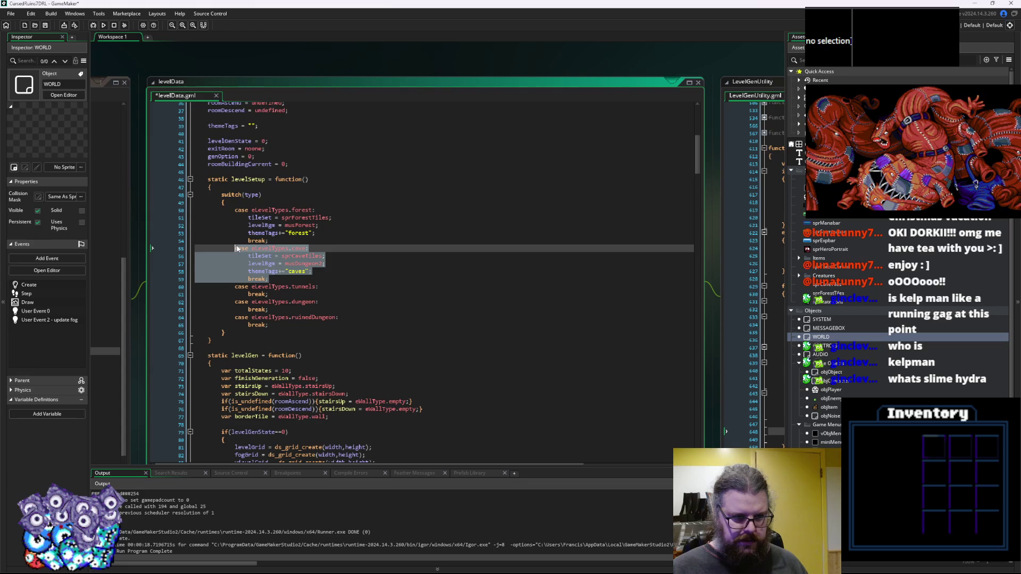
key("ctrl+c")
left_click(309, 325)
key("Return")
key("ctrl+v")
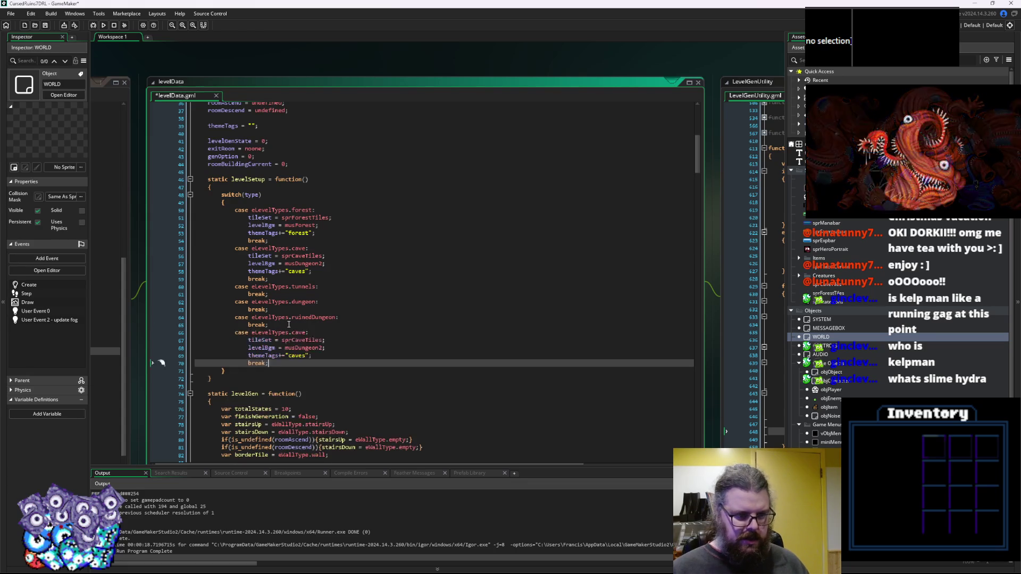
Rename the copied case to eLevelTypes.testCave, save levelData, and run the game in debug.
double_click(306, 333)
type("tes")
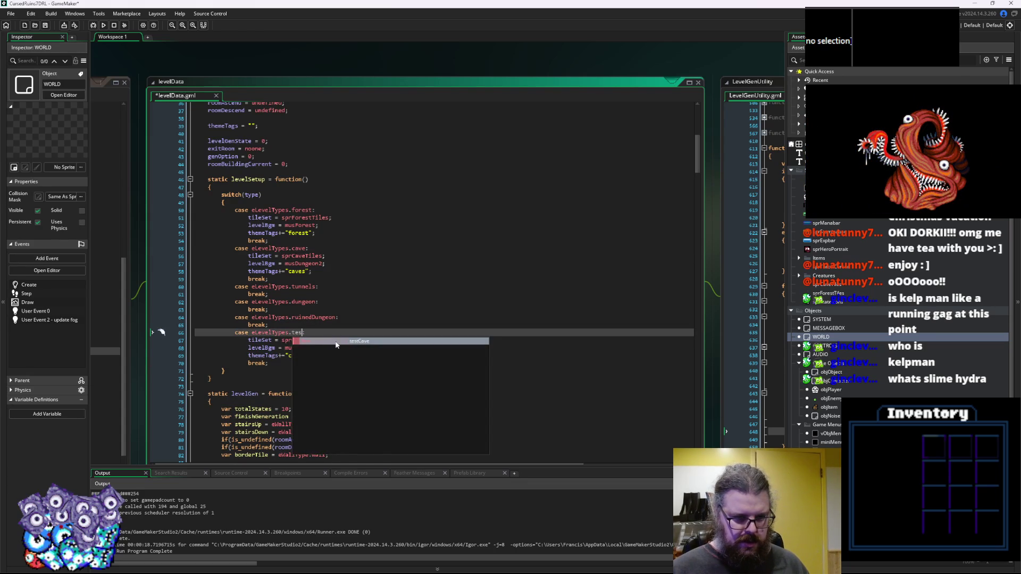
key("Return")
key("Down")
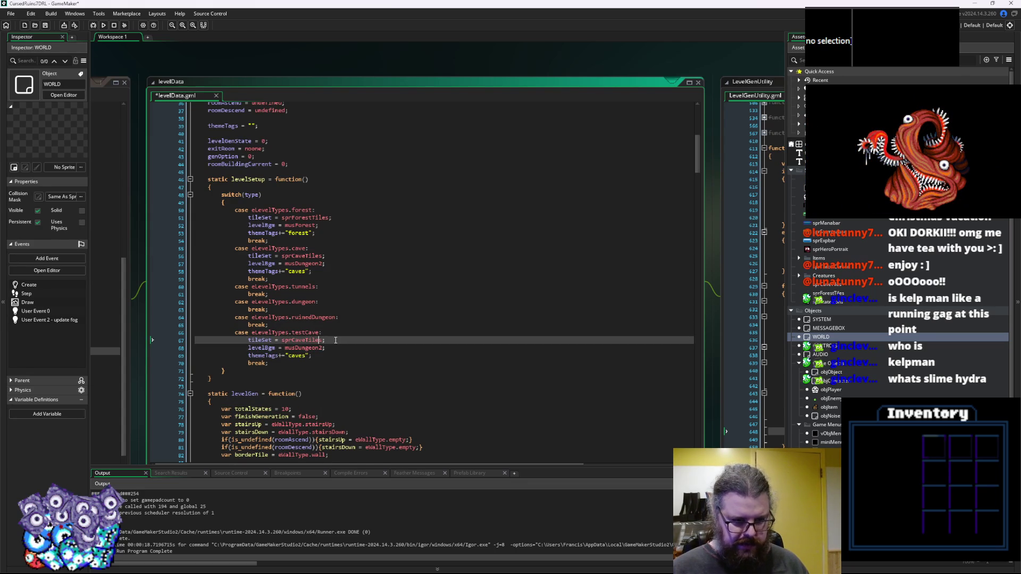
left_click(333, 346)
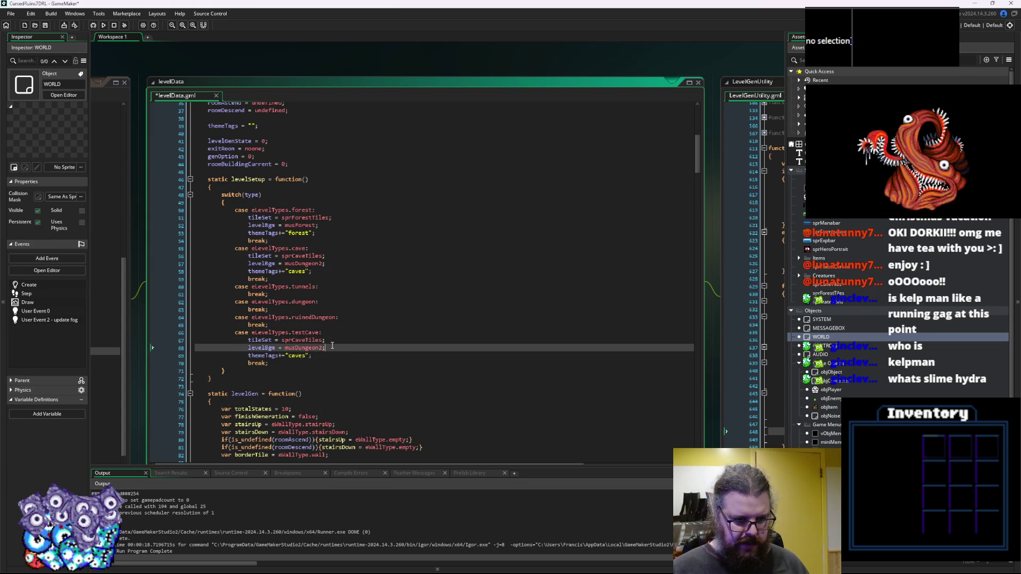
left_click(47, 26)
left_click(104, 25)
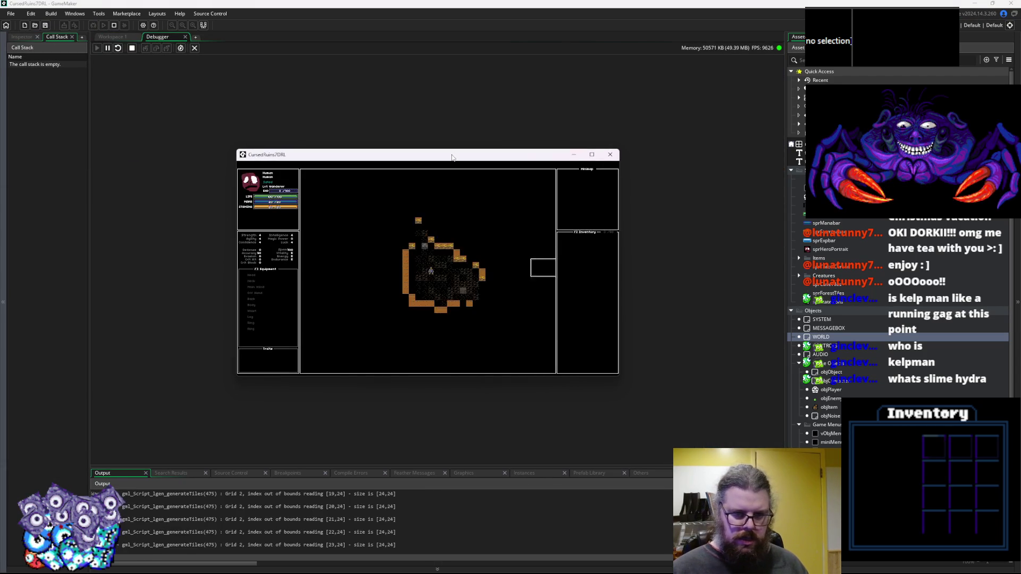
Maximize the game window and walk the player through the cave past the boulder and kelp monster.
left_click(593, 154)
key("Up")
key("Up")
key("Up")
key("Up")
key("Up")
key("Up")
key("Left")
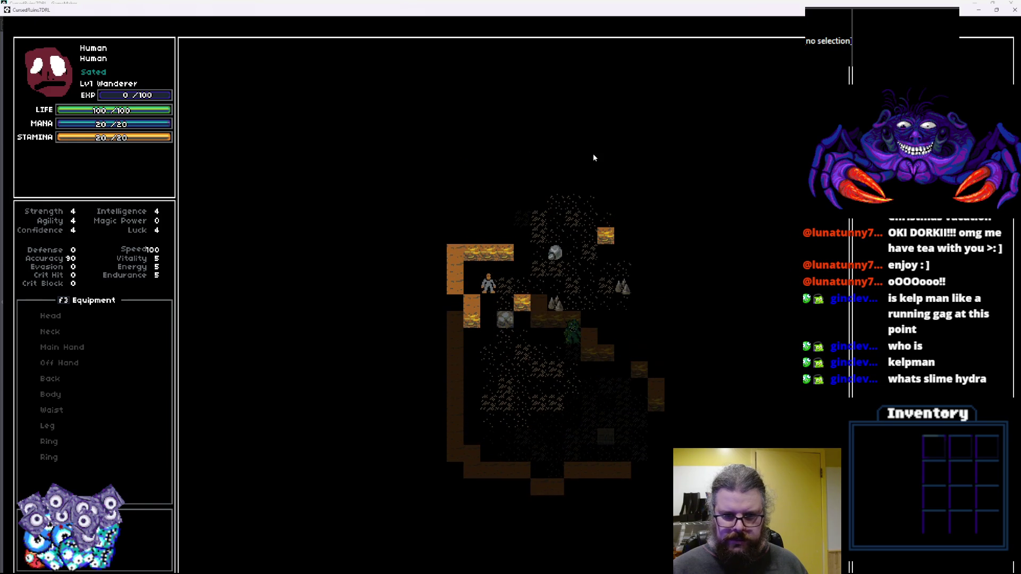
key("Right")
key("Down")
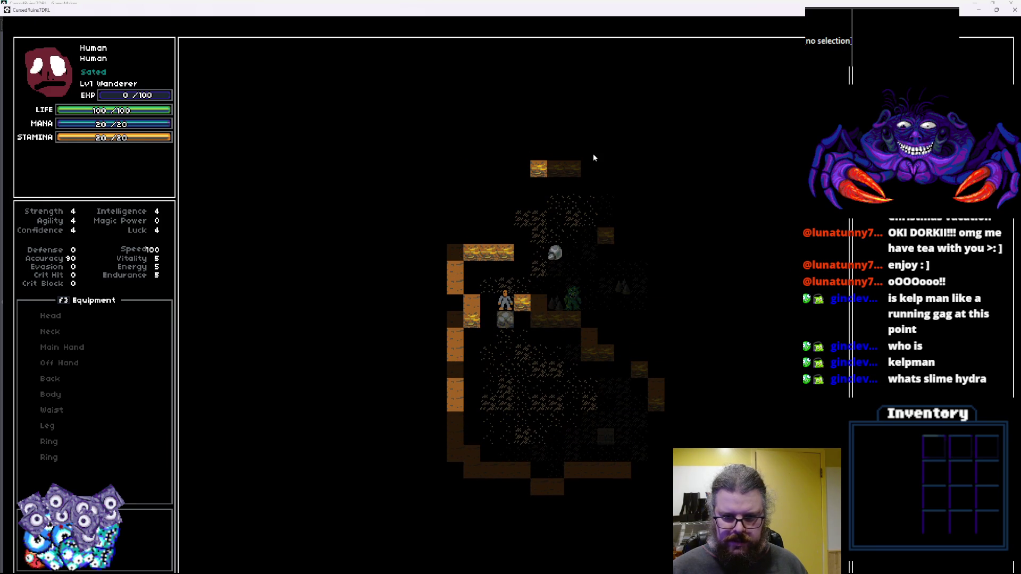
key("Down")
key("Down")
key("Down")
key("Right")
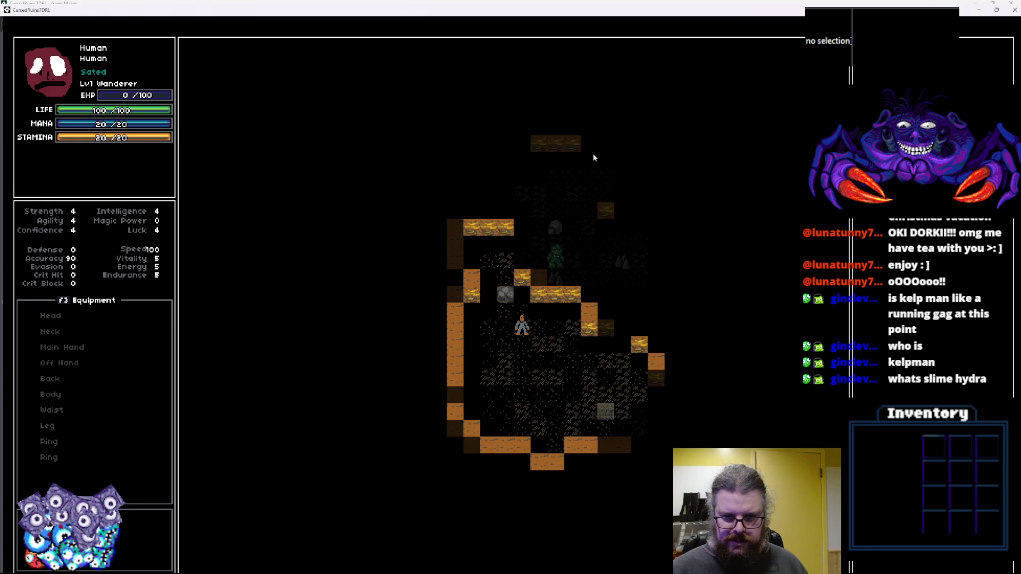
key("Right")
key("Right")
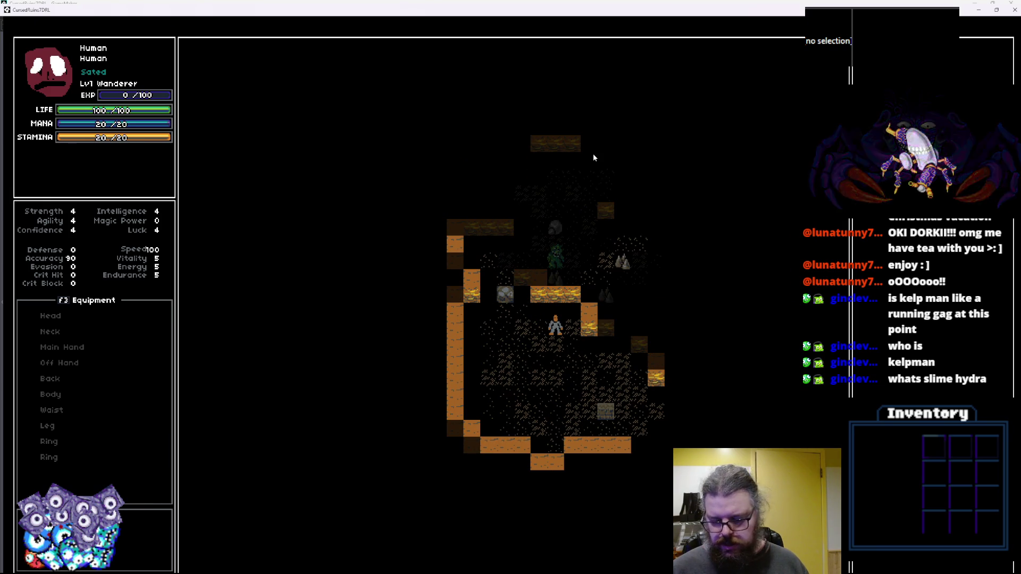
key("Up")
key("Up")
key("Right")
key("Right")
key("Up")
key("Right")
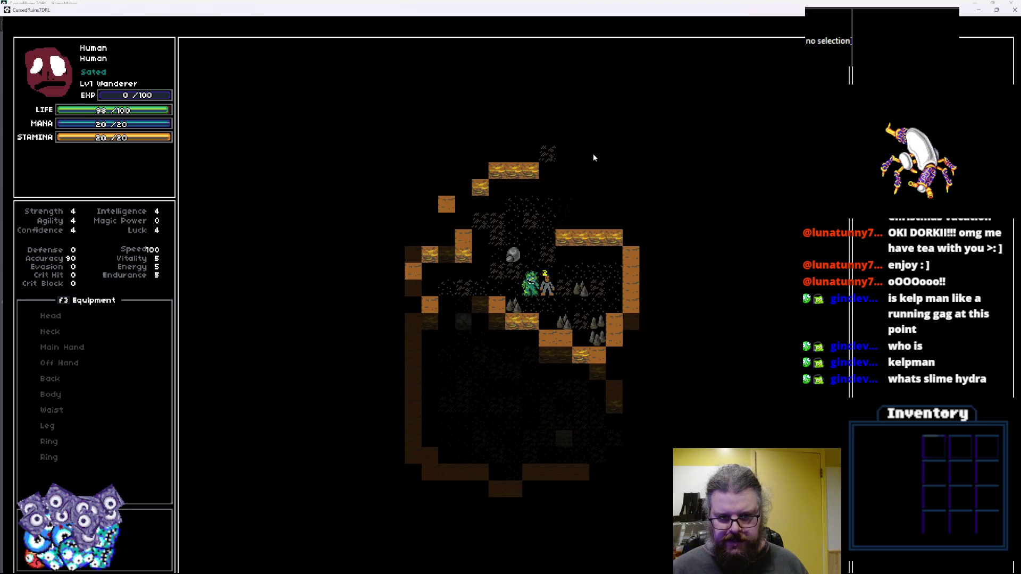
key("Up")
key("Up")
key("Up")
key("Right")
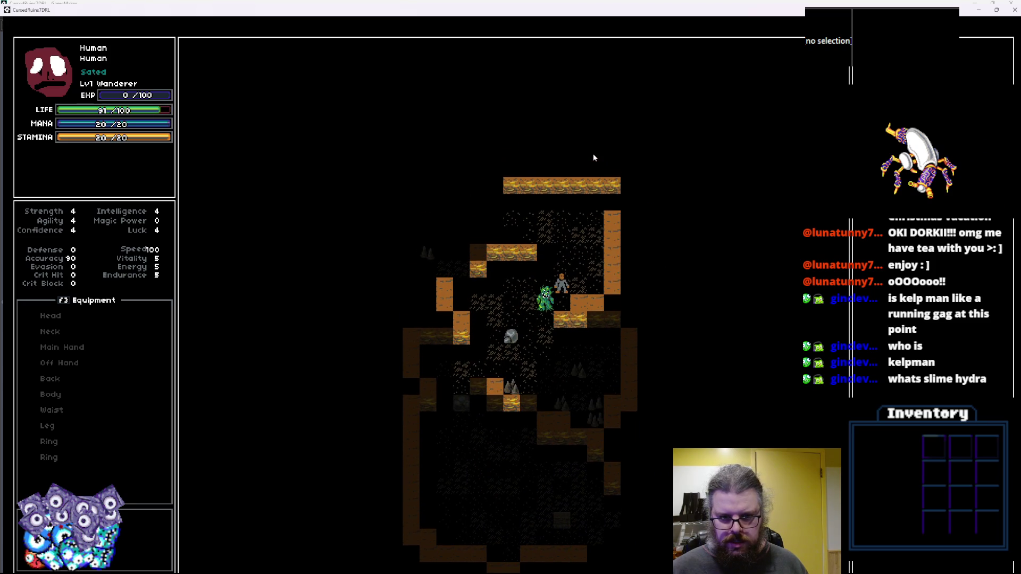
key("Up")
key("Left")
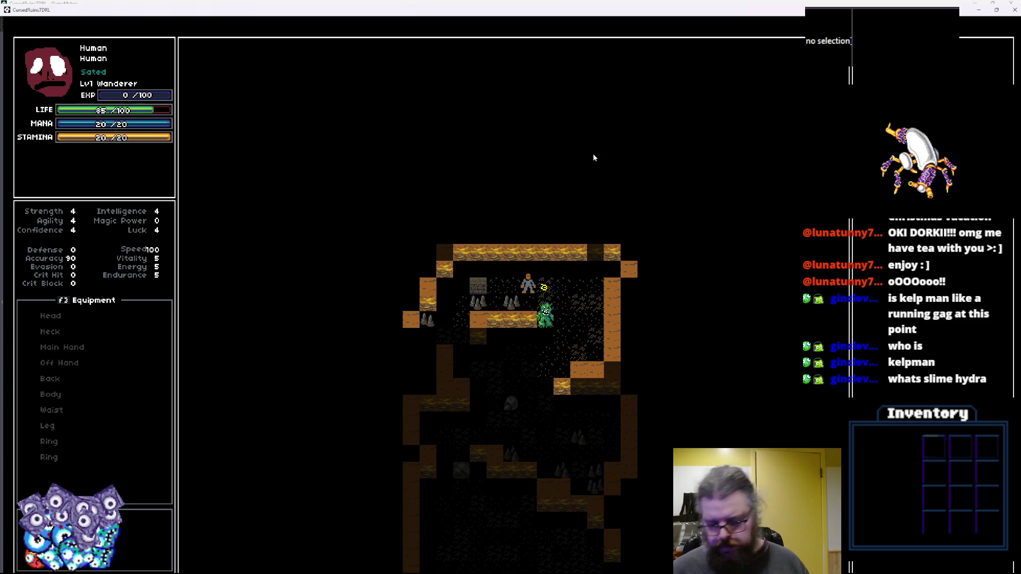
key("Left")
key("Left")
key("Left")
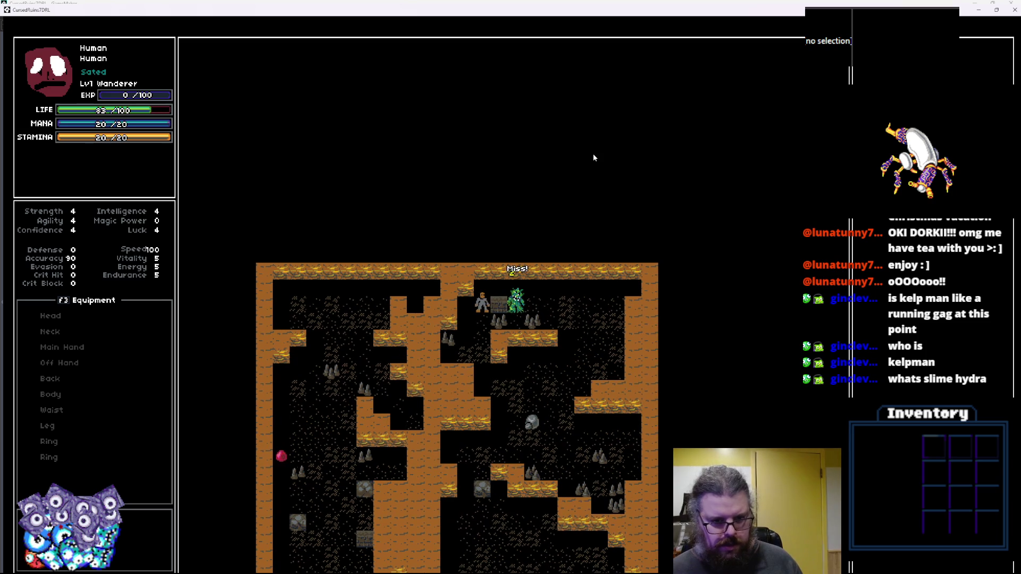
key("Down")
key("Down")
key("Down")
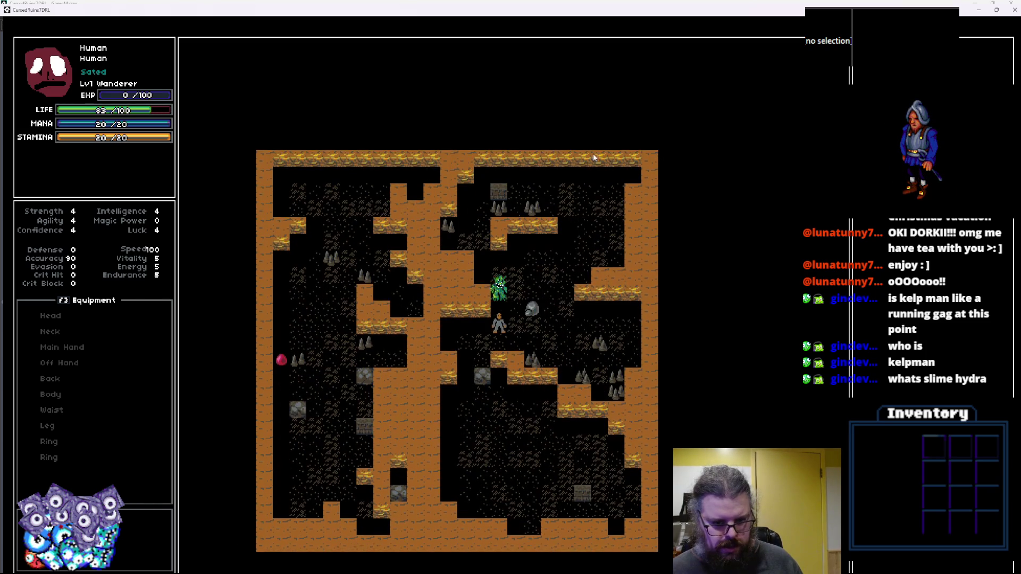
key("Left")
key("Left")
key("Down")
key("Down")
key("Down")
key("Right")
key("Right")
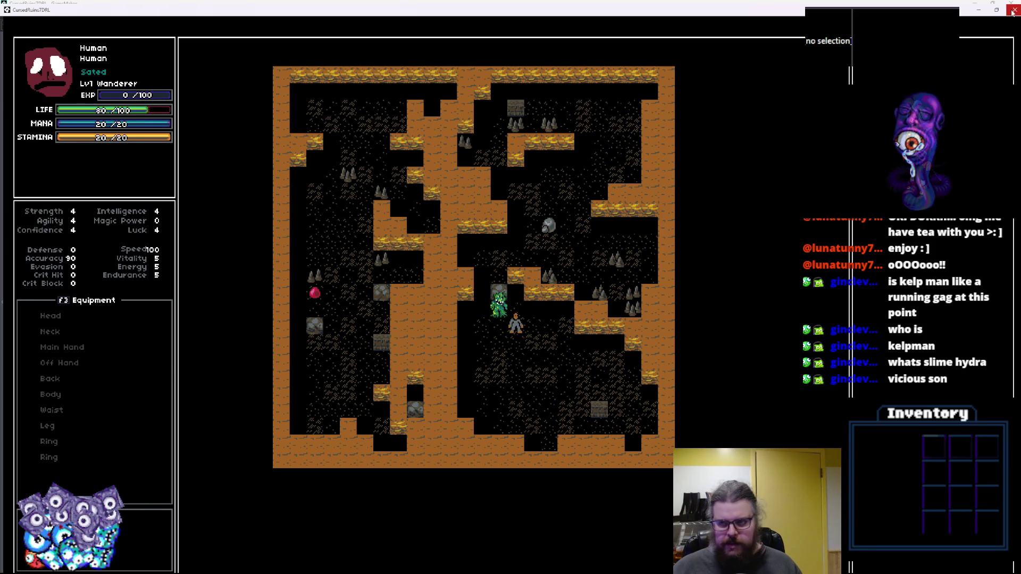
Close the game, rerun it in debug, walk the player through the room, then close it again.
left_click(1013, 11)
left_click(195, 49)
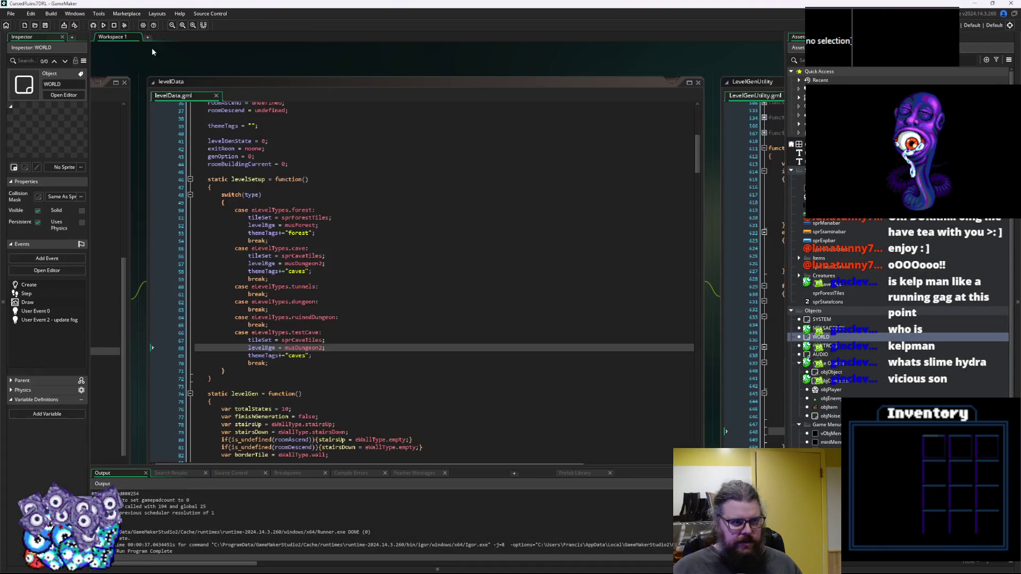
key("F6")
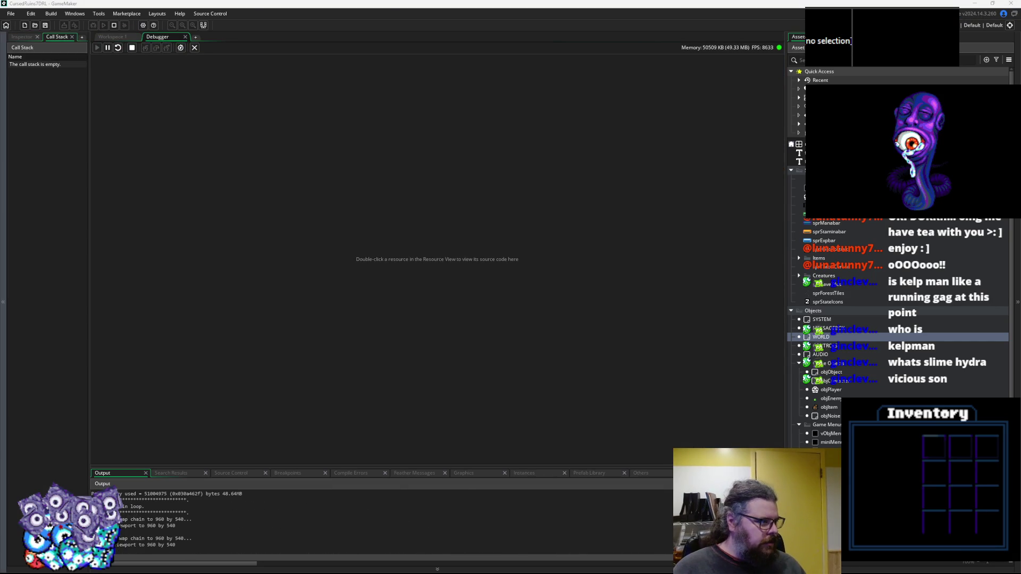
key("Return")
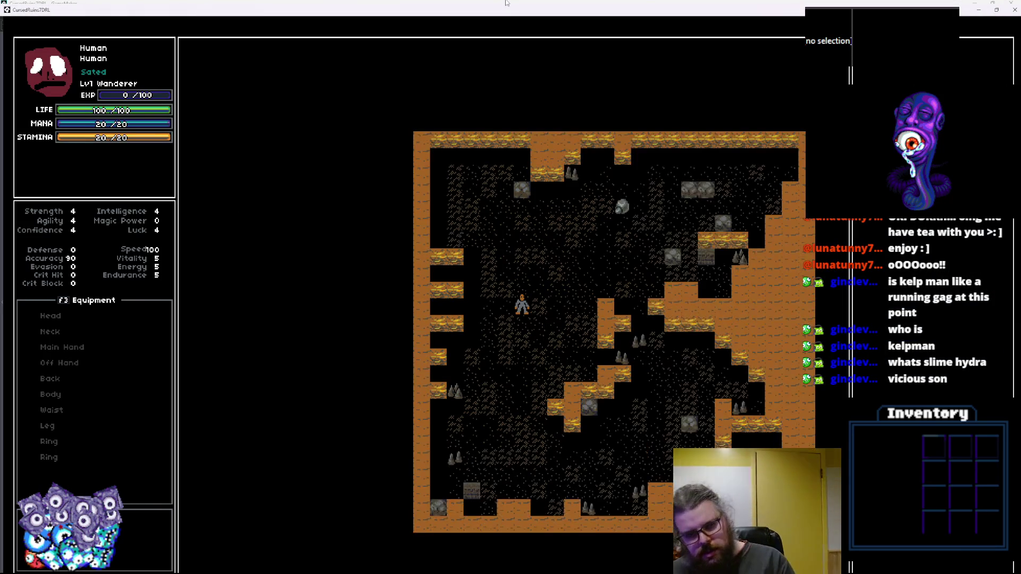
key("Down")
key("Up")
key("Right")
key("Right")
key("Up")
key("Up")
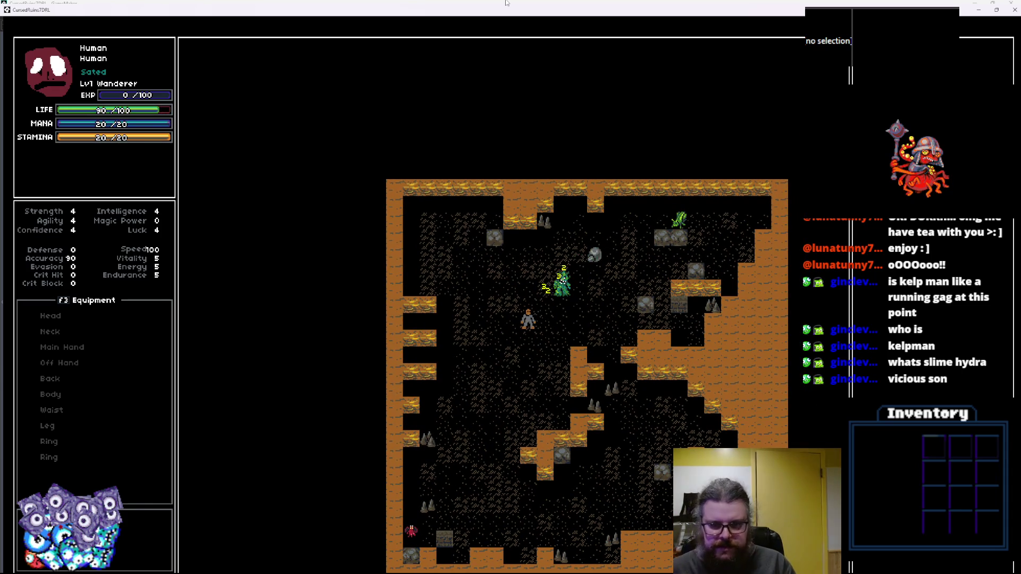
double_click(500, 3)
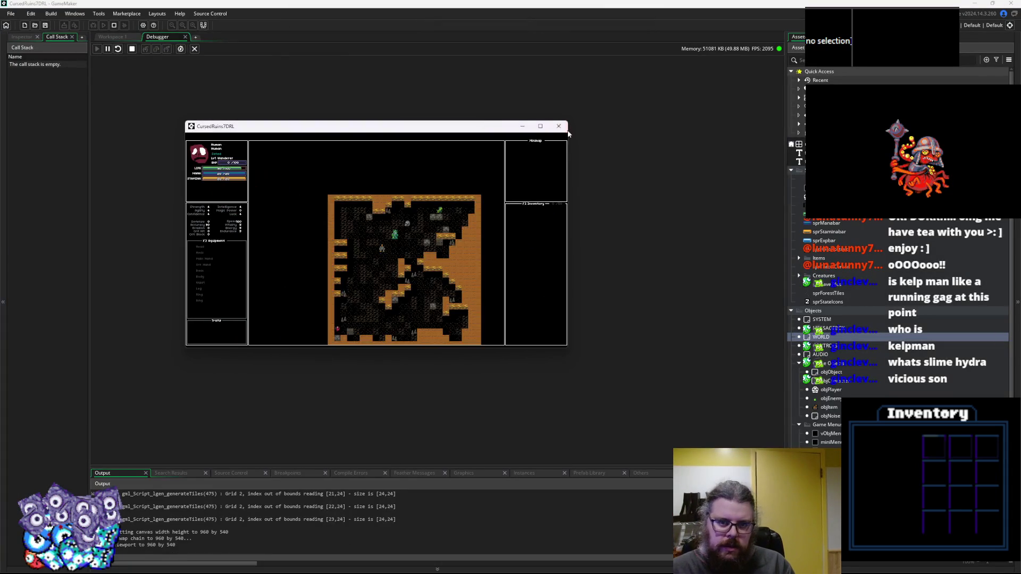
left_click(558, 126)
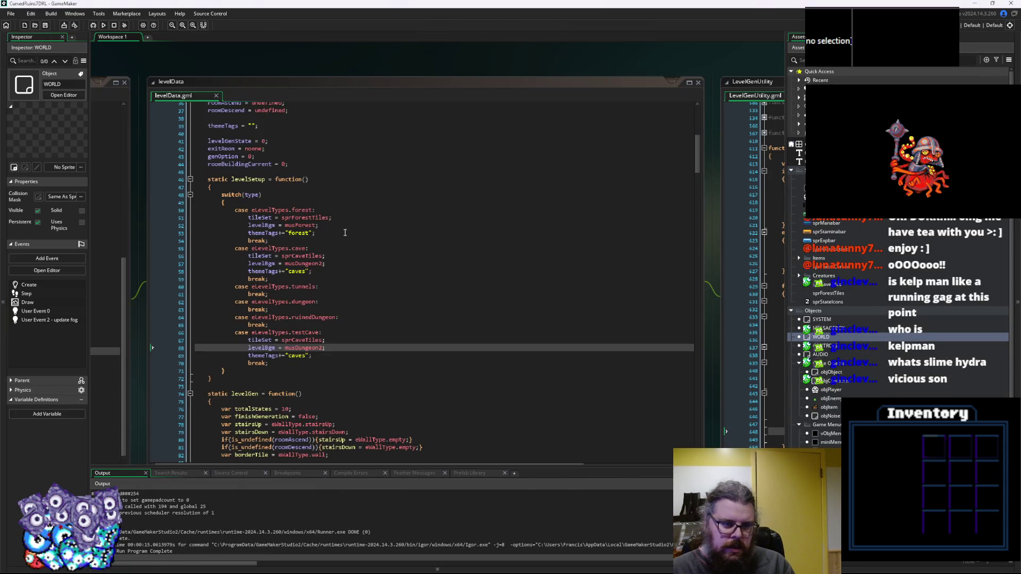
Review the tunnels case in levelData and the moveToNewLevel code in WORLD's Create event.
left_click(315, 288)
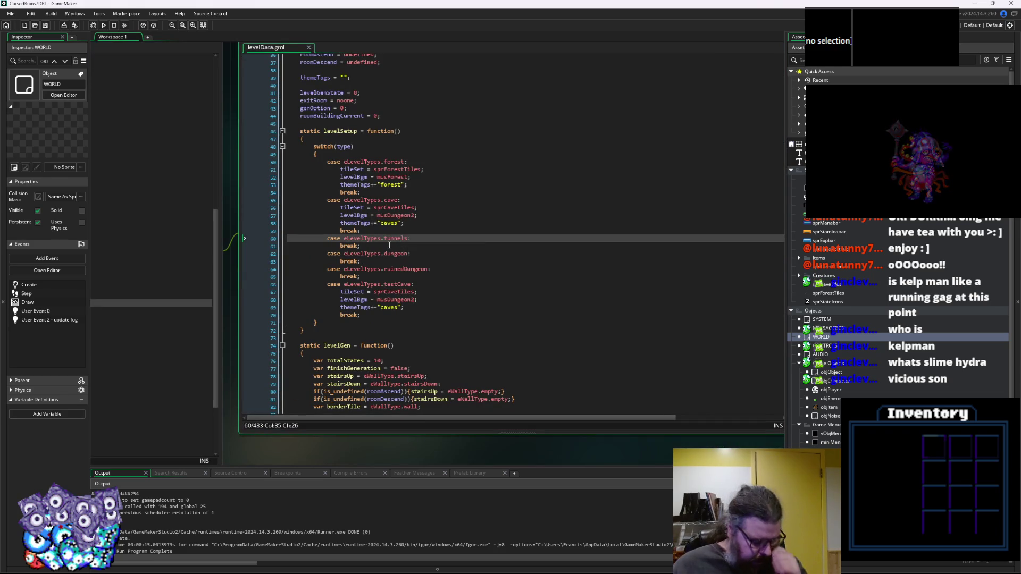
key("Down")
key("Home")
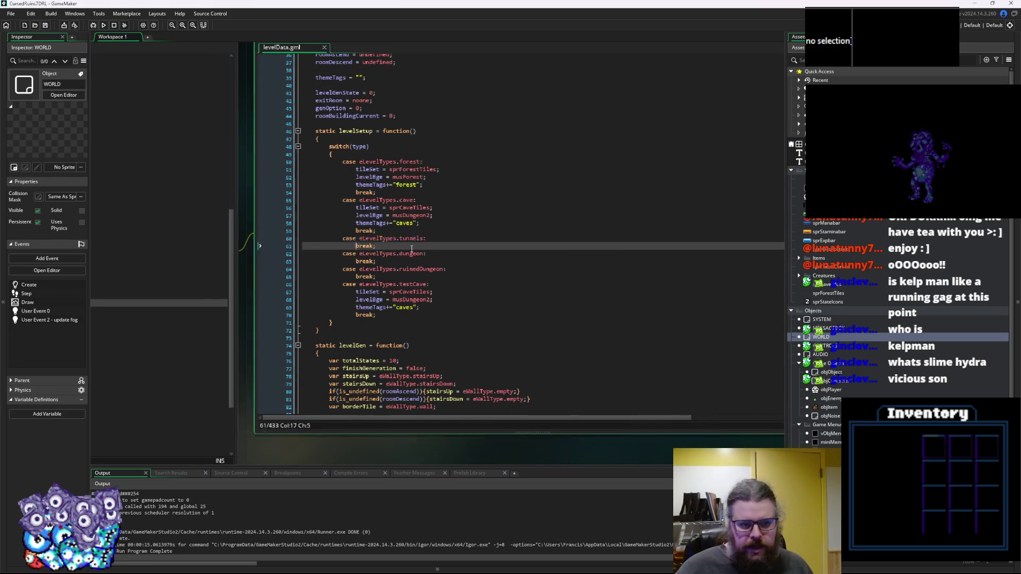
left_click(152, 285)
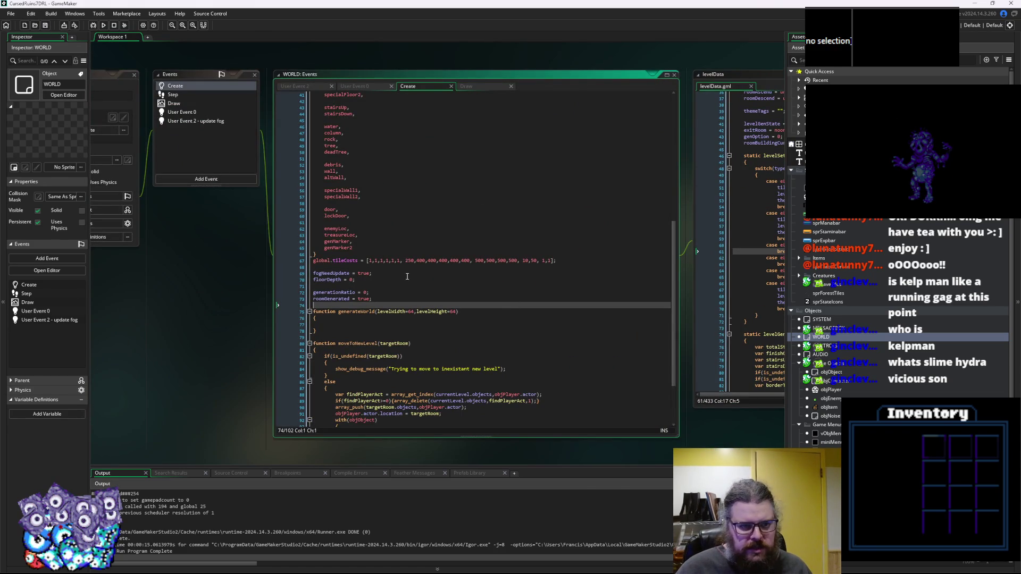
left_click(376, 257)
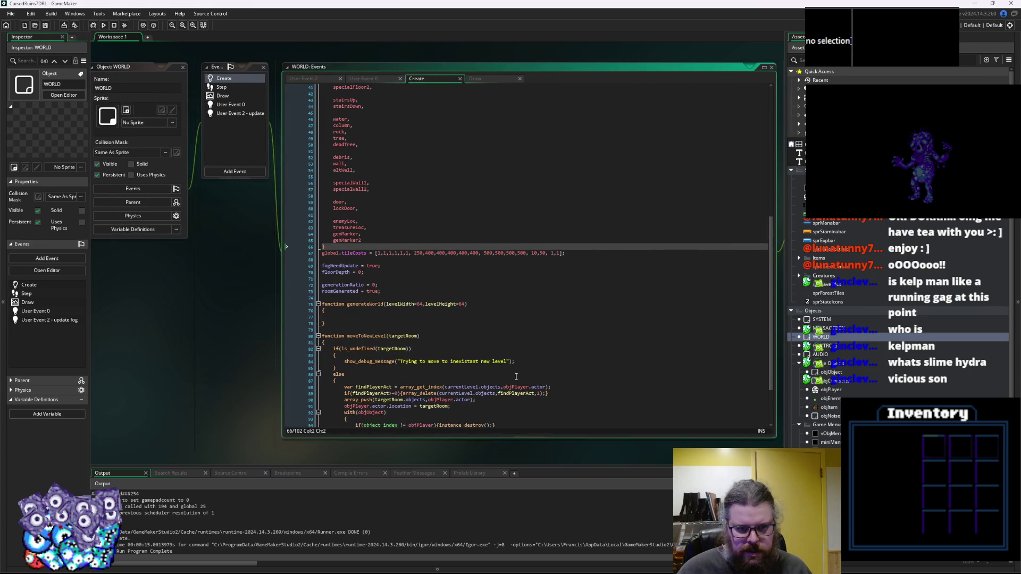
left_click(420, 352)
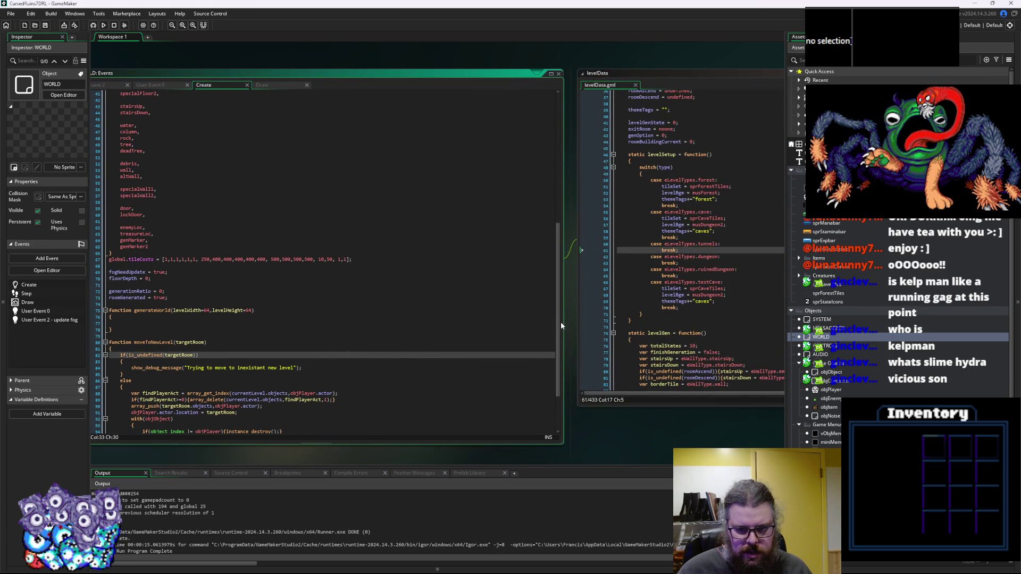
key("Down")
key("Down")
key("Down")
Scroll the Asset Browser down to the scripts and select loadGameData.
scroll(562, 322, "down", 3)
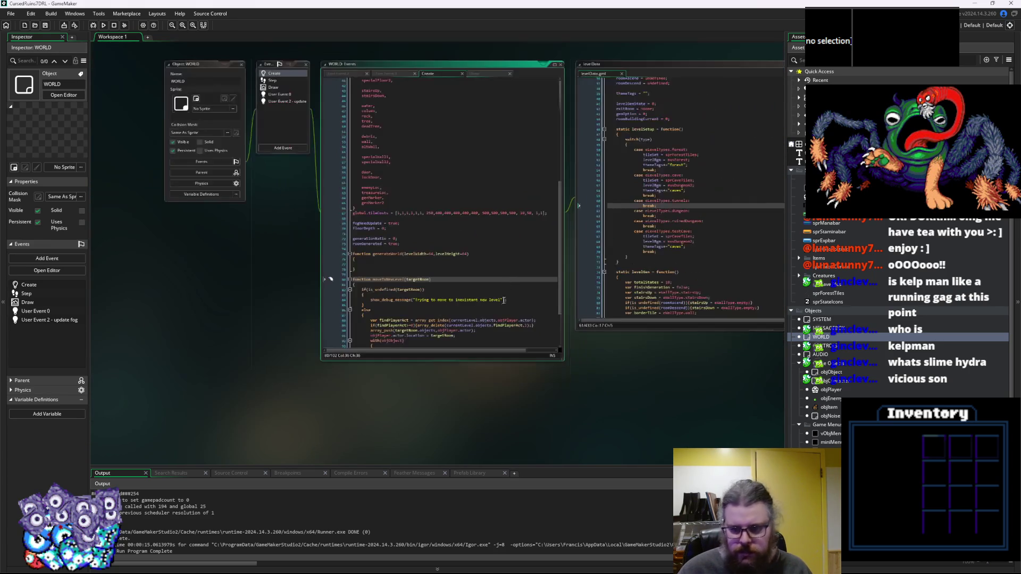
scroll(851, 265, "down", 10)
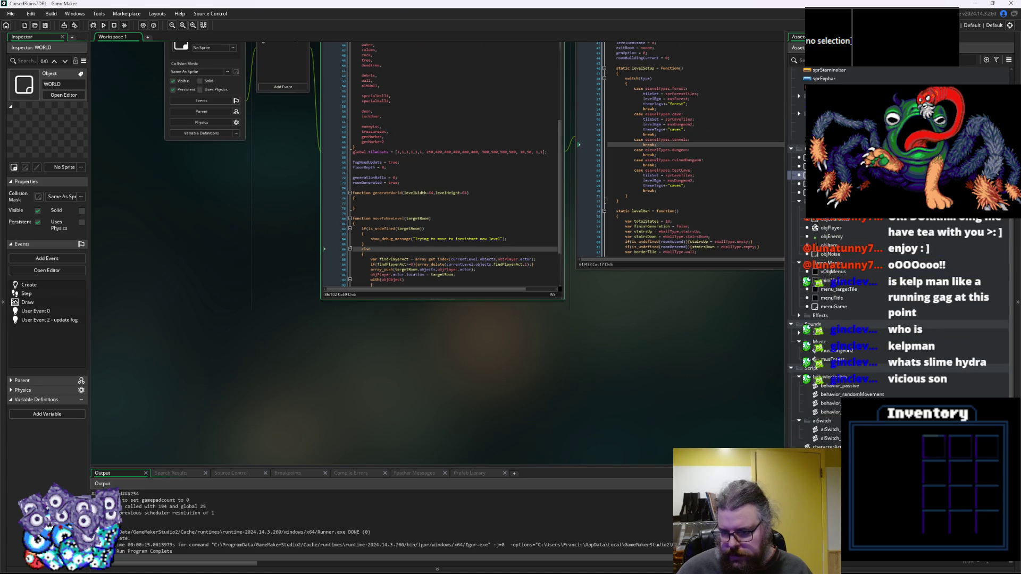
scroll(851, 266, "down", 1)
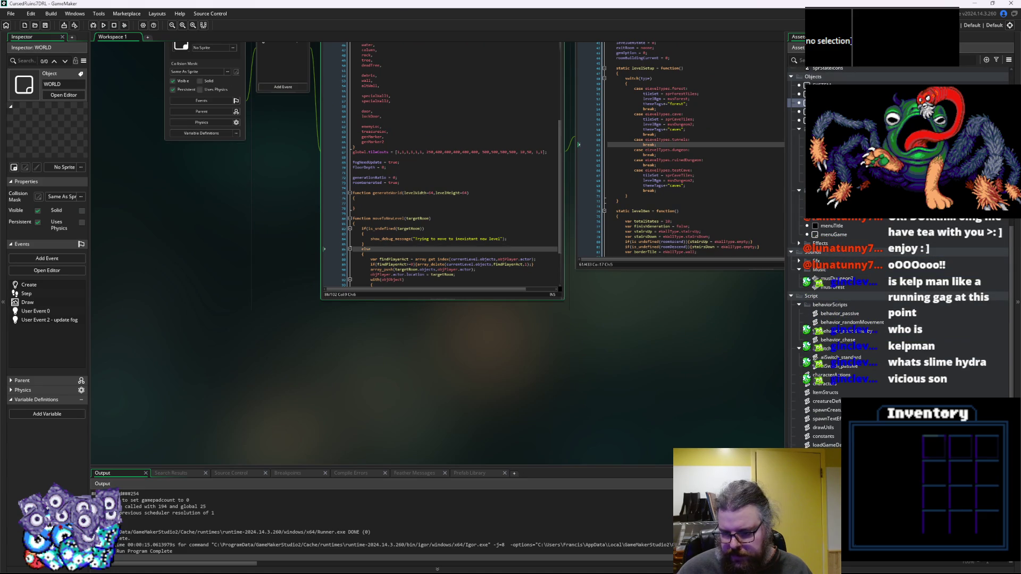
left_click(827, 445)
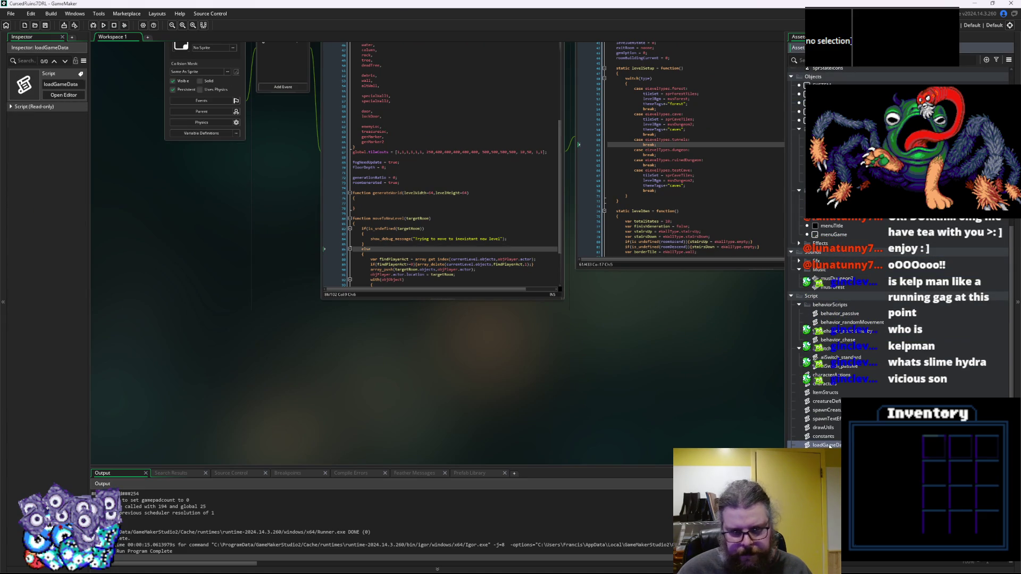
Open loadGameData in a taller editor moved left and scroll to its case list.
double_click(828, 445)
mouse_move(592, 323)
left_mouse_down()
mouse_move(593, 464)
mouse_move(593, 431)
left_mouse_up()
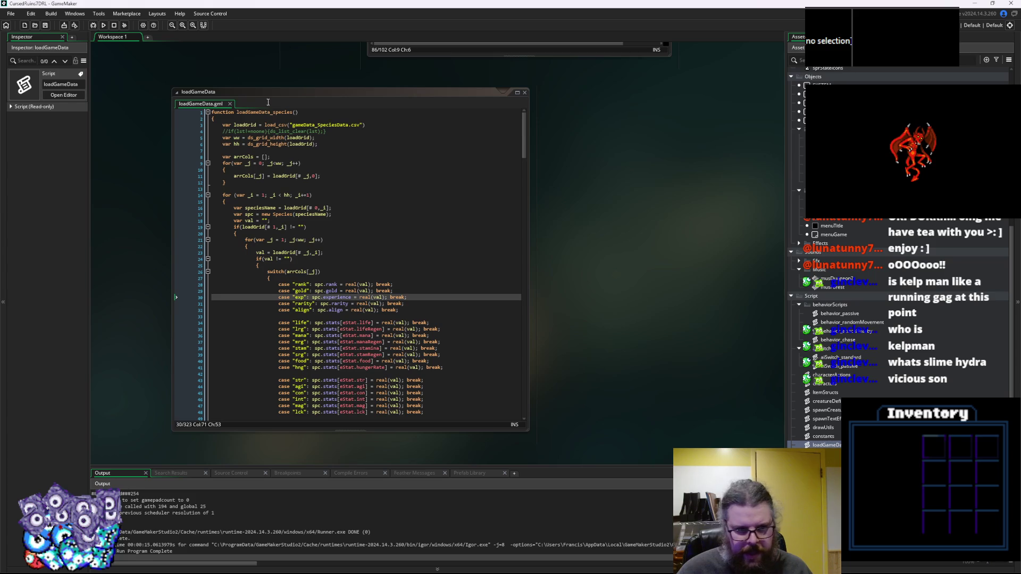
left_click_drag(254, 89, 189, 80)
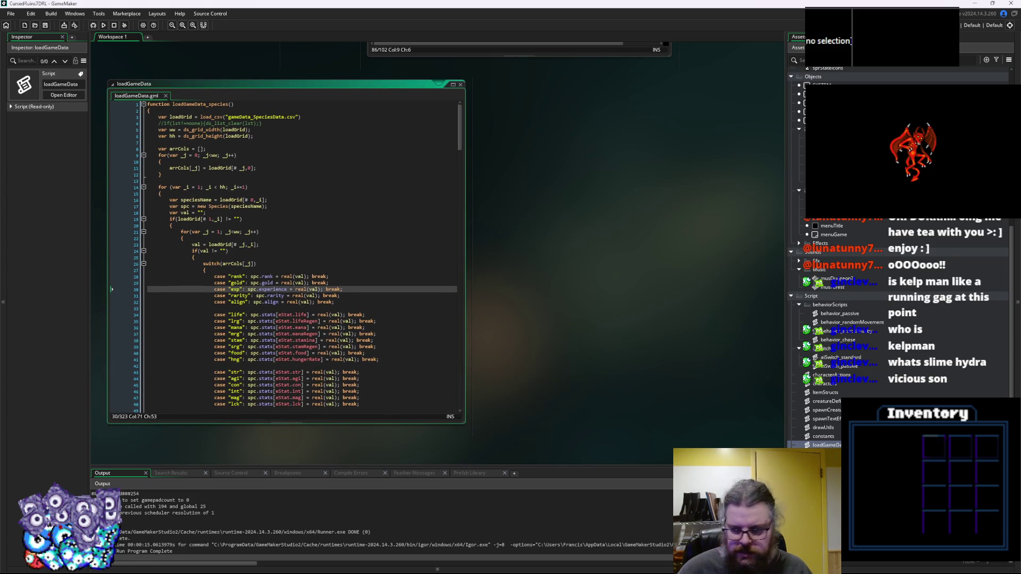
left_click(826, 401)
scroll(431, 382, "down", 12)
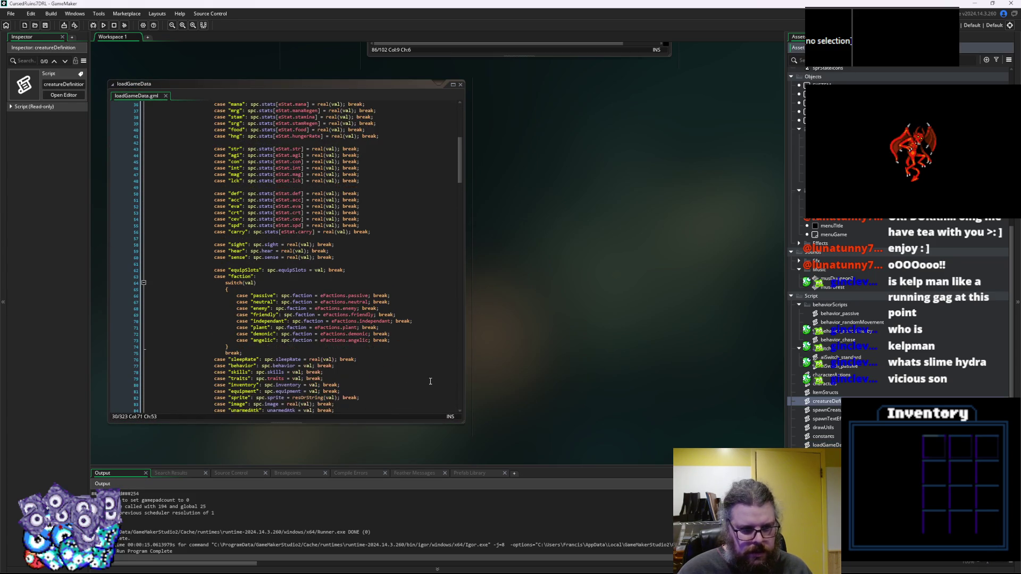
scroll(397, 379, "down", 3)
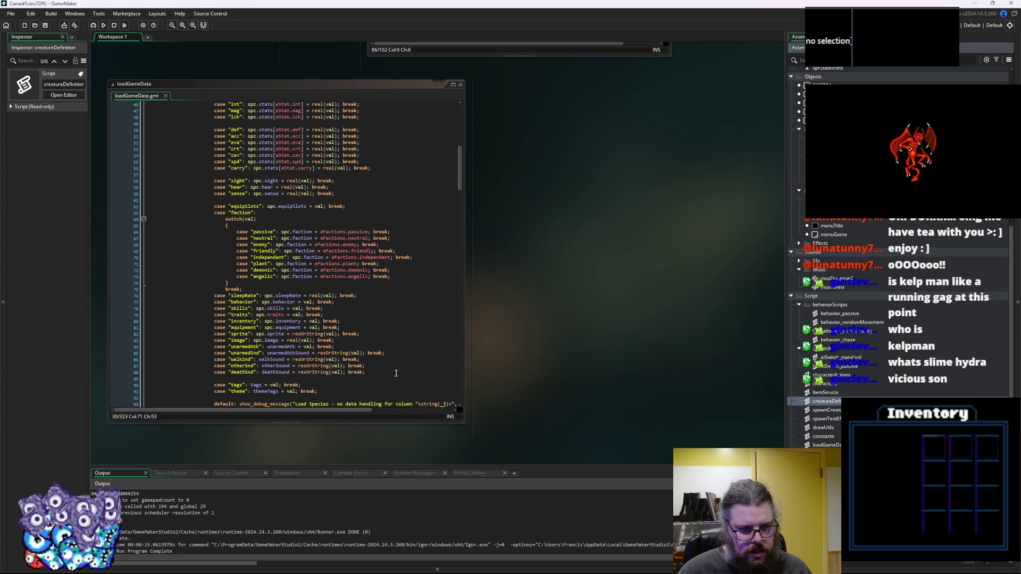
scroll(338, 365, "down", 2)
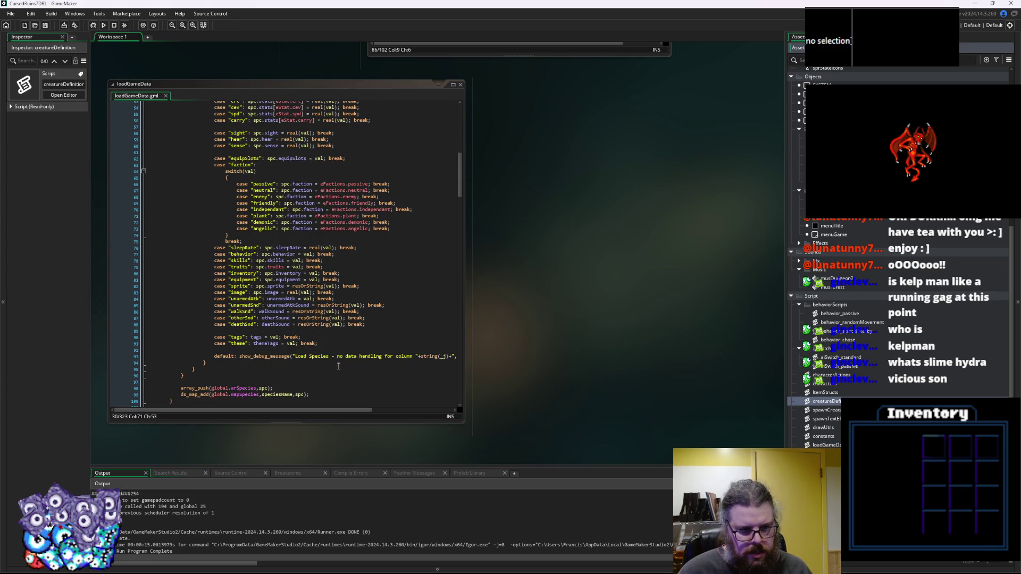
Split the skills case so spc.skills = val and break sit on separate lines.
left_click(214, 266)
key("Return")
left_click(323, 261)
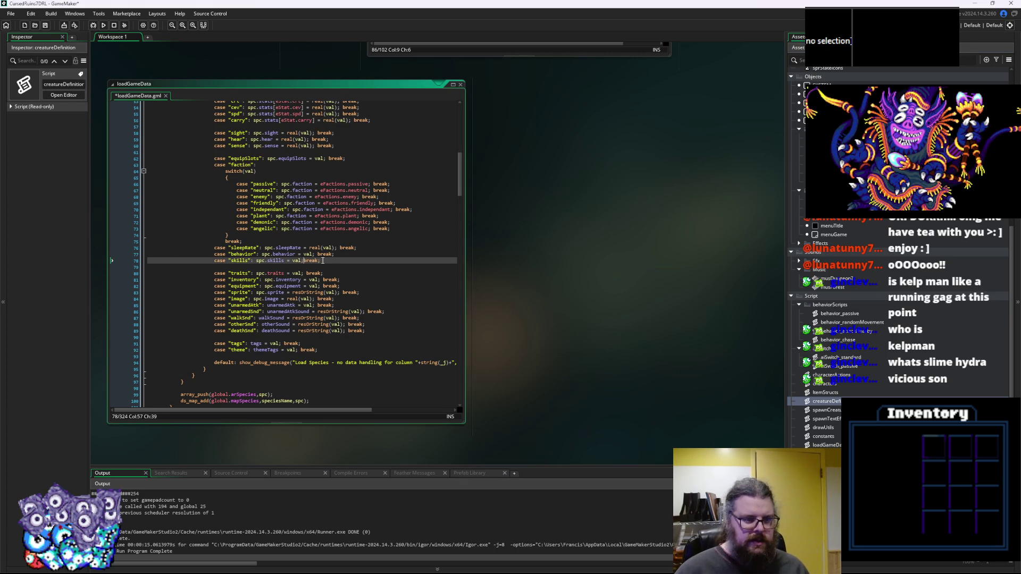
key("Return")
key("Up")
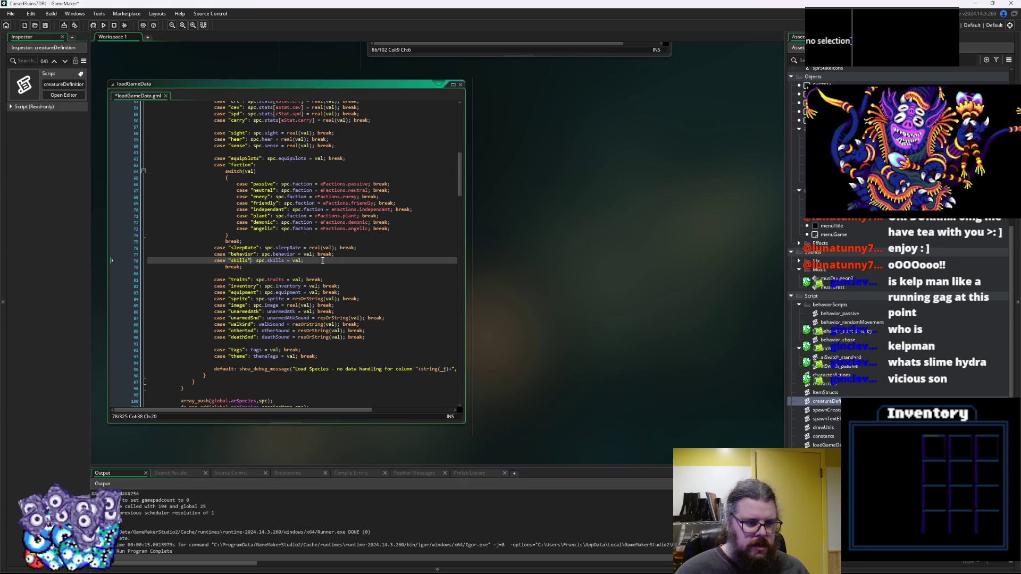
key("Return")
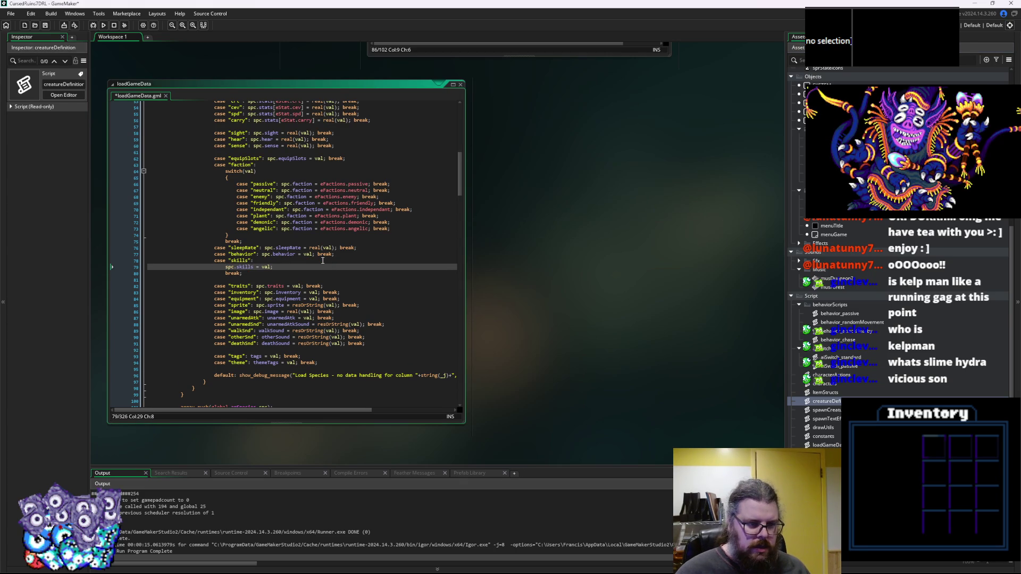
key("Return")
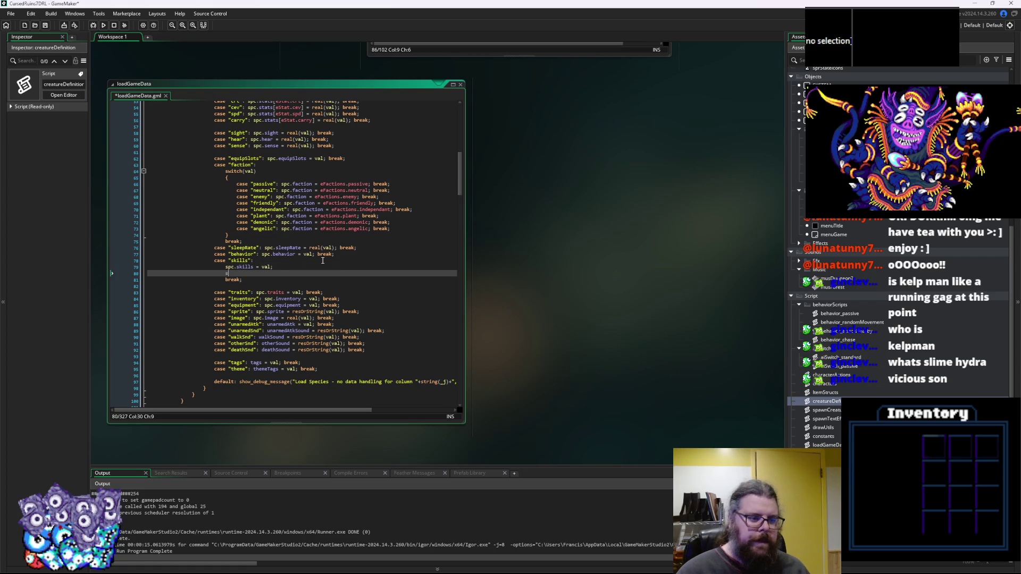
Try starting a switch under the skills assignment, then delete it back to the plain assignment.
type("switch(va")
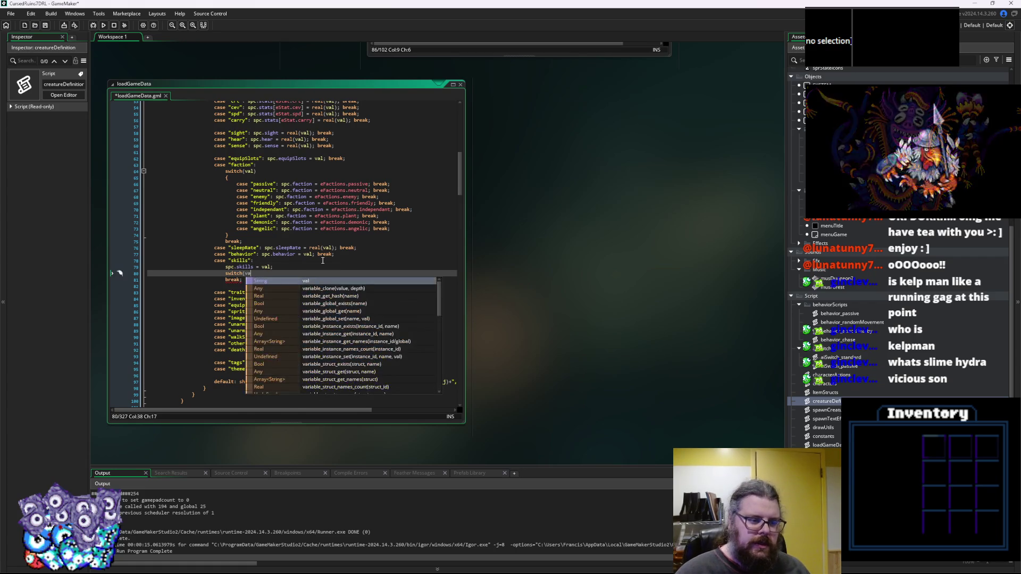
key("Escape")
key("BackSpace")
key("BackSpace")
key("BackSpace")
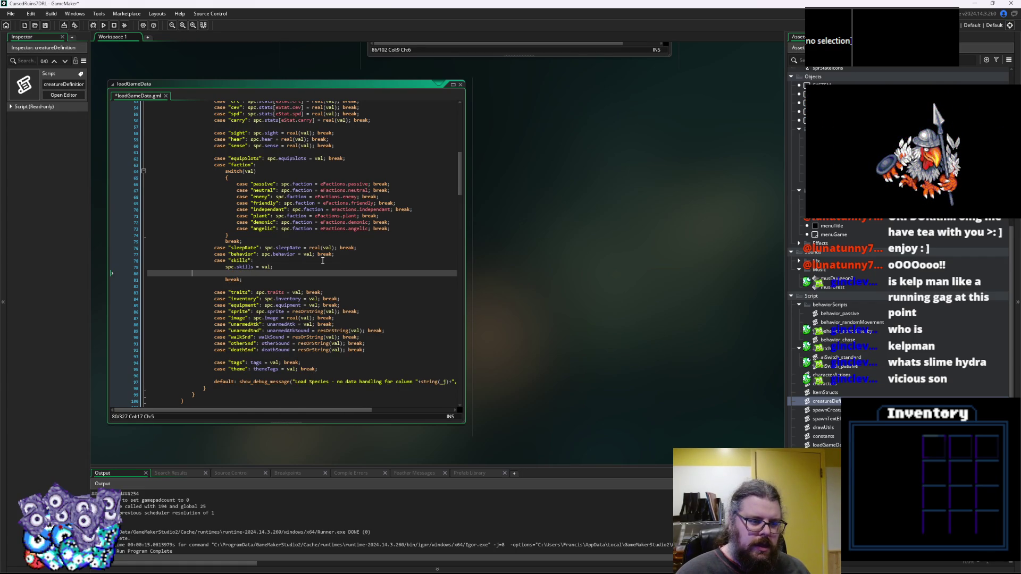
key("BackSpace")
key("BackSpace")
key("BackSpace")
left_click(312, 276)
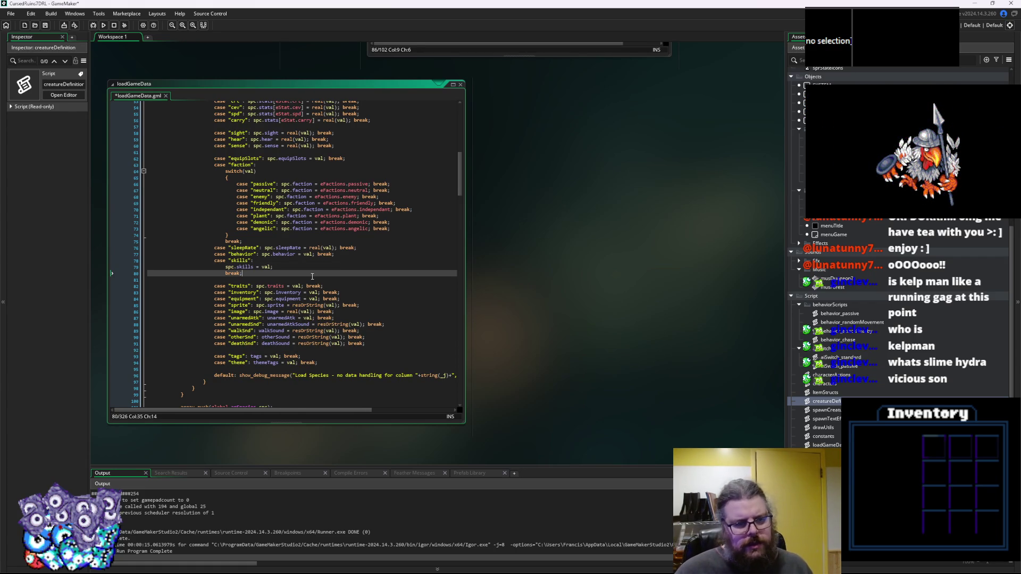
scroll(579, 334, "down", 5)
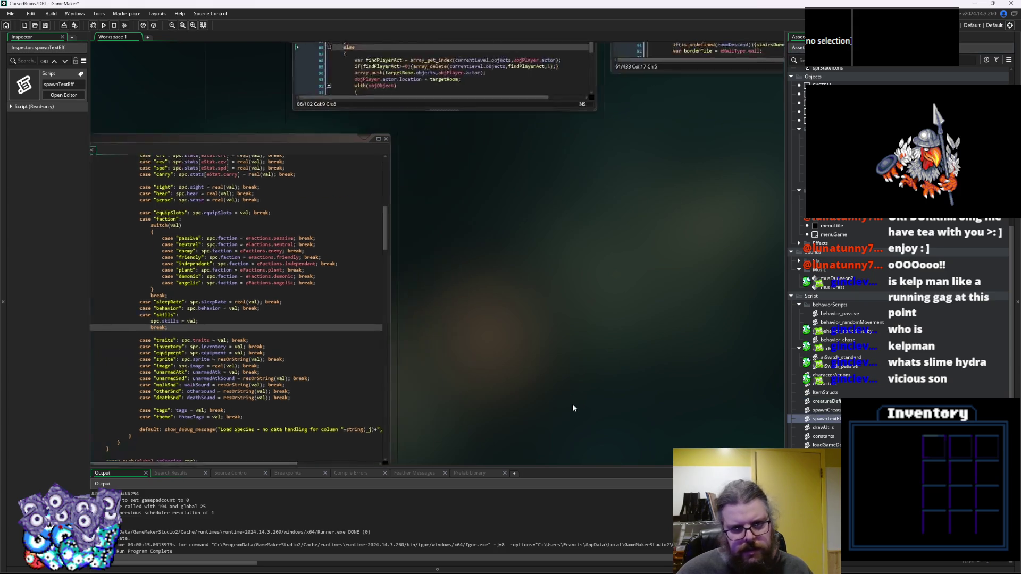
Open the characters script in a taller editor and scroll to its field declarations.
left_click(827, 410)
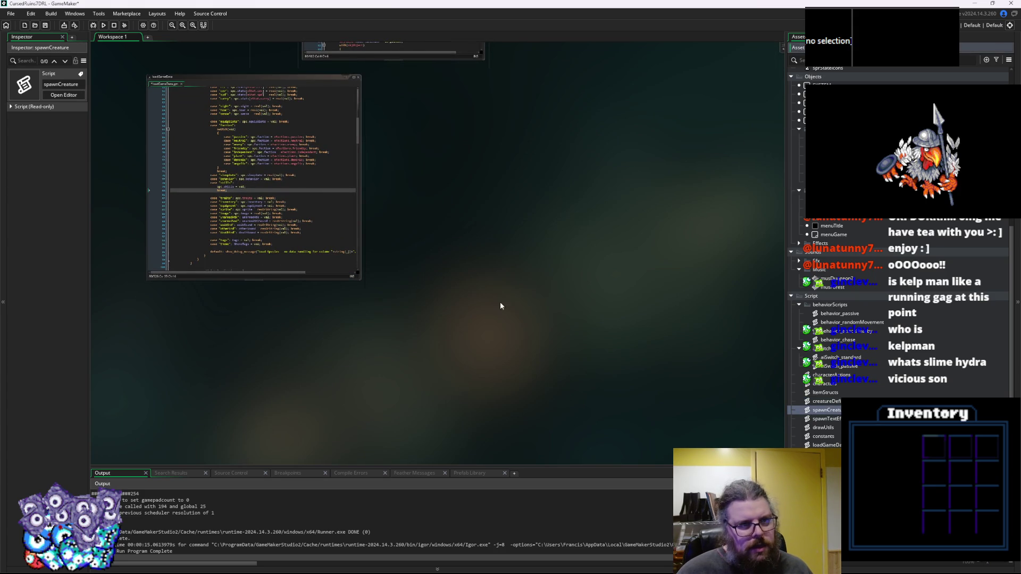
scroll(501, 298, "up", 2)
left_click(839, 402)
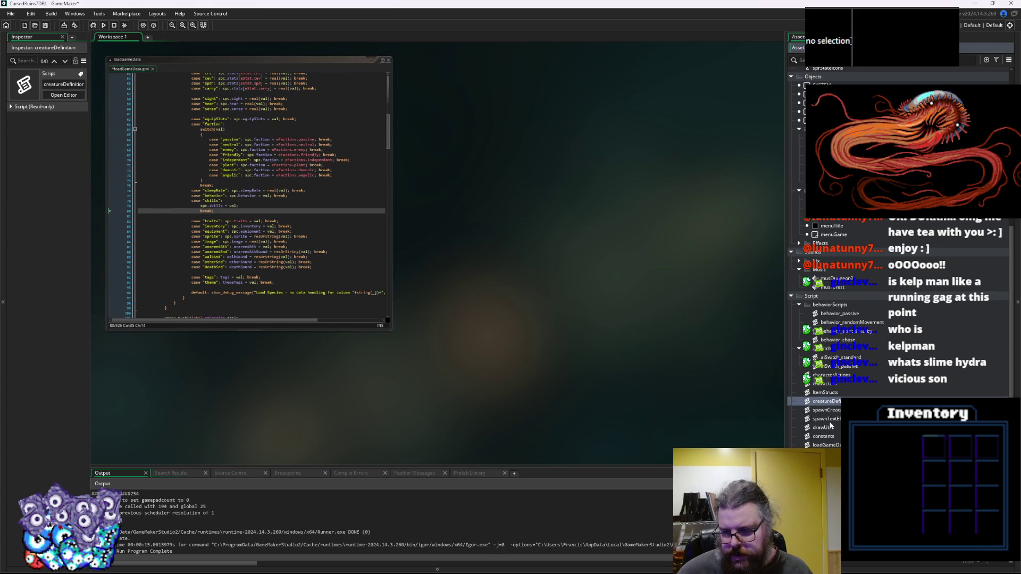
double_click(819, 383)
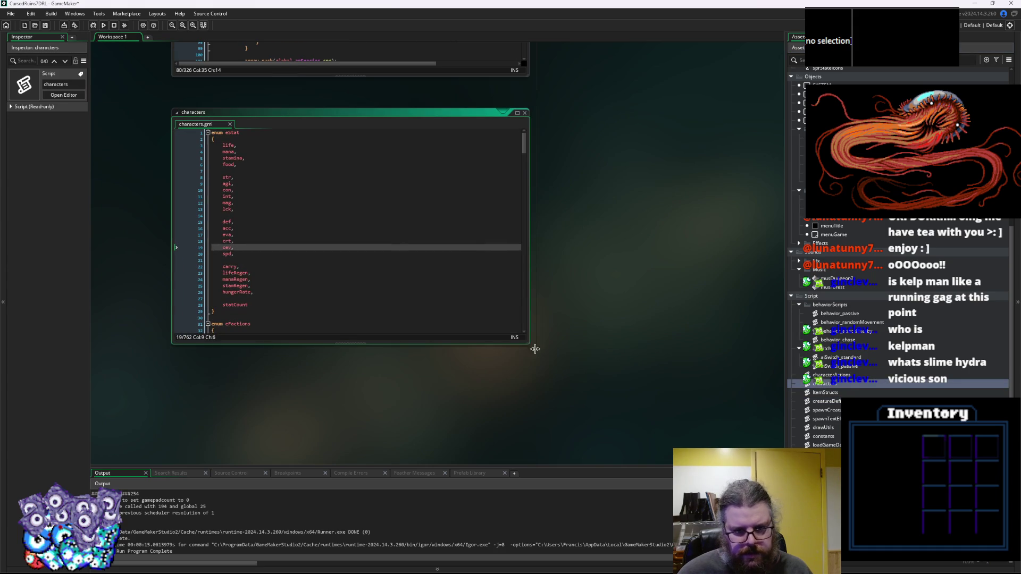
left_click_drag(528, 345, 531, 418)
scroll(434, 388, "down", 10)
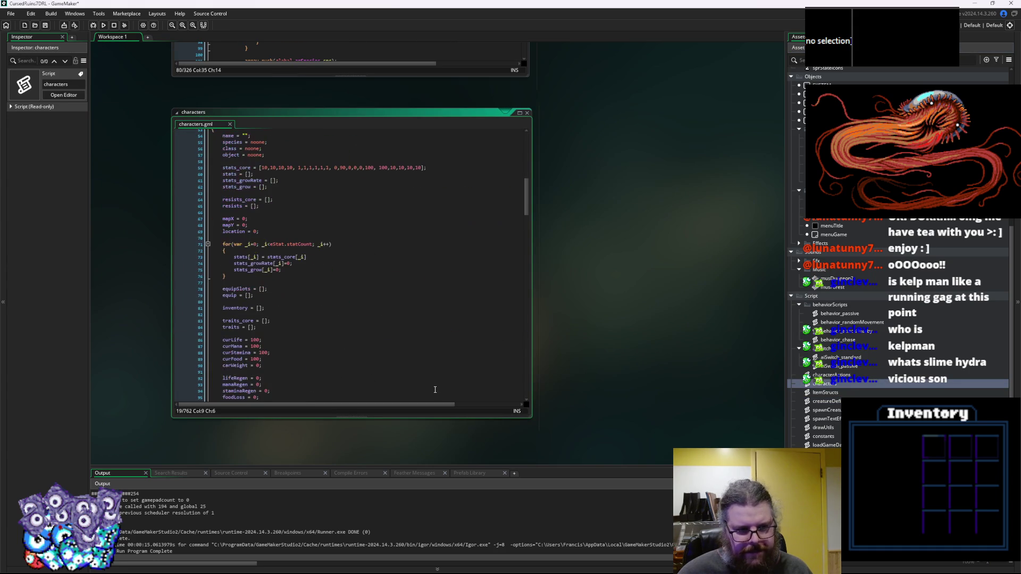
left_click(285, 334)
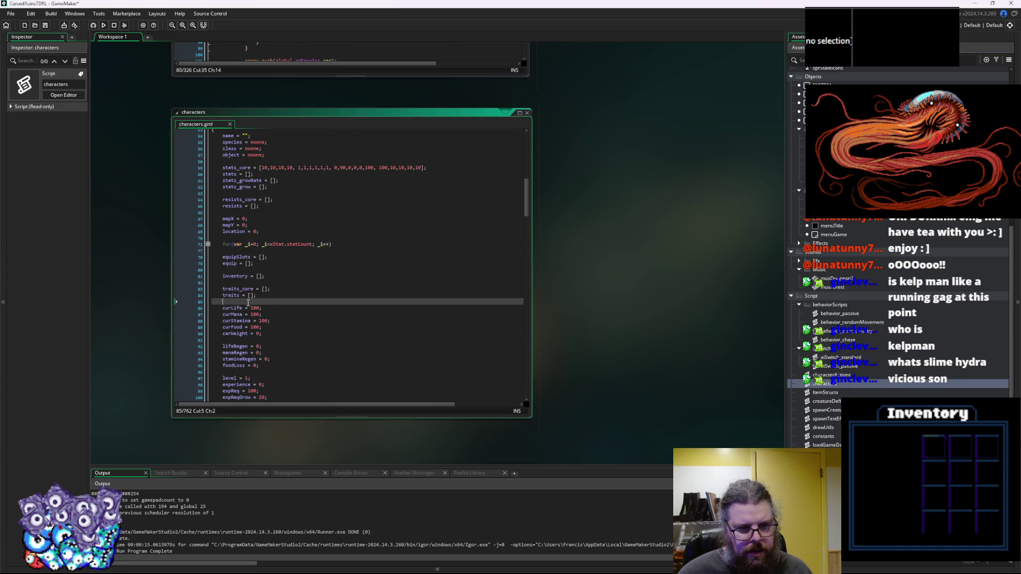
scroll(284, 335, "down", 10)
scroll(211, 195, "down", 7)
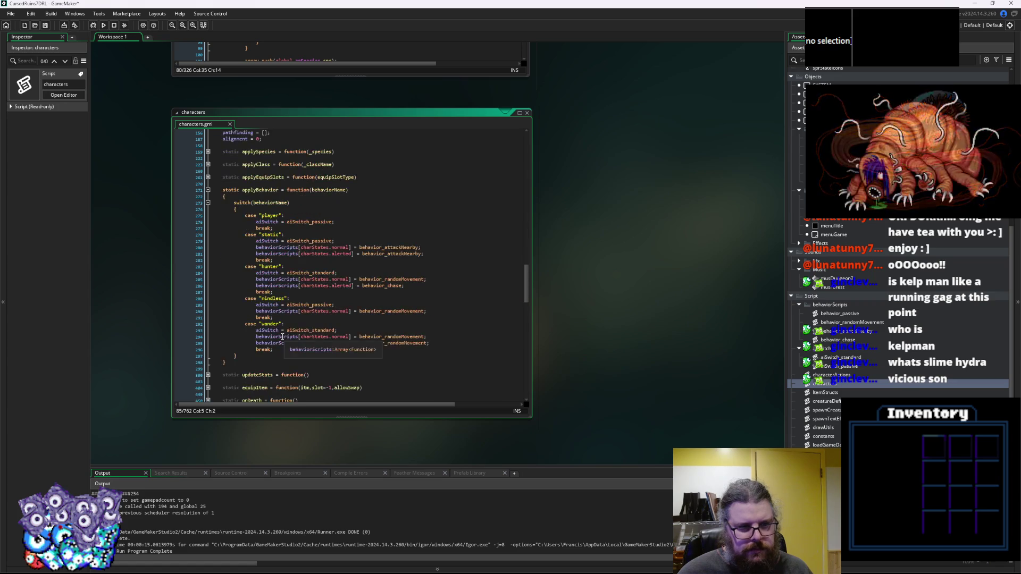
Fold applyBehavior and add an empty static applySkills = function(skills) { } below it.
left_click(208, 190)
left_click(273, 197)
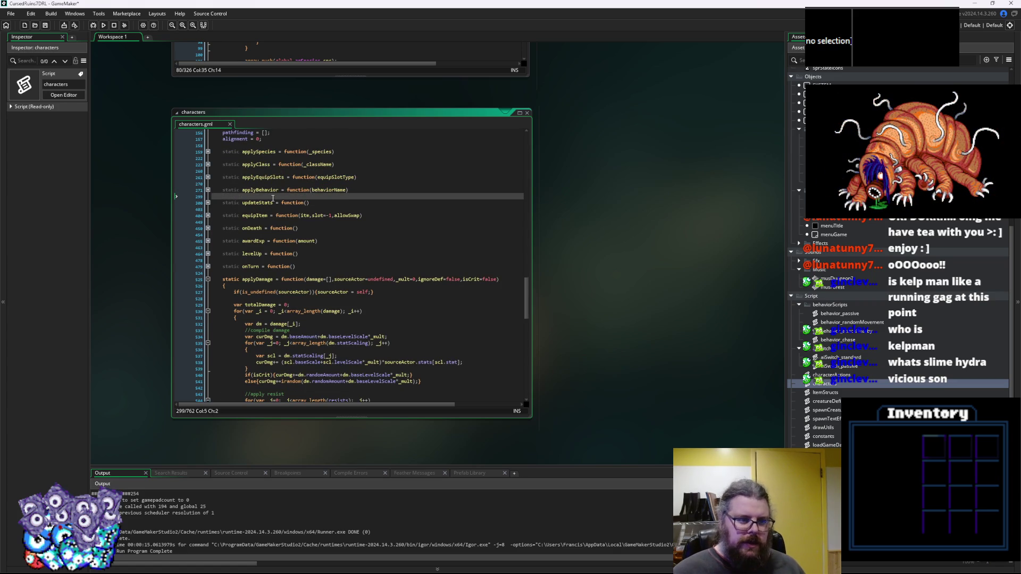
key("Return")
key("Return")
key("Up")
type("static applySkills ")
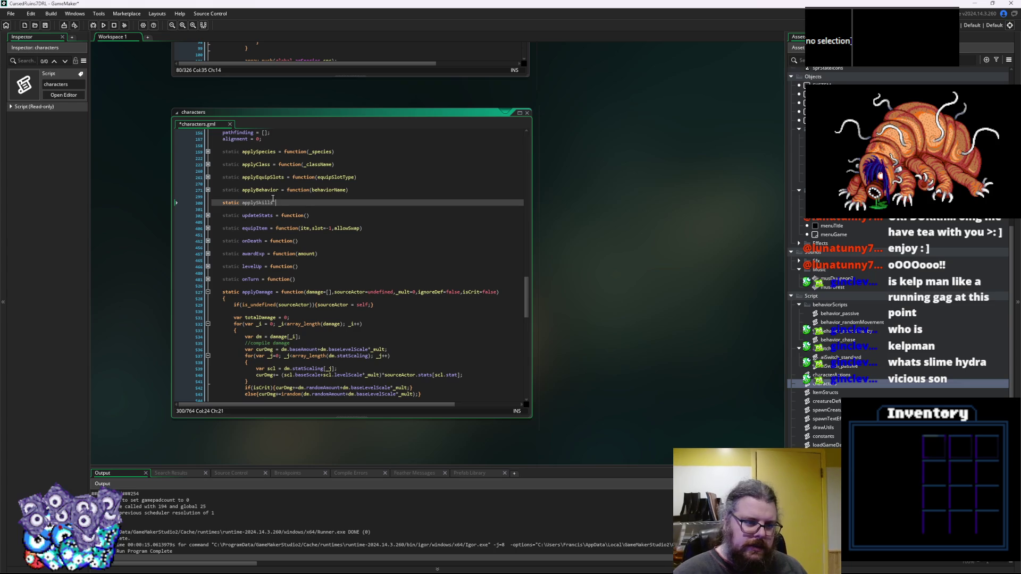
type("= functio")
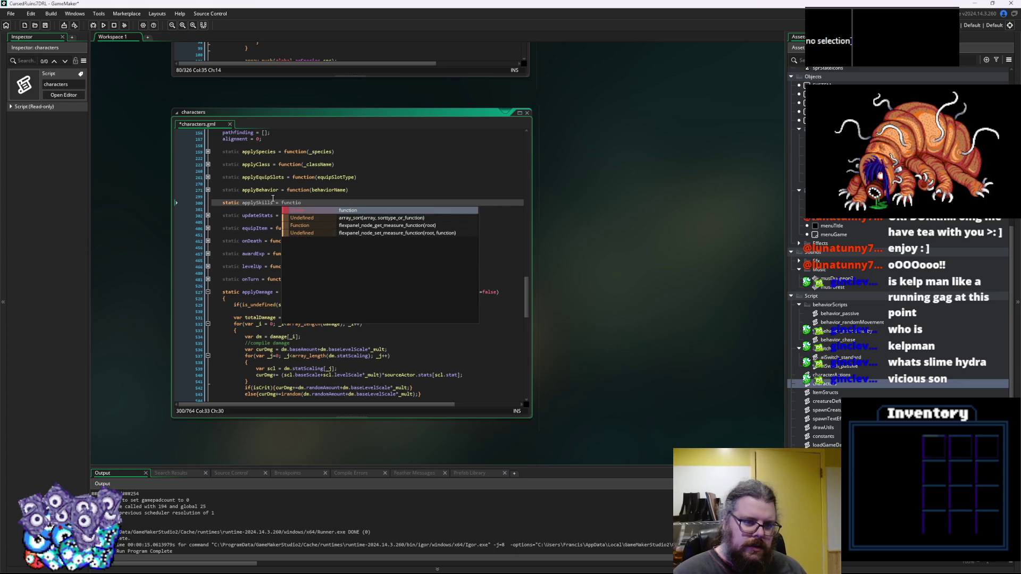
type("n(s")
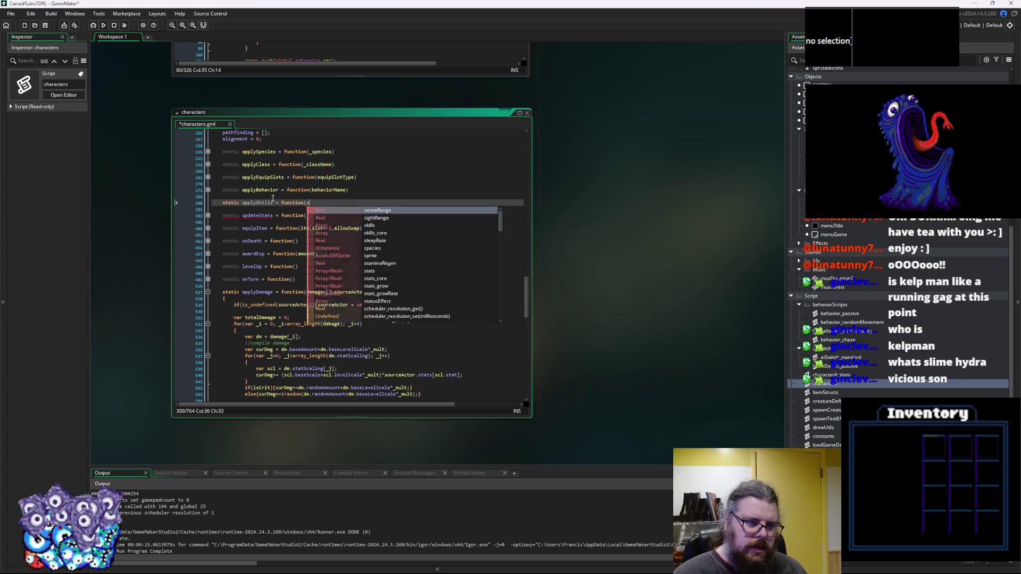
type("kills)")
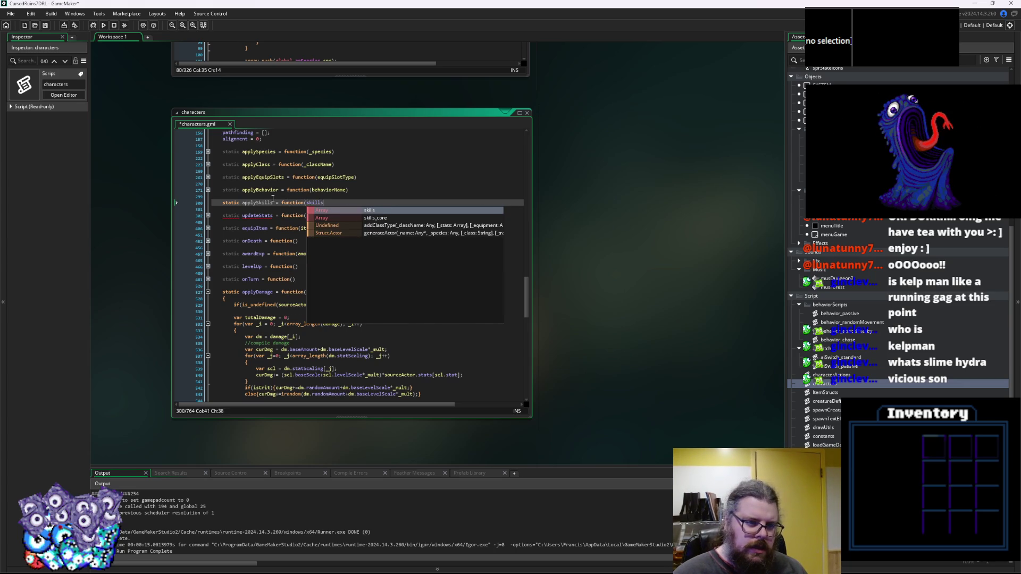
key("Return")
type("{")
key("Return")
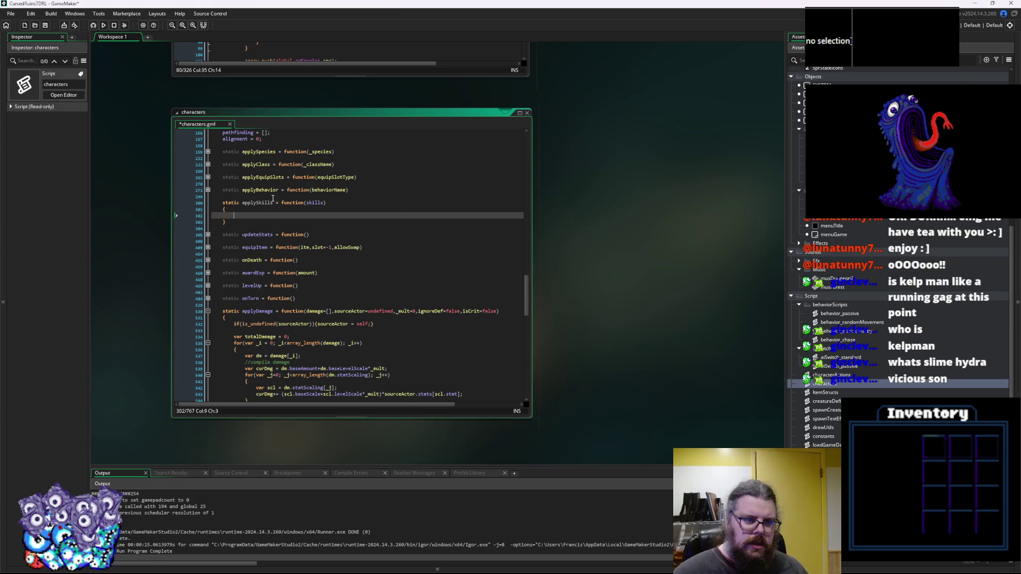
left_click(184, 190)
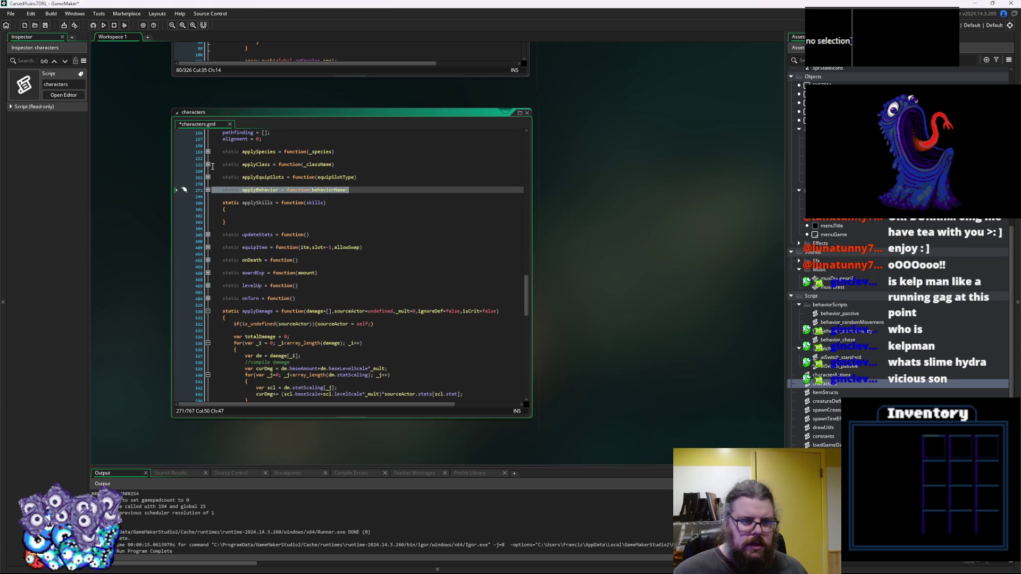
Unfold applySpecies and enlarge the characters editor to show its skills loop.
left_click(208, 152)
left_click(334, 228)
scroll(340, 240, "down", 2)
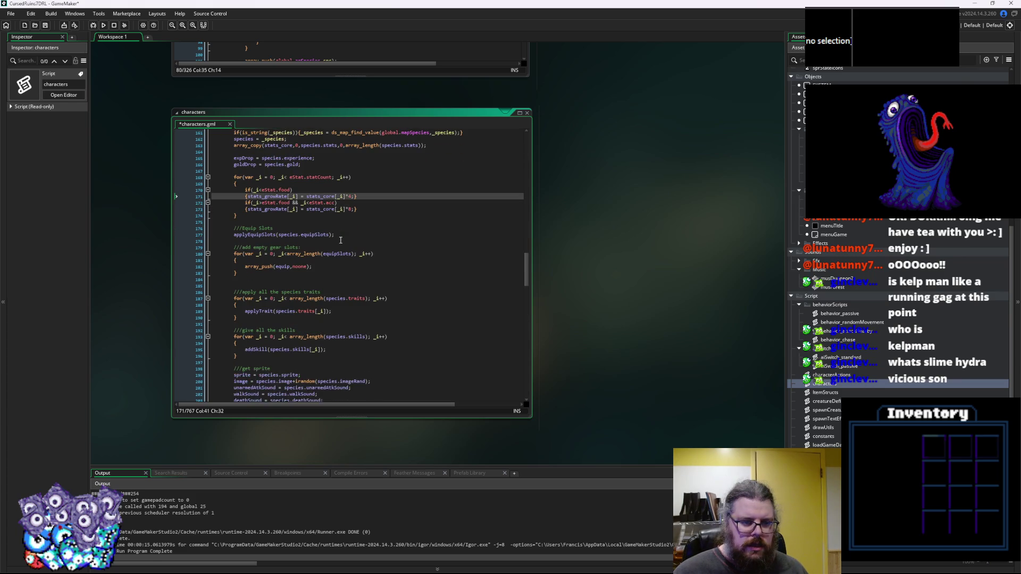
left_click(305, 279)
mouse_move(530, 426)
left_mouse_down()
mouse_move(522, 432)
mouse_move(555, 458)
left_mouse_up()
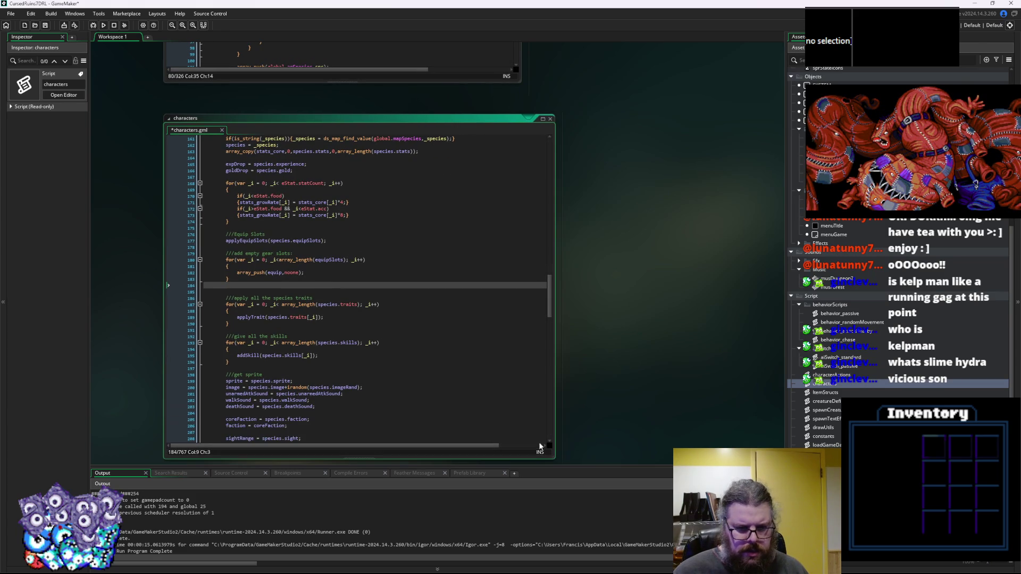
left_click(409, 367)
left_click(408, 355)
scroll(405, 354, "down", 2)
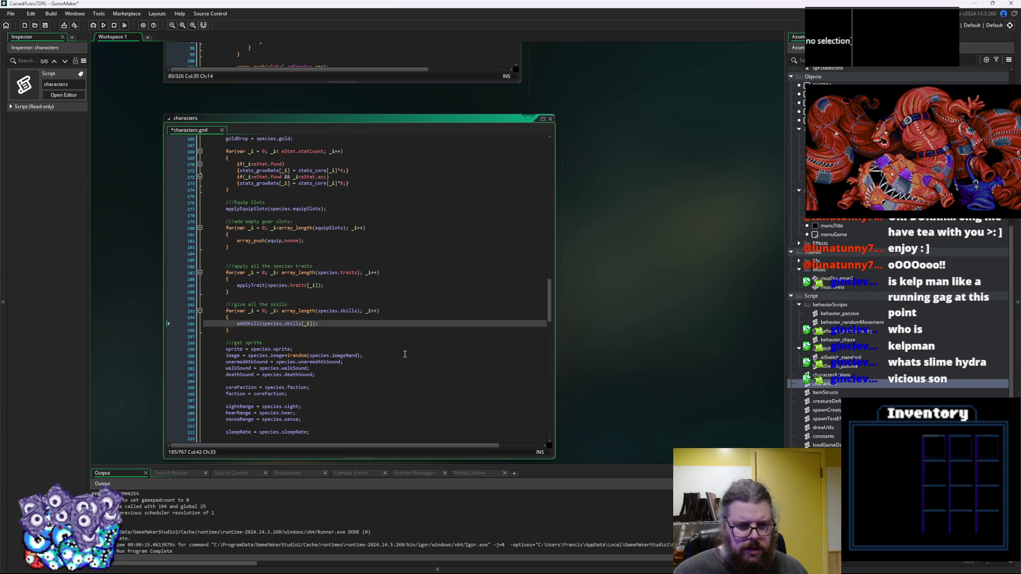
Wrap the 'give all the skills' for loop in /* */ and open a blank line above it.
double_click(351, 312)
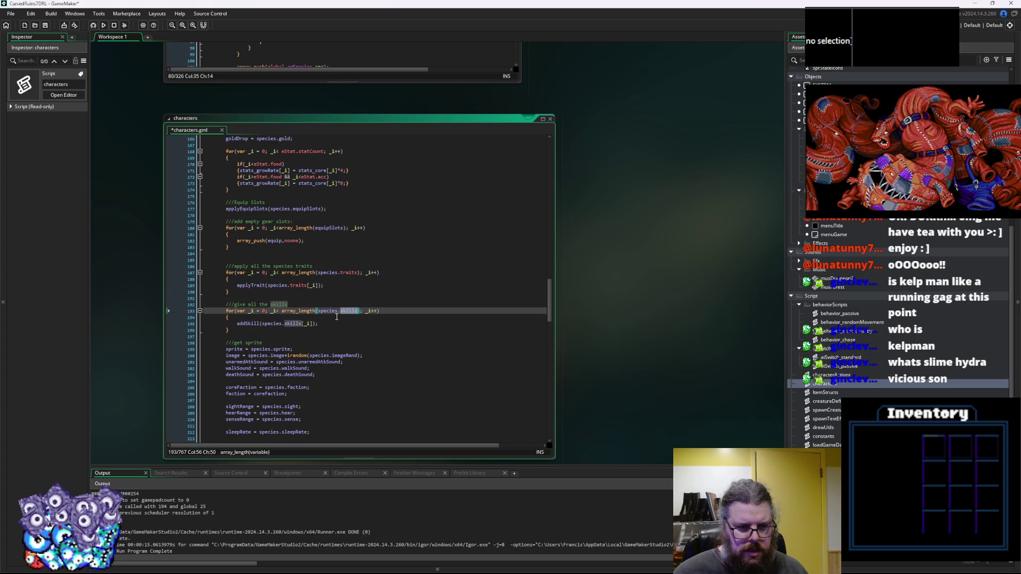
left_click(325, 303)
left_click(231, 313)
key("ctrl+k")
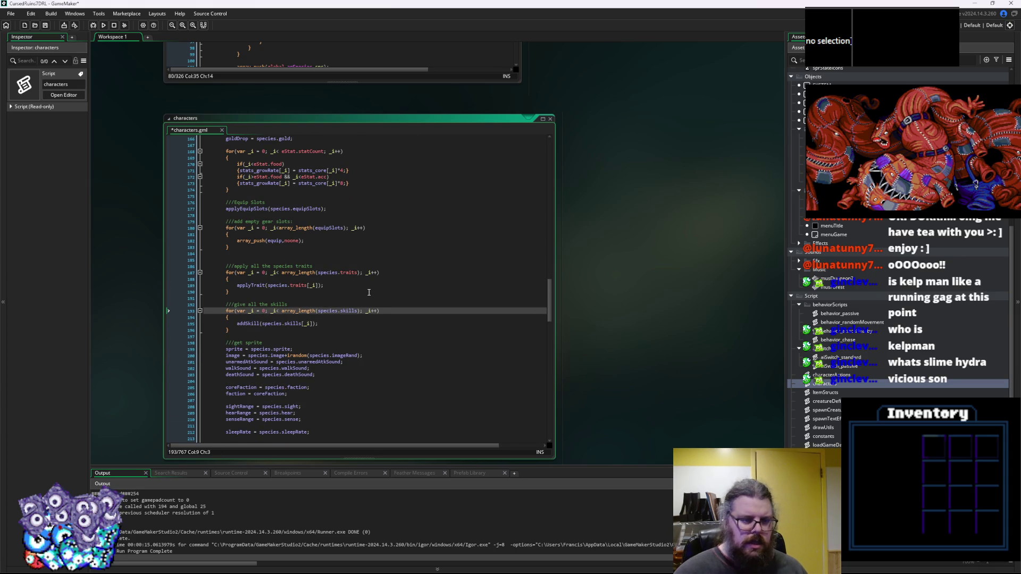
key("Down")
key("Down")
key("Down")
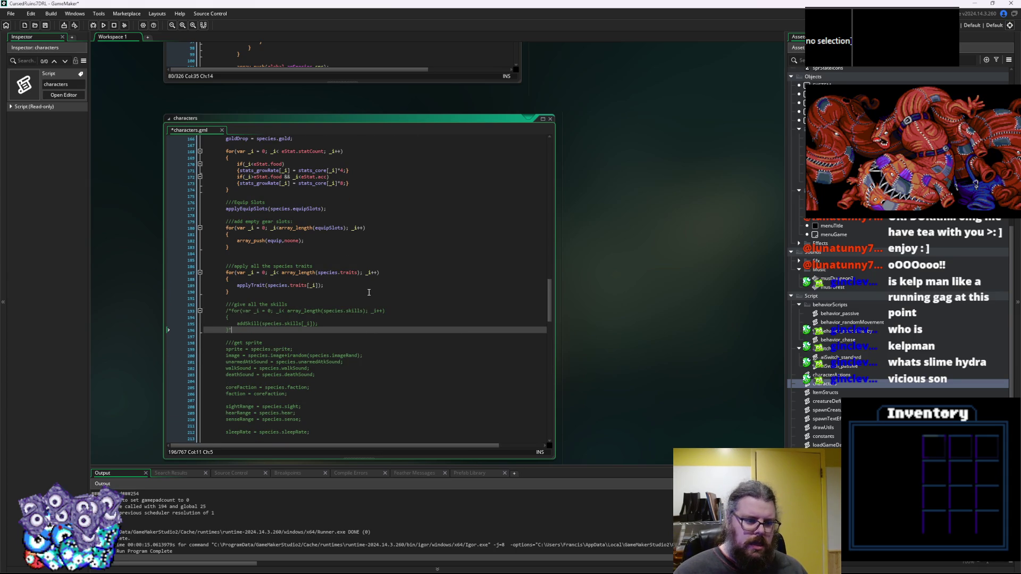
type("*/")
key("Up")
key("Up")
key("Up")
key("Home")
key("Return")
key("Up")
Write applySkills(species.skills) above the commented loop, pasting species.skills as the argument.
type("ap")
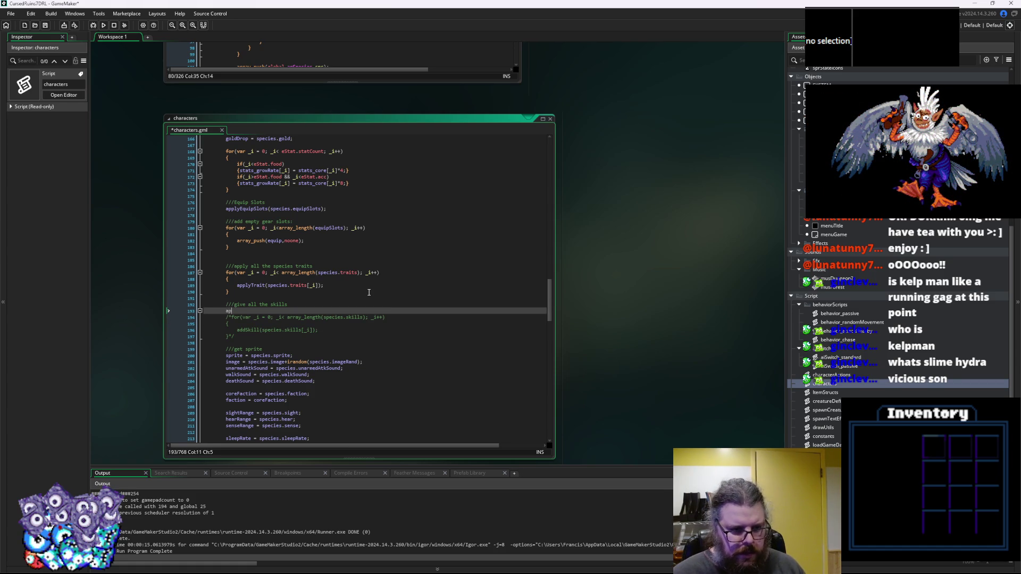
type("plySkills(")
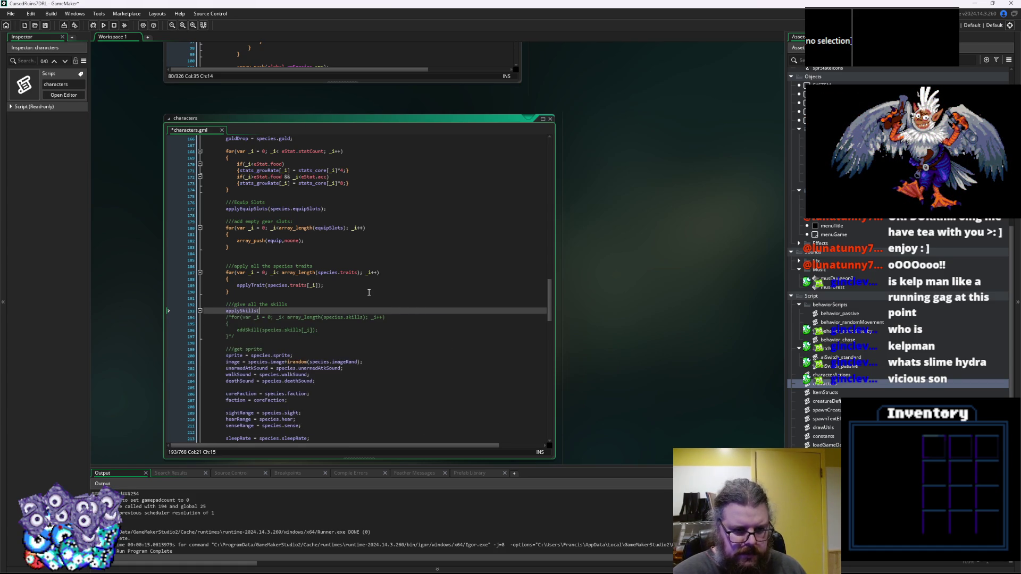
key("Left")
left_click_drag(367, 320, 326, 321)
key("ctrl+c")
left_click(261, 311)
key("ctrl+v")
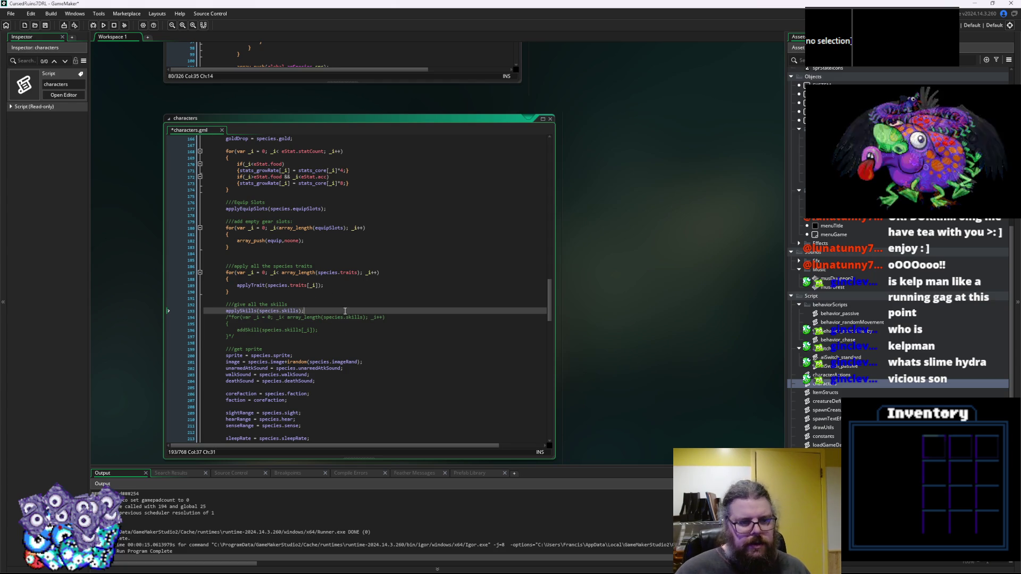
scroll(334, 290, "down", 5)
Start an if() inside applySkills and rename its parameter to applySkills.
scroll(334, 290, "down", 10)
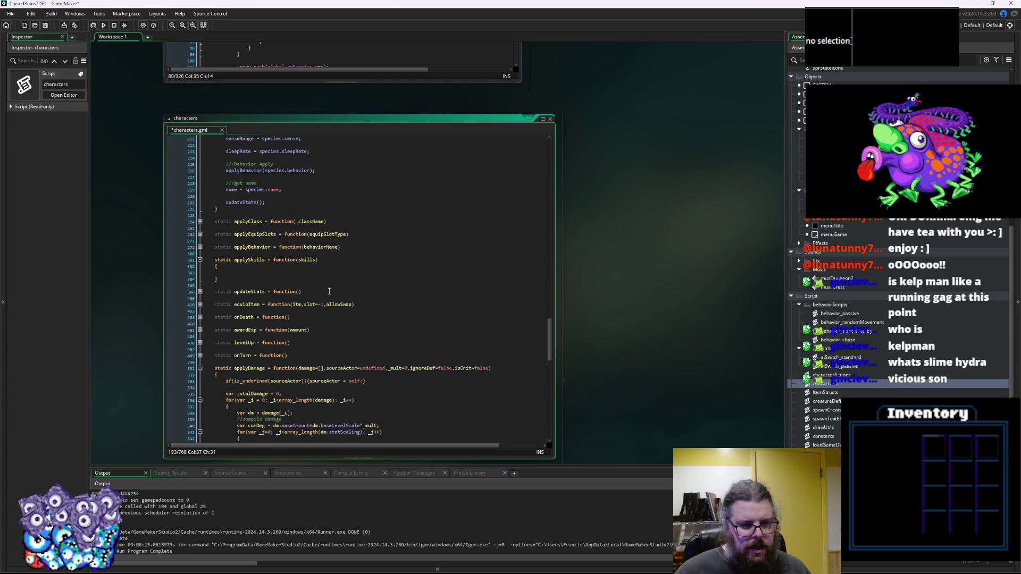
left_click(295, 272)
type("if(")
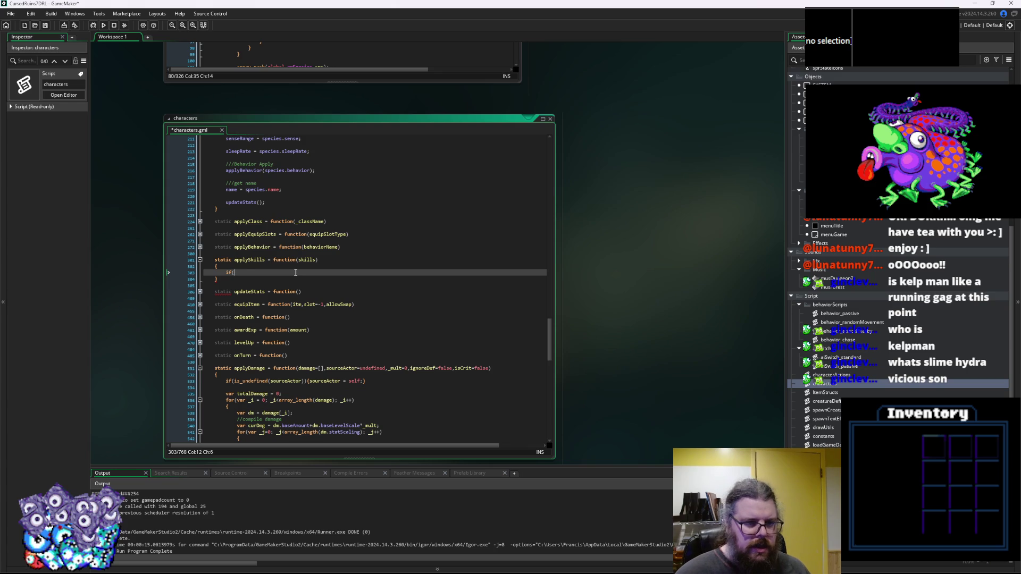
left_click(301, 259)
key("Left")
type("applyS")
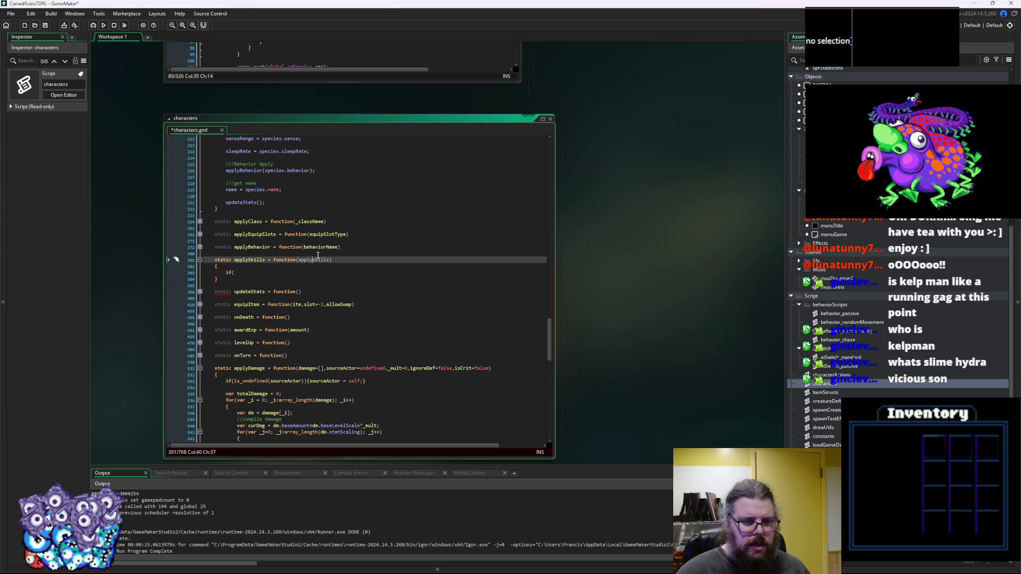
key("Delete")
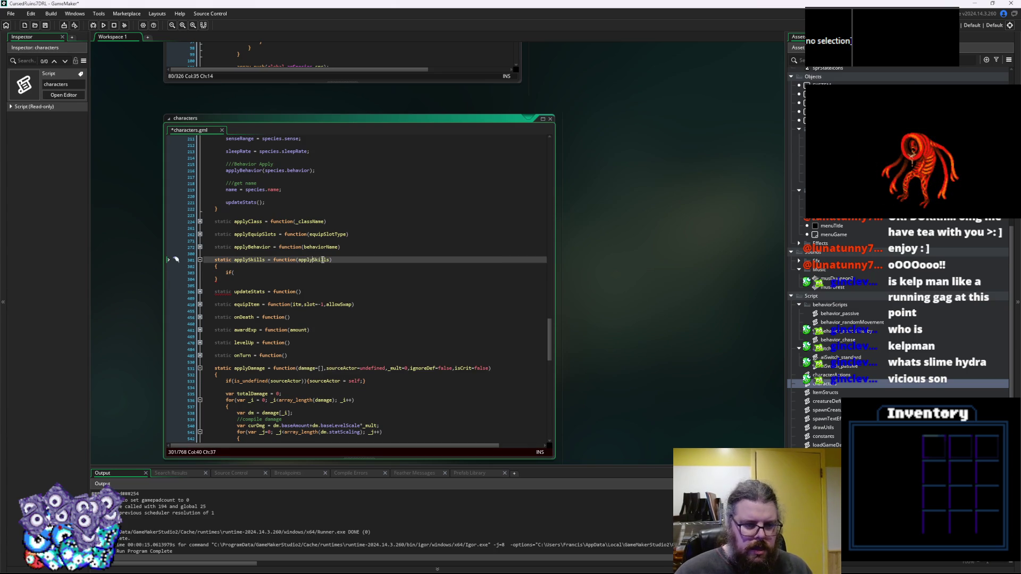
Complete the condition as if(applySkills=="test") followed by an empty brace block.
left_click(249, 273)
type("applySkills==t")
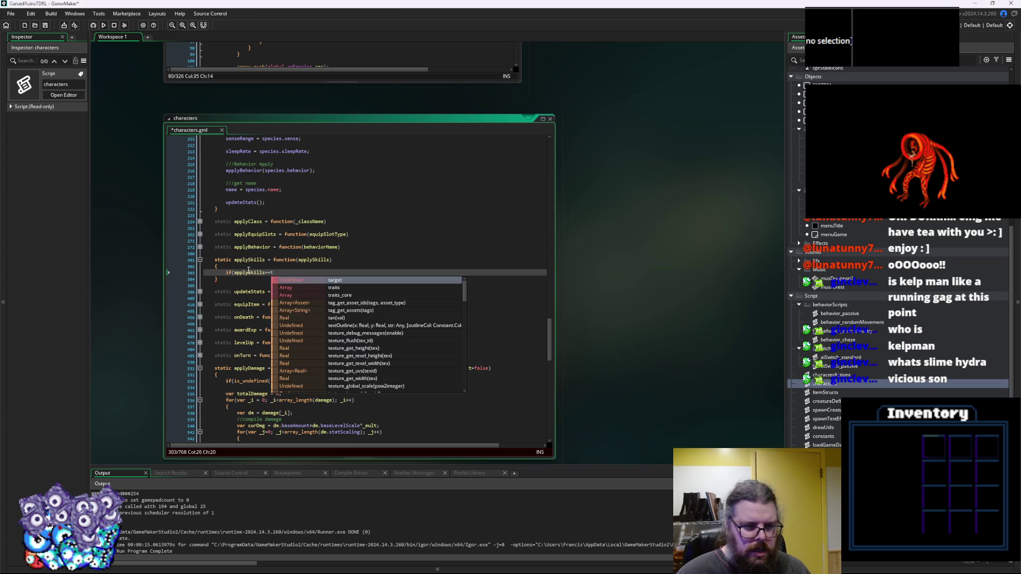
key("BackSpace")
type("\"test")
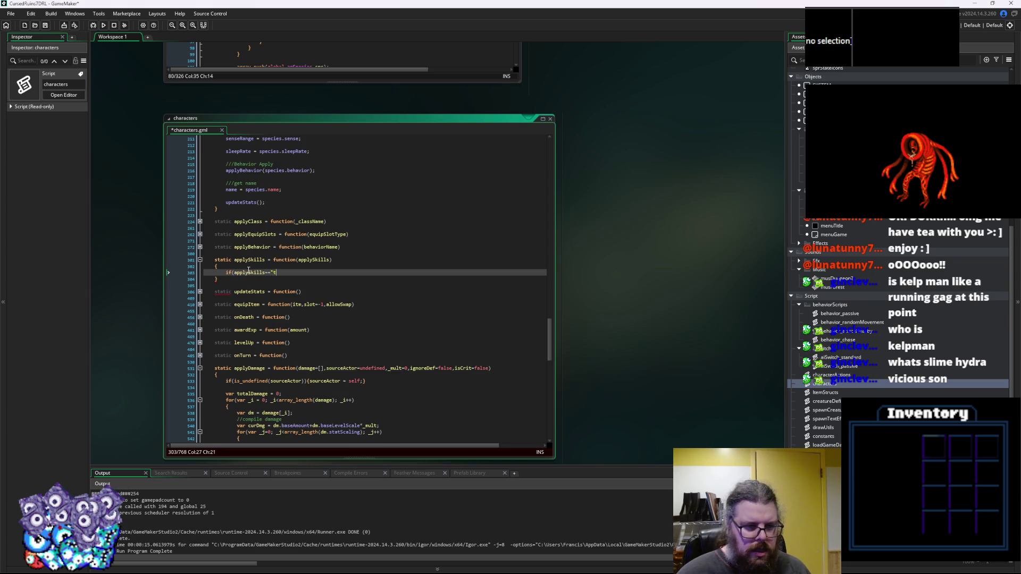
type("\")")
key("Return")
type("{")
key("Return")
left_click(319, 317)
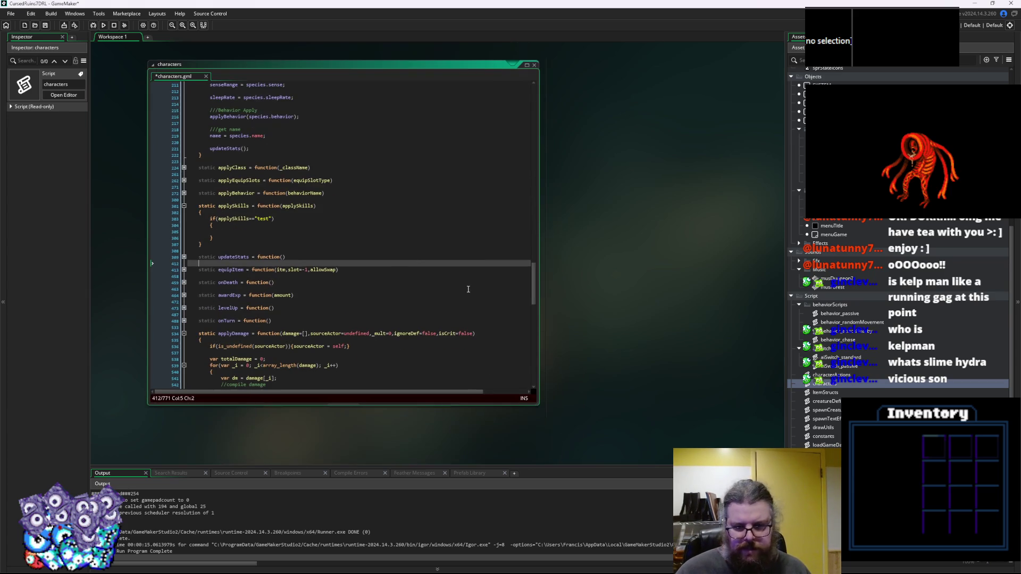
Shrink the editor, save characters.gml, and begin a static addK = function(skill) declaration below applySkills.
mouse_move(540, 406)
left_mouse_down()
mouse_move(494, 351)
mouse_move(501, 368)
left_mouse_up()
left_click(46, 28)
left_click(377, 252)
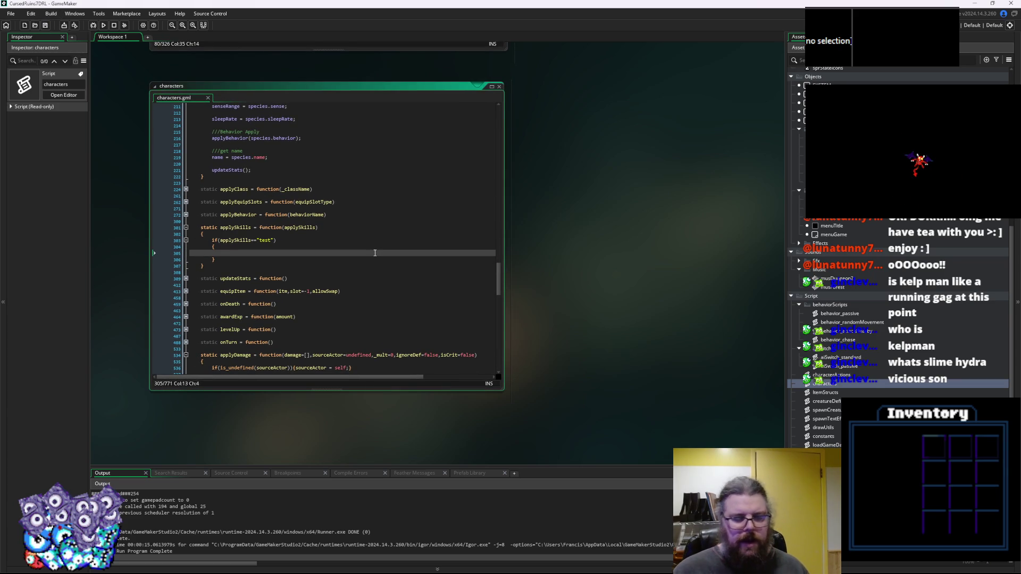
key("Down")
key("Down")
key("Down")
key("Return")
key("Return")
key("Up")
type("static addK")
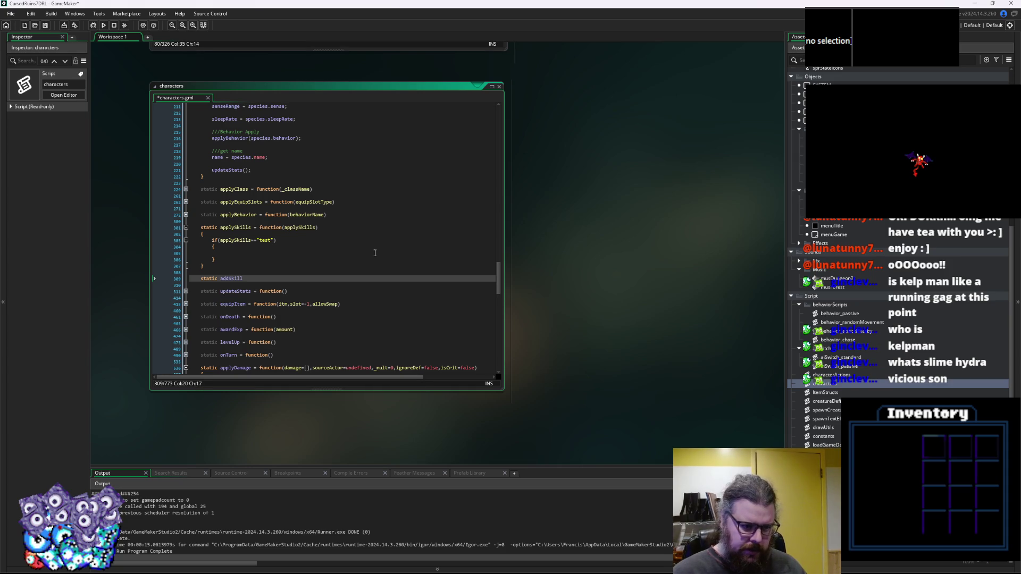
type(" = function(skil")
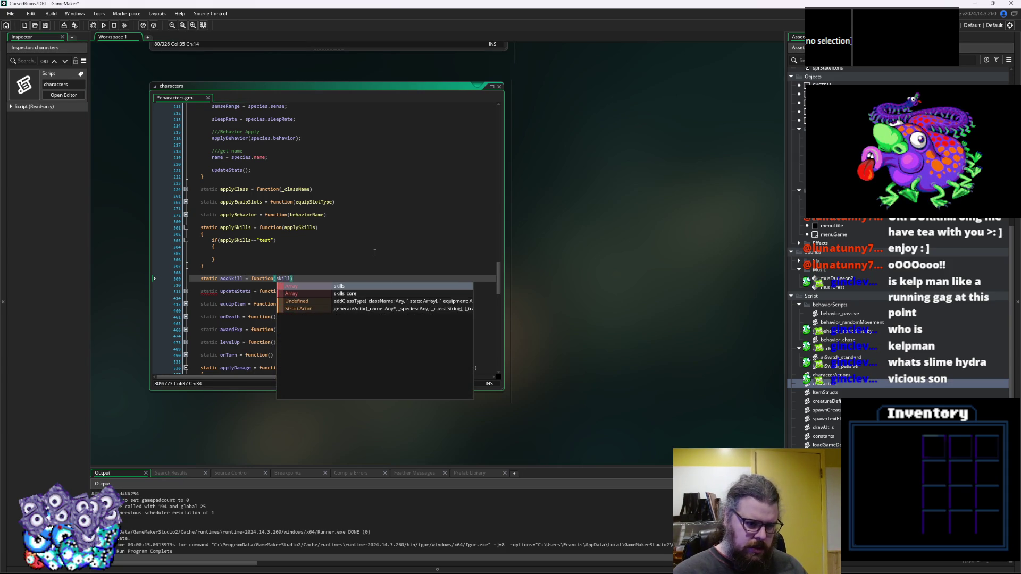
type("l")
Give addSkill(skill) an empty brace body below applySkills and save characters.gml.
key("End")
key("Return")
type("{")
key("Return")
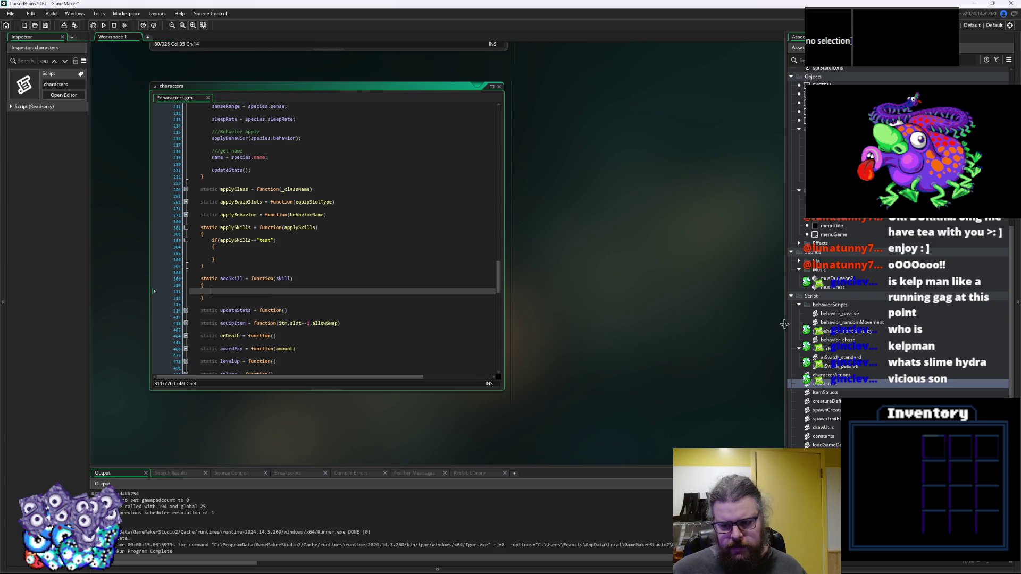
left_click_drag(786, 326, 720, 334)
key("ctrl+s")
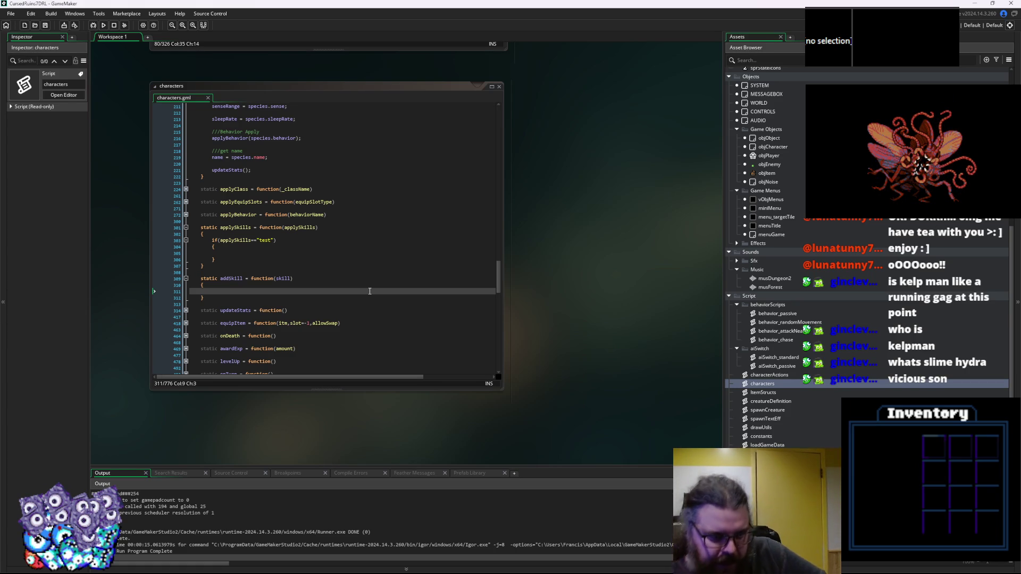
Create a new script asset, Script26, from the Scripts group of the Asset Browser.
left_click(789, 439)
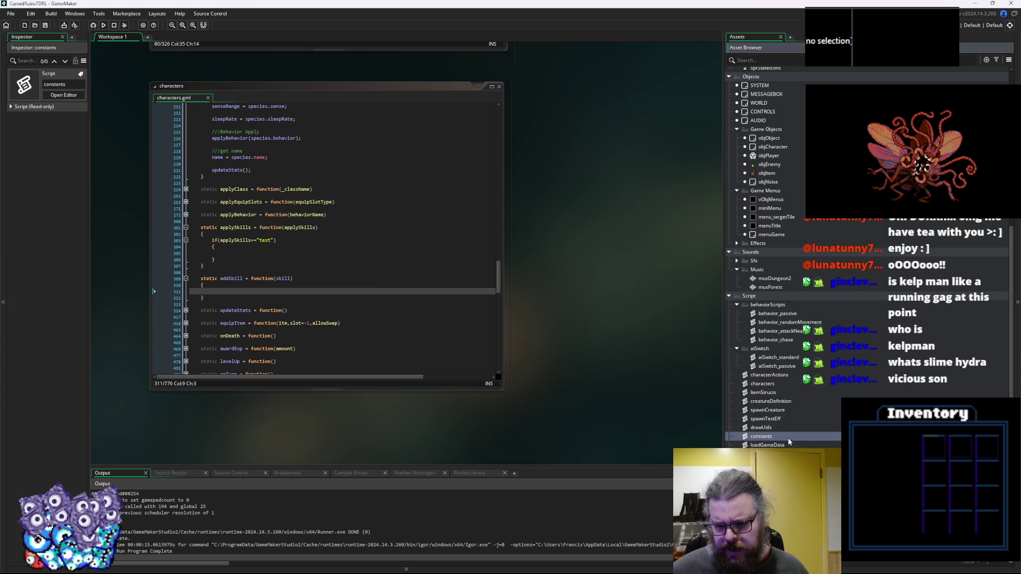
left_click(766, 454)
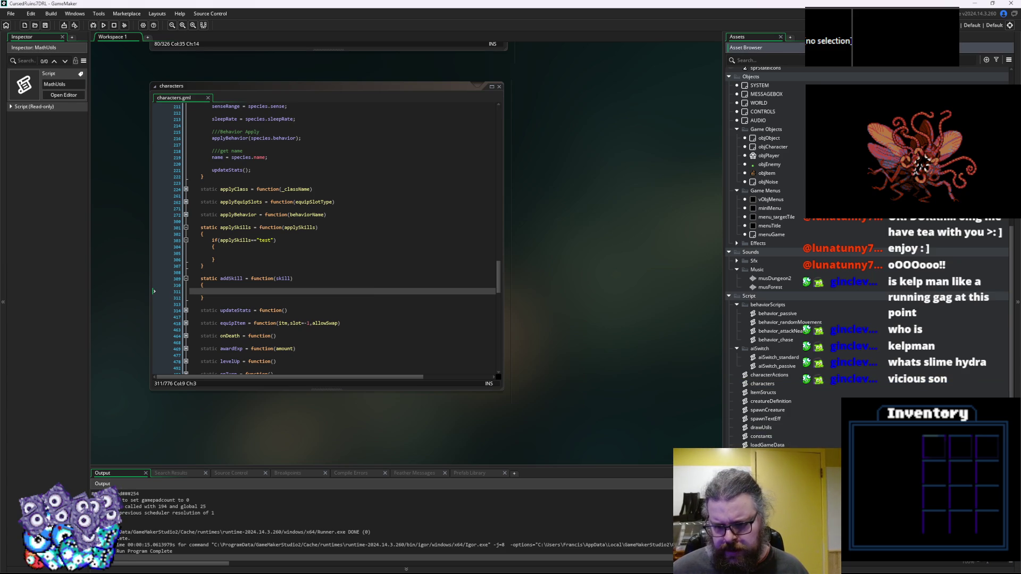
right_click(763, 375)
left_click(777, 387)
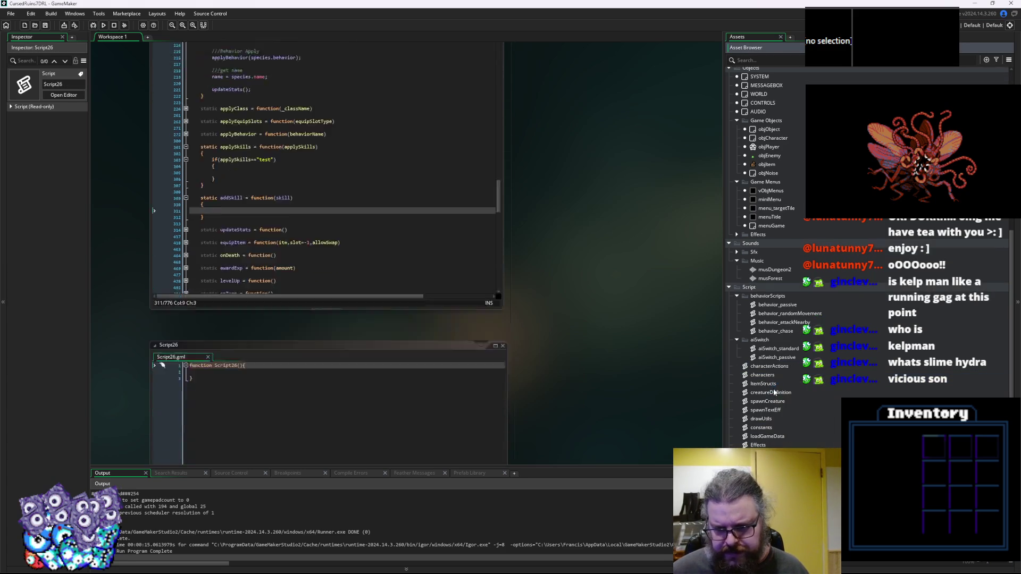
Add a Skills folder to the Scripts group, move Script26 into it, and open its code.
right_click(770, 365)
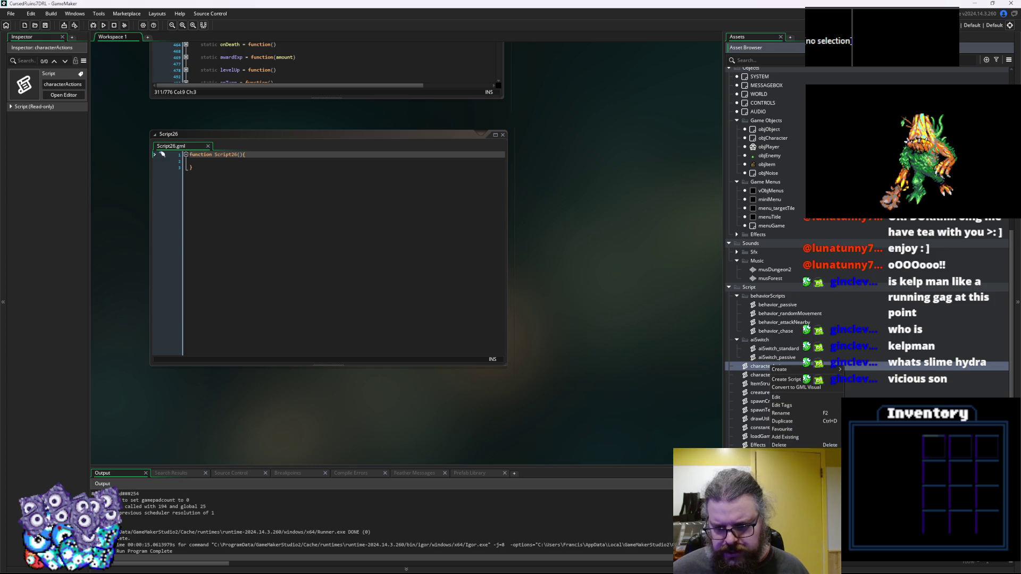
scroll(766, 266, "down", 1)
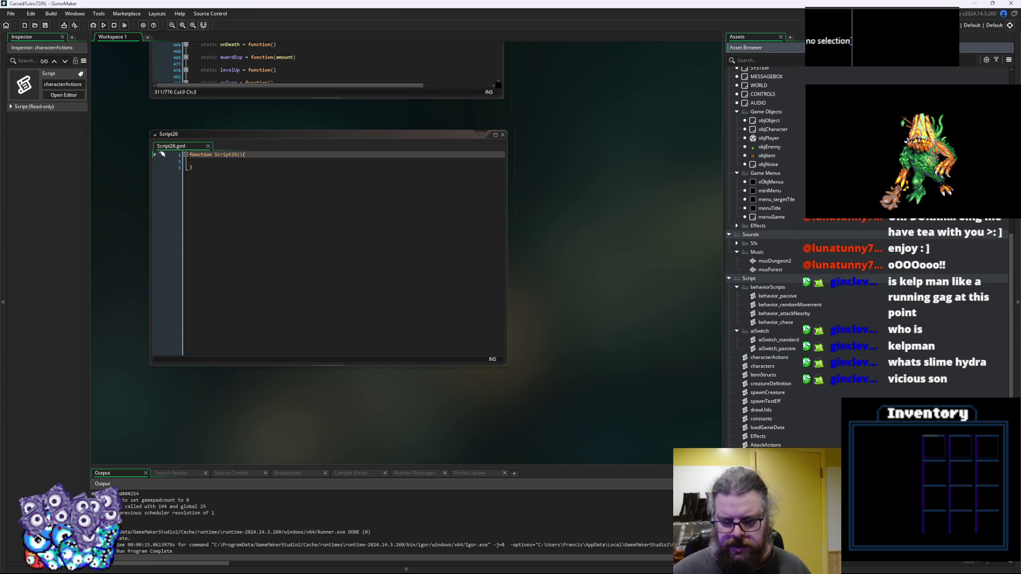
left_click(766, 478)
mouse_move(766, 479)
left_mouse_down()
mouse_move(814, 444)
mouse_move(765, 323)
left_mouse_up()
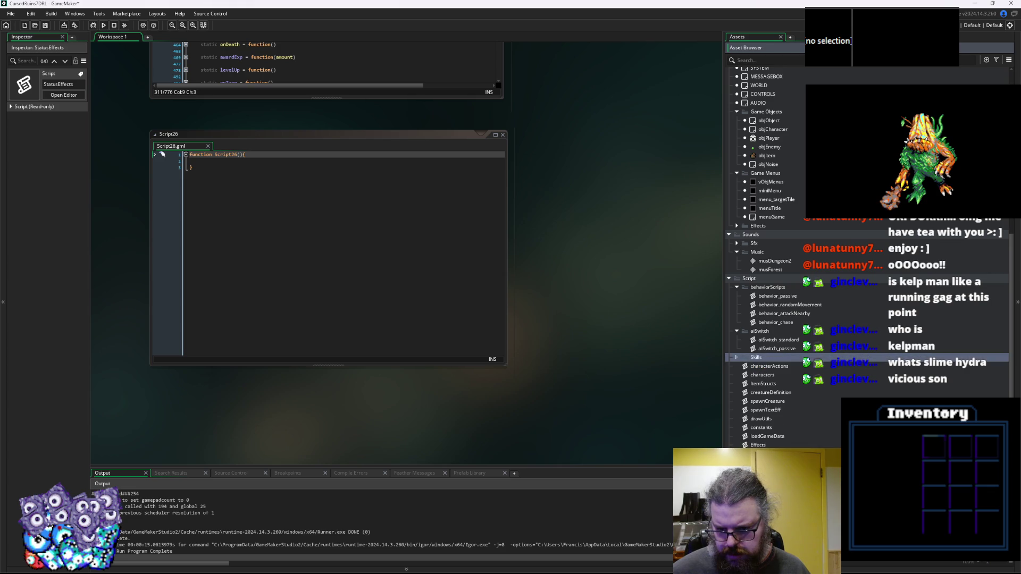
left_click_drag(761, 357, 764, 359)
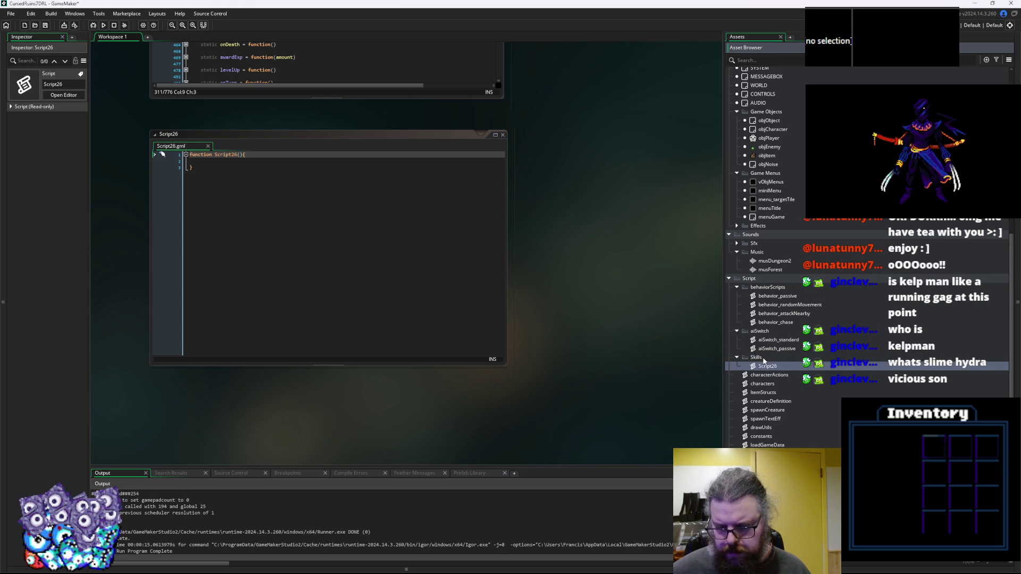
left_click(431, 291)
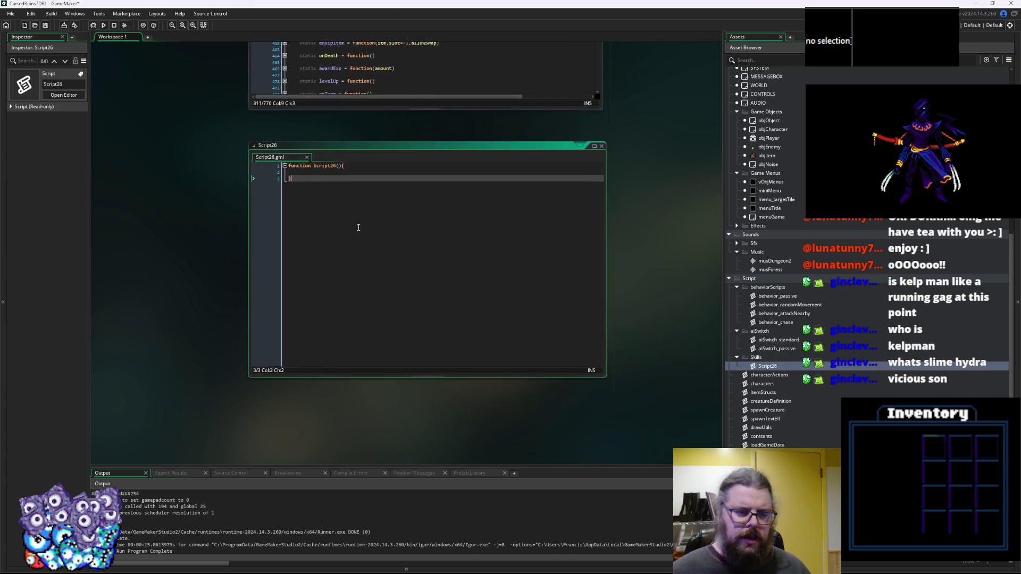
left_click(344, 154)
Rename Script26's function to skill and put its opening brace on its own line.
key("Left")
key("Return")
key("Left")
key("Left")
key("Left")
key("ctrl+BackSpace")
type("use")
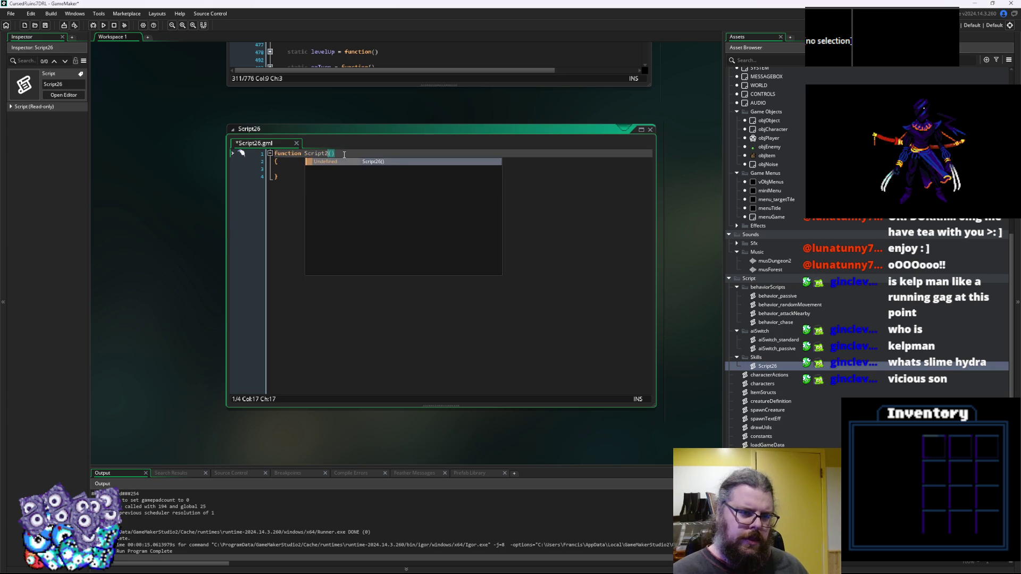
key("ctrl+BackSpace")
type("skill")
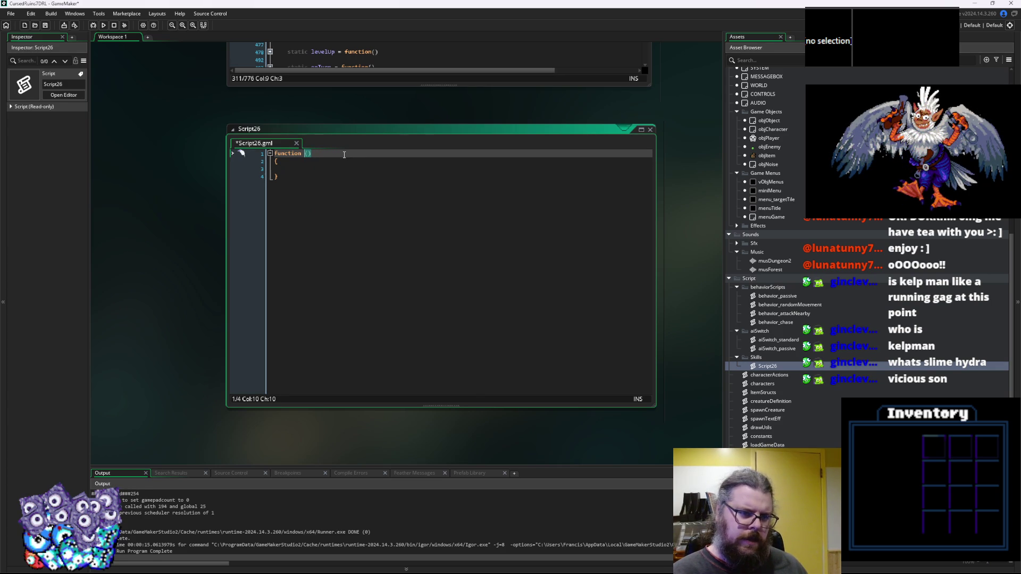
key("End")
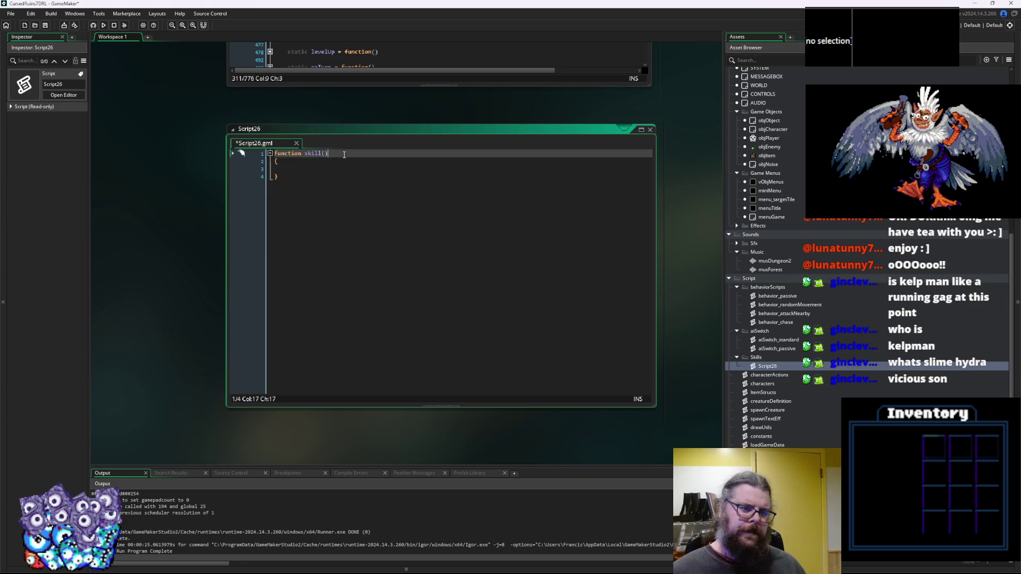
key("Return")
key("Down")
key("Down")
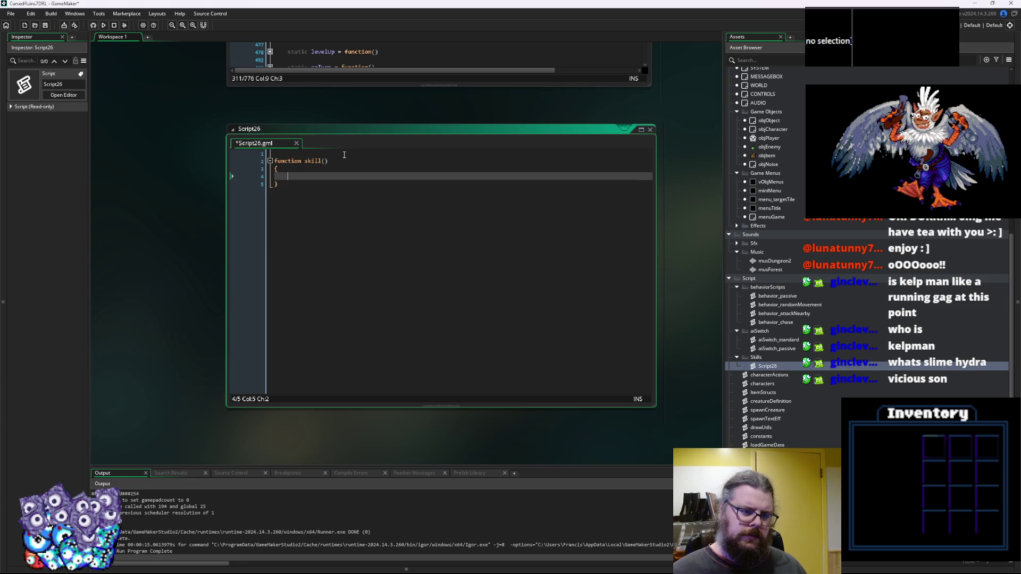
Declare an enum skillContext with an empty brace body above the skill function.
key("Up")
key("Up")
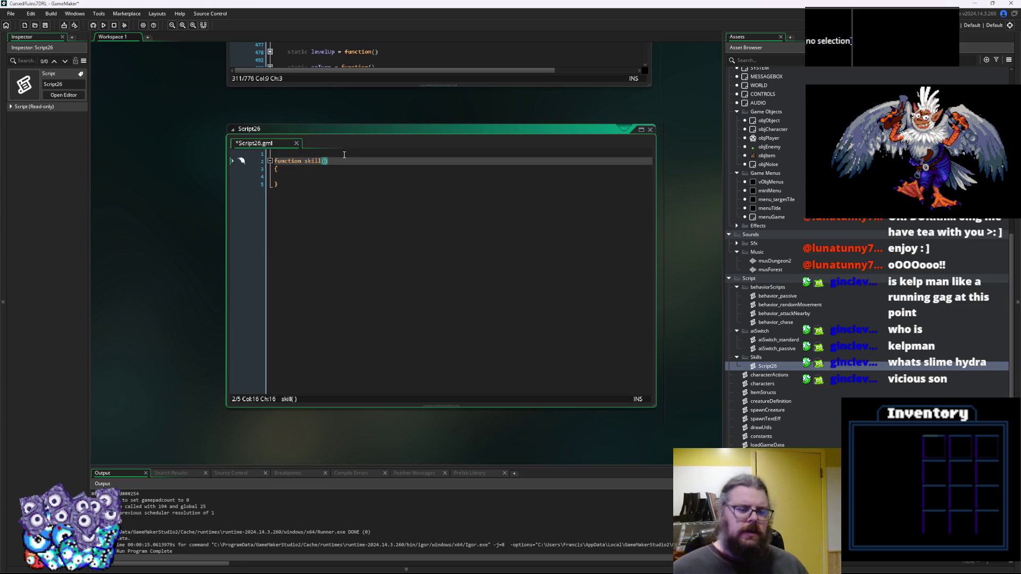
key("Up")
key("Return")
key("Return")
key("Up")
type("var")
key("BackSpace")
key("BackSpace")
key("BackSpace")
type("enum skillAc")
key("BackSpace")
key("BackSpace")
key("BackSpace")
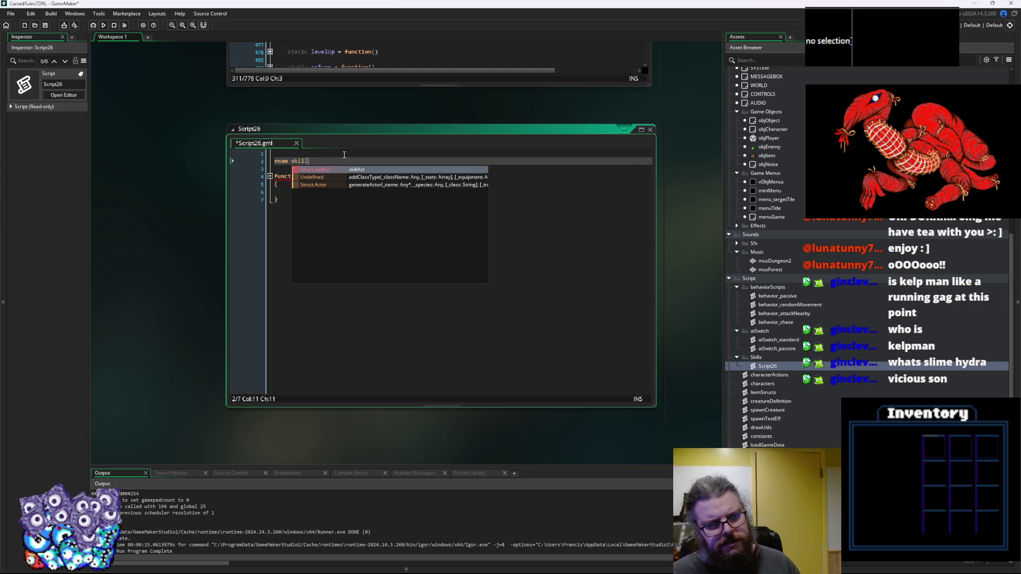
type("Context")
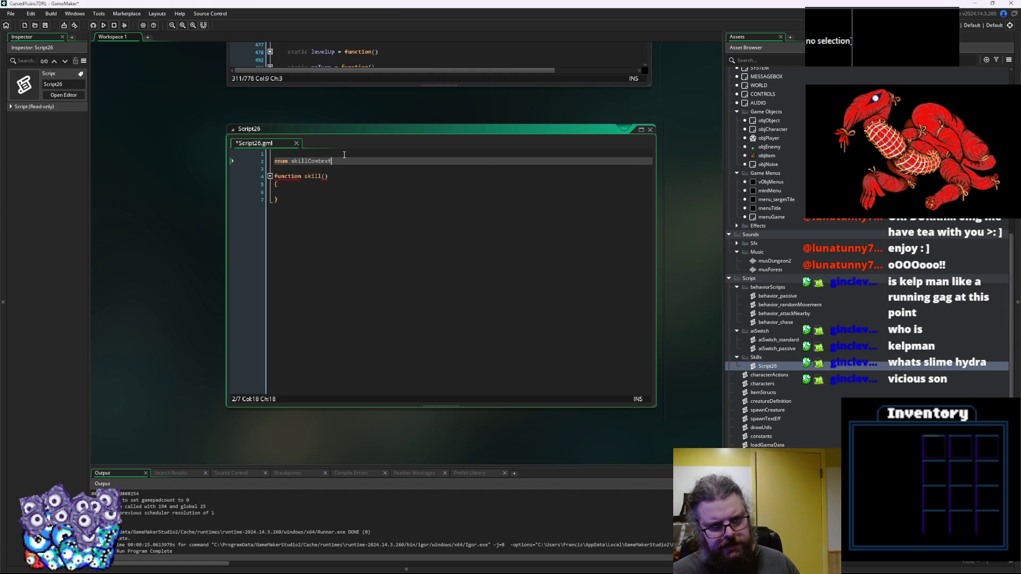
key("BackSpace")
key("BackSpace")
key("Return")
type("{")
key("Return")
type("}")
Move skillContext up to line 1, indent a line inside it, and add blank lines above.
key("Up")
key("Up")
key("Up")
key("Delete")
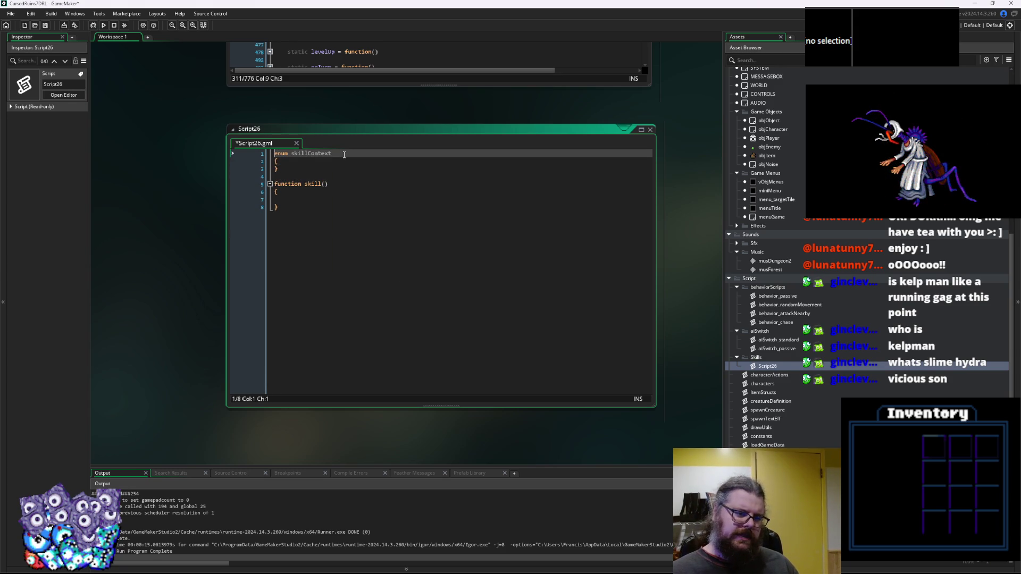
key("Down")
key("Down")
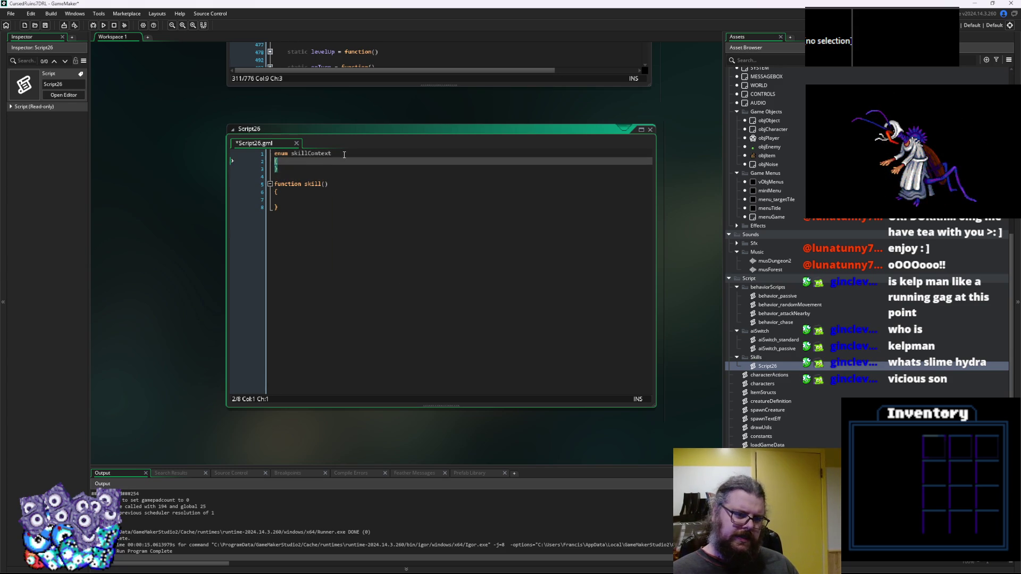
key("Return")
key("Up")
key("Tab")
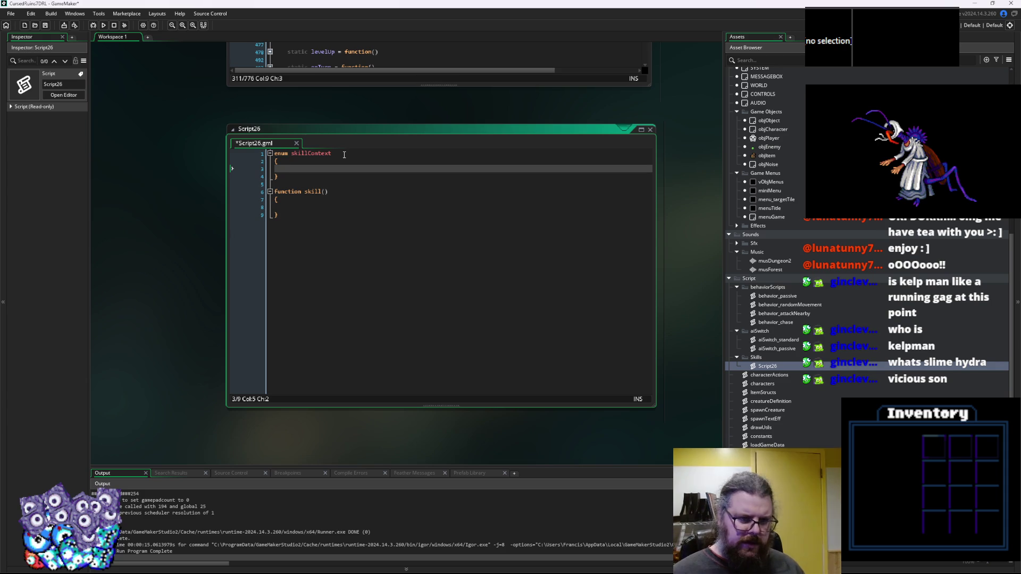
key("Up")
key("Up")
key("Return")
key("Return")
key("Return")
Write a function skill() constructor header with an empty brace body at the top of Script26.
key("Up")
key("Up")
key("Up")
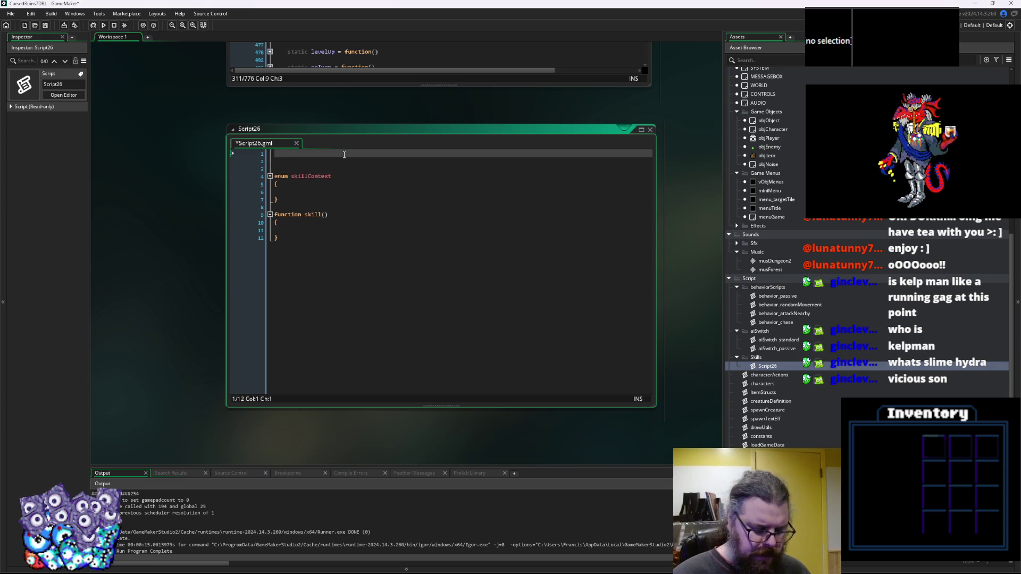
type("function")
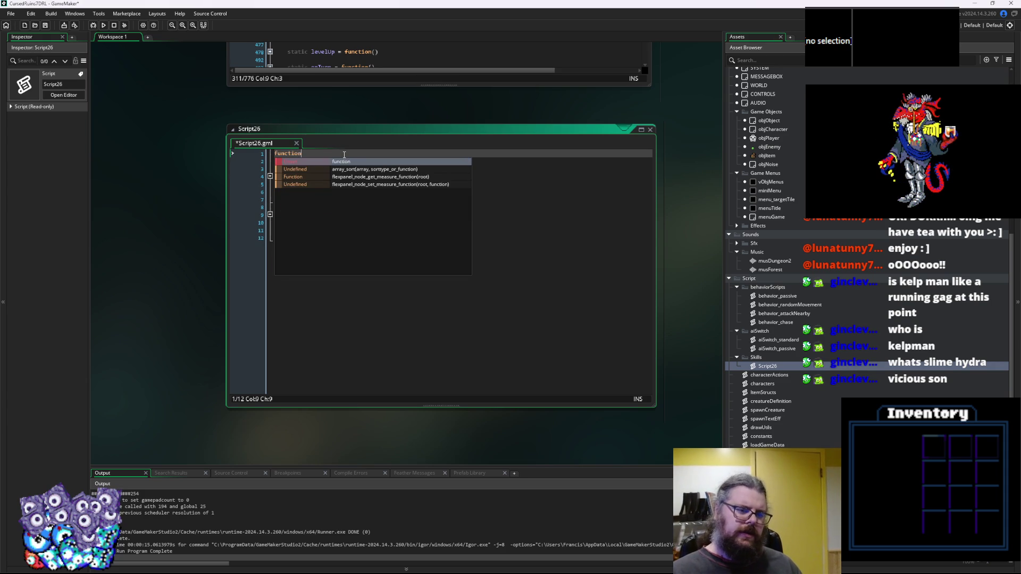
type(" skill")
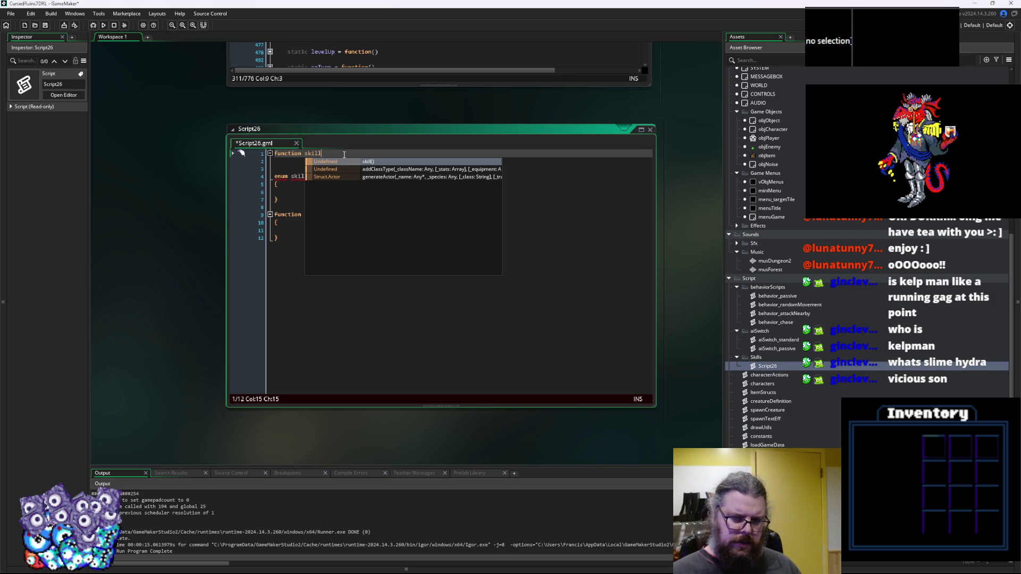
key("BackSpace")
type("() ")
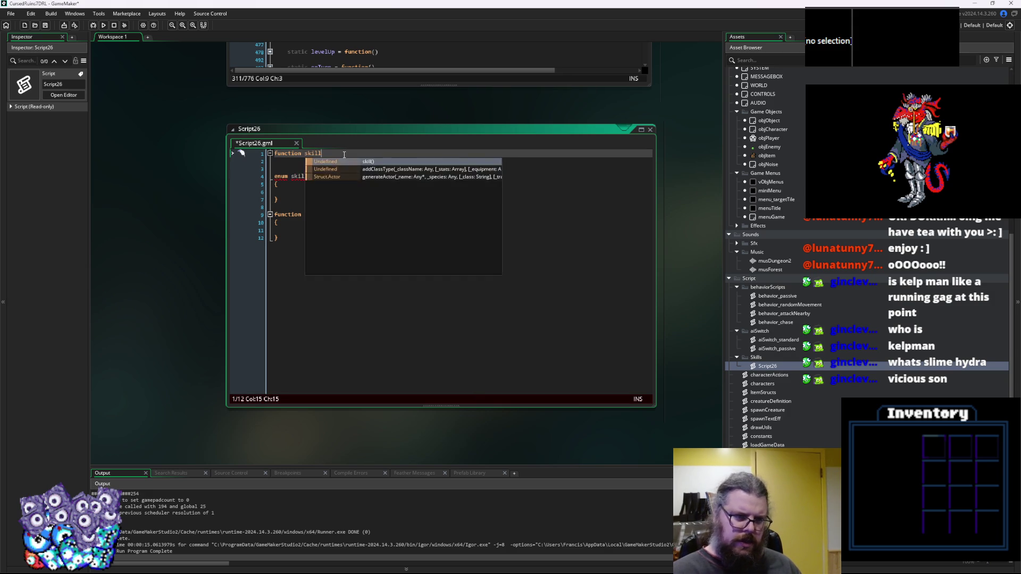
type("constructor")
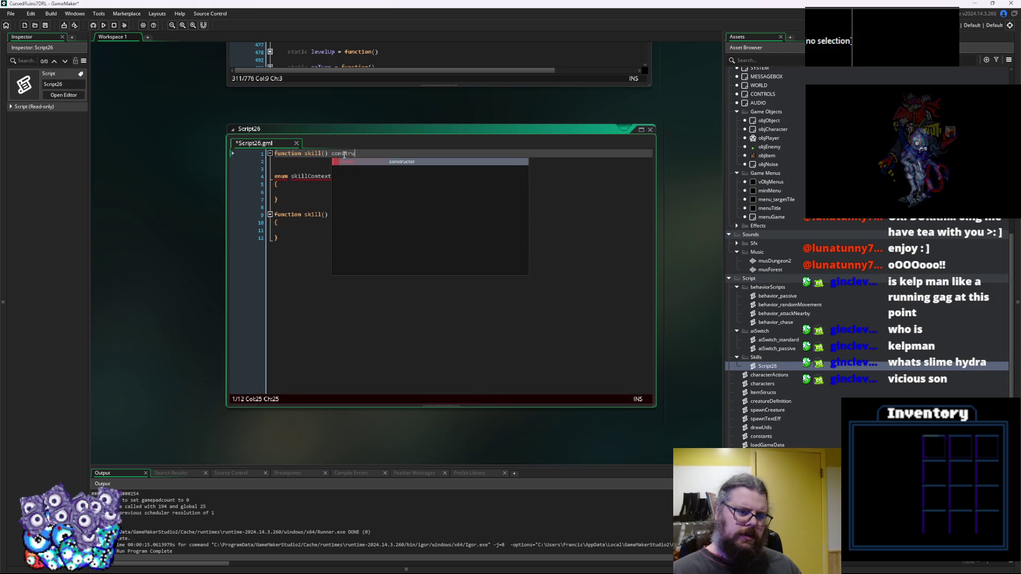
key("Return")
type("{")
key("Return")
type("}")
key("Left")
key("Return")
key("Up")
key("Up")
key("Up")
key("Right")
key("Right")
key("Right")
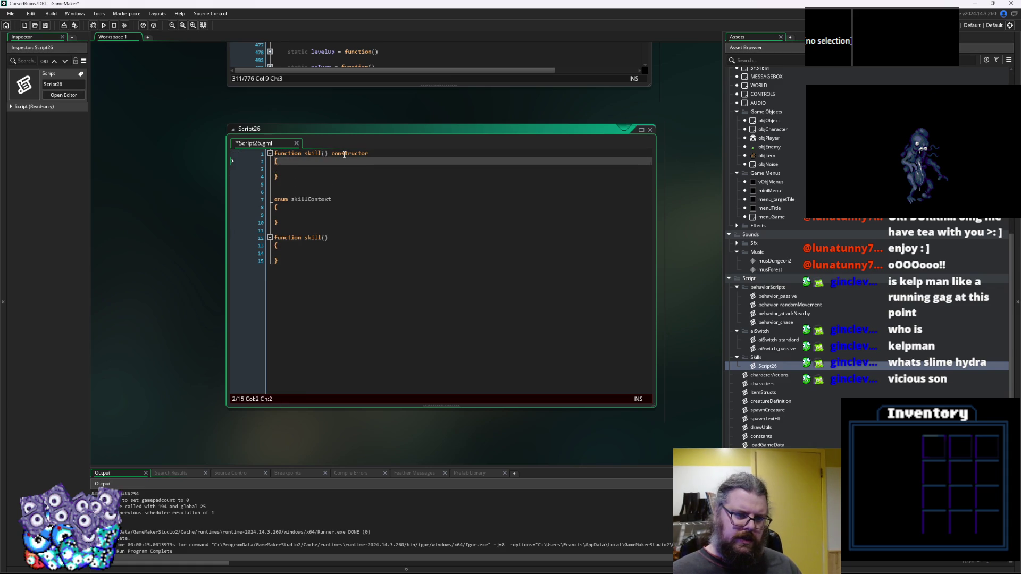
key("Down")
key("Down")
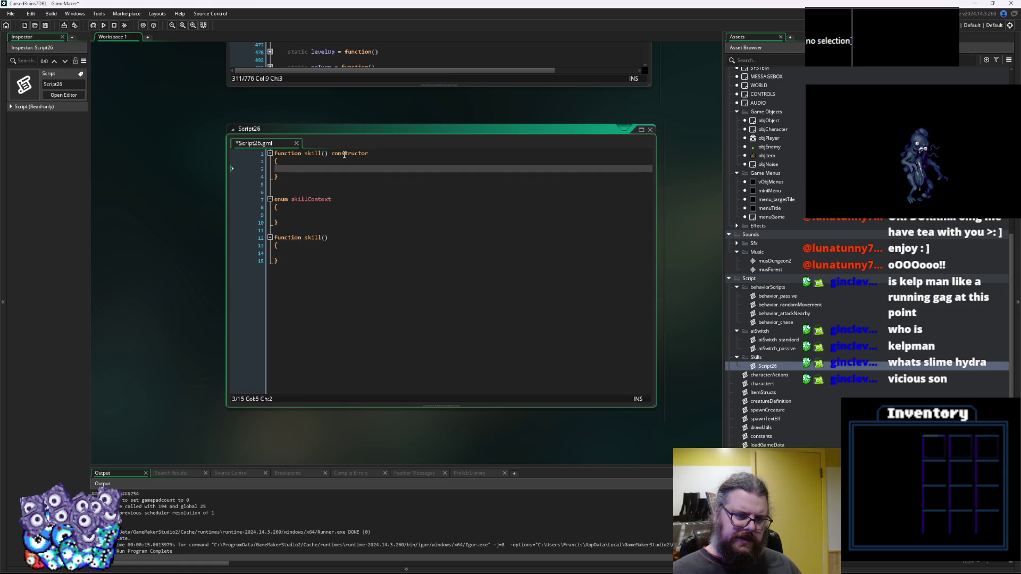
Delete the duplicate skill function at the bottom of the script.
left_click(346, 223)
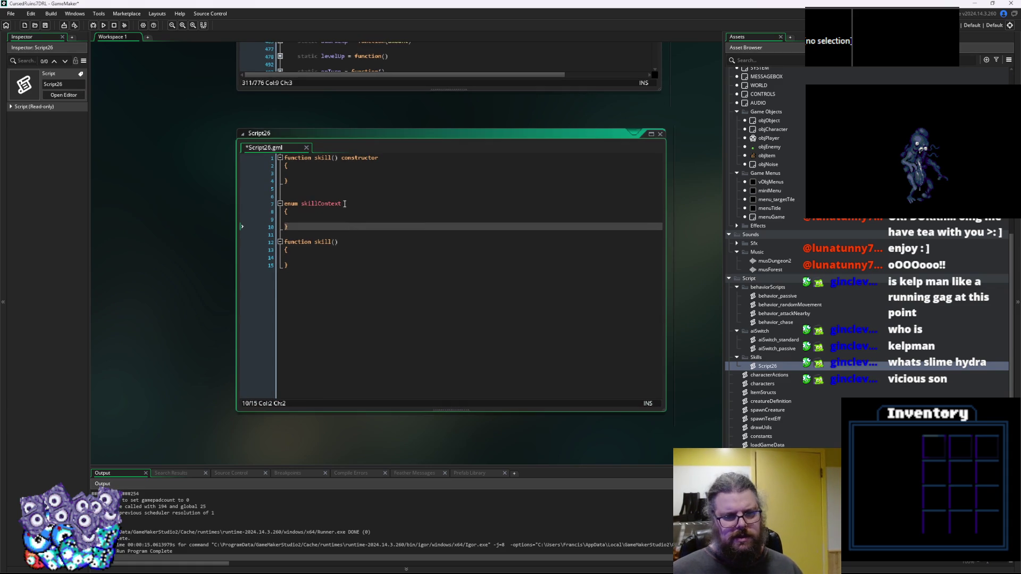
left_click(332, 181)
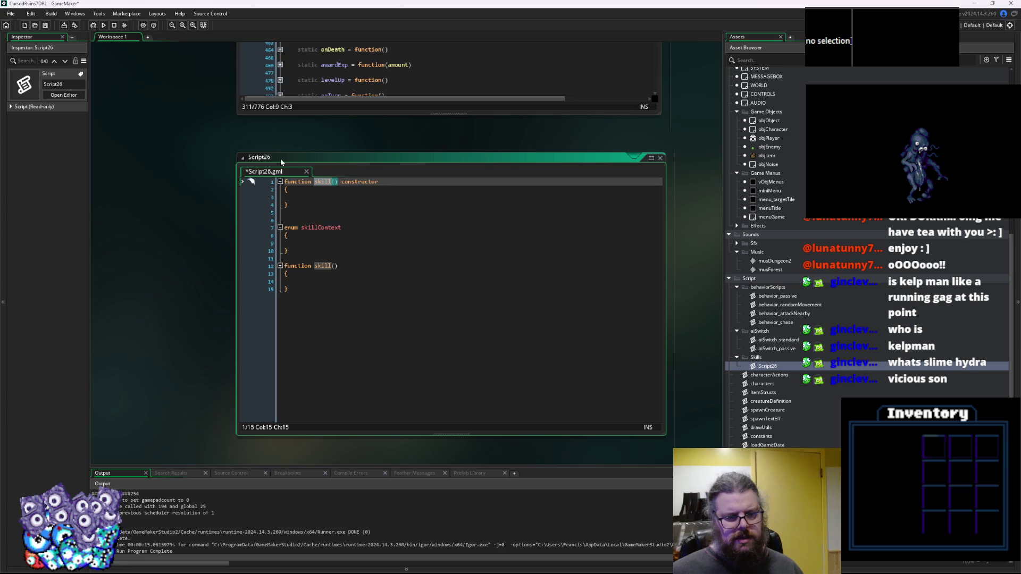
left_click(298, 229)
left_click_drag(271, 290, 266, 266)
key("Delete")
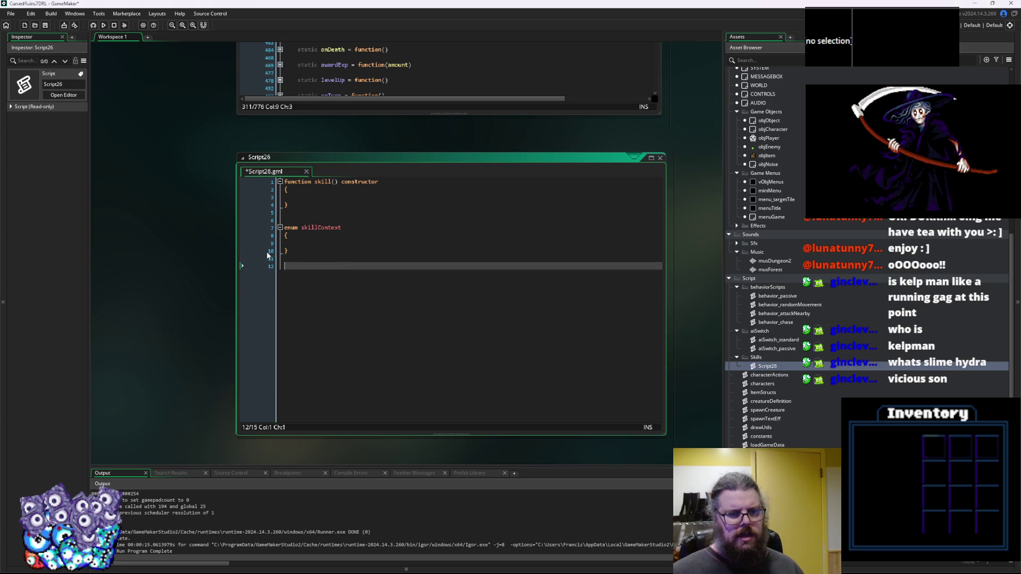
Add skillName = "" and skillLevel = 1 assignments inside the constructor.
left_click(360, 197)
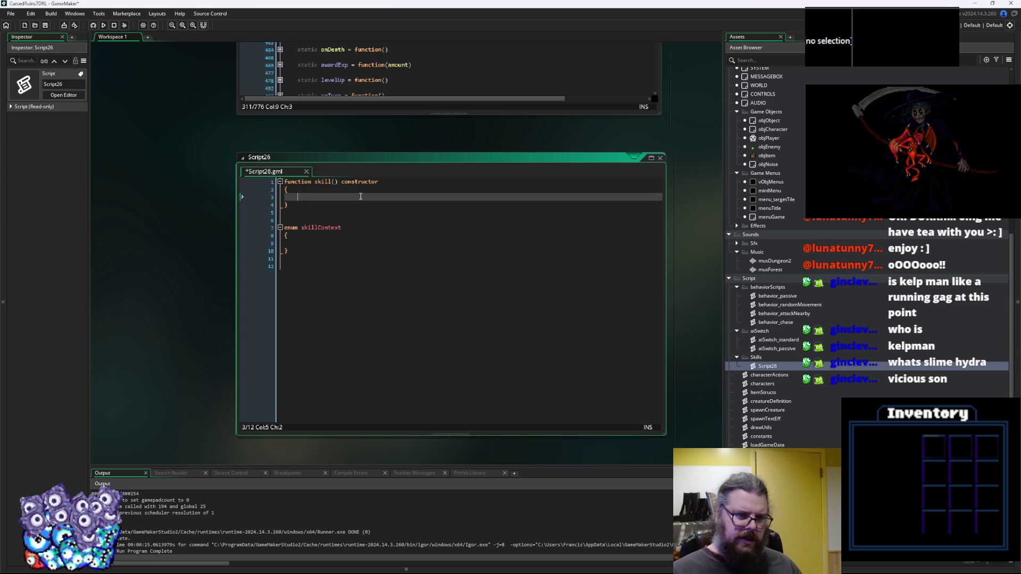
type("skillN")
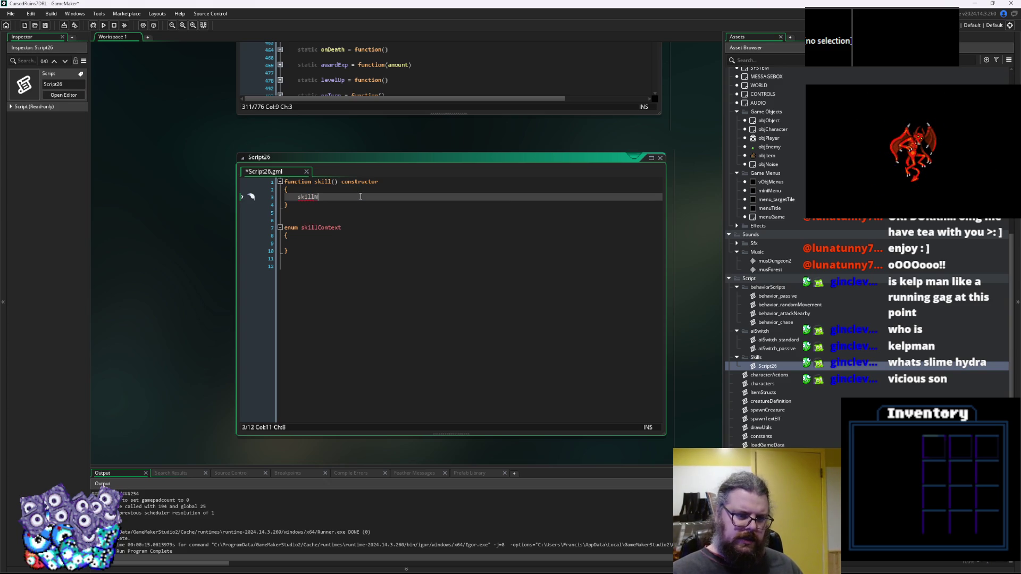
type("ame = 0;")
key("Return")
type("skillLevel")
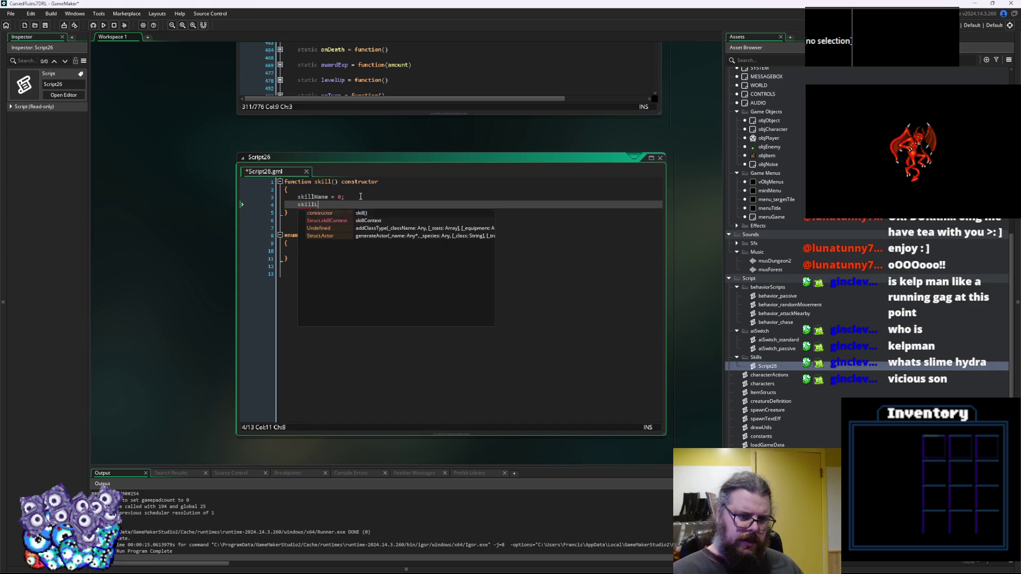
key("Return")
key("BackSpace")
type("= ")
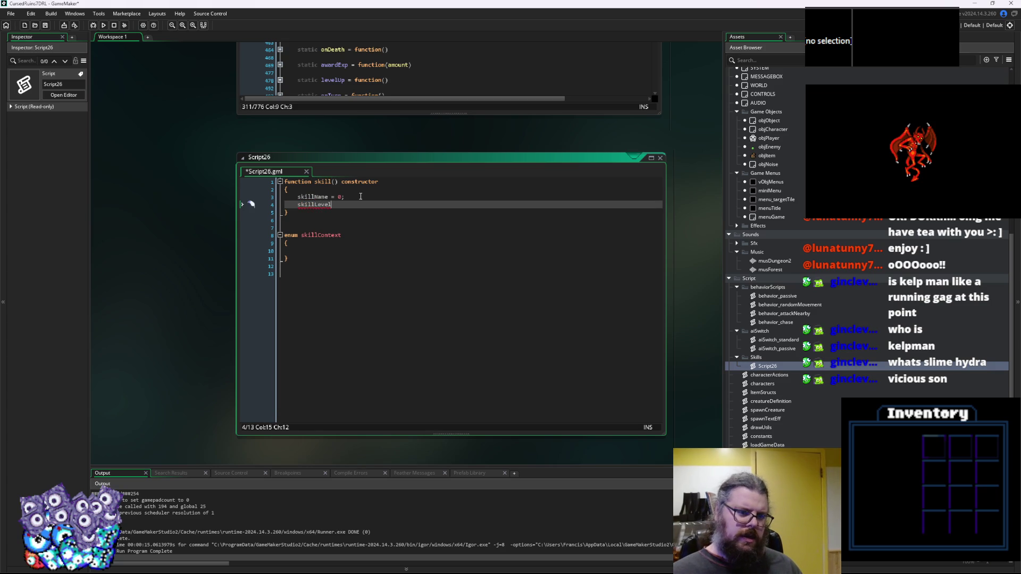
type("1;")
key("Up")
key("BackSpace")
type("\"\"")
Give skill parameters _name="skillname" and _level=1, assigning them to skillName and skillLevel.
key("Up")
key("Up")
key("Left")
key("Left")
key("Left")
type("_na")
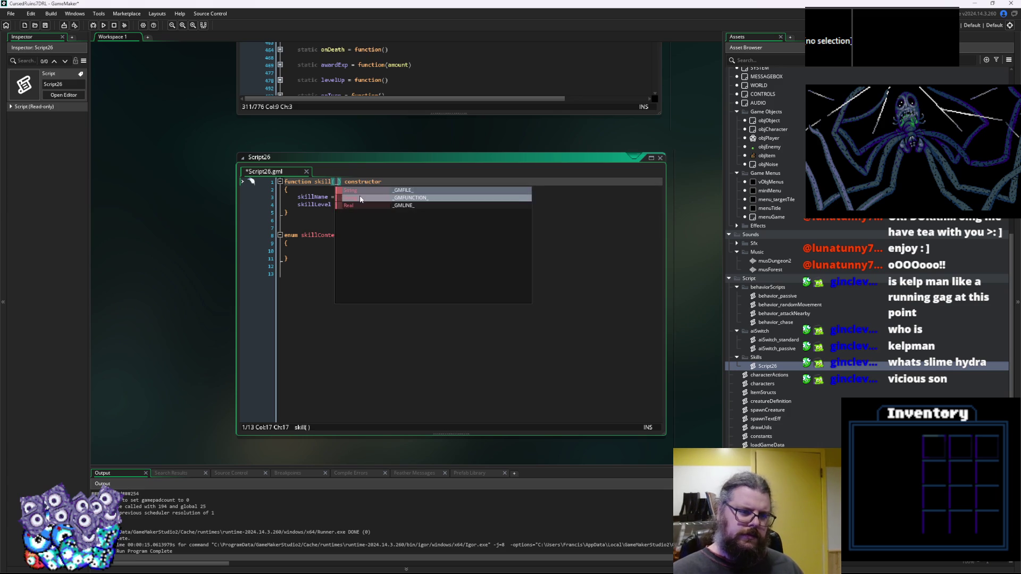
type("_level=1")
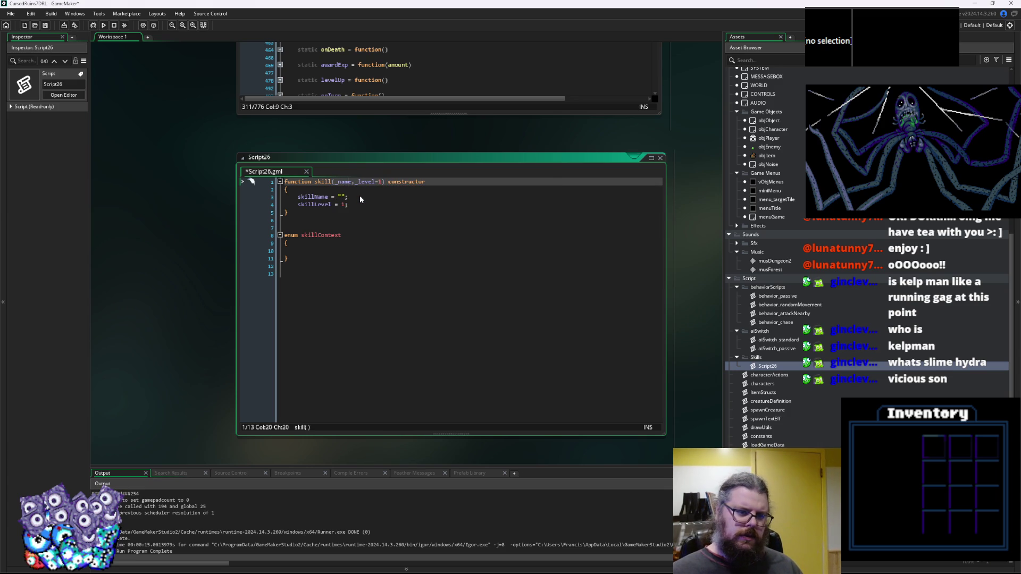
type("\"")
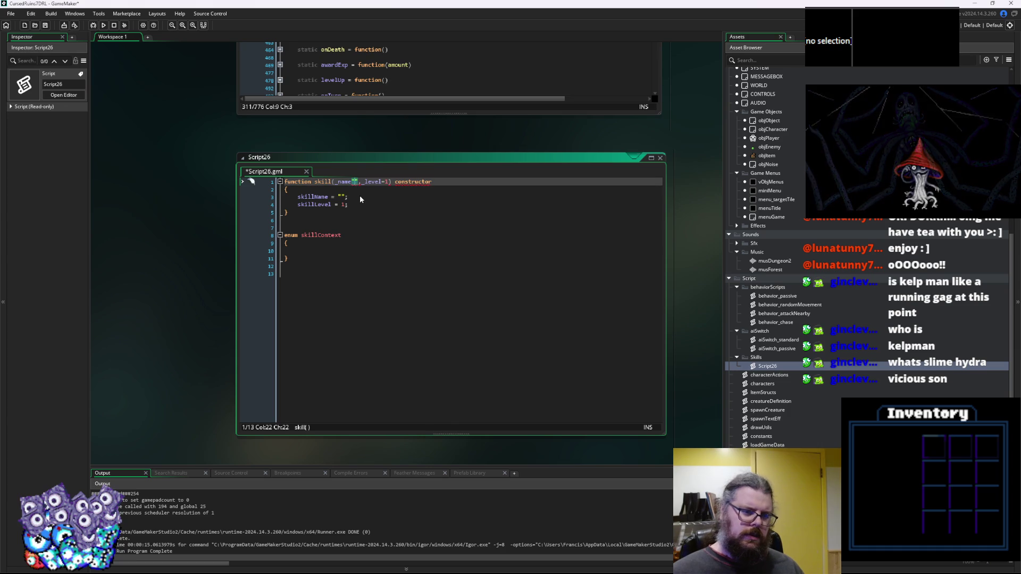
type("=\"skilln")
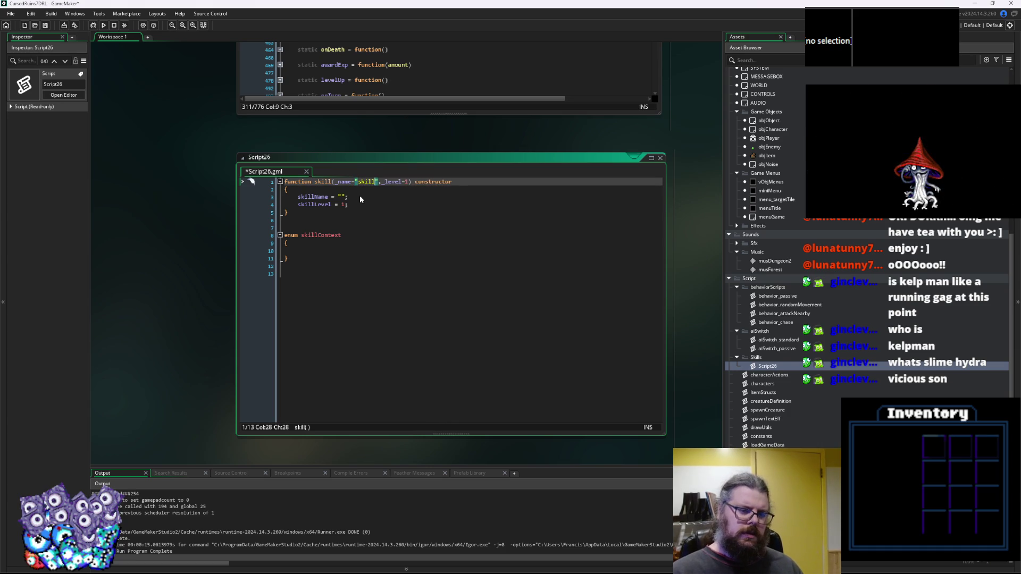
type("ame")
left_click(360, 197)
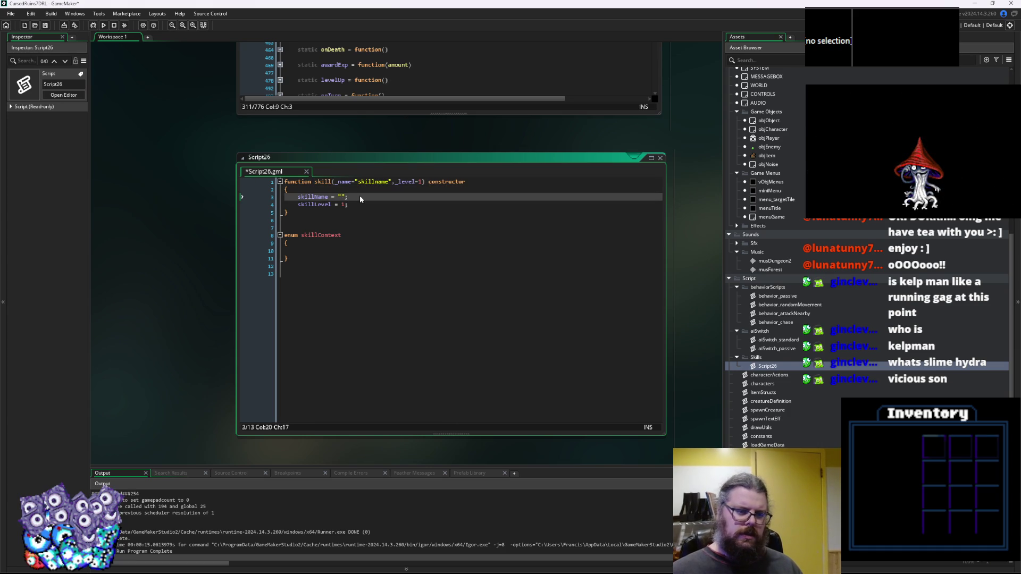
type("_name")
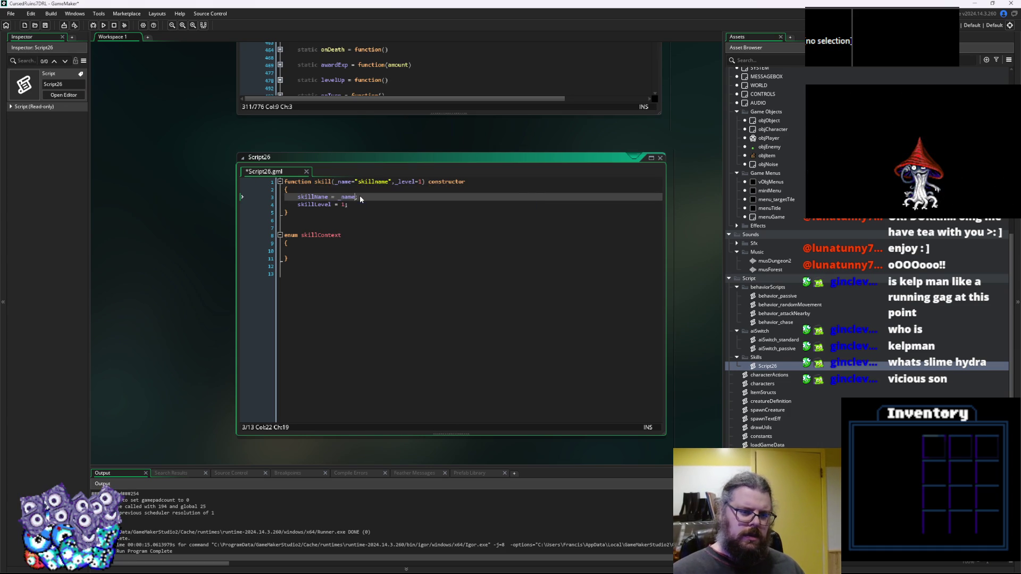
key("Down")
type("_level")
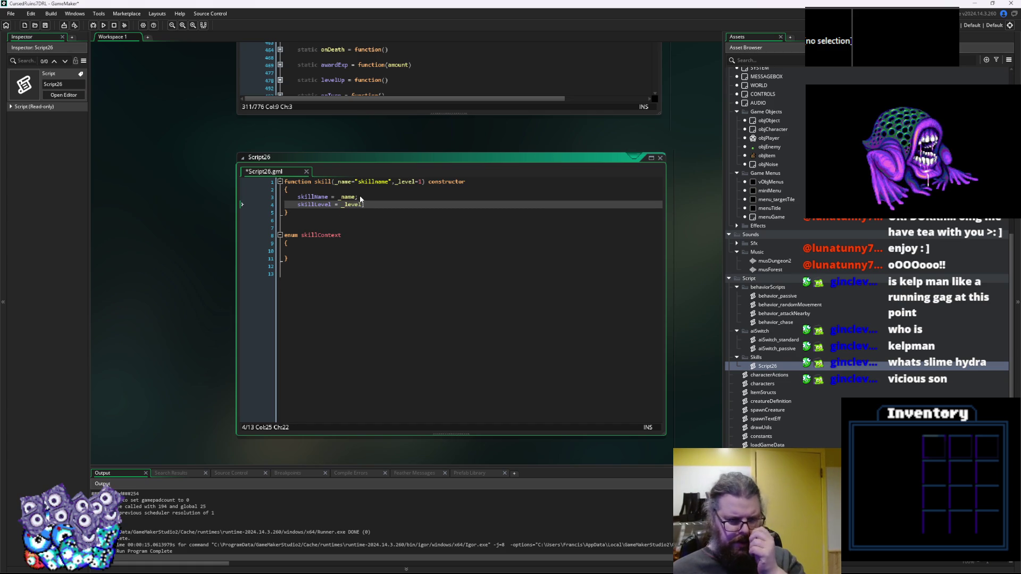
key("Return")
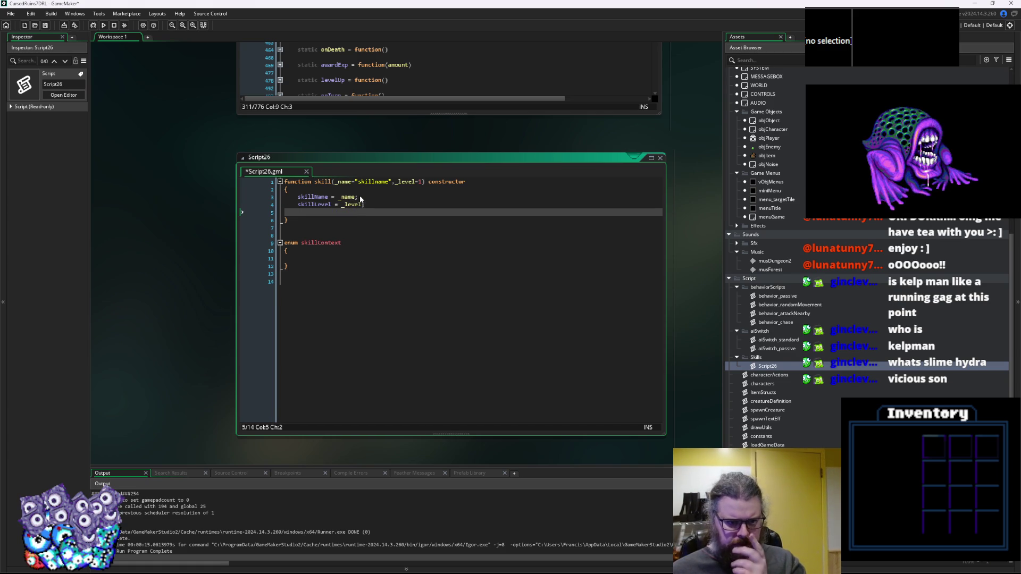
key("Return")
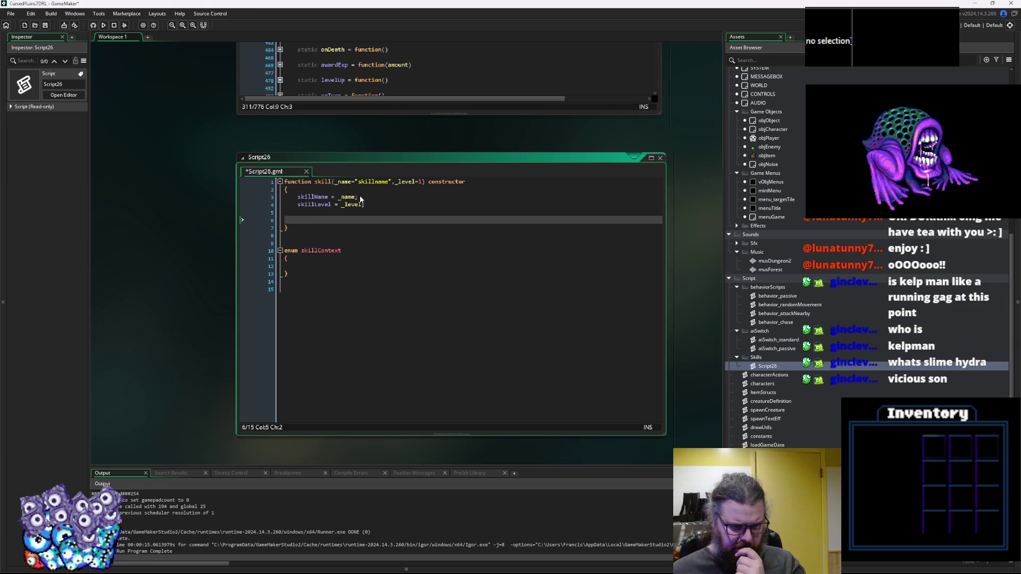
key("BackSpace")
key("Delete")
key("End")
key("Down")
key("Down")
key("Down")
key("Down")
key("Down")
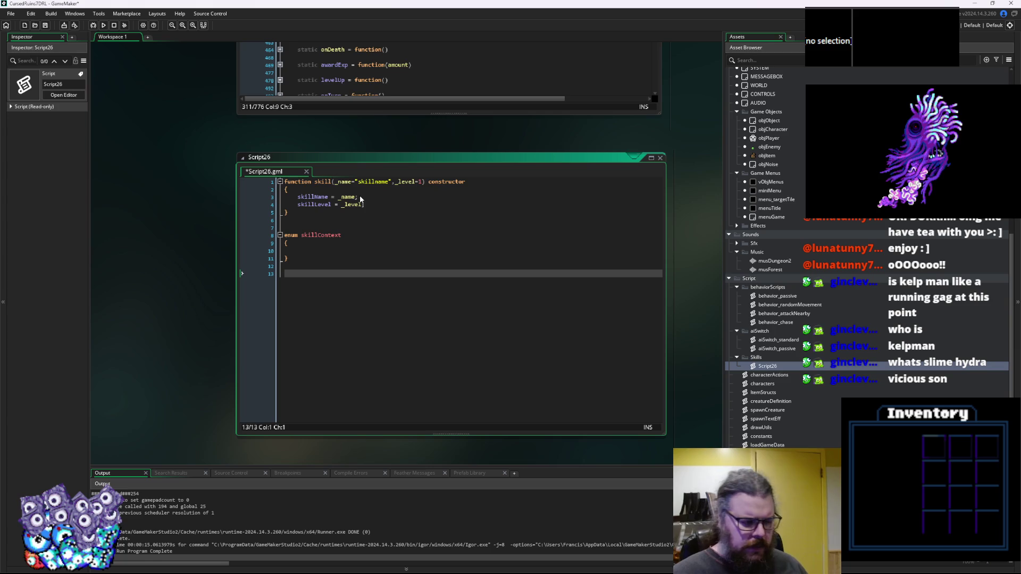
Add a static decideSkill method with an empty brace body after the skillLevel line.
type("fun")
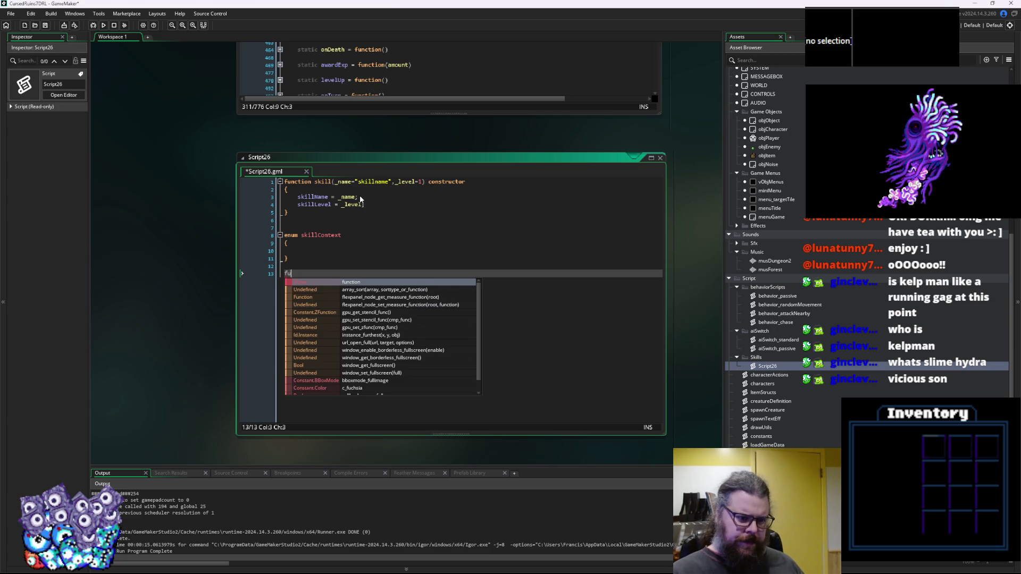
key("BackSpace")
key("BackSpace")
key("BackSpace")
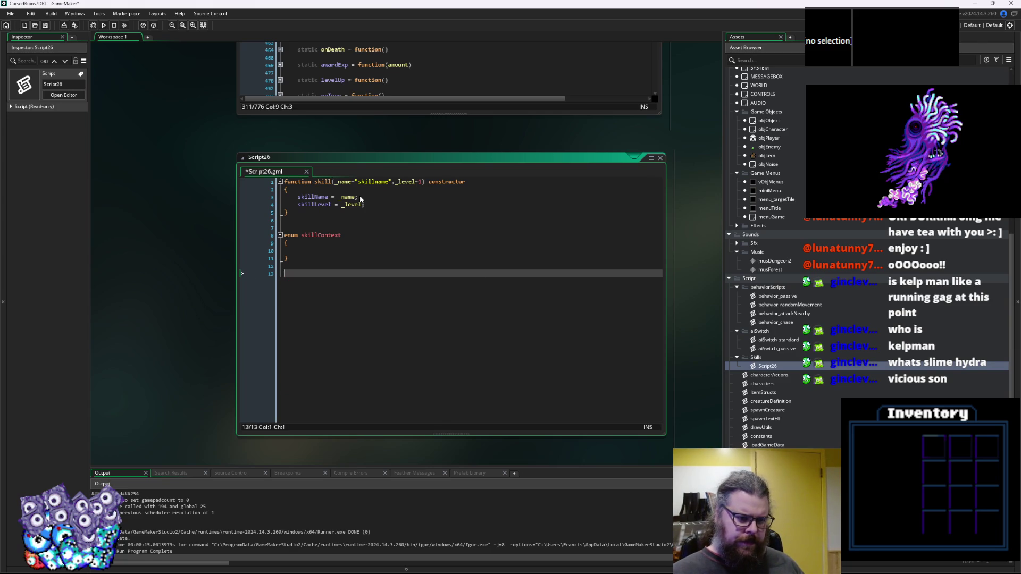
key("Up")
key("Up")
key("Up")
key("Up")
key("Up")
key("End")
key("Return")
key("Return")
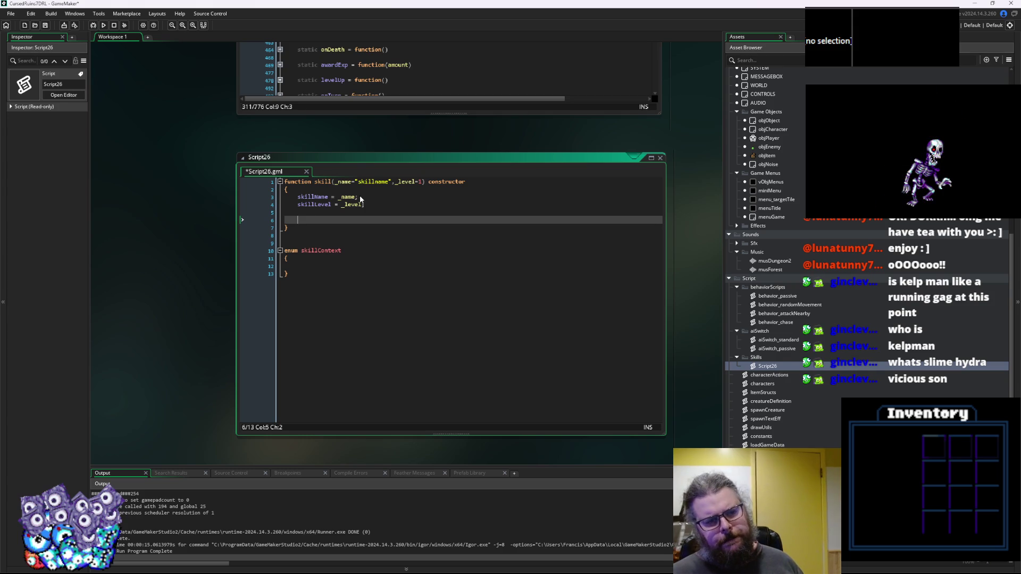
key("BackSpace")
key("BackSpace")
type("static ")
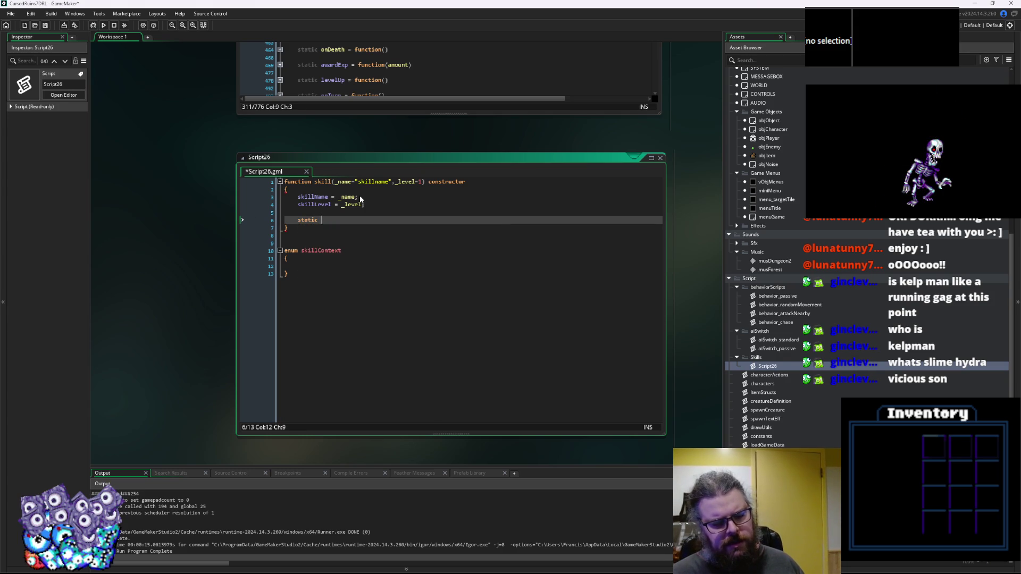
type("sk")
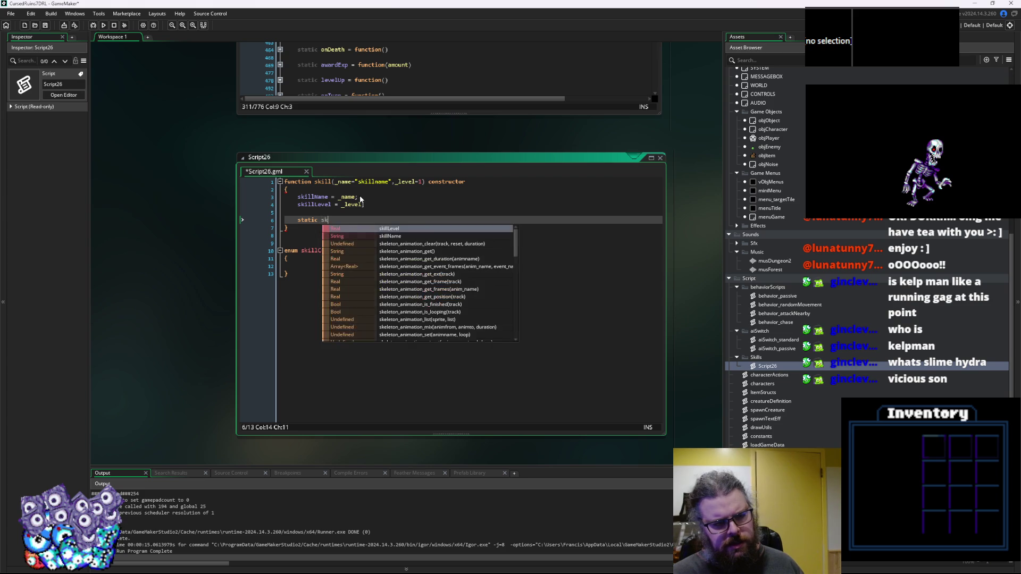
key("BackSpace")
key("BackSpace")
type("decideSkill(")
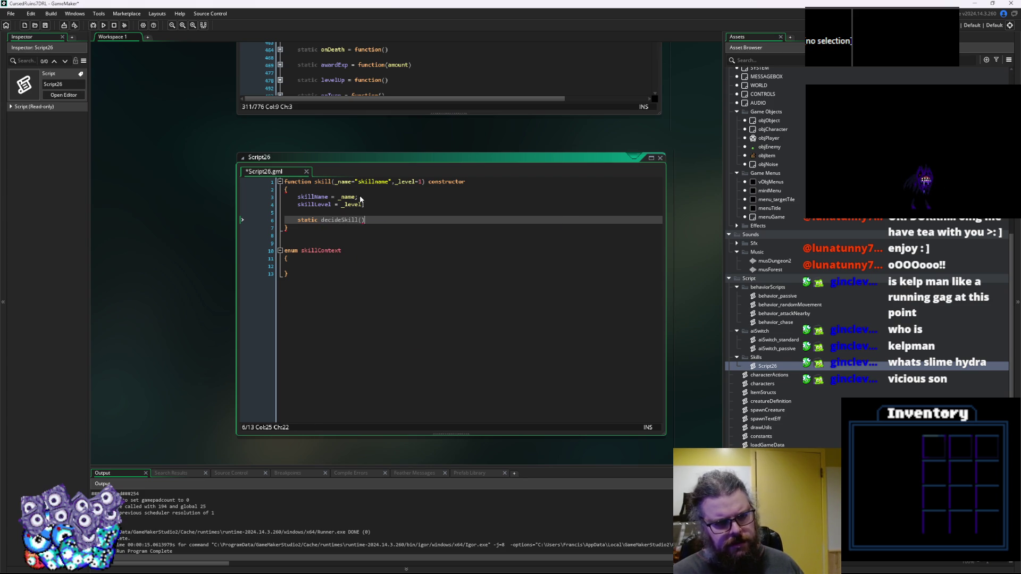
key("Return")
type("{")
key("Return")
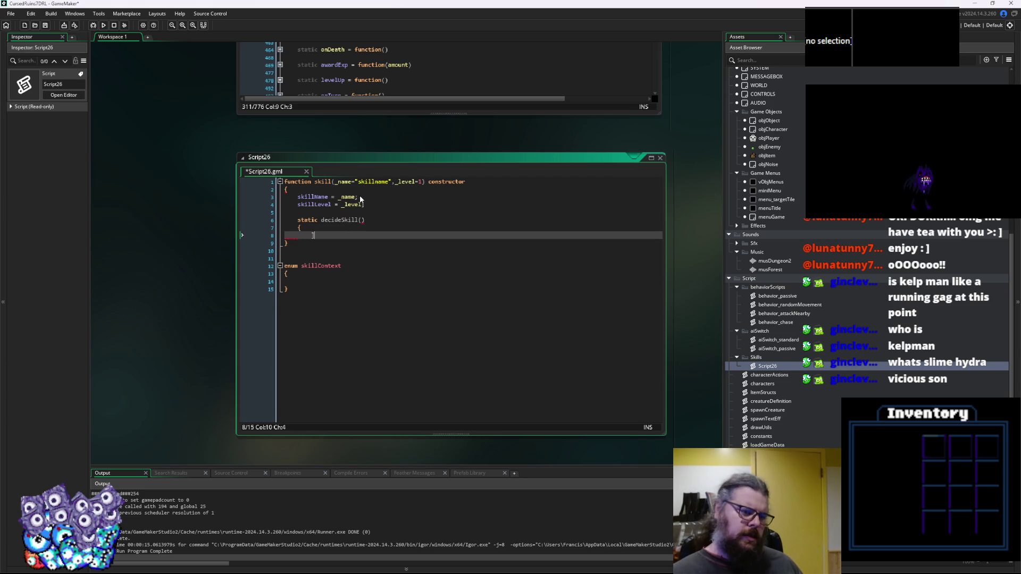
key("Return")
Make it static decideSkill = function(), leave blank lines after it, and select the block.
key("Down")
key("Up")
key("Up")
key("Up")
key("Right")
key("Right")
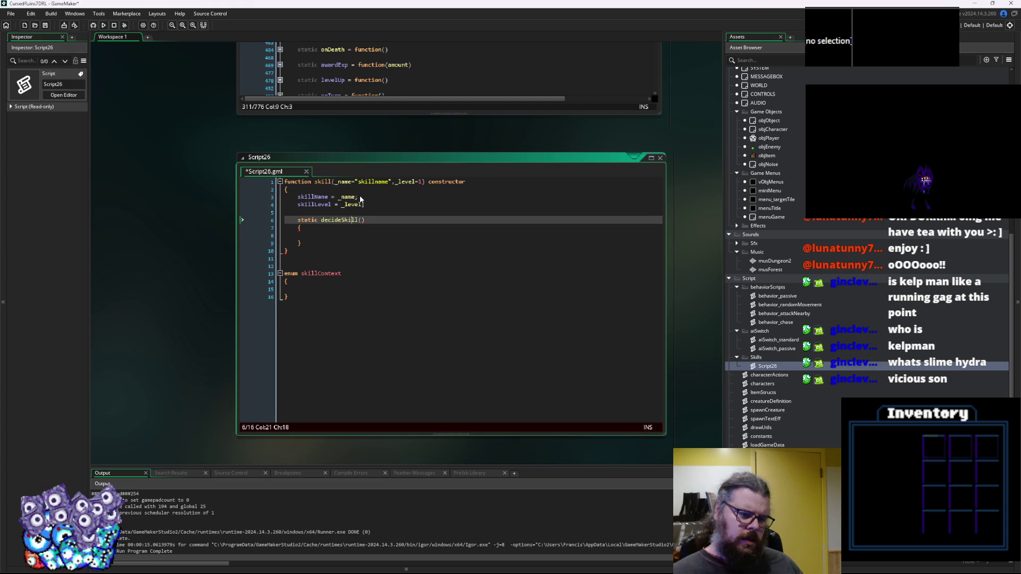
key("Right")
key("Right")
type("= t")
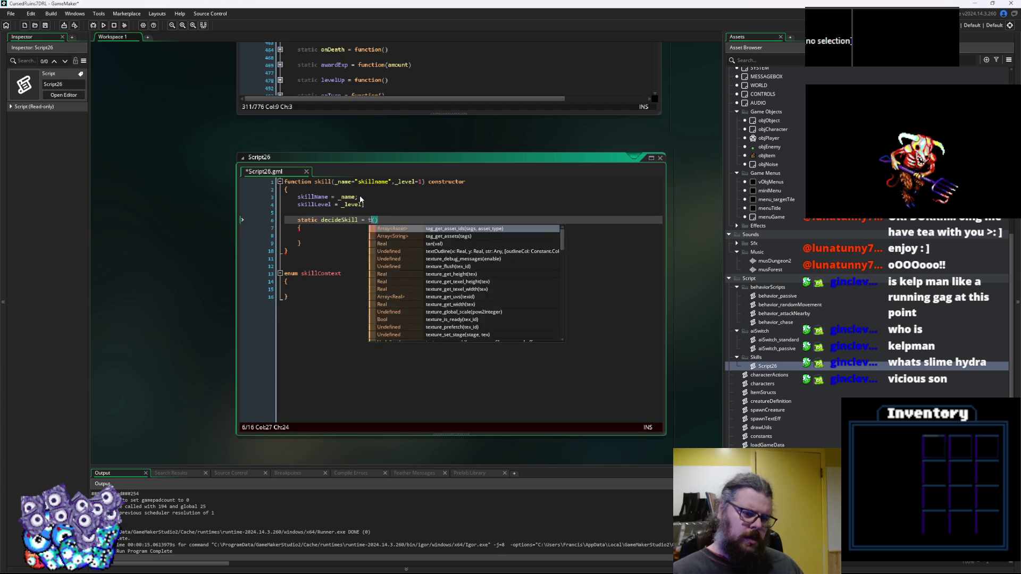
type("rue")
key("BackSpace")
key("BackSpace")
key("BackSpace")
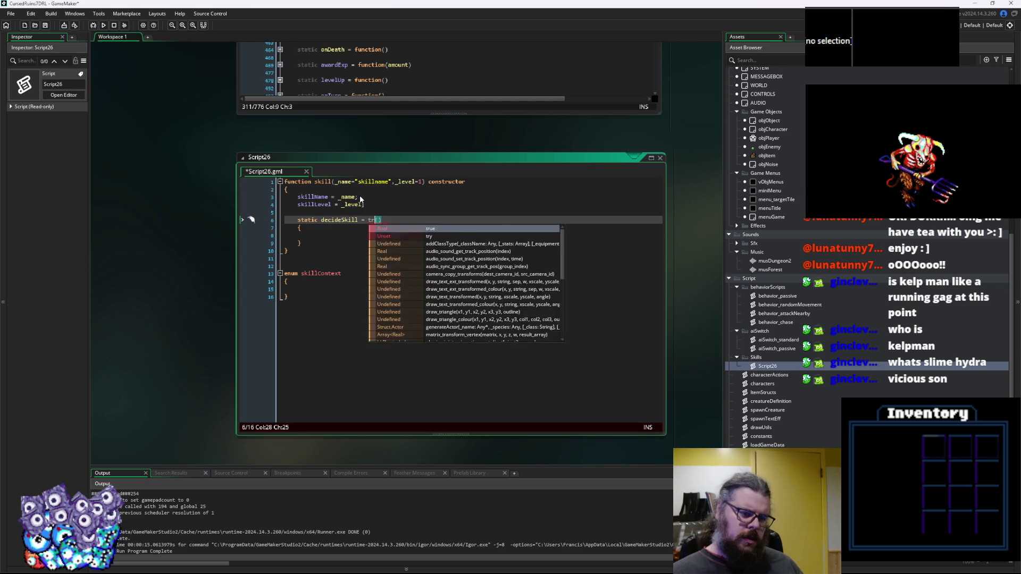
type("function")
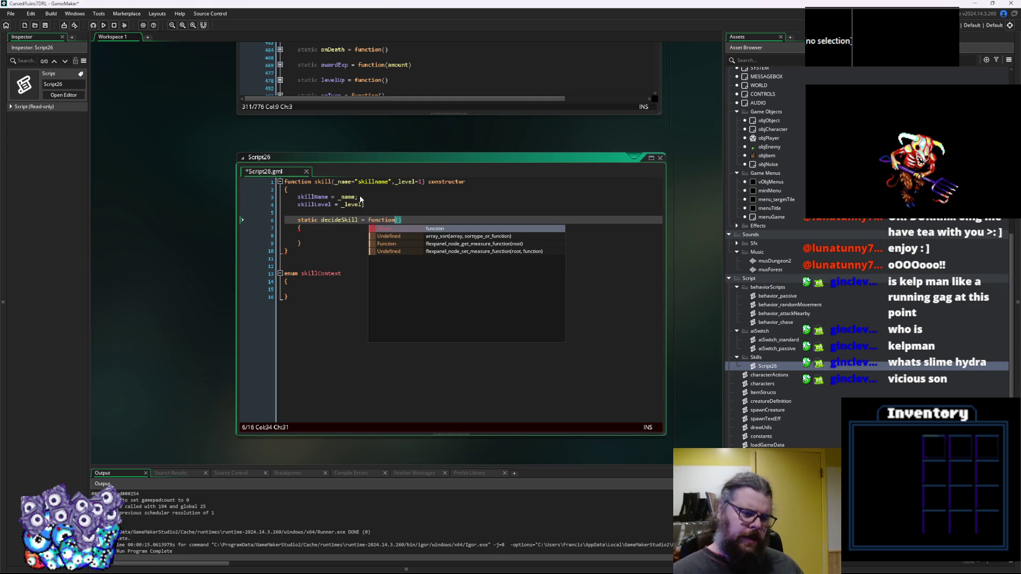
key("Down")
key("Down")
key("Escape")
key("Down")
key("Down")
key("Down")
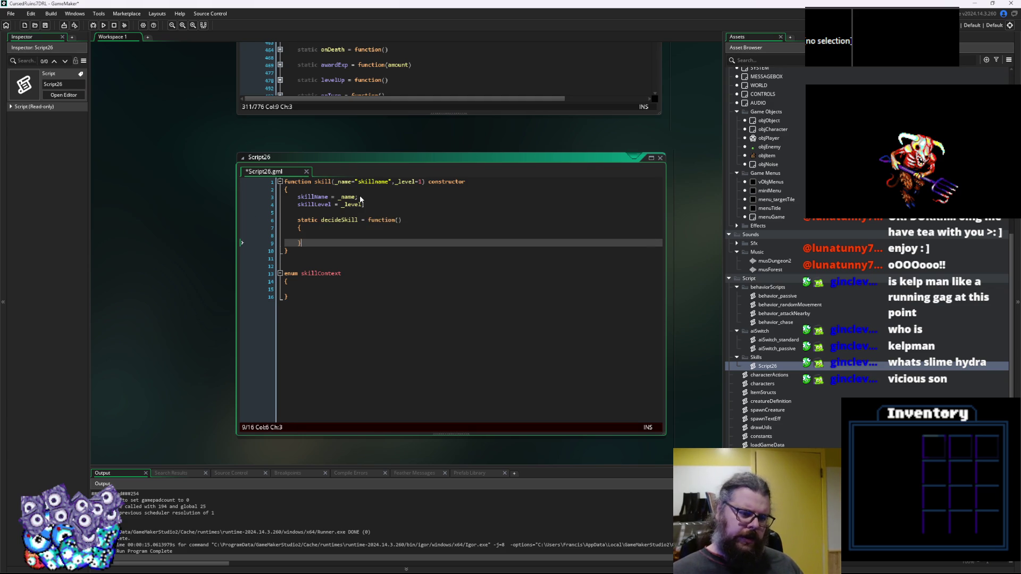
key("Return")
key("Return")
scroll(390, 296, "up", 2)
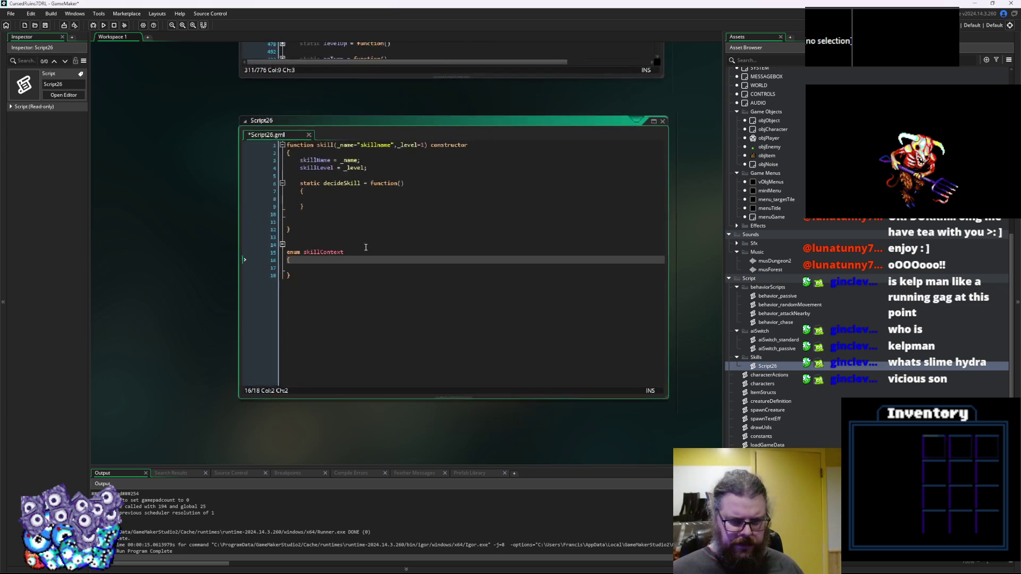
left_click_drag(294, 201, 289, 177)
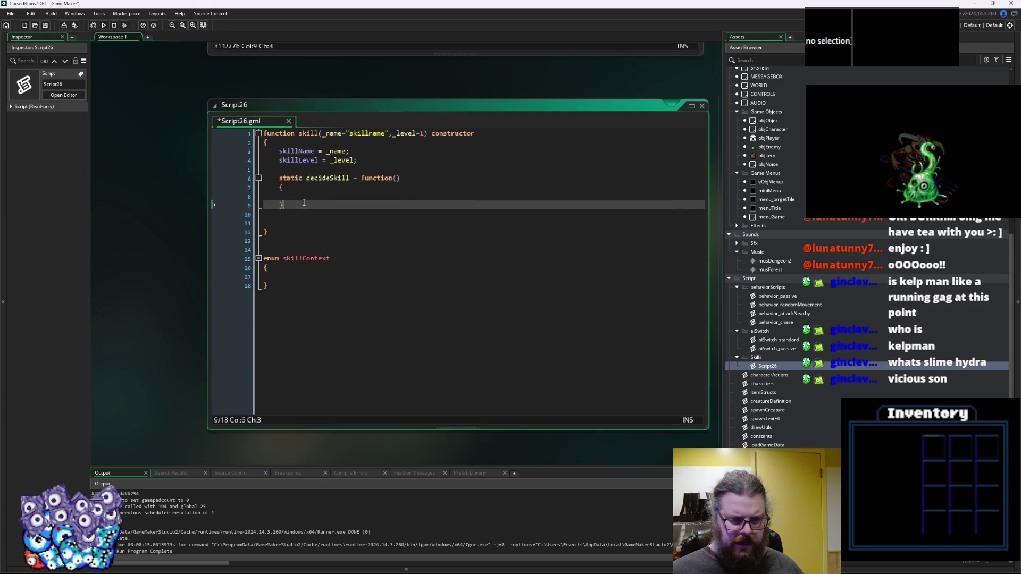
Paste a second copy of the decideSkill block below the first.
left_click(318, 223)
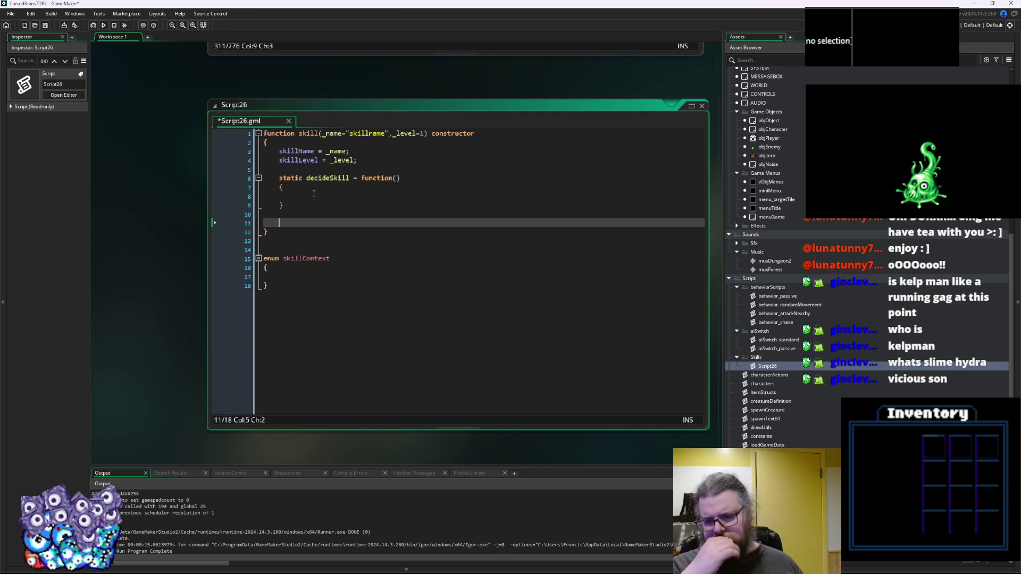
key("ctrl+v")
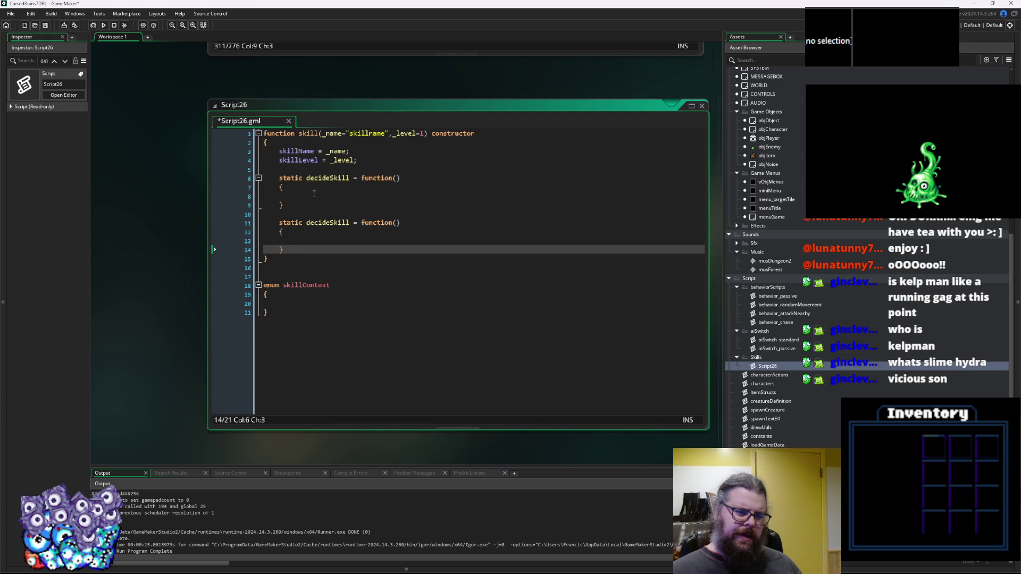
key("Up")
key("Up")
key("Up")
In the first decideSkill, declare var skillValue = 0 and return skillValue.
type("v")
key("BackSpace")
key("Tab")
type("var skillValue =")
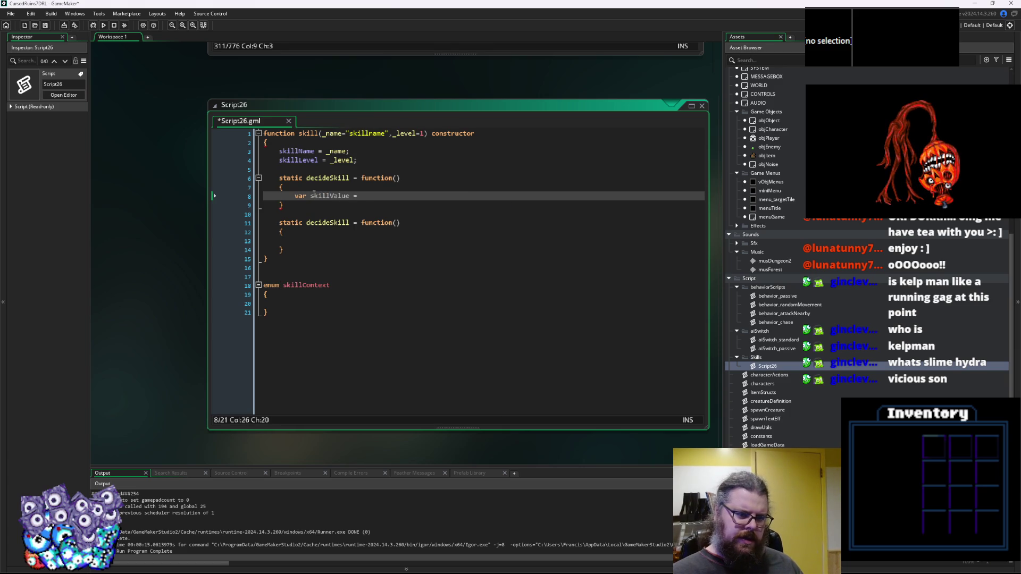
type(";")
key("Return")
type("retur")
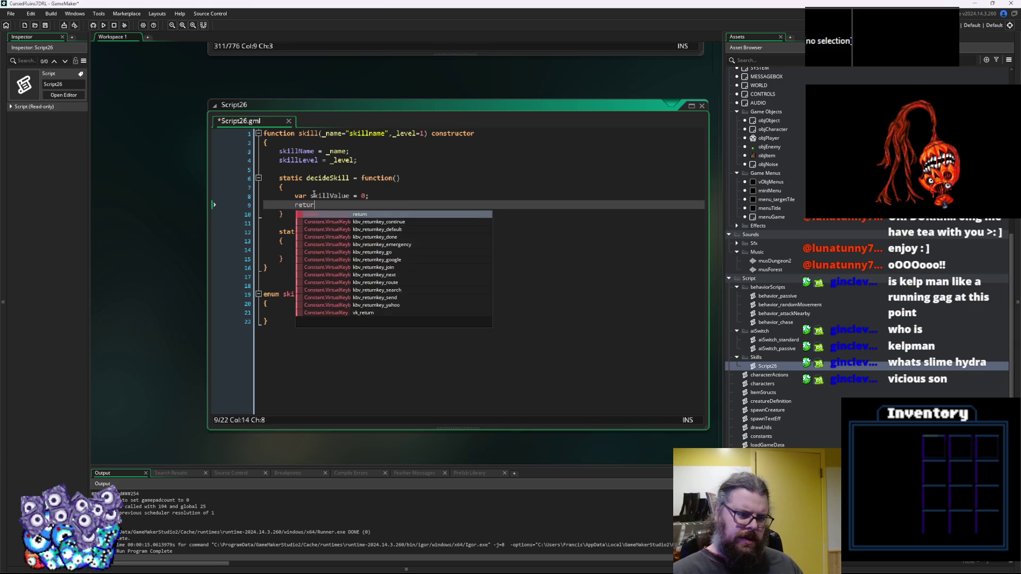
type("n skillValue;")
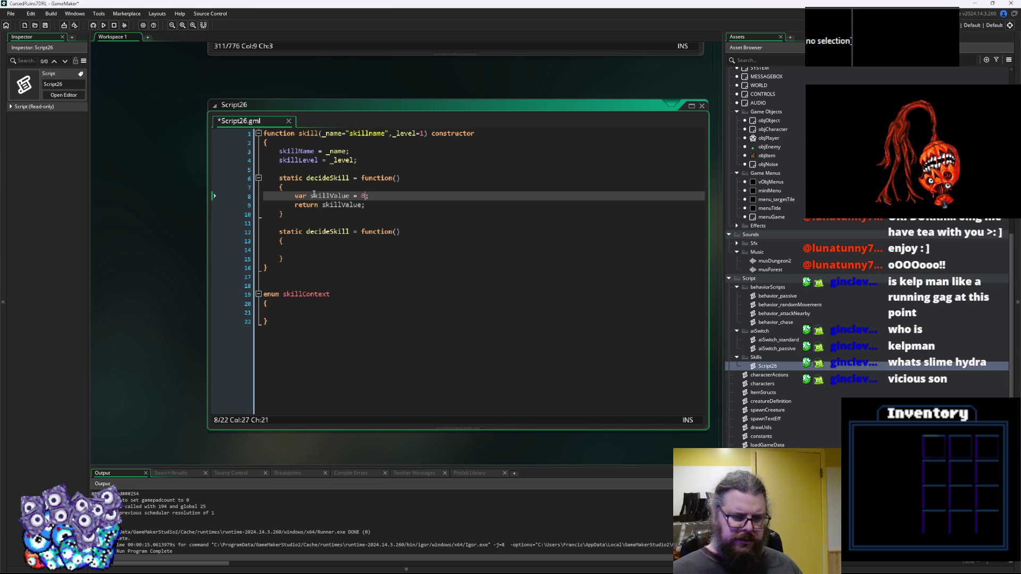
key("Down")
key("Down")
key("Down")
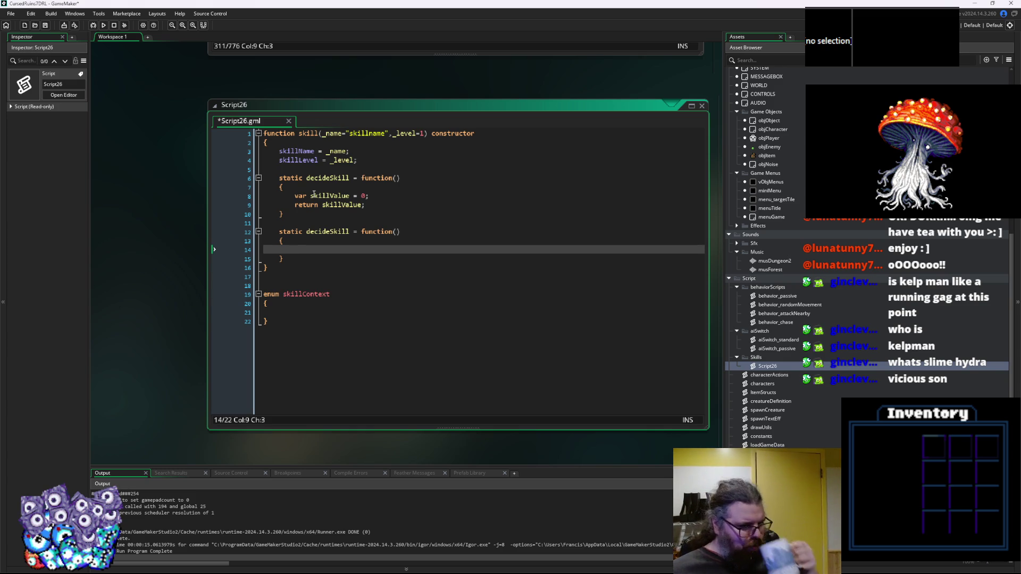
Rename the copied function to getTargets and comment both getTargets ('returns available targets') and decideSkill ('returns use value of skill for enemies').
double_click(332, 231)
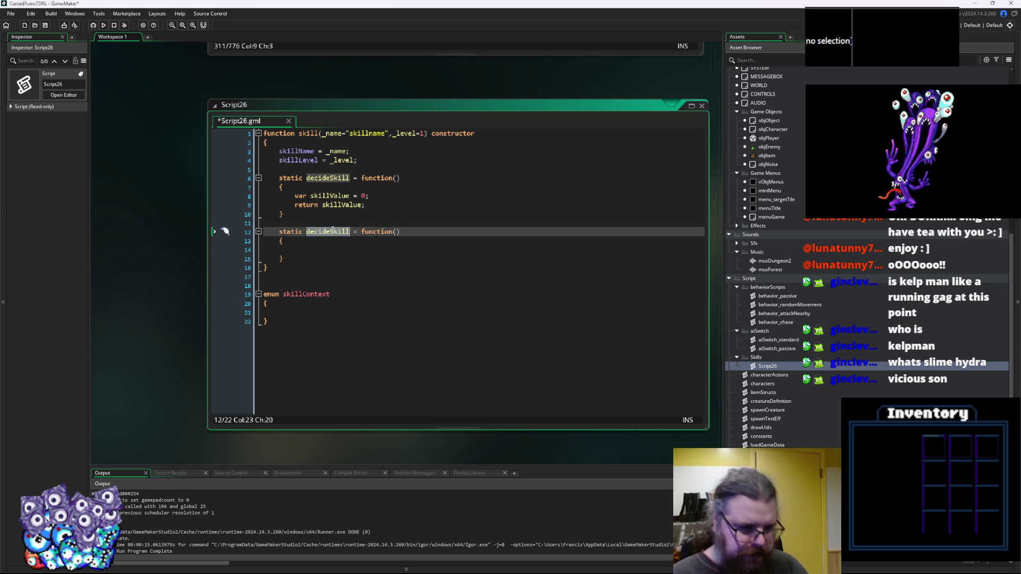
type("getTargets")
key("Down")
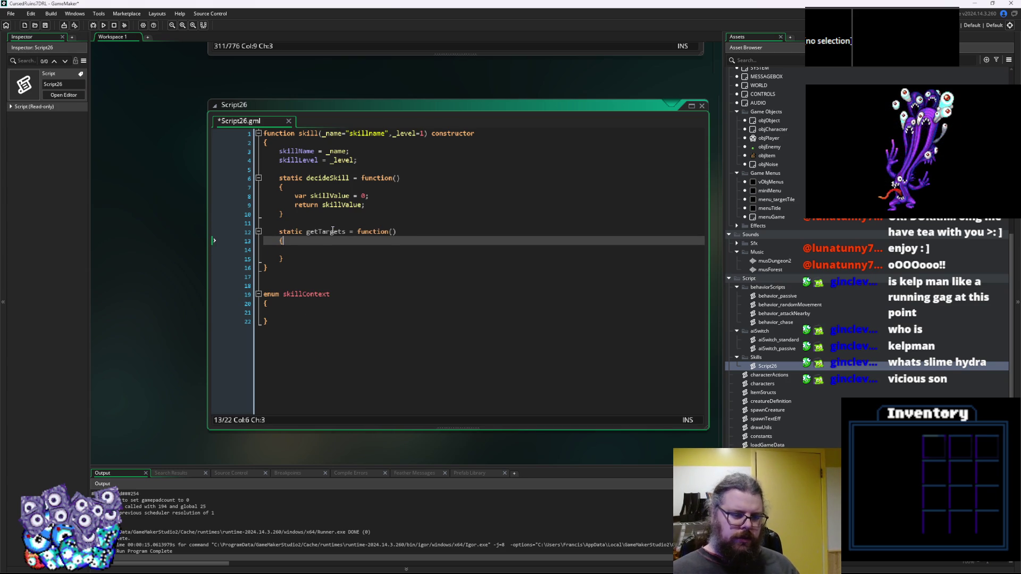
type("//returns available targets fo")
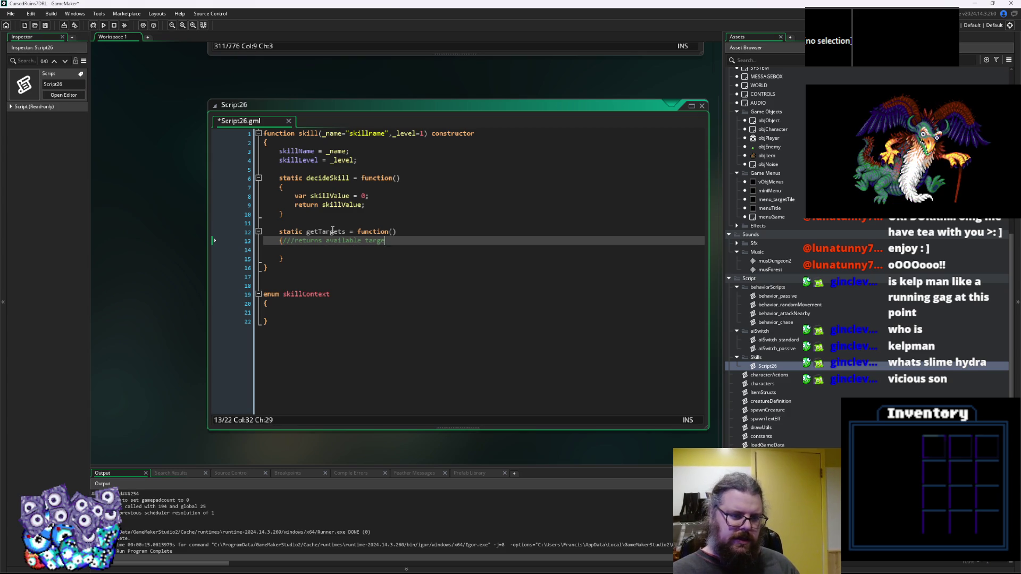
type("r ski")
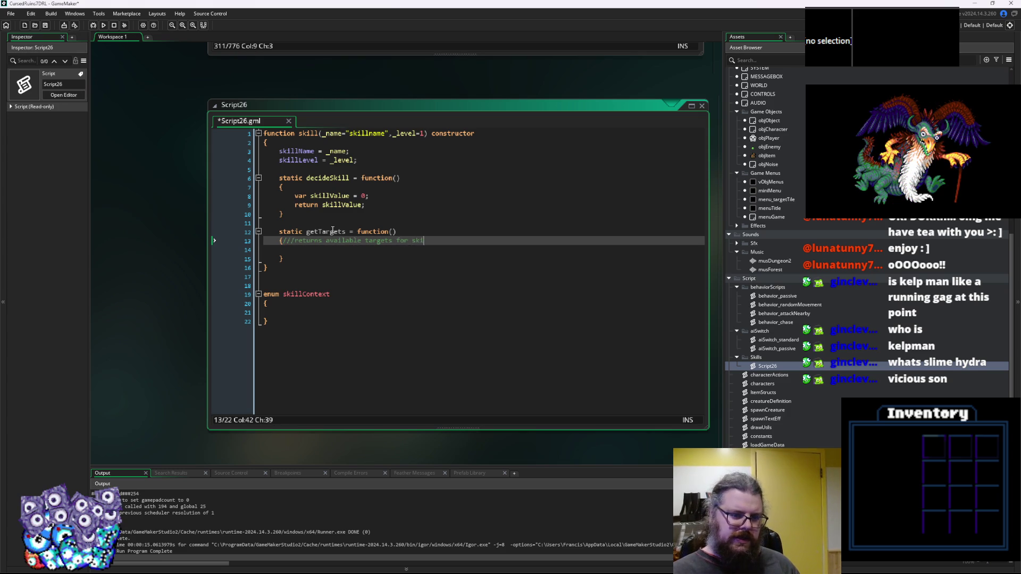
key("Up")
key("Up")
key("Up")
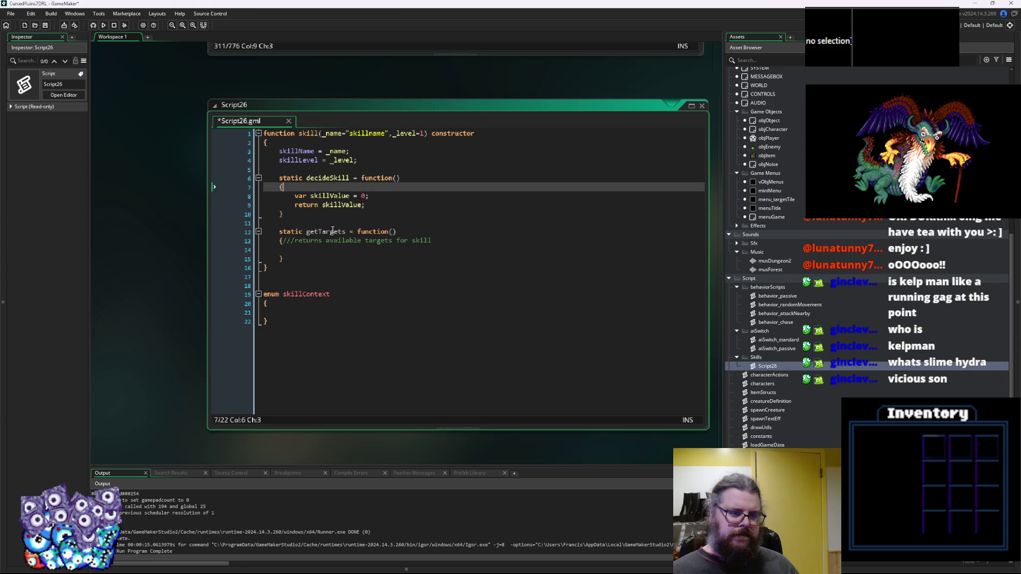
type("//return")
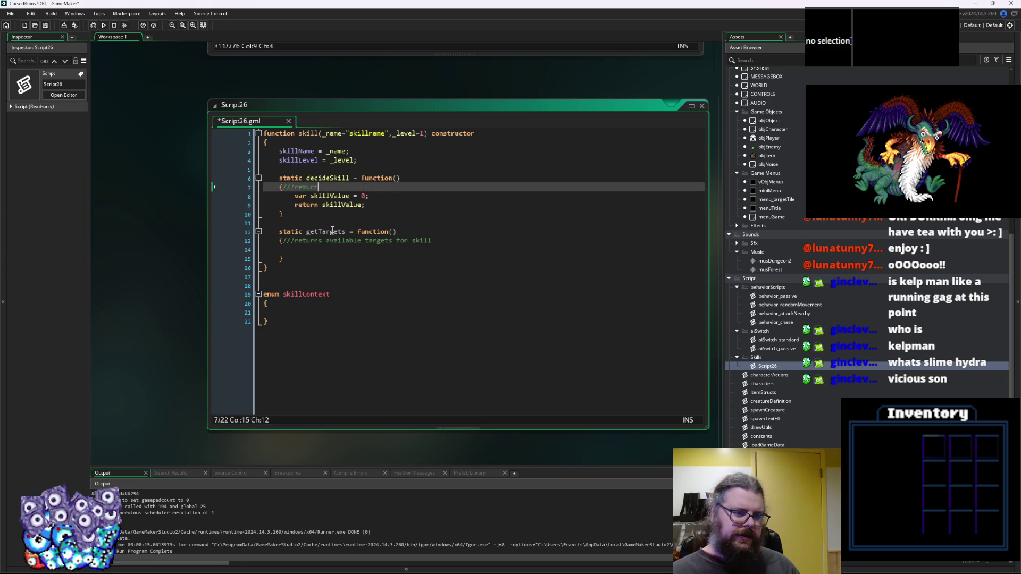
type("s use value")
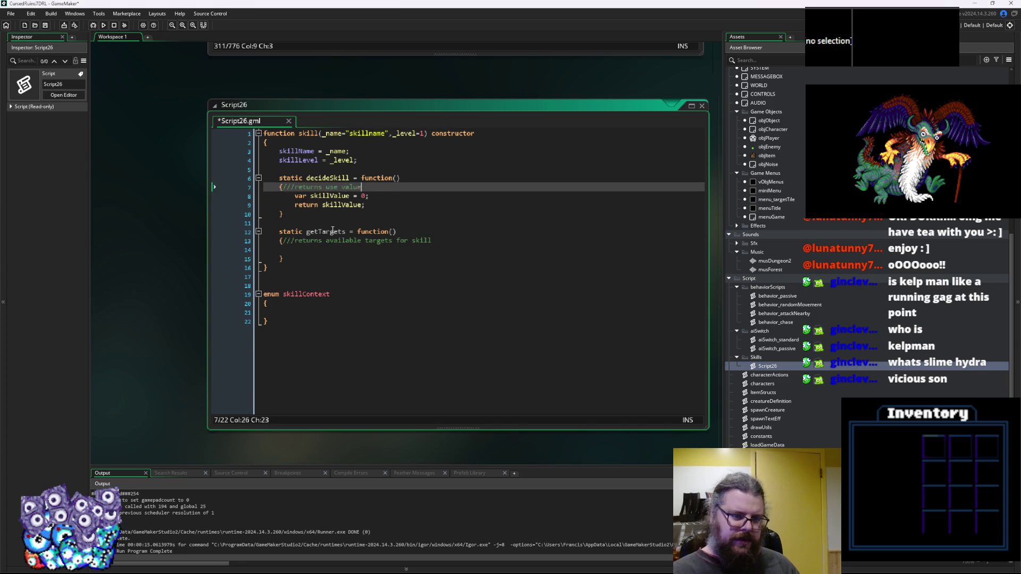
type(" of skill for enemies")
Add a new 'static invoke = function()' method with an opening brace below getTargets.
key("Down")
key("Down")
key("Down")
key("Down")
key("Down")
key("Down")
key("End")
key("Return")
key("Return")
type("s")
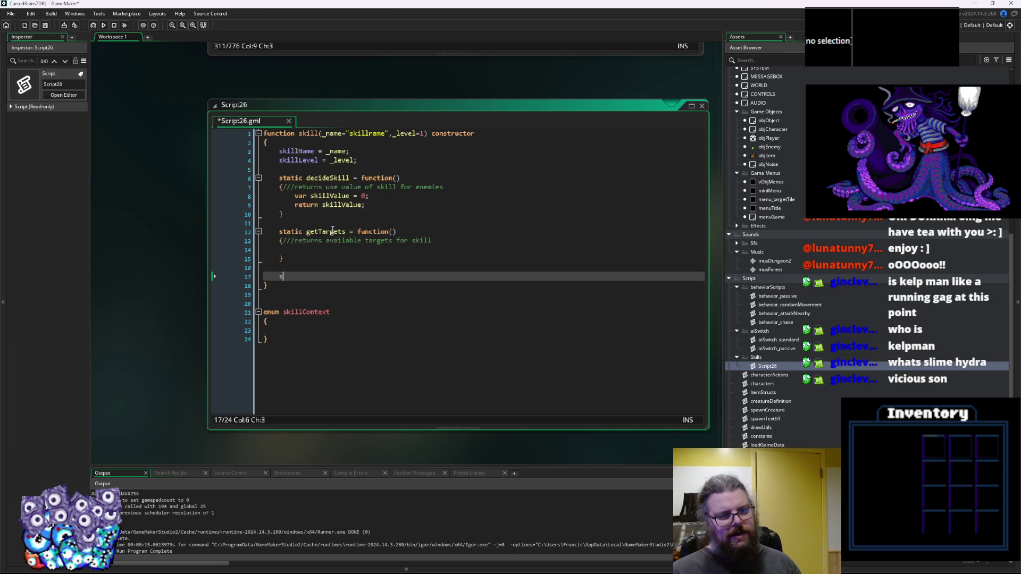
type("tatic useSkill")
key("Return")
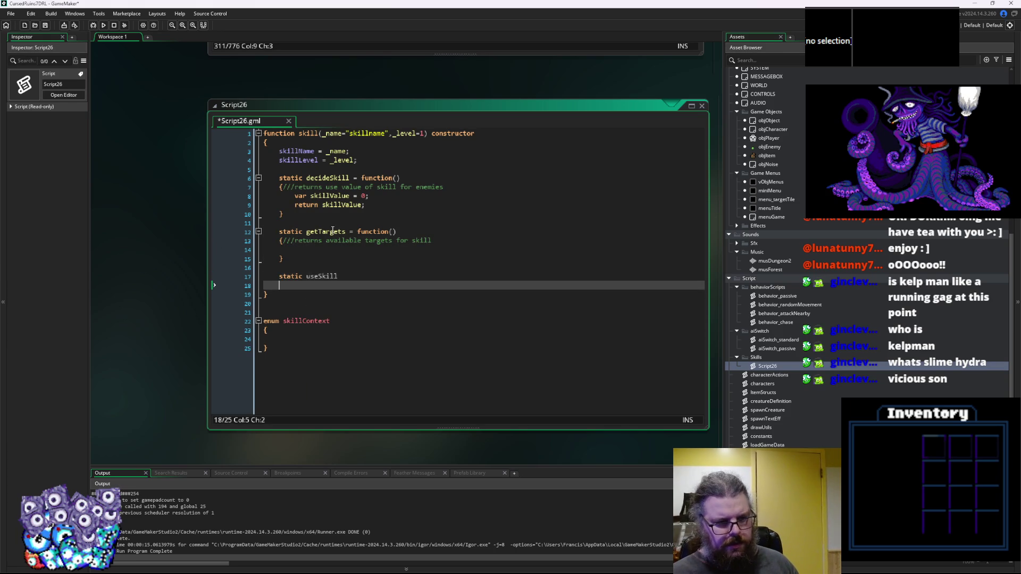
type("{")
key("BackSpace")
key("BackSpace")
key("BackSpace")
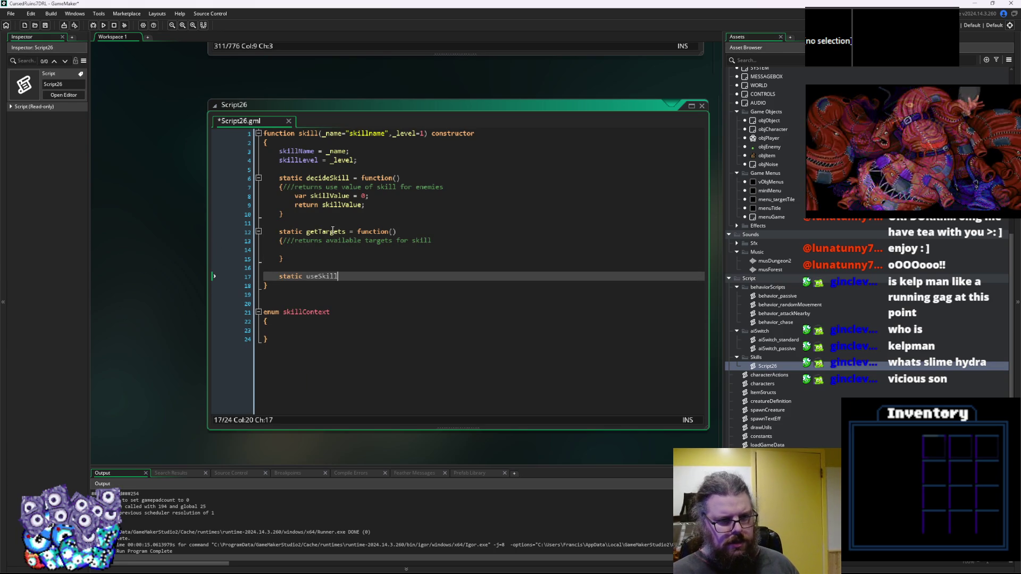
key("BackSpace")
key("BackSpace")
key("BackSpace")
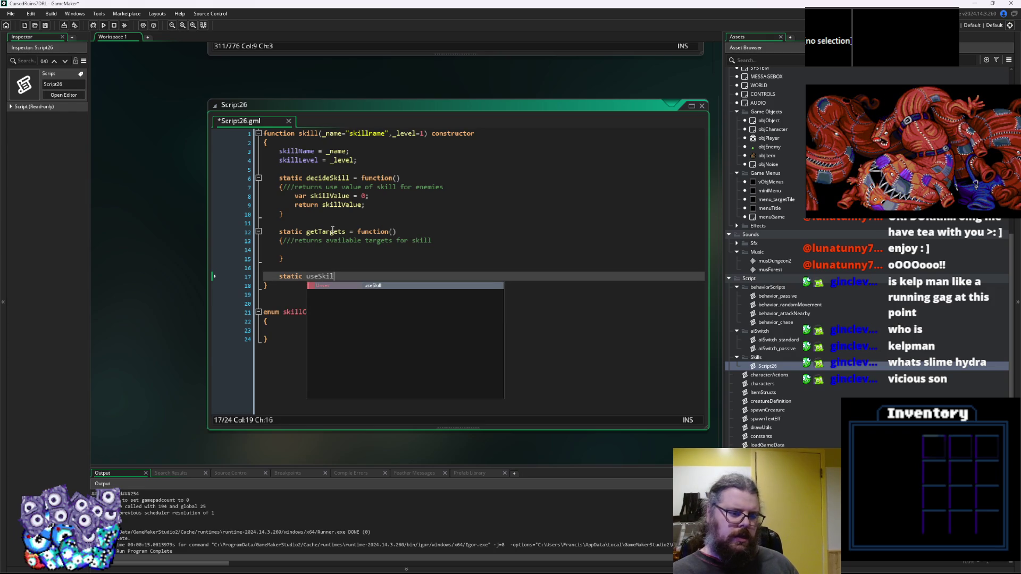
type("invoke")
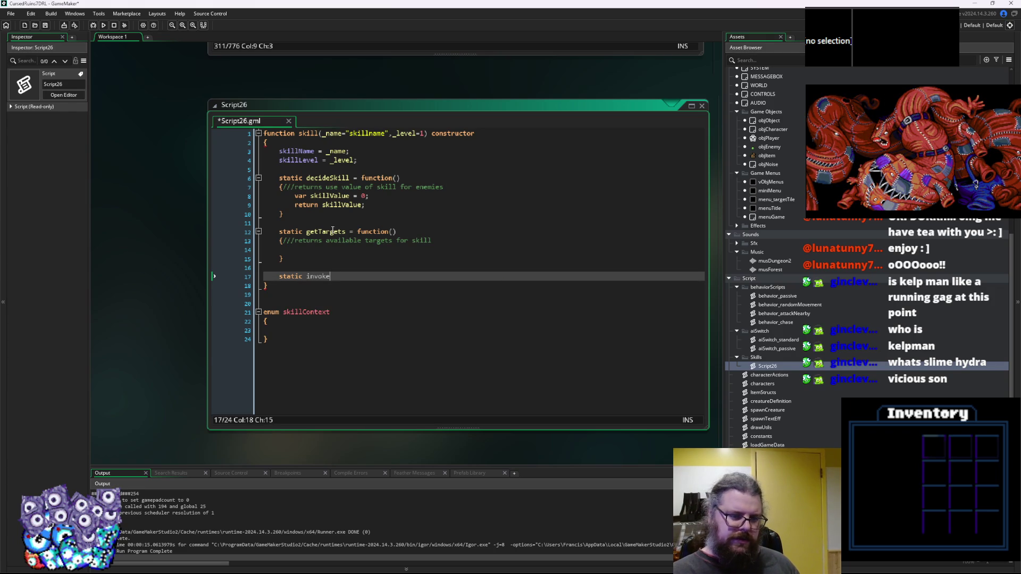
type(" = function()")
key("Return")
type("{")
key("Return")
Document invoke with a '///use the skill' comment and add spacing and 'static' above it.
key("Up")
type("///")
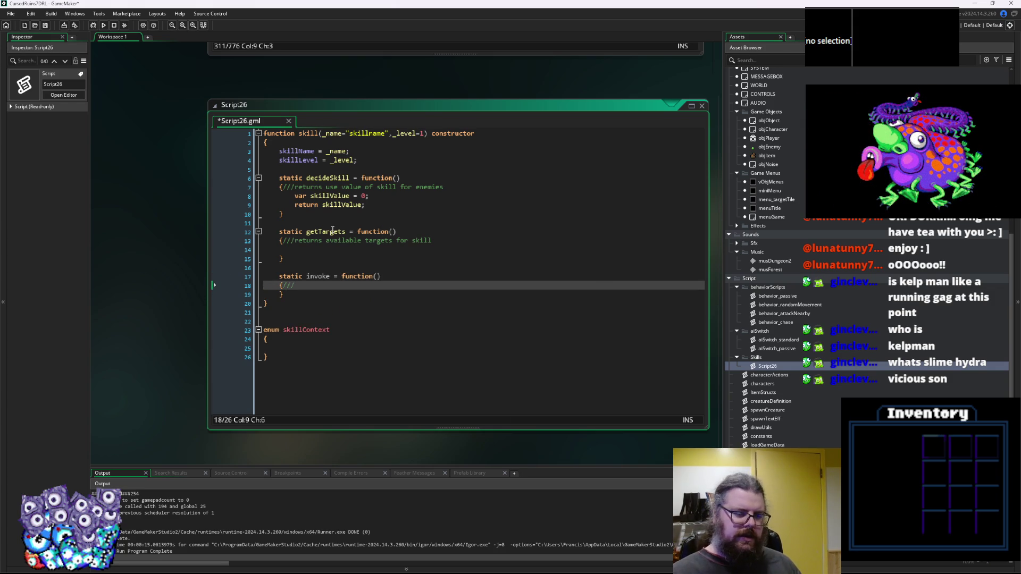
type("use the ski")
key("Up")
key("Up")
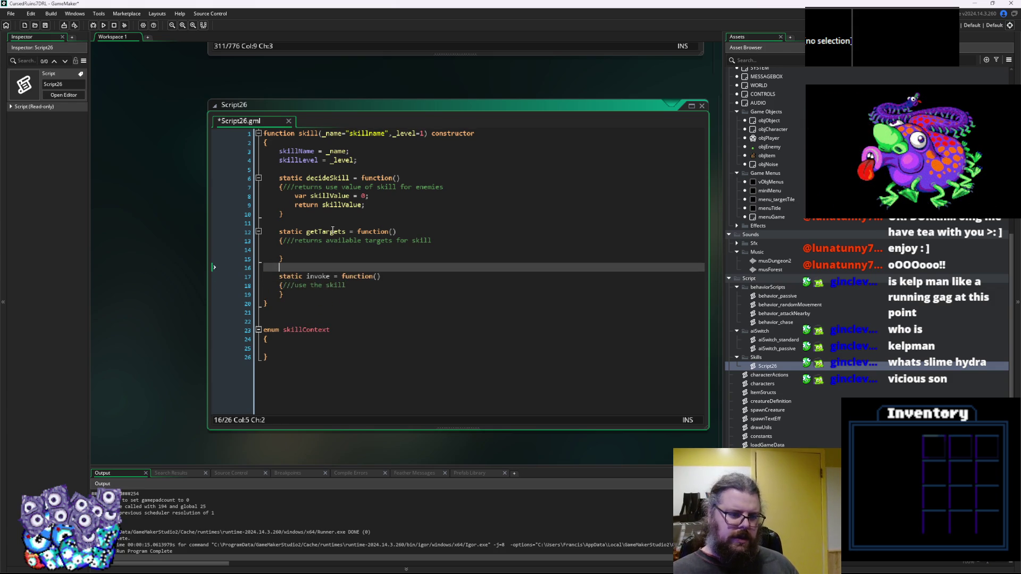
key("Return")
key("Return")
key("Up")
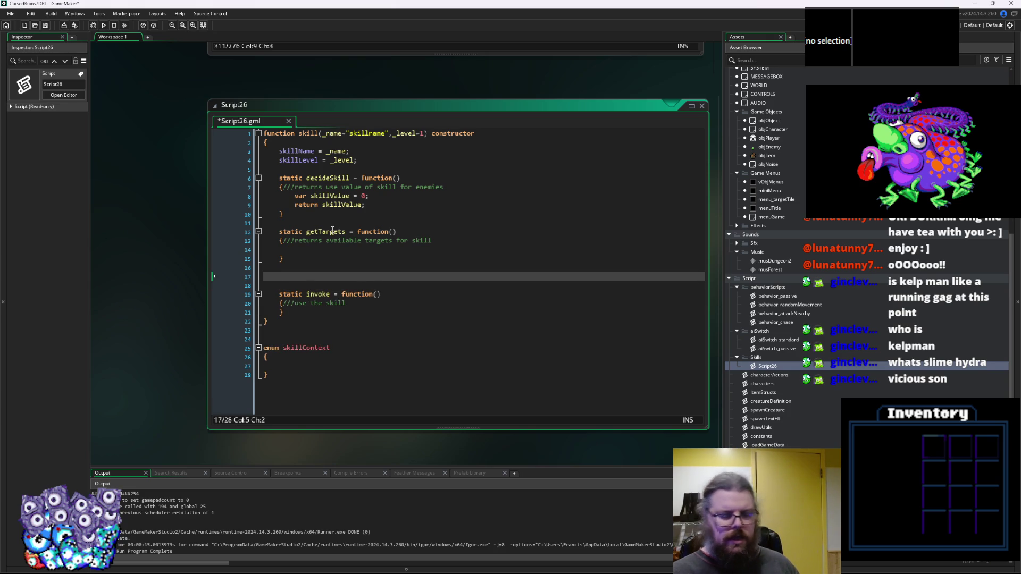
type("static ge")
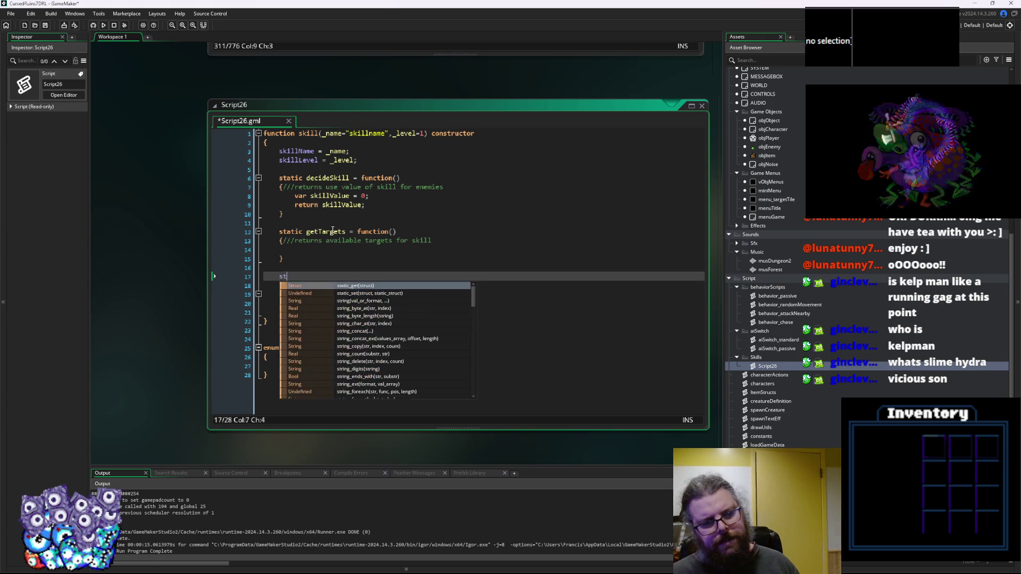
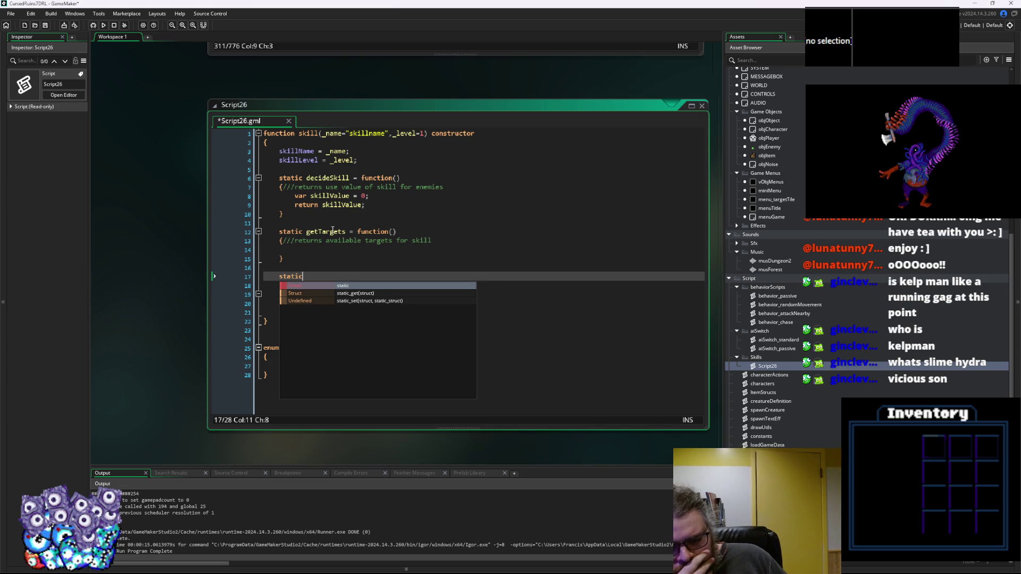
Write 'static register = function()' on line 17 with an opening and closing brace and an empty body.
type(" ge")
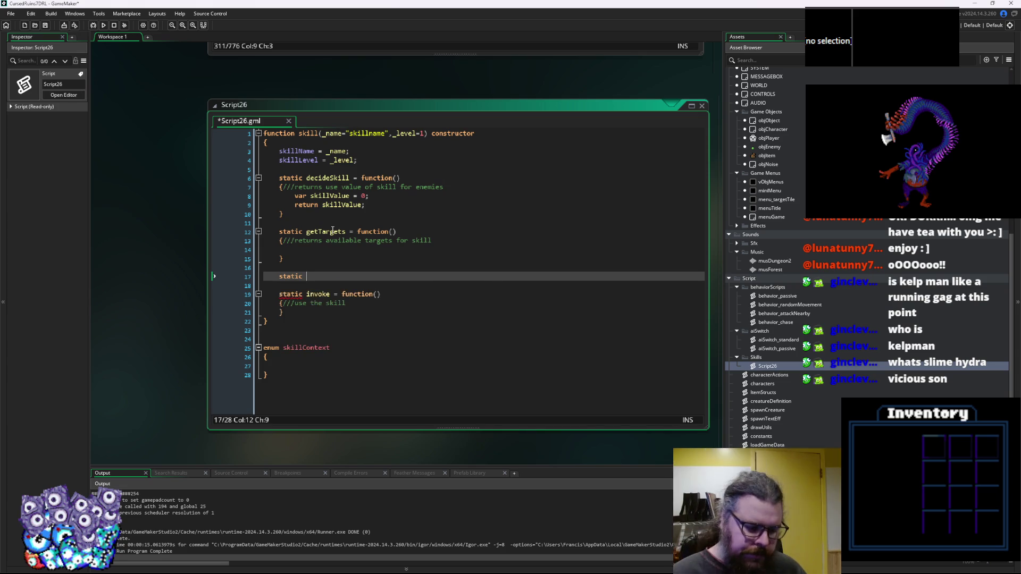
key("BackSpace")
key("BackSpace")
type("register = function(")
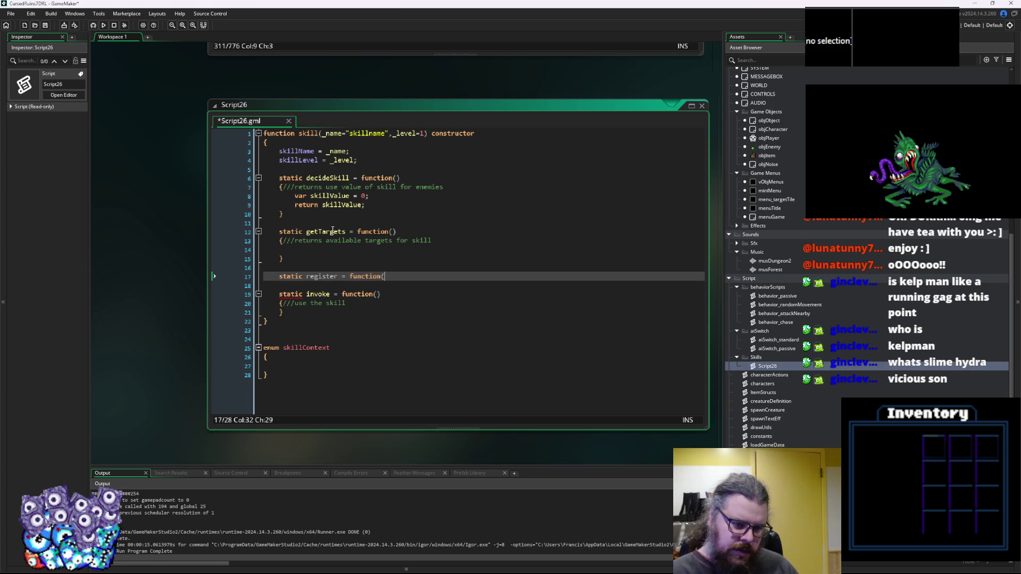
type(")")
key("Return")
type("{")
key("Return")
type("}")
key("Up")
key("Return")
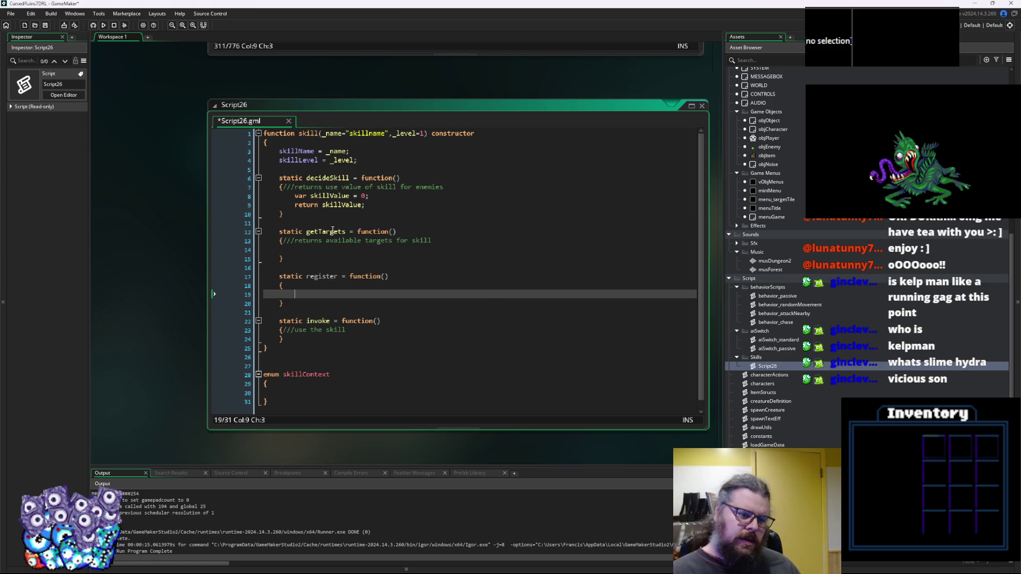
Comment the register method 'begin use of skill' and add an empty line in invoke.
key("Up")
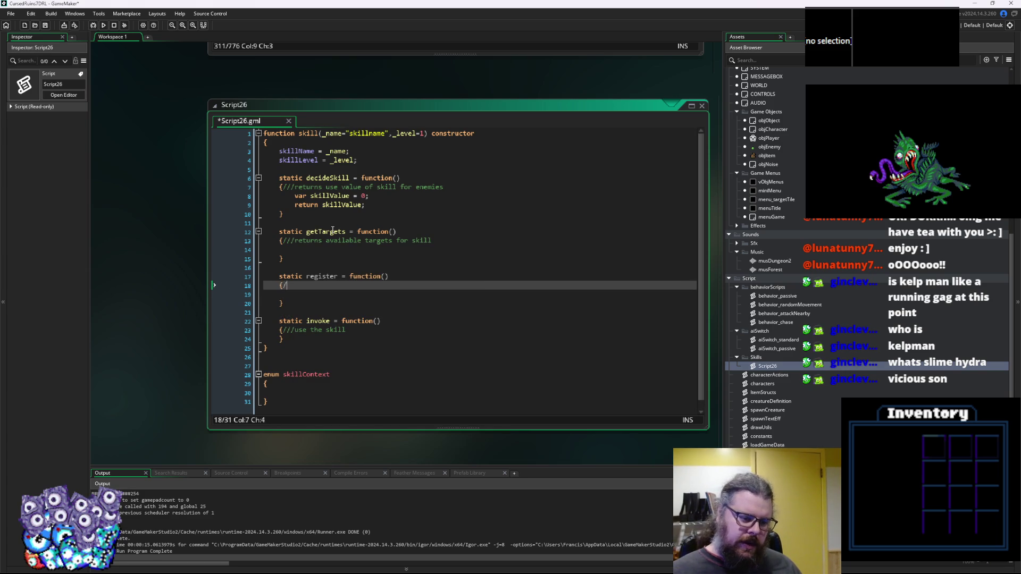
type("//begin use ")
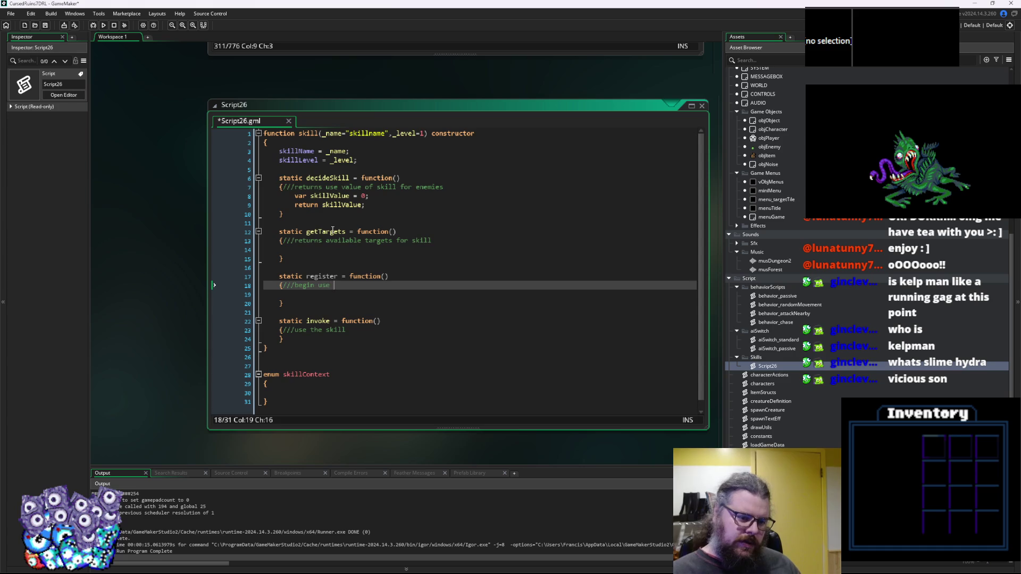
type("of skill")
key("Down")
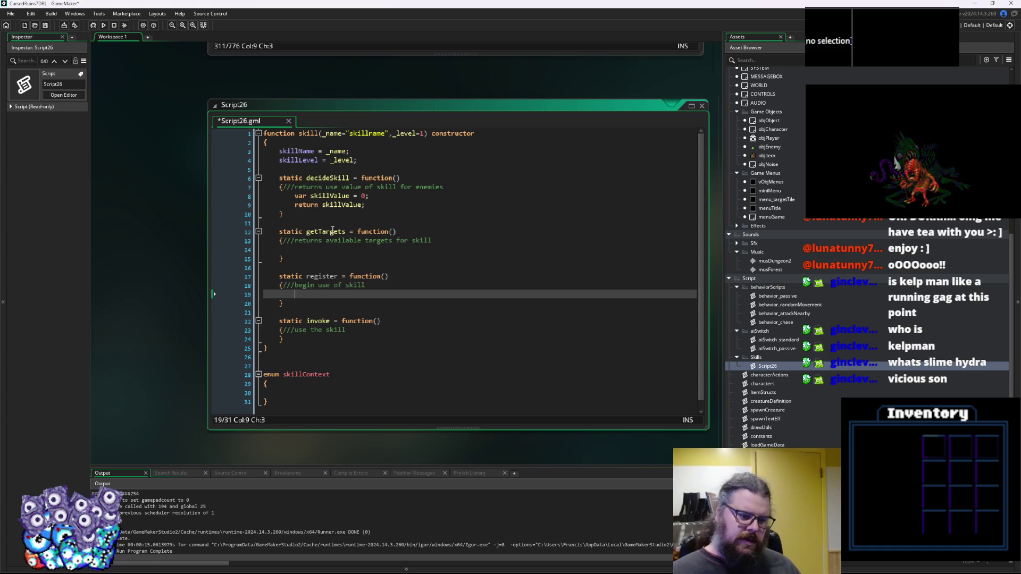
key("Down")
key("Down")
key("Down")
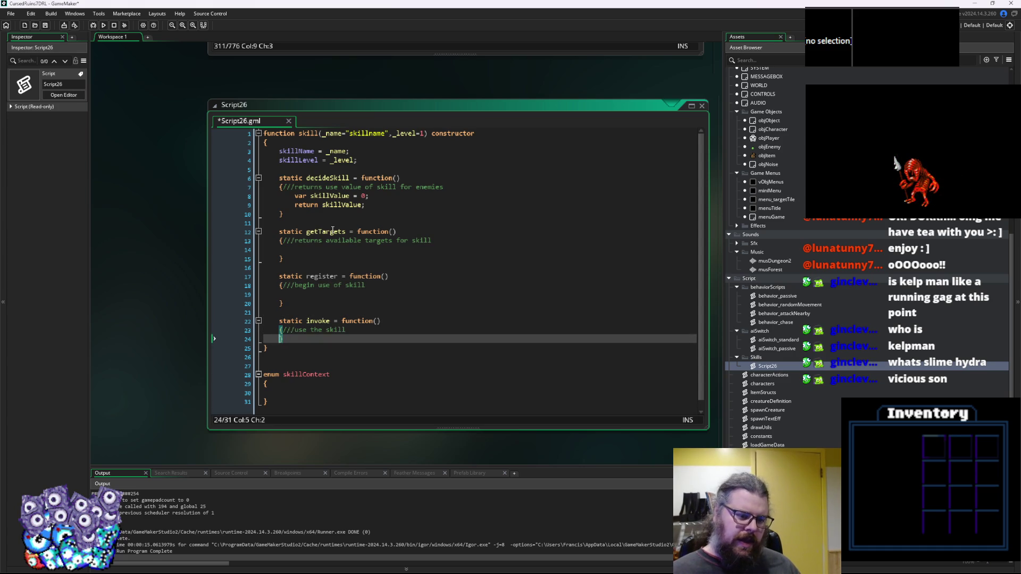
key("Return")
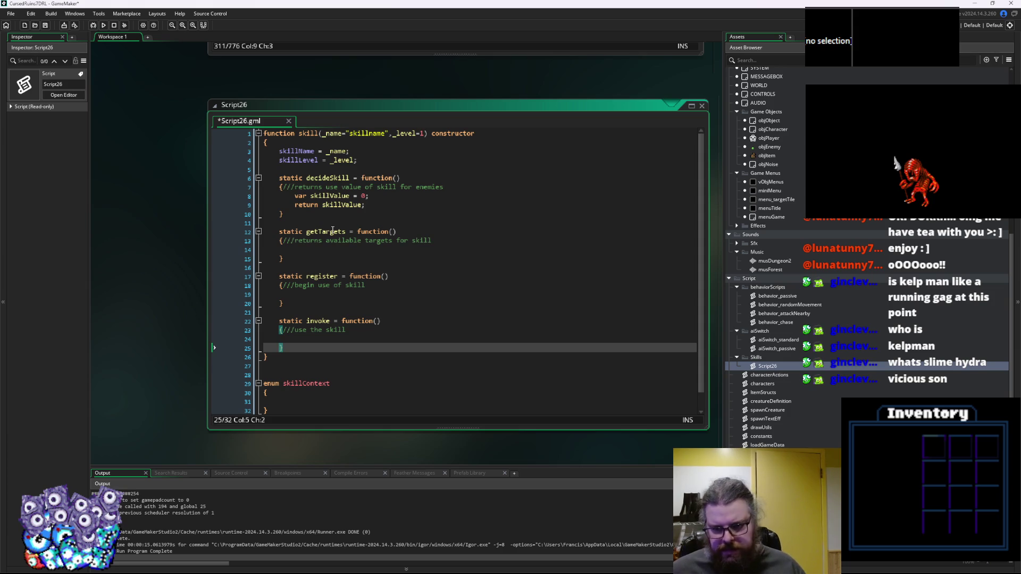
Open the characterActions script and arrange its editor beside Script26.
double_click(766, 376)
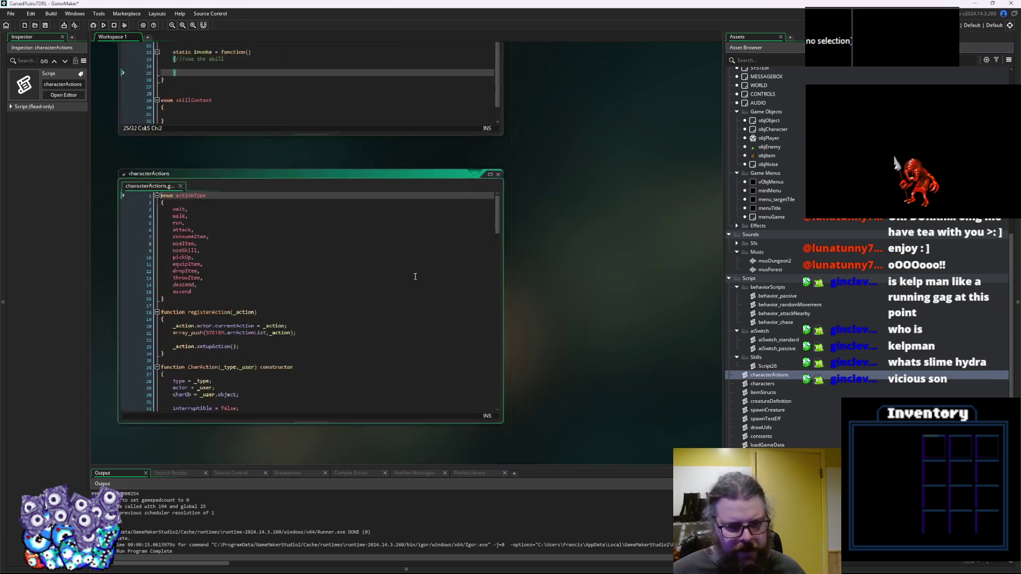
mouse_move(466, 336)
left_mouse_down()
mouse_move(229, 160)
mouse_move(229, 178)
left_mouse_up()
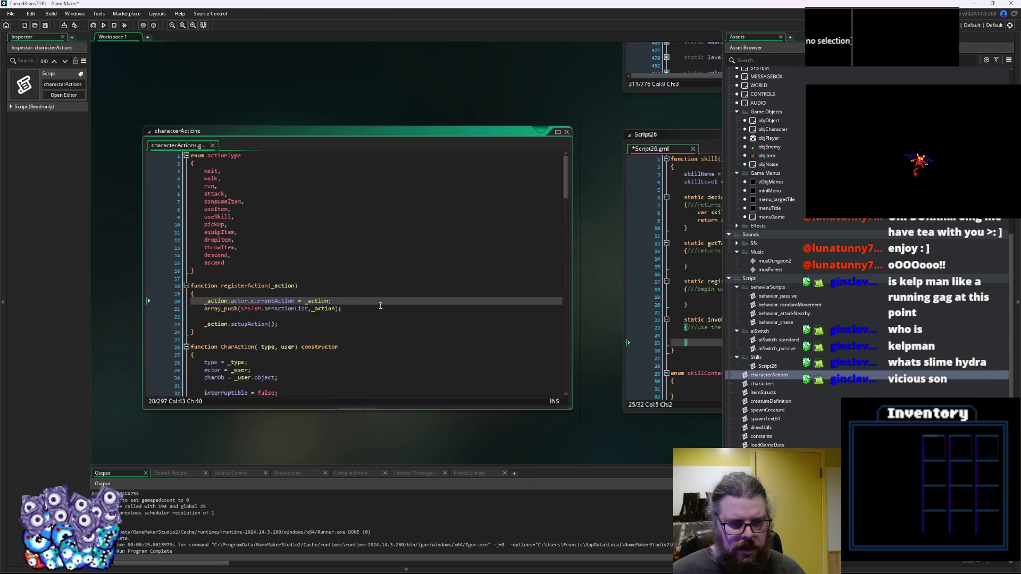
left_click_drag(723, 387, 862, 387)
left_click(414, 276)
left_click_drag(379, 106, 373, 90)
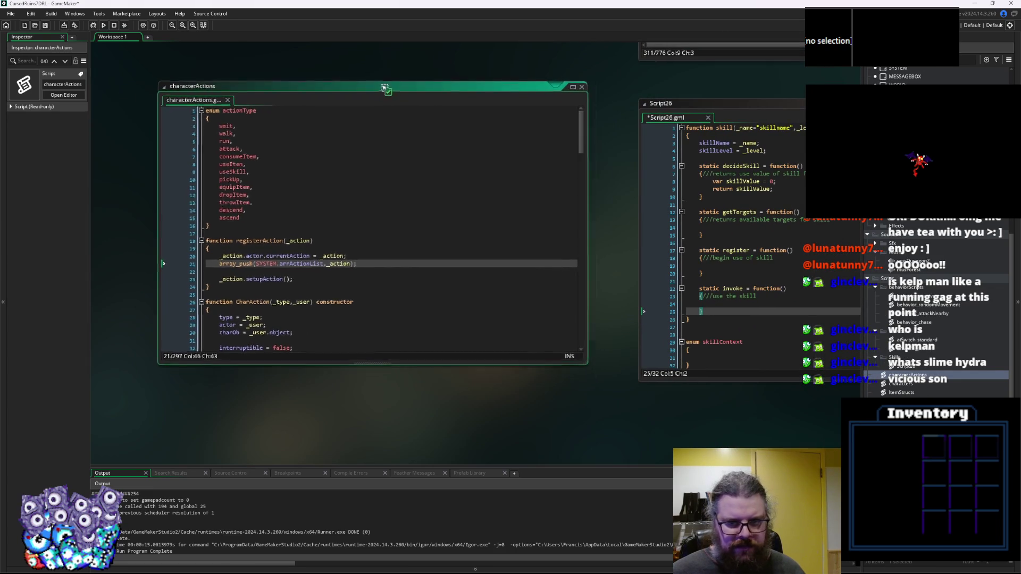
Fold CharAction, act_walk, act_pickup, act_descend and the other action constructors.
scroll(500, 327, "down", 3)
left_click(197, 242)
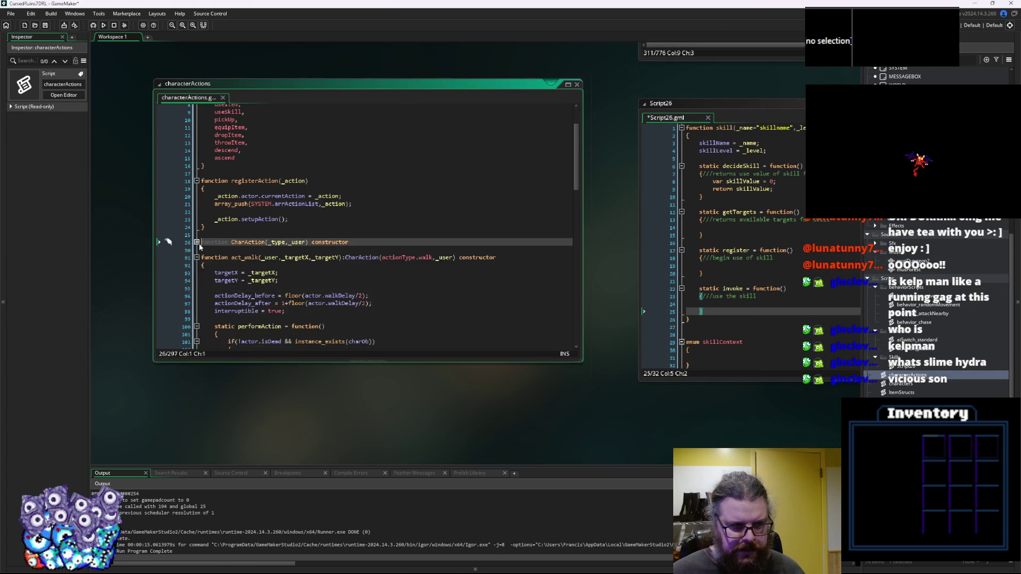
left_click(196, 257)
left_click(197, 288)
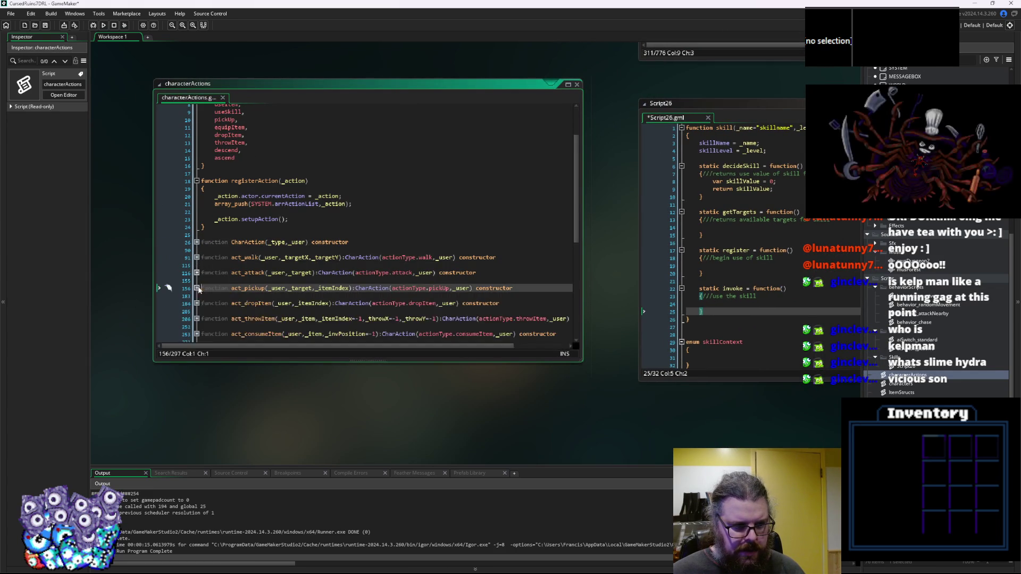
scroll(242, 295, "down", 7)
left_click(197, 177)
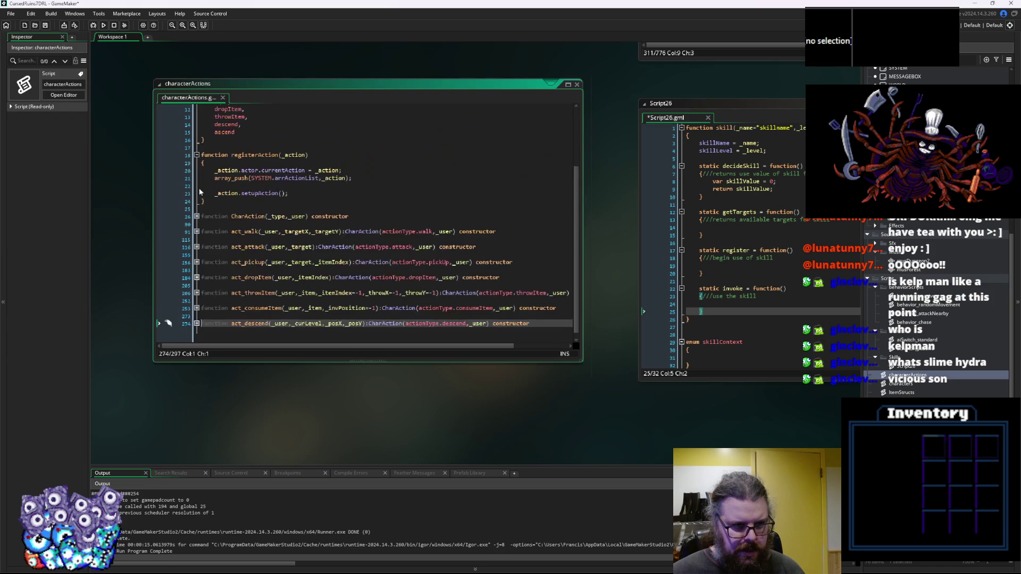
left_click(544, 327)
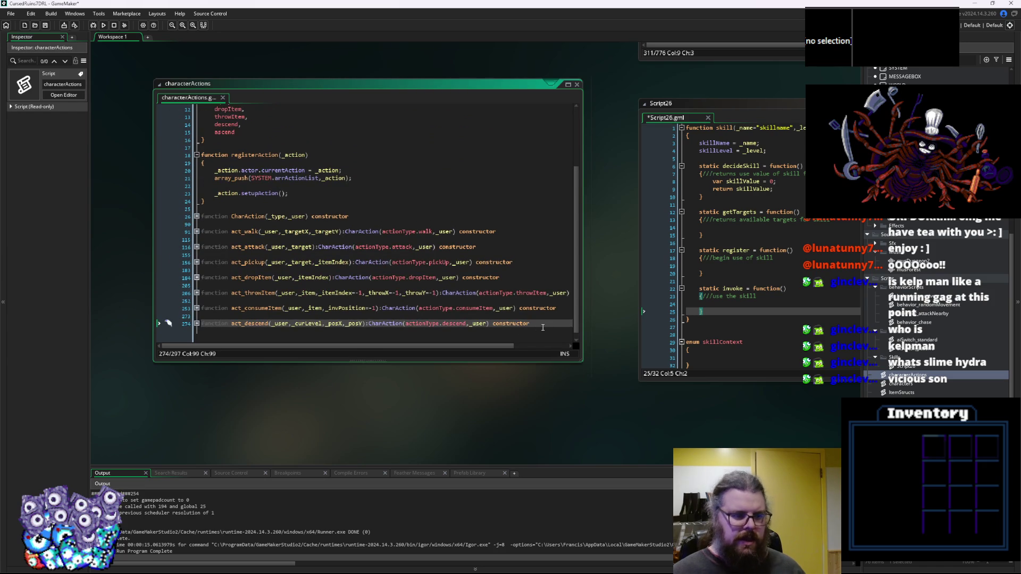
Add an empty 'function act_skill()' stub with braces after act_descend.
key("Return")
key("Return")
type("function act_skill()")
key("Return")
type("{")
key("Return")
type("}")
key("BackSpace")
Replace the act_skill stub with a copy of the act_attack constructor, with a blank line above it.
left_click_drag(237, 354, 299, 349)
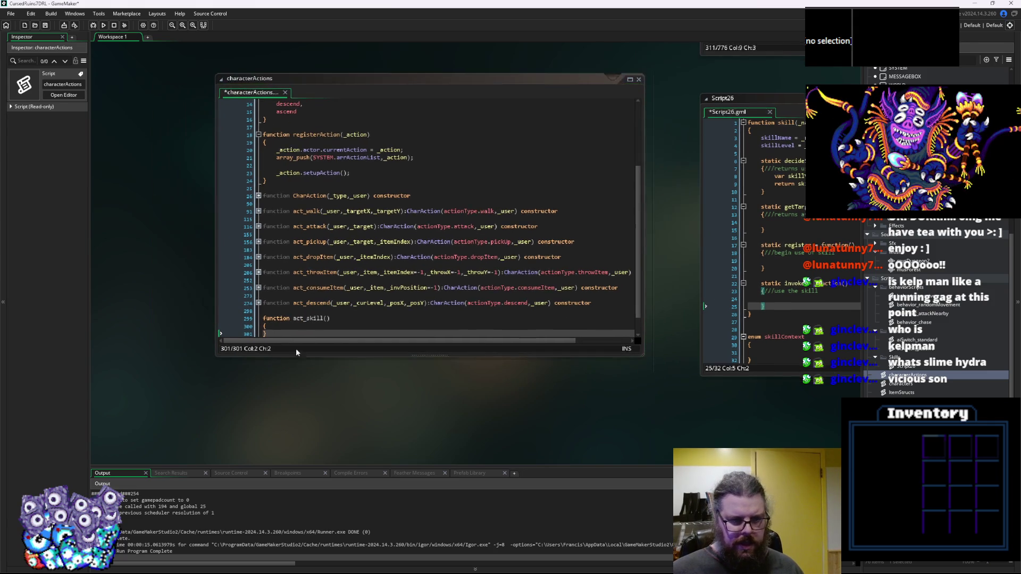
mouse_move(214, 358)
left_mouse_down()
mouse_move(166, 417)
mouse_move(151, 414)
left_mouse_up()
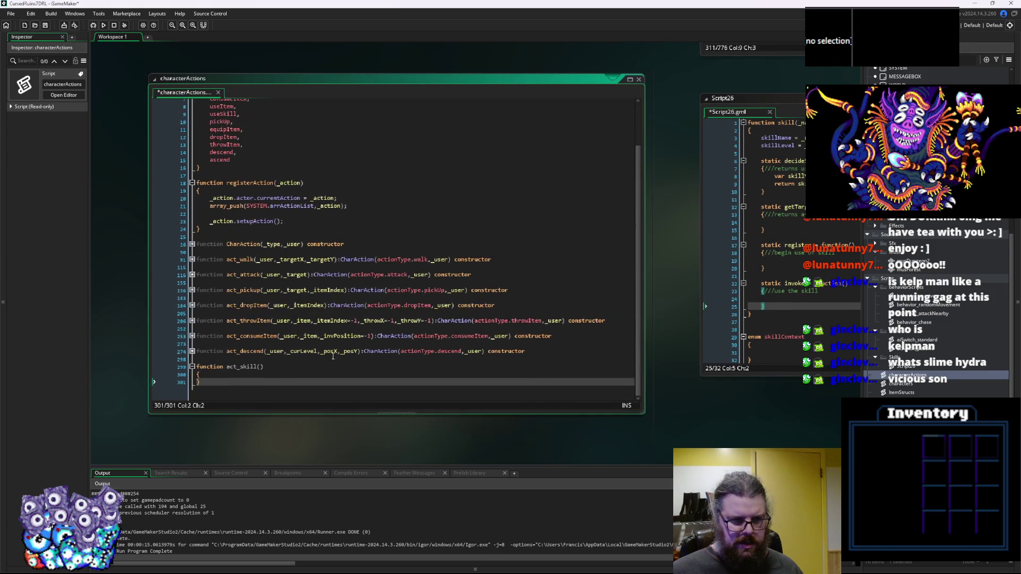
left_click(162, 275)
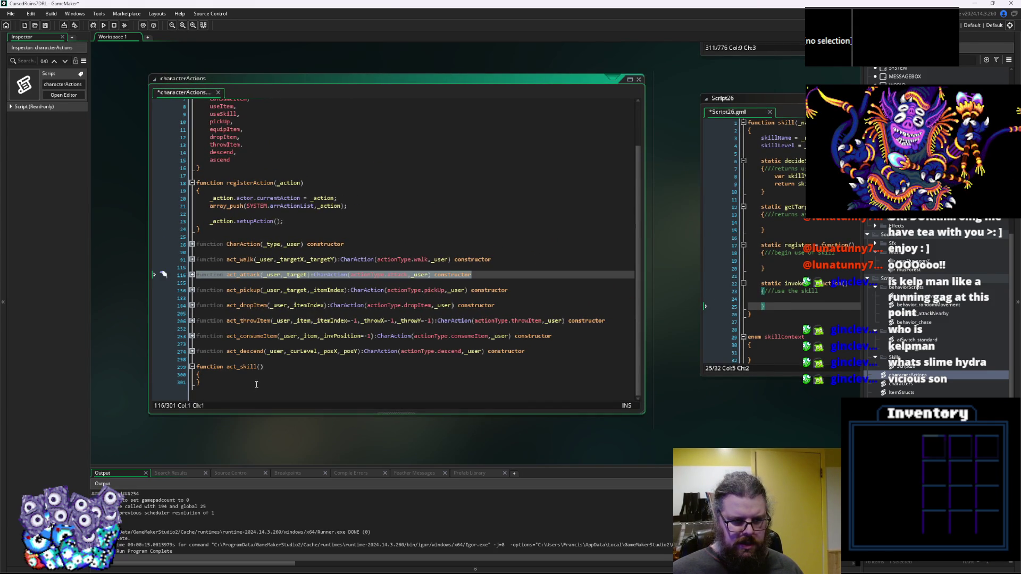
left_click(324, 301)
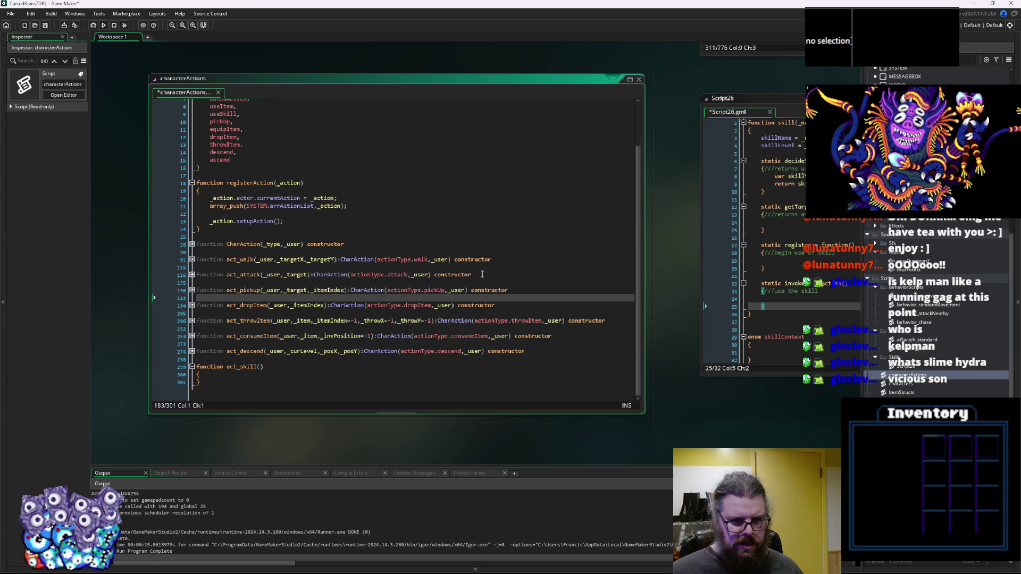
left_click(159, 274)
left_click(182, 375)
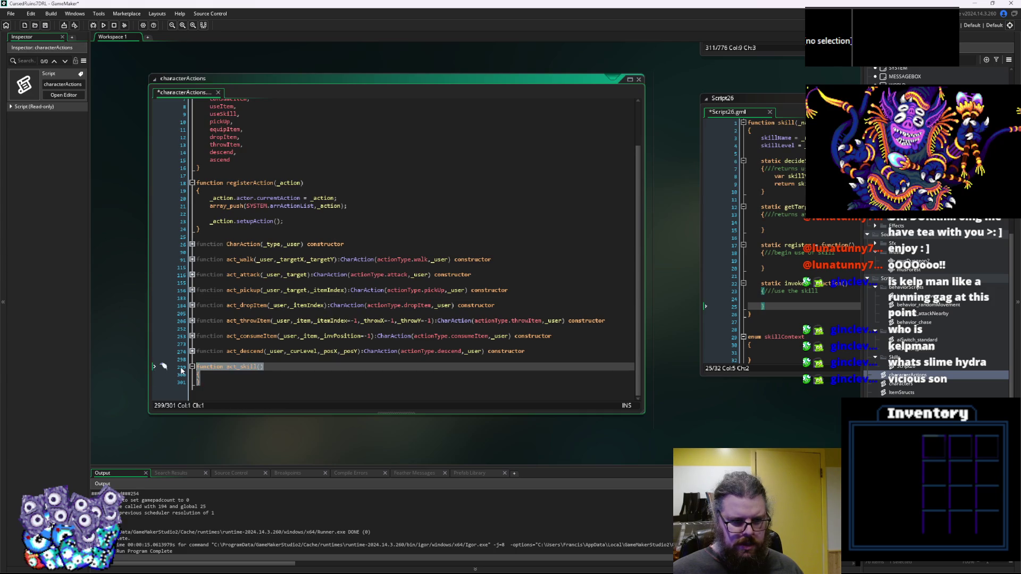
key("ctrl+v")
scroll(306, 286, "up", 5)
left_click(313, 271)
key("Return")
left_click(284, 286)
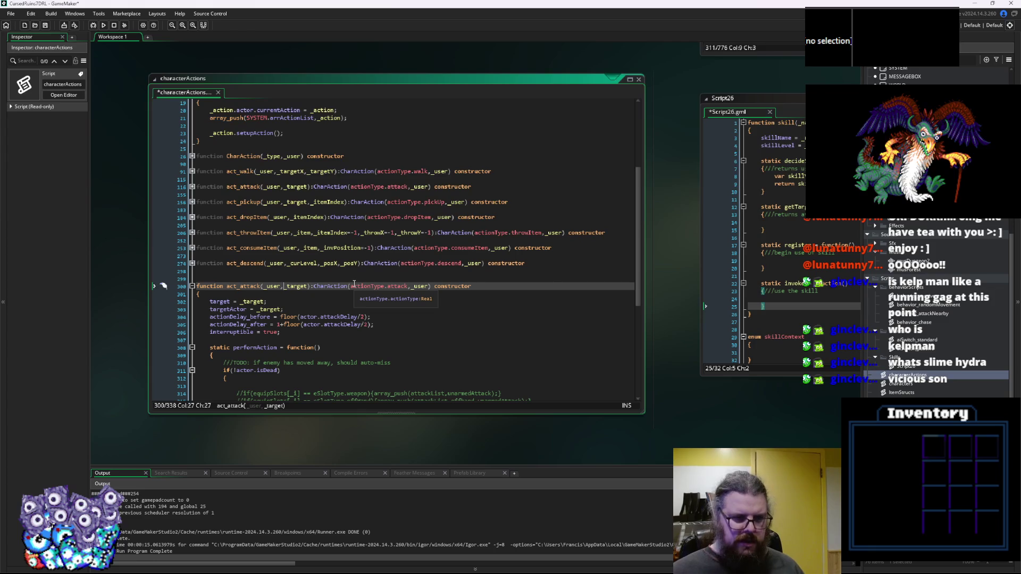
Add a _skill parameter after _user in the copied constructor's signature.
key("ctrl+Right")
type(",")
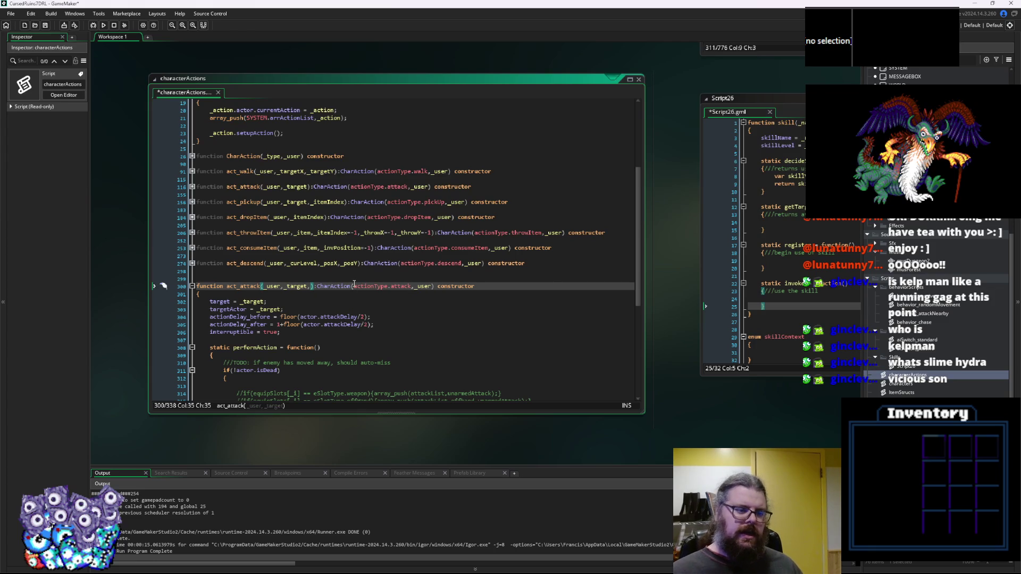
type("_skill")
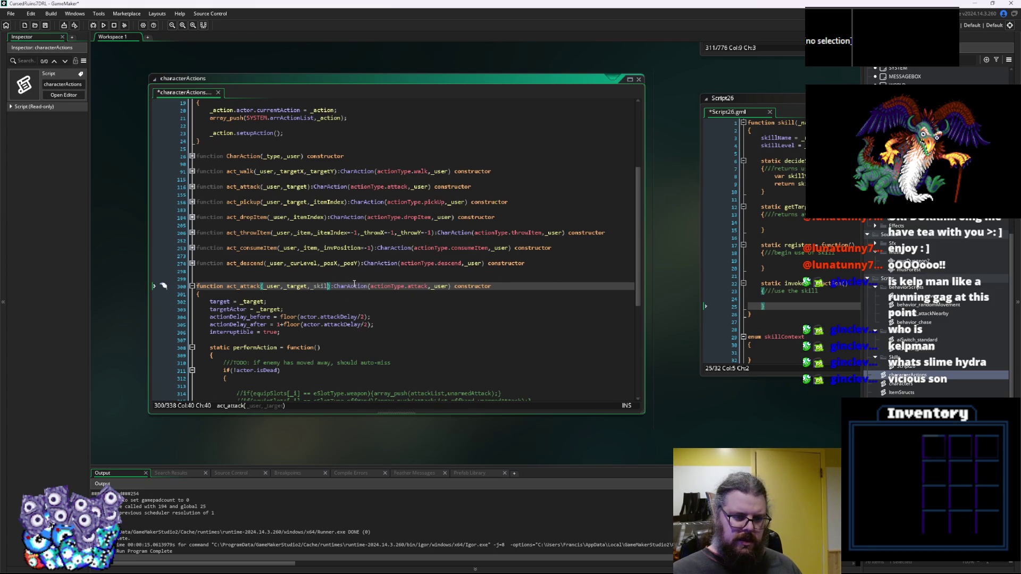
key("BackSpace")
key("BackSpace")
key("BackSpace")
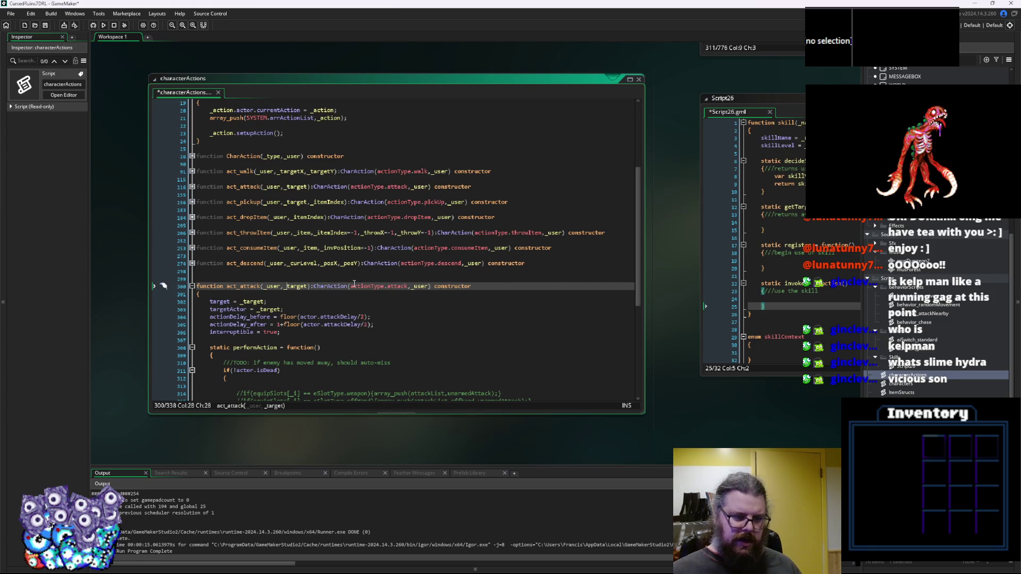
type(",")
key("Left")
type("_ski")
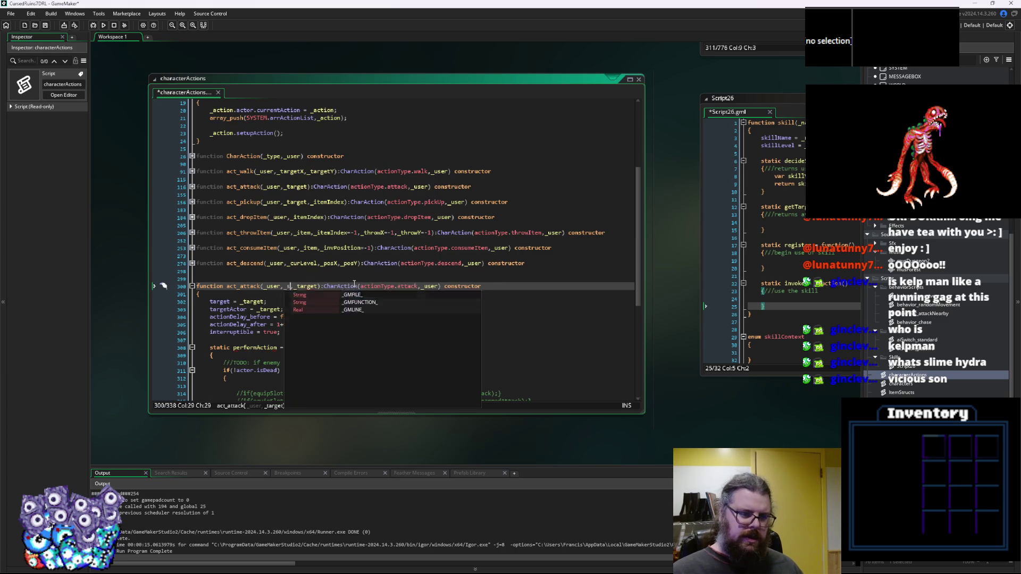
type("ll")
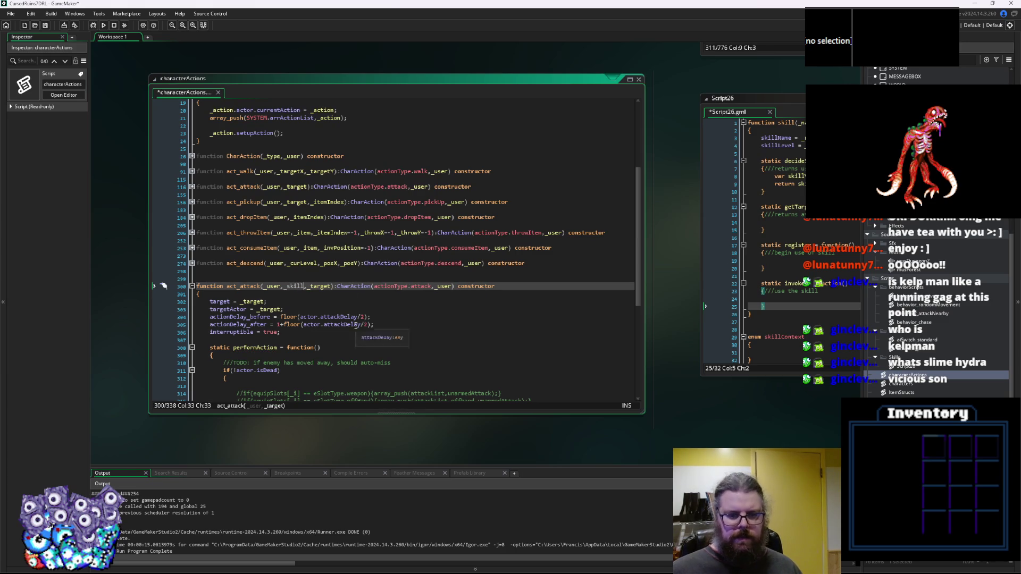
Add 'skillUsed = _skill;' below the targetActor assignment in the constructor body.
left_click(356, 325)
left_click(352, 340)
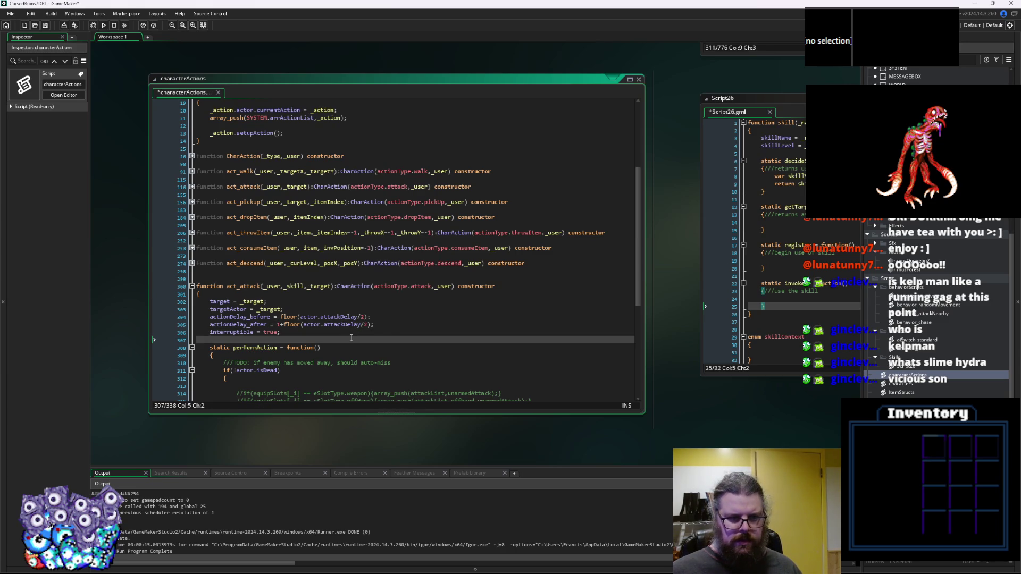
scroll(352, 338, "down", 2)
scroll(352, 338, "up", 1)
left_click(271, 271)
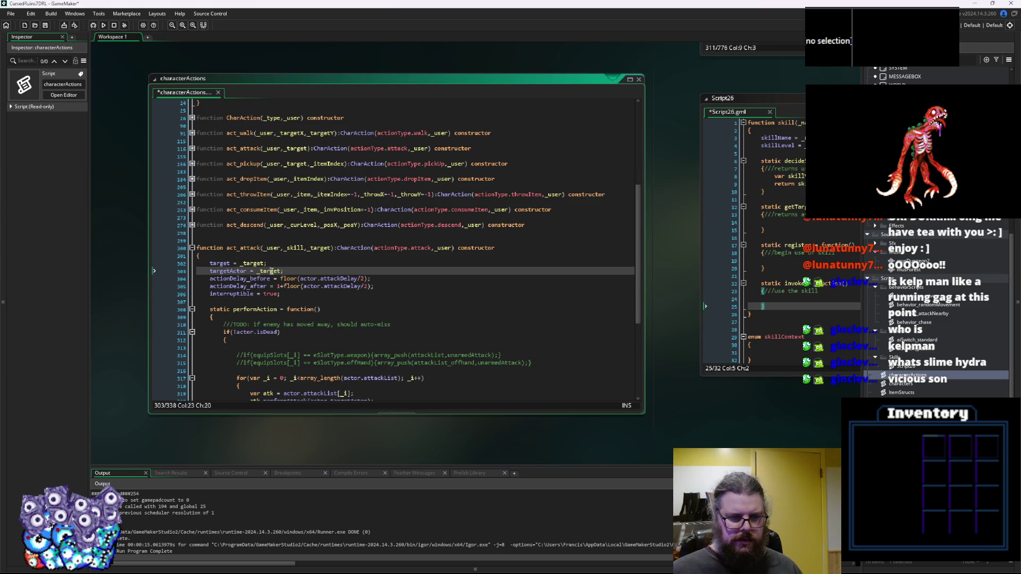
key("Return")
type("skillUse")
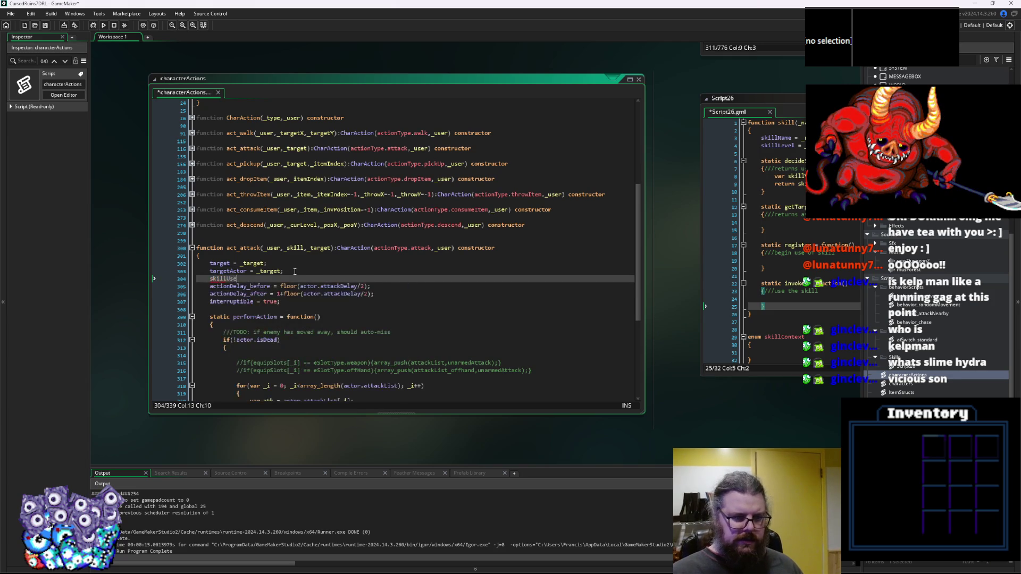
type("d = _skill;")
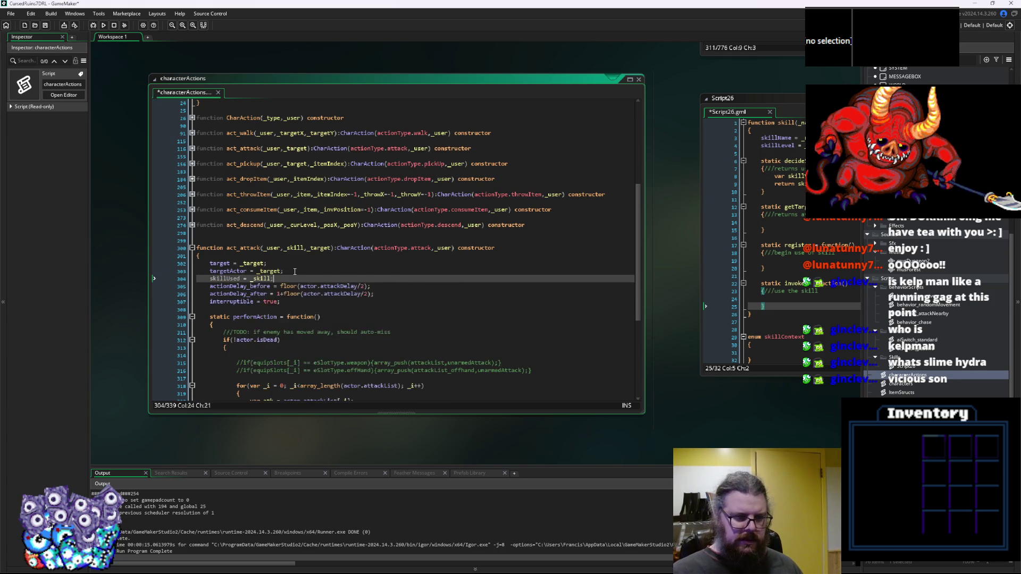
scroll(319, 268, "down", 4)
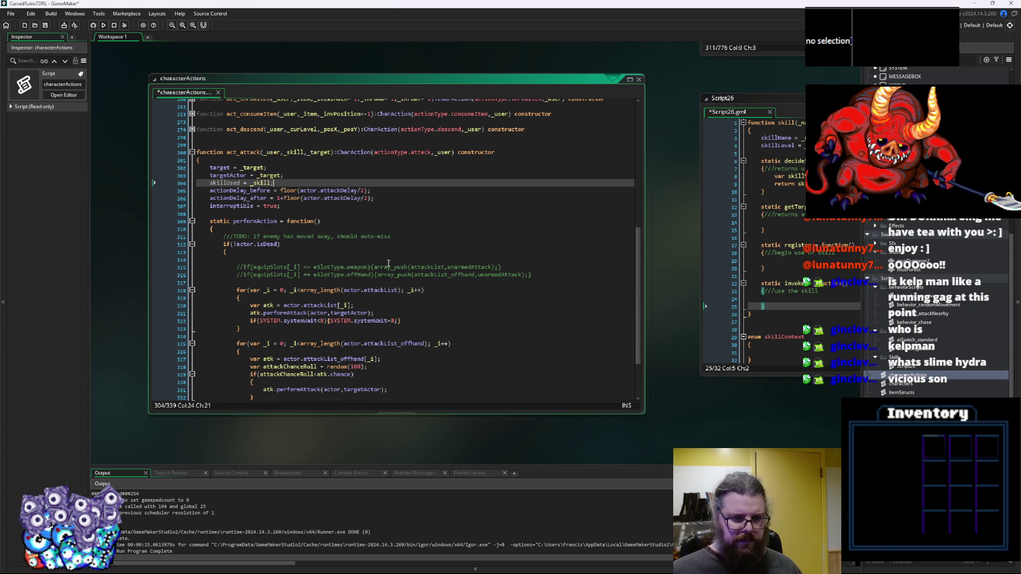
scroll(388, 264, "up", 2)
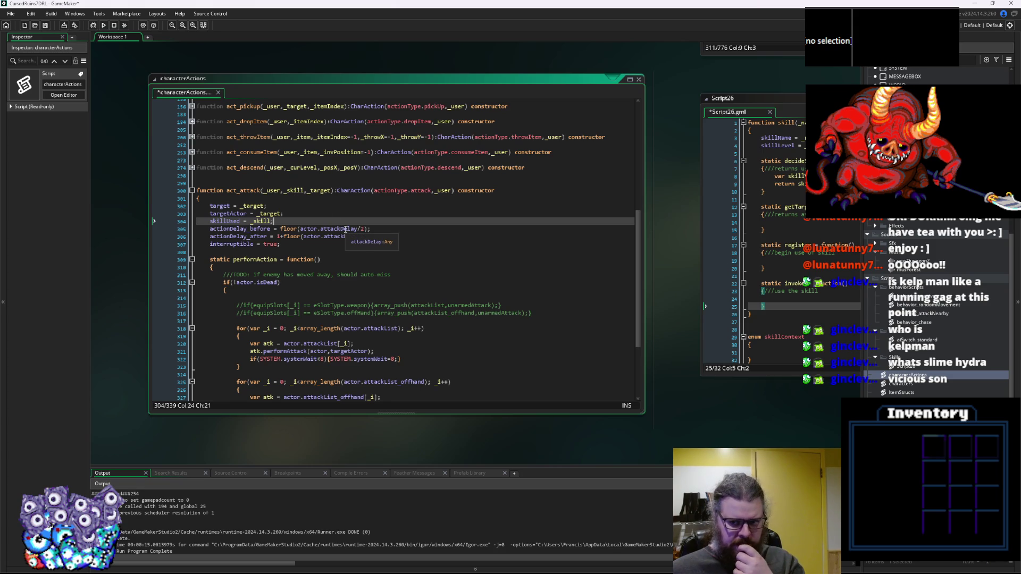
left_click(771, 299)
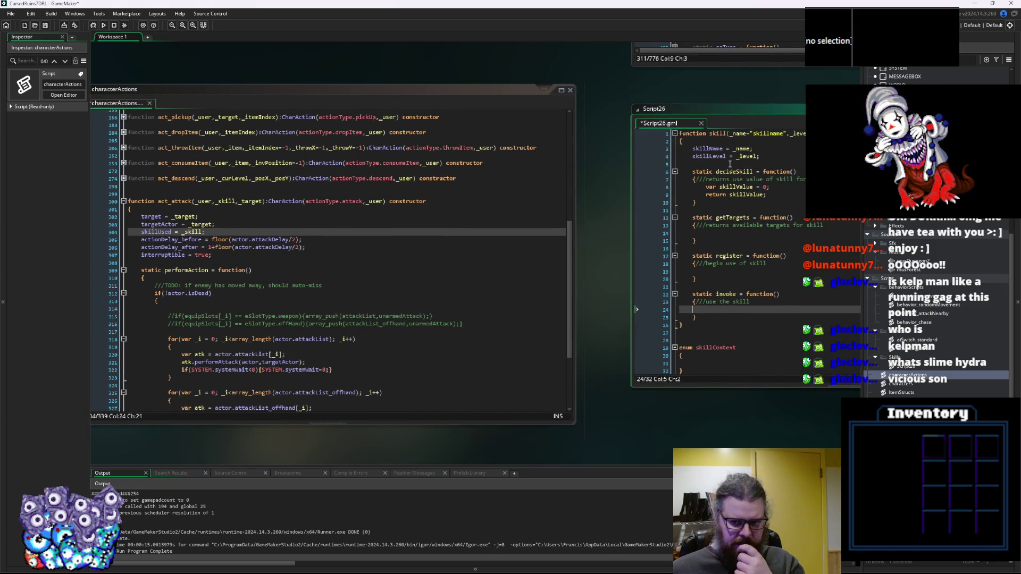
Change the line 17 method name from register to setupAction and reword its comment to '///setup skill action'.
double_click(732, 256)
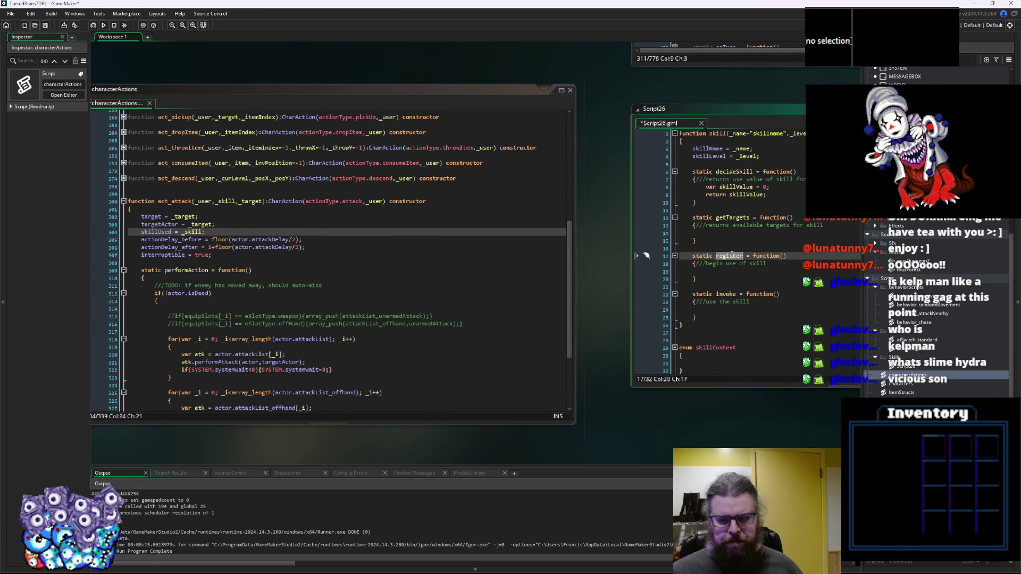
type("setup")
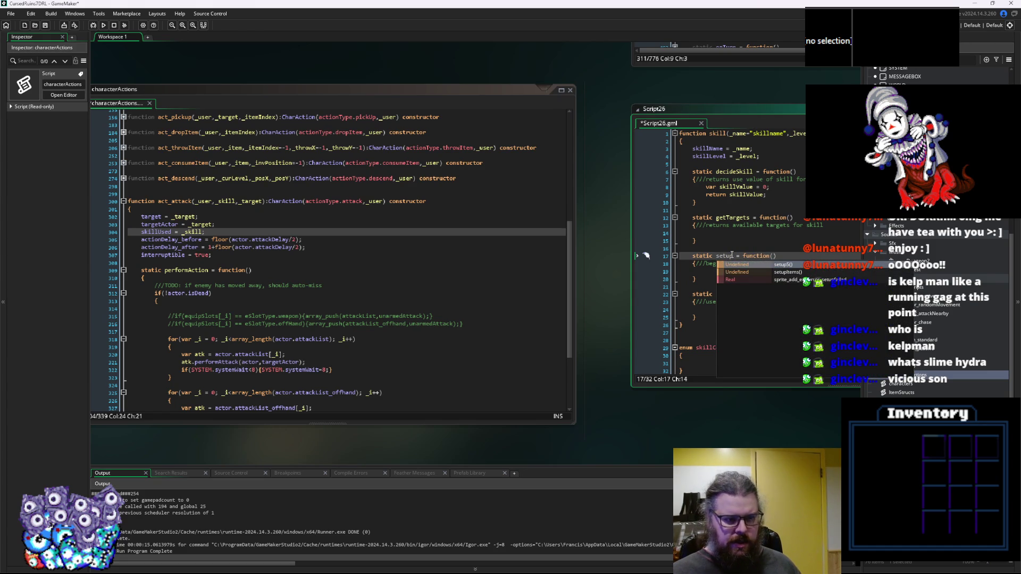
type("Act")
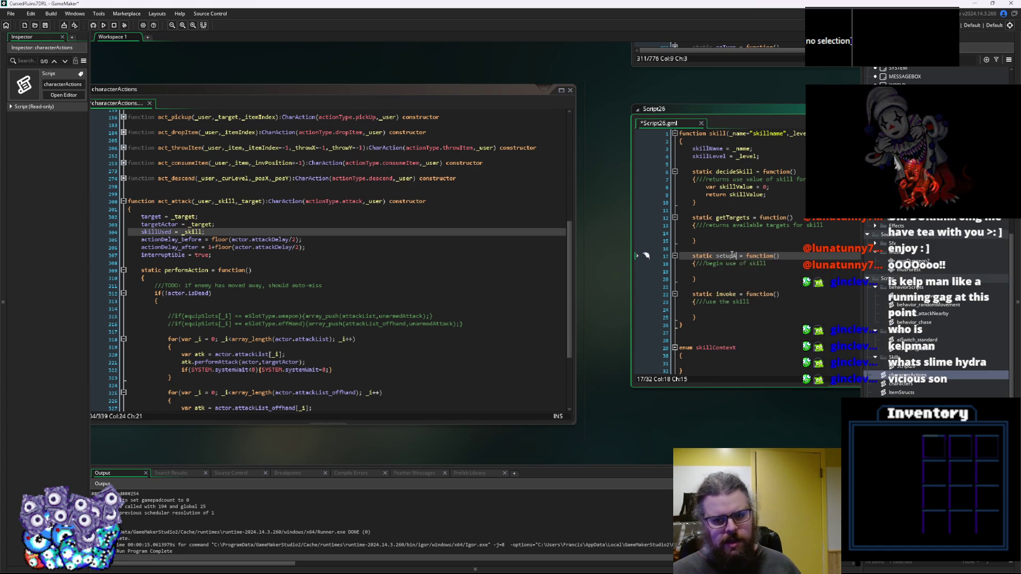
type("ion")
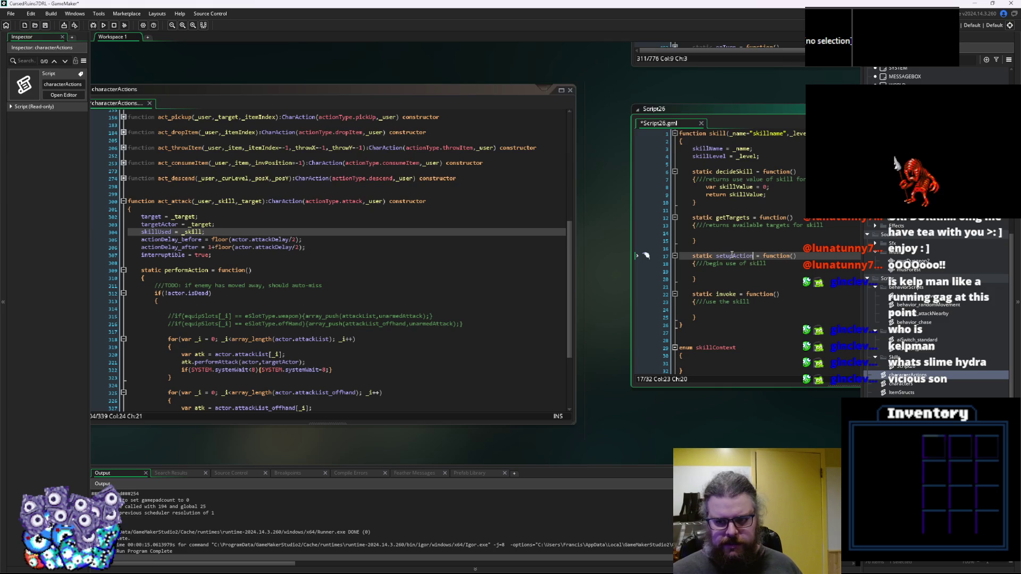
key("Down")
key("BackSpace")
key("BackSpace")
key("BackSpace")
type("tup act")
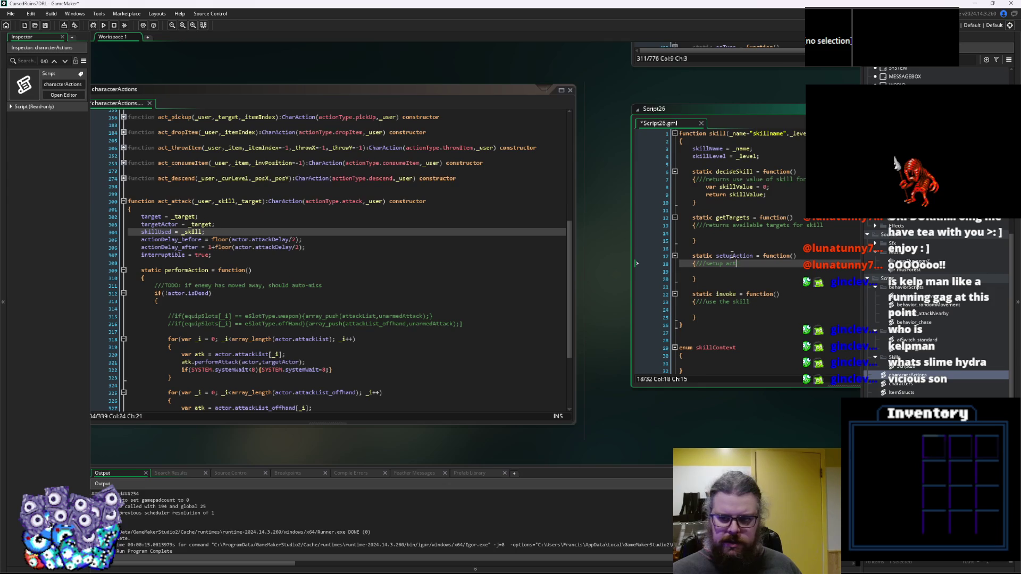
key("BackSpace")
key("BackSpace")
key("BackSpace")
type("skill ac")
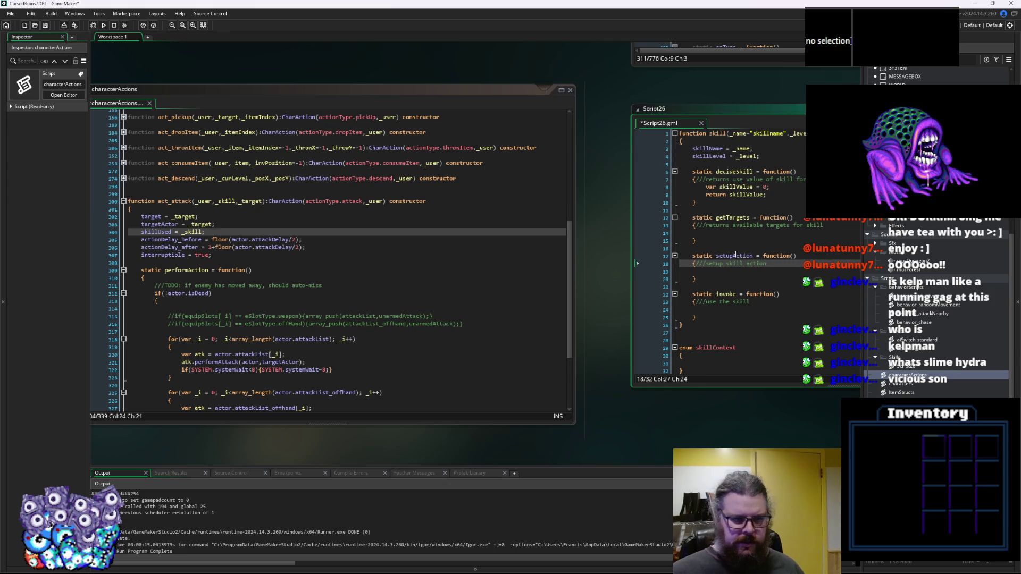
scroll(191, 239, "up", 3)
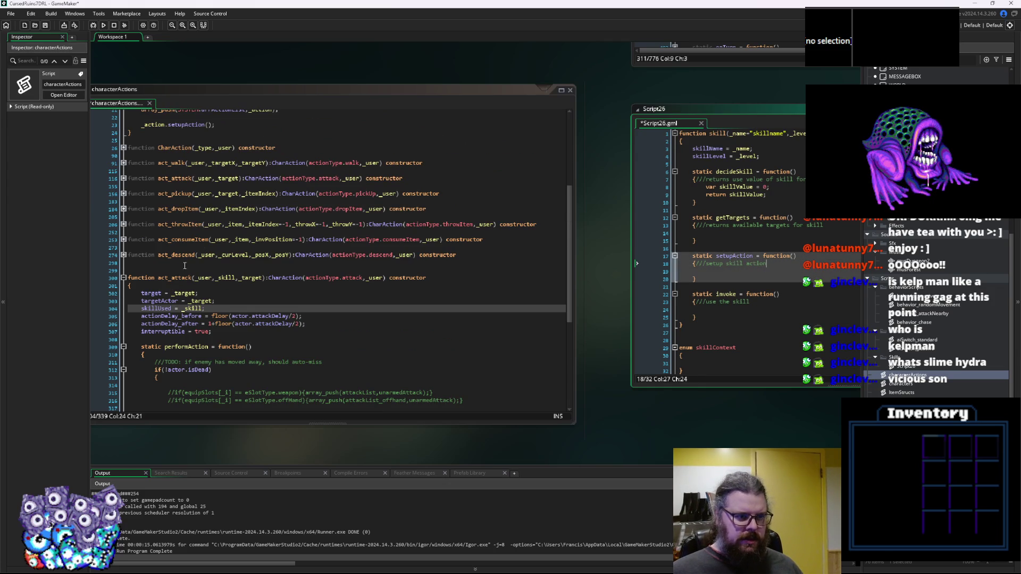
Rename the copied act_attack constructor on line 300 to act_skill.
left_click(202, 287)
left_click_drag(196, 278, 174, 278)
type("skill")
scroll(205, 293, "down", 3)
key("Down")
key("Down")
key("Down")
Go to the actionType enum definition and add a 'skill' entry after 'ascend,'.
left_click(317, 201)
key("F12")
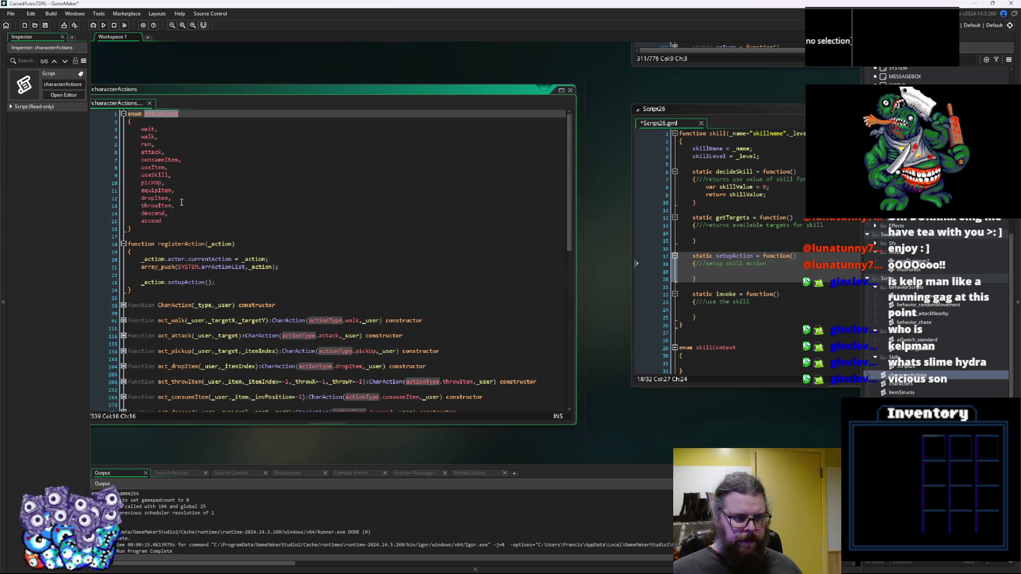
left_click(182, 222)
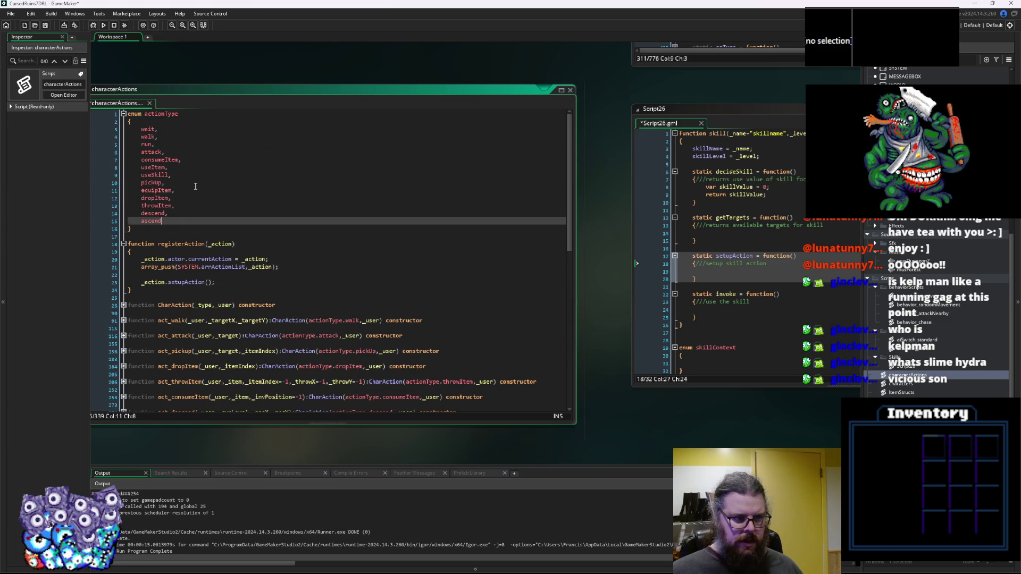
type(",")
key("Return")
type("sk")
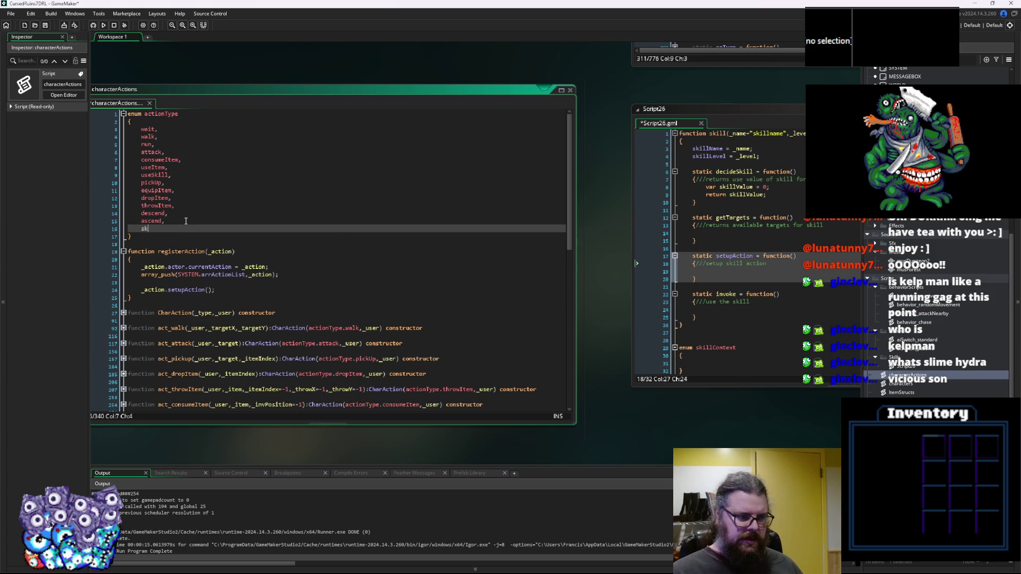
type("il")
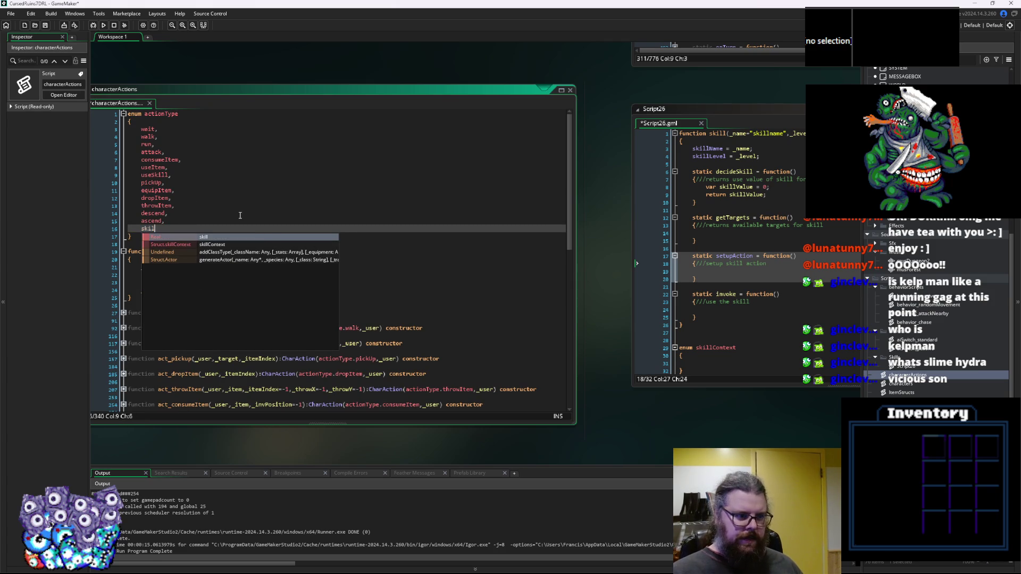
type("l")
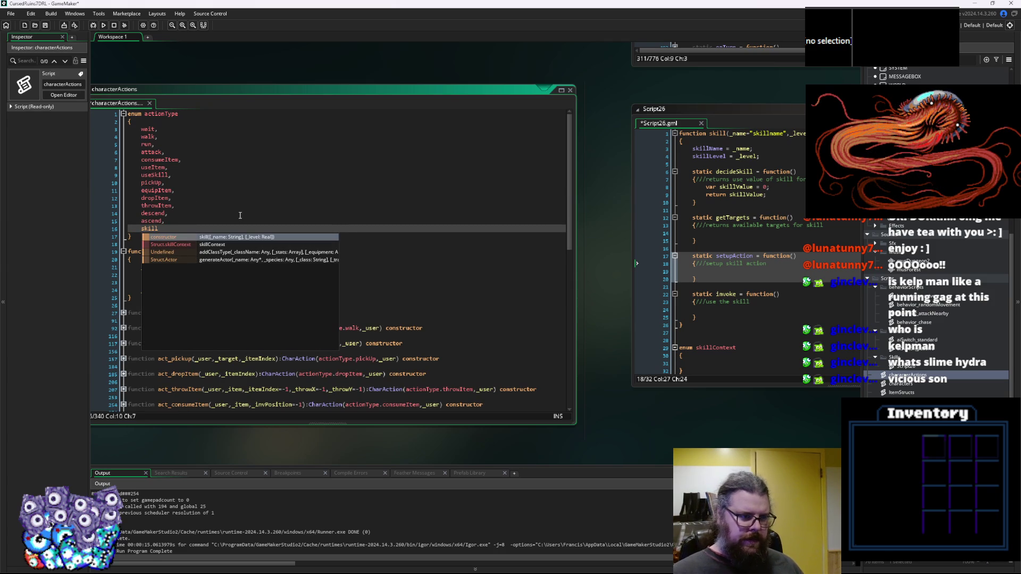
left_click(248, 193)
mouse_move(150, 232)
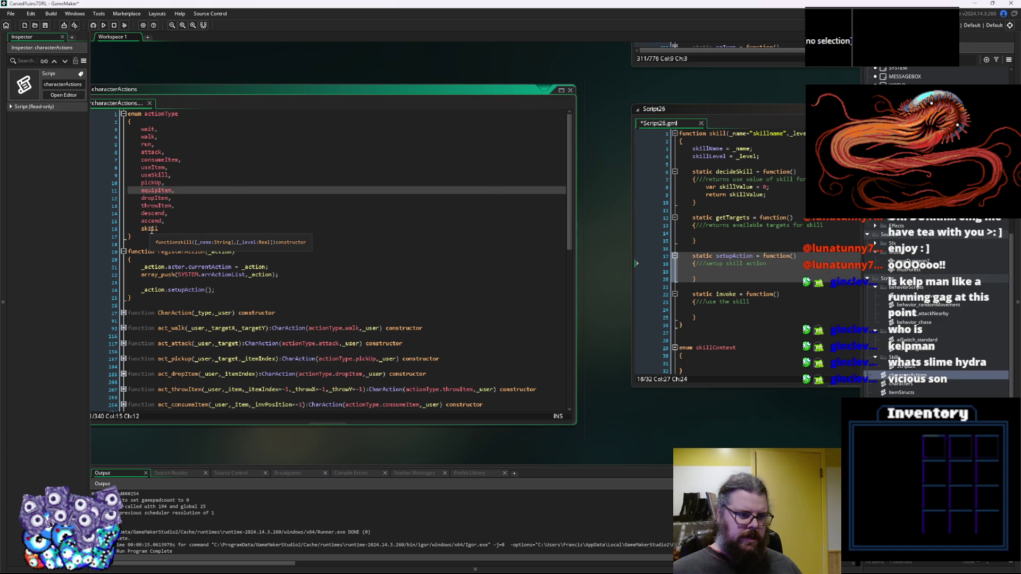
scroll(237, 238, "down", 15)
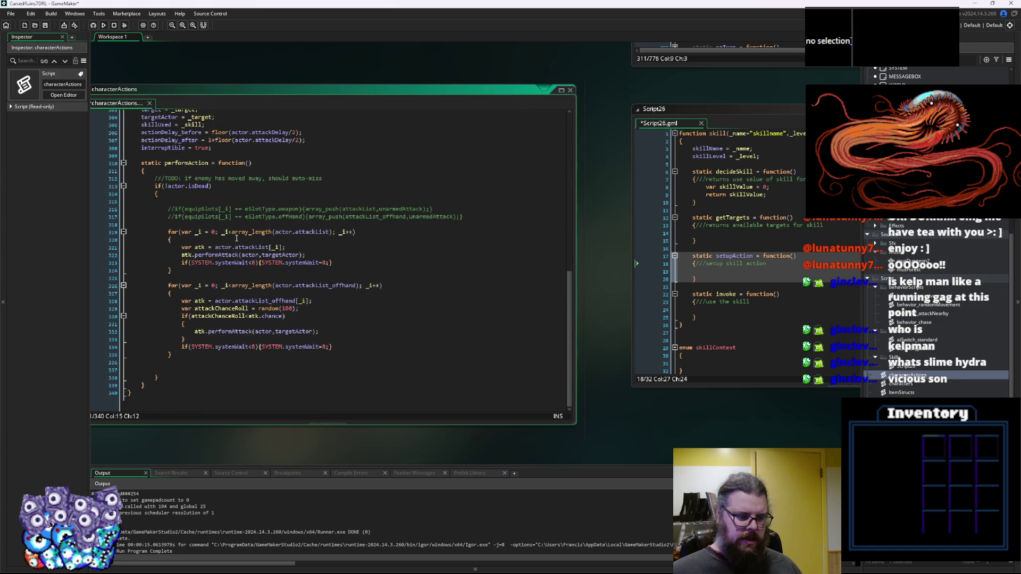
scroll(299, 359, "up", 3)
left_click(258, 266)
left_click(238, 278)
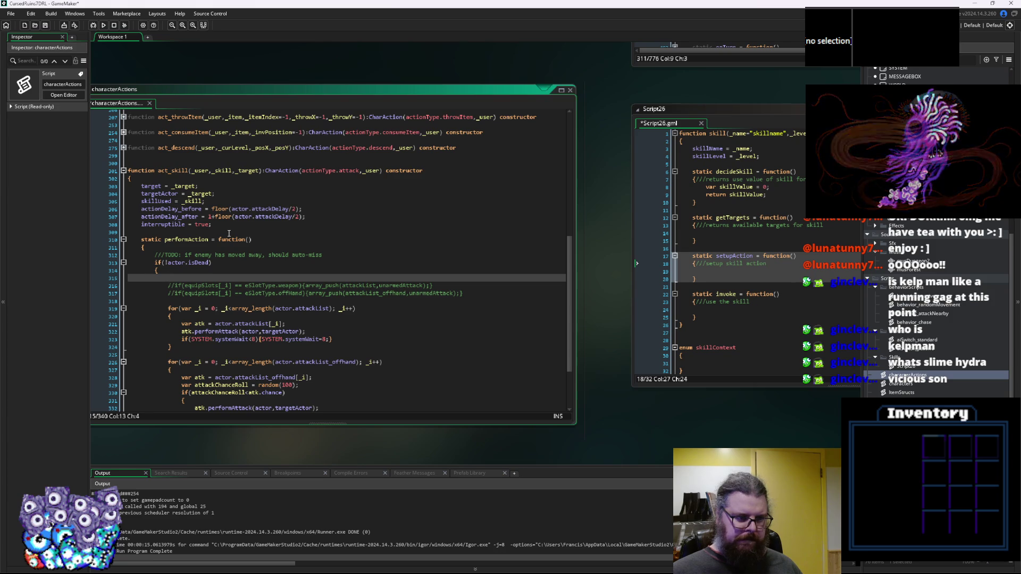
Expand the CharAction constructor to take its setupAction function, then fold it again.
scroll(229, 237, "down", 3)
scroll(223, 234, "up", 9)
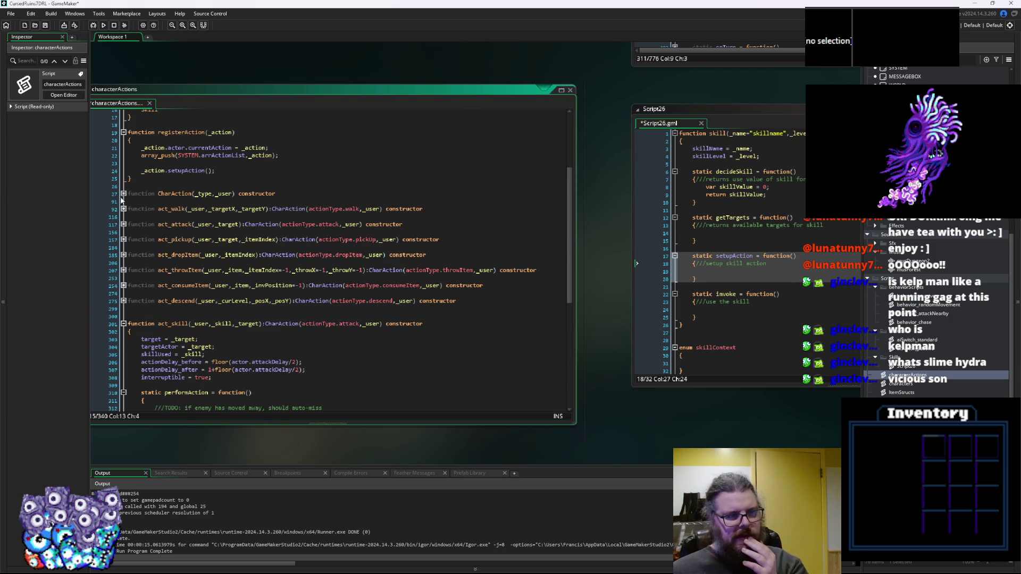
left_click(123, 193)
scroll(278, 316, "down", 3)
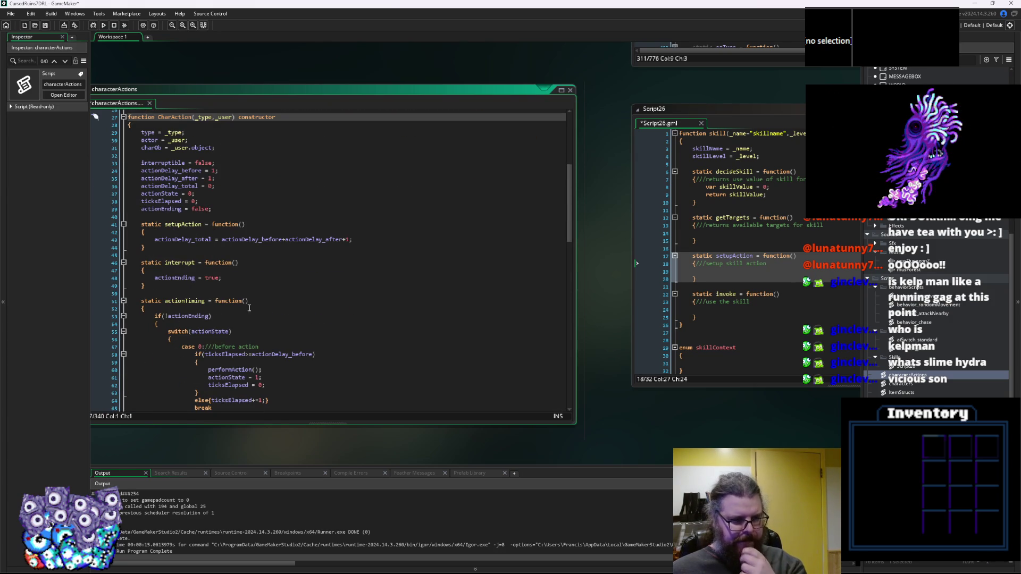
mouse_move(163, 254)
left_mouse_down()
mouse_move(94, 231)
mouse_move(138, 225)
left_mouse_up()
key("ctrl+c")
scroll(145, 192, "up", 1)
scroll(145, 193, "up", 2)
left_click(124, 175)
scroll(157, 214, "down", 8)
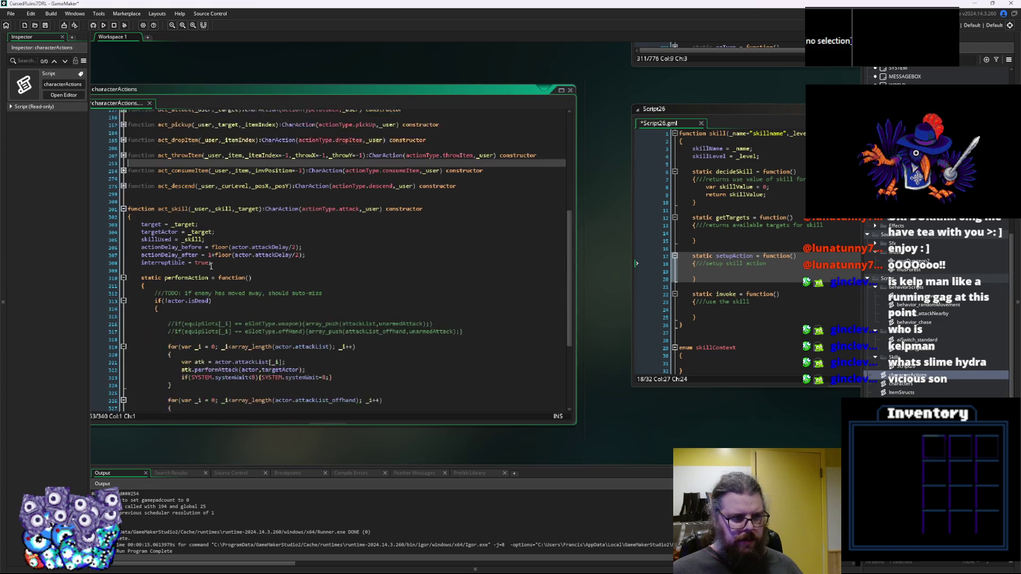
Paste the setupAction function into act_skill with a blank line above it.
left_click(196, 220)
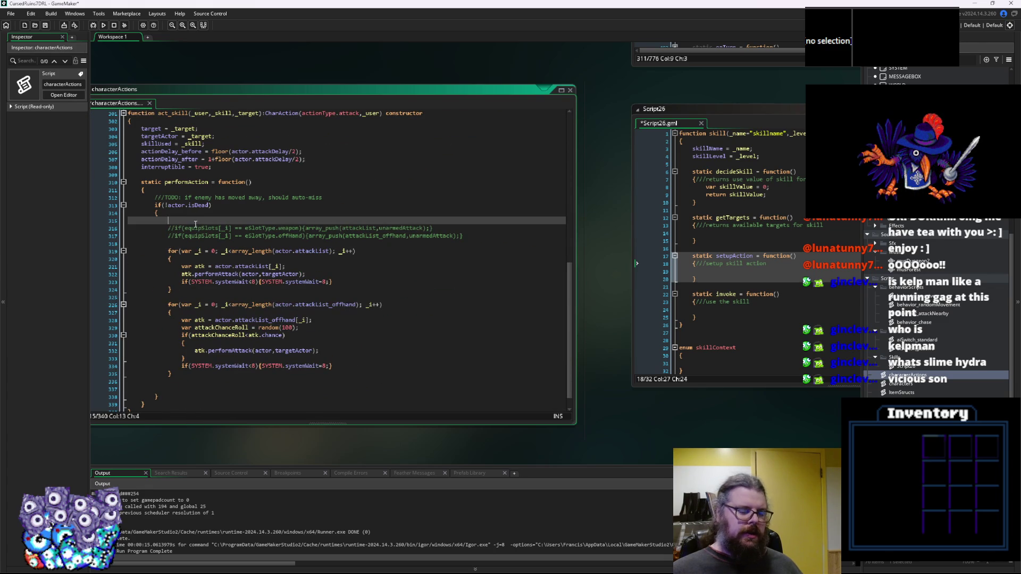
left_click(208, 175)
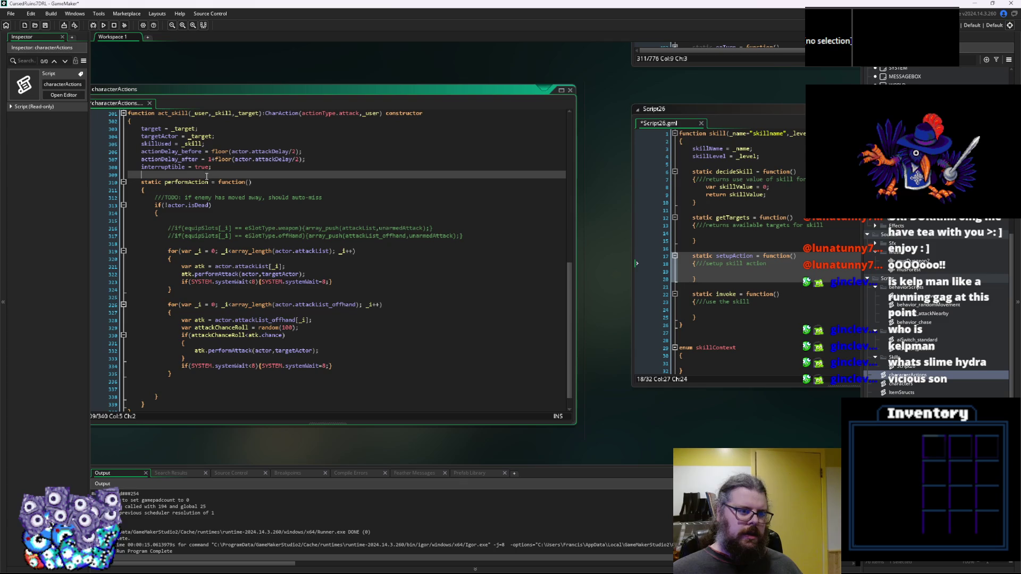
key("ctrl+v")
key("Up")
key("Up")
key("Up")
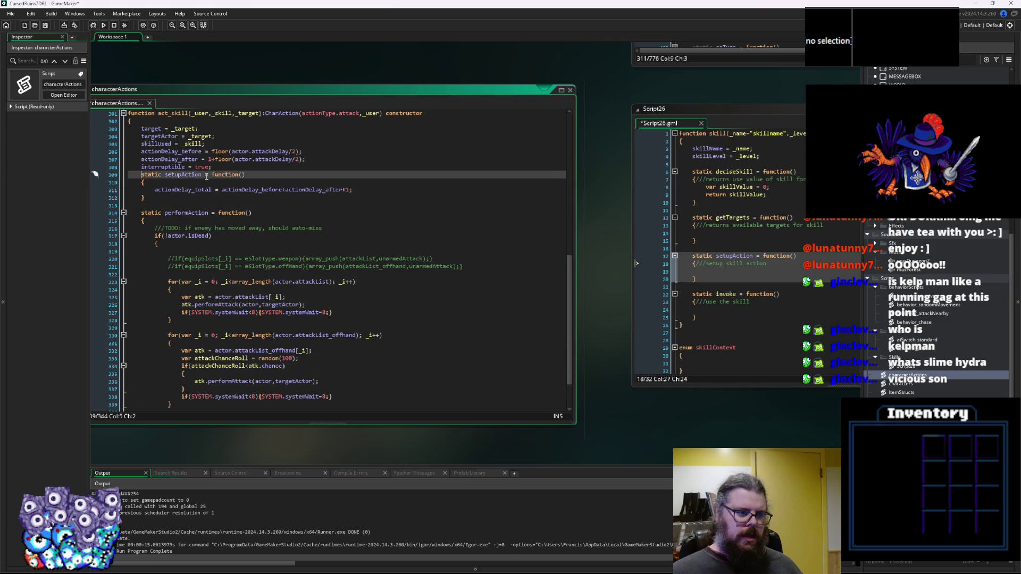
key("Return")
Insert 'skillUsed.setupAction(self);' above the actionDelay_total line in setupAction.
left_click(377, 198)
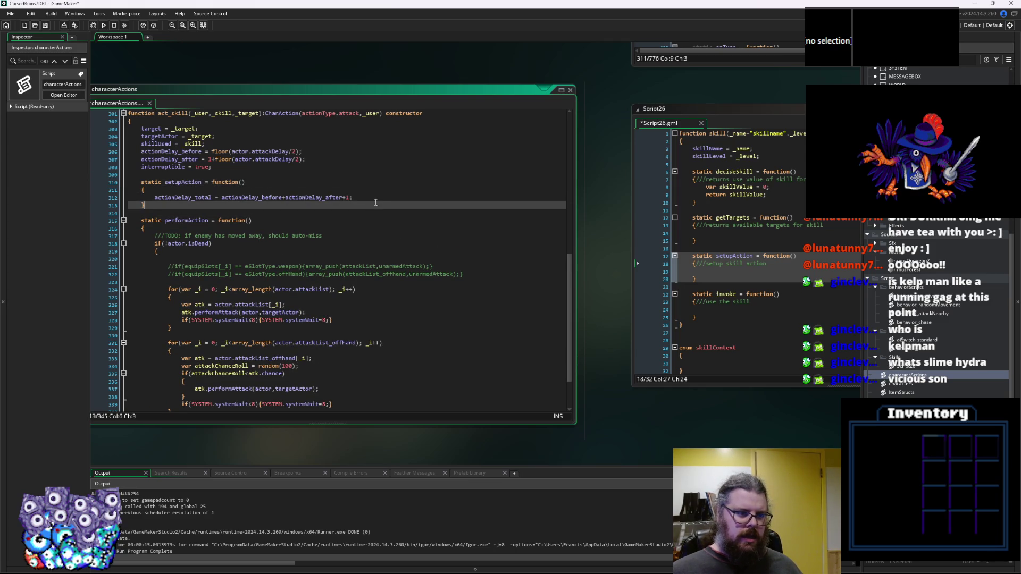
key("Home")
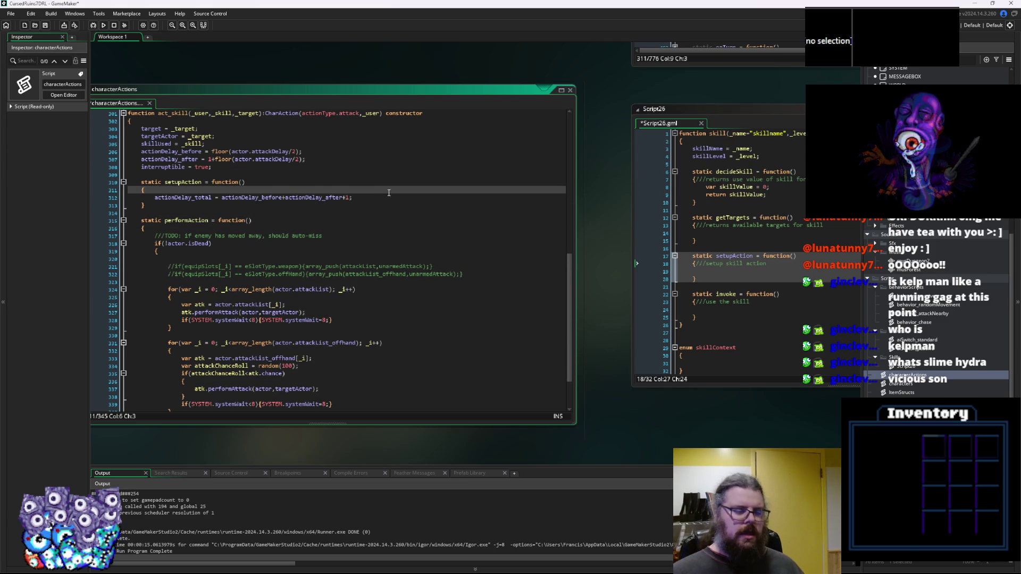
key("Return")
key("Up")
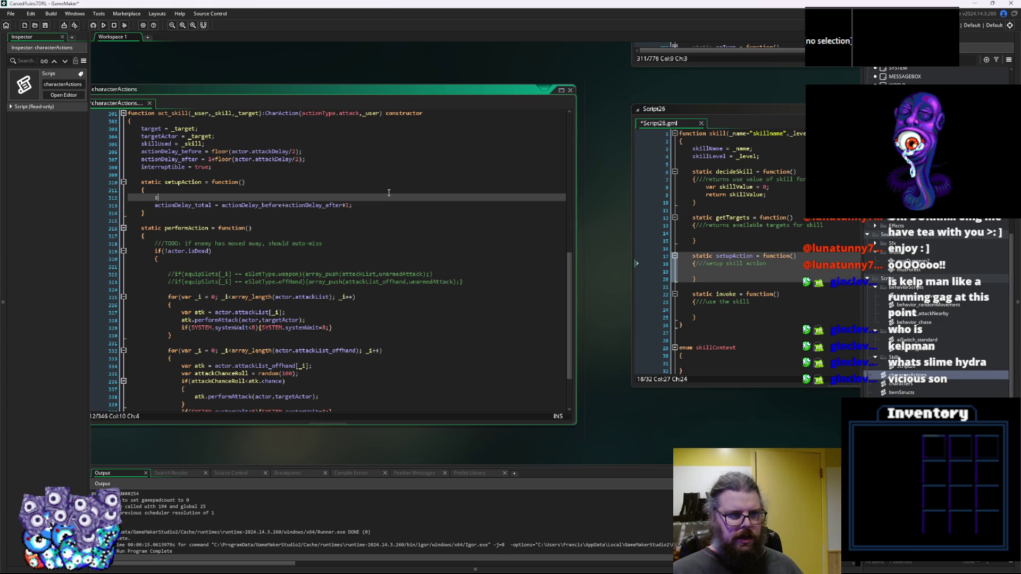
type("skillUs")
key("Return")
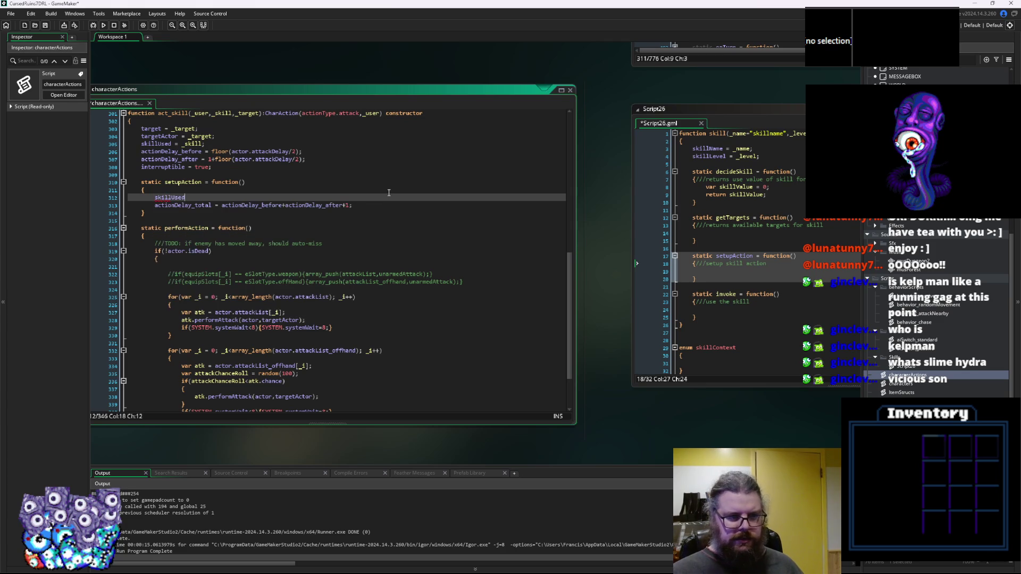
type(".")
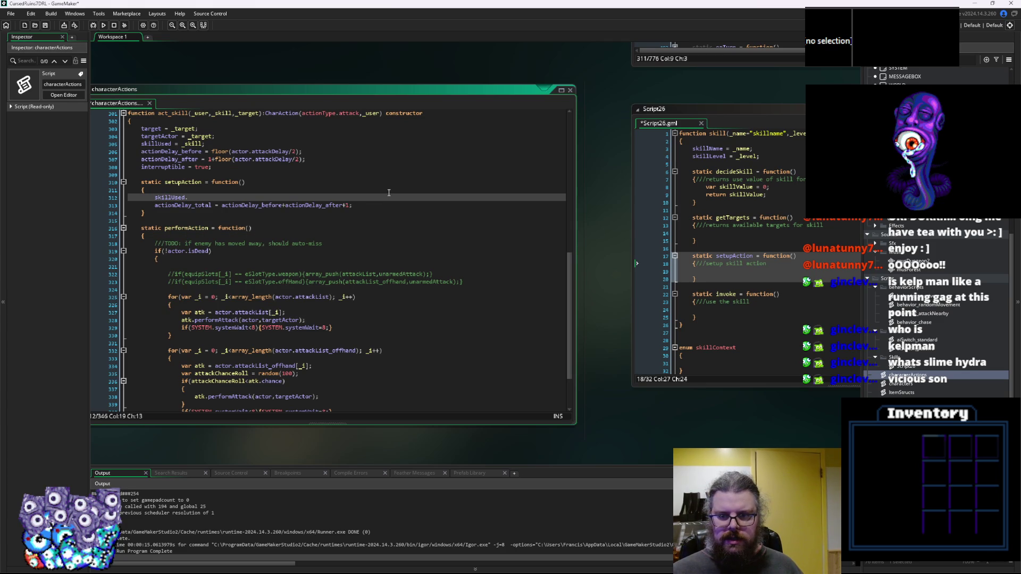
type("setupActi")
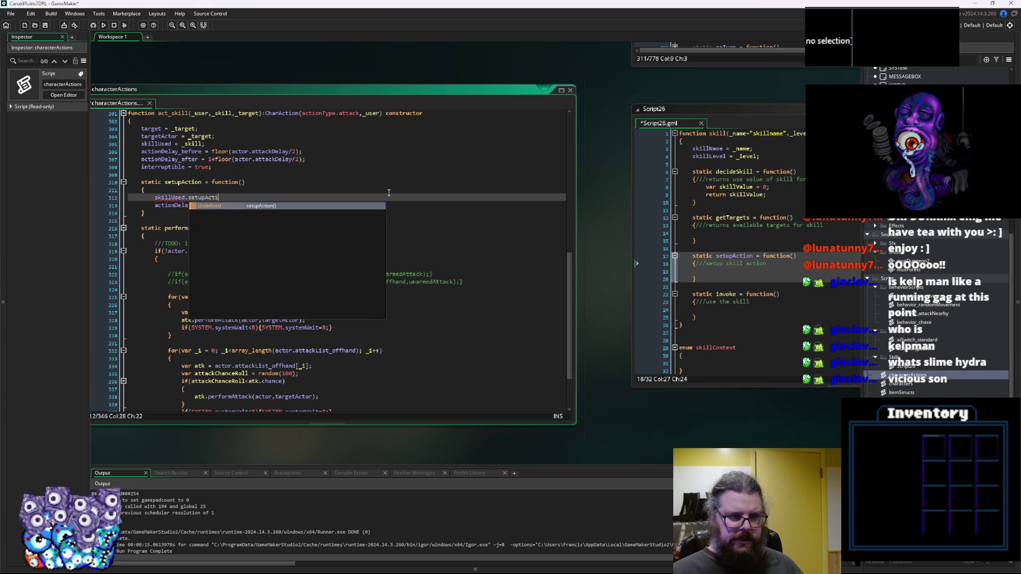
key("Return")
type("()")
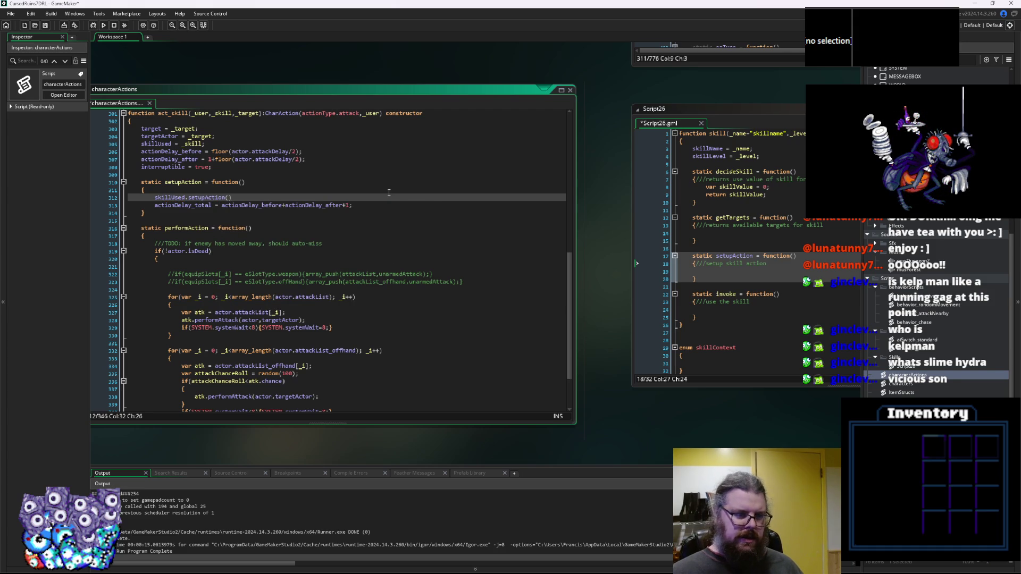
type(";")
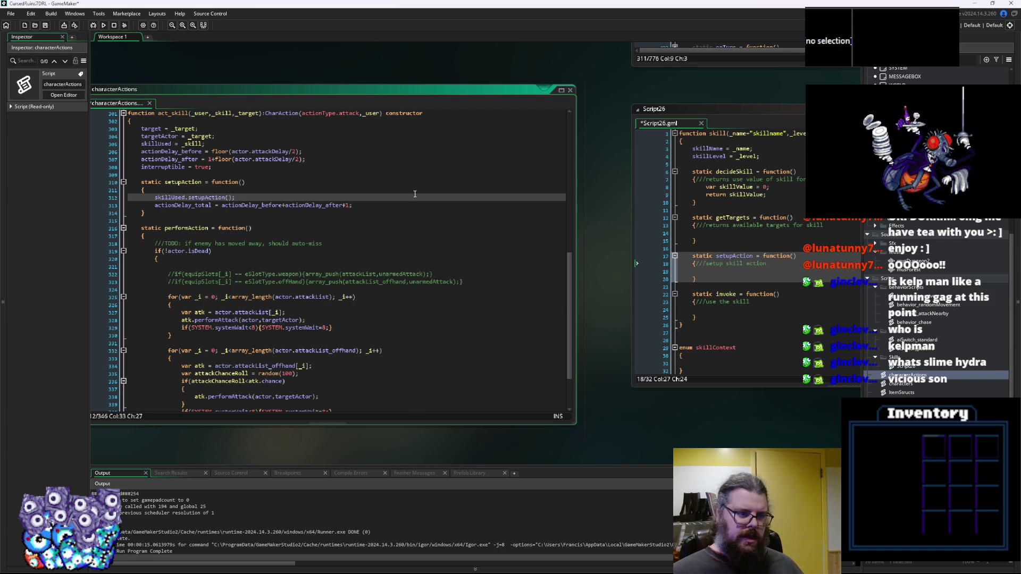
key("Left")
key("Left")
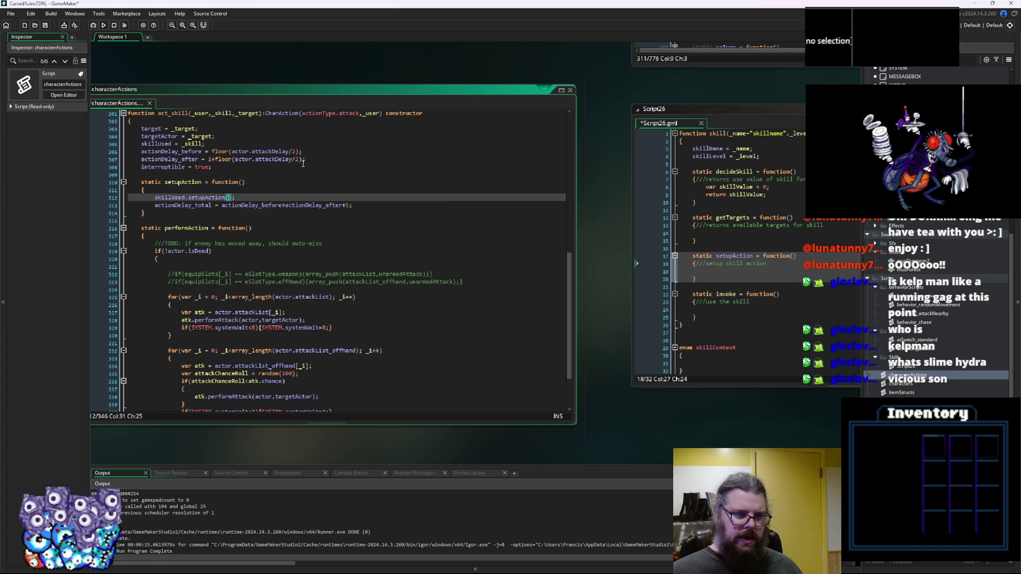
type("self")
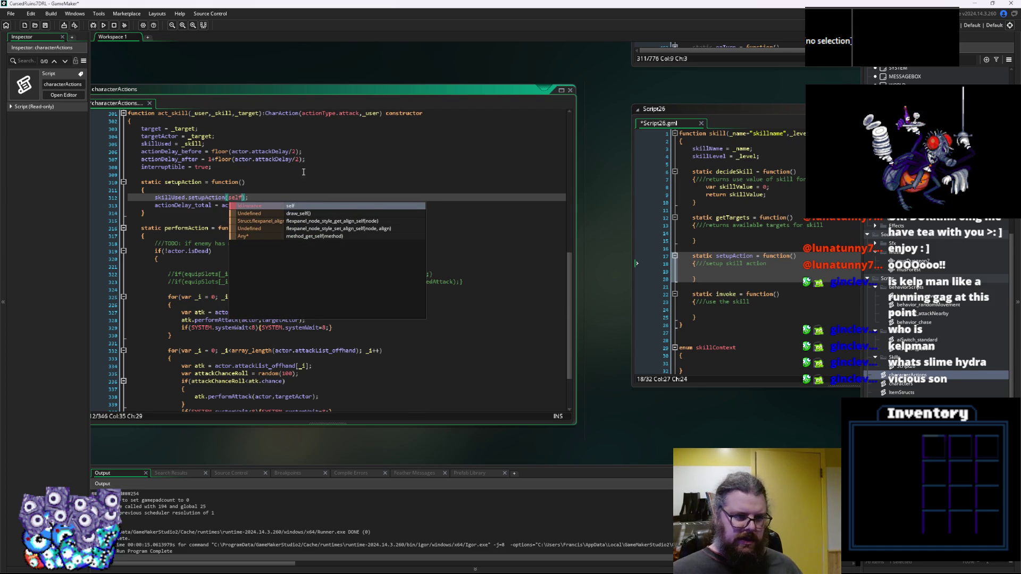
left_click(303, 175)
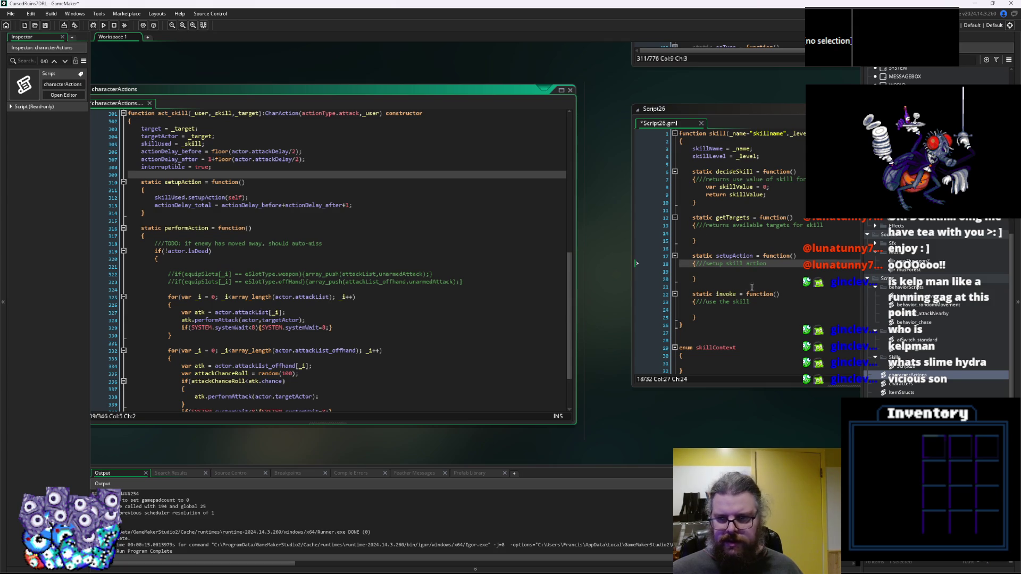
Check the skill's setupAction stub in Script26, then move below act_skill's setupAction block.
left_click(726, 210)
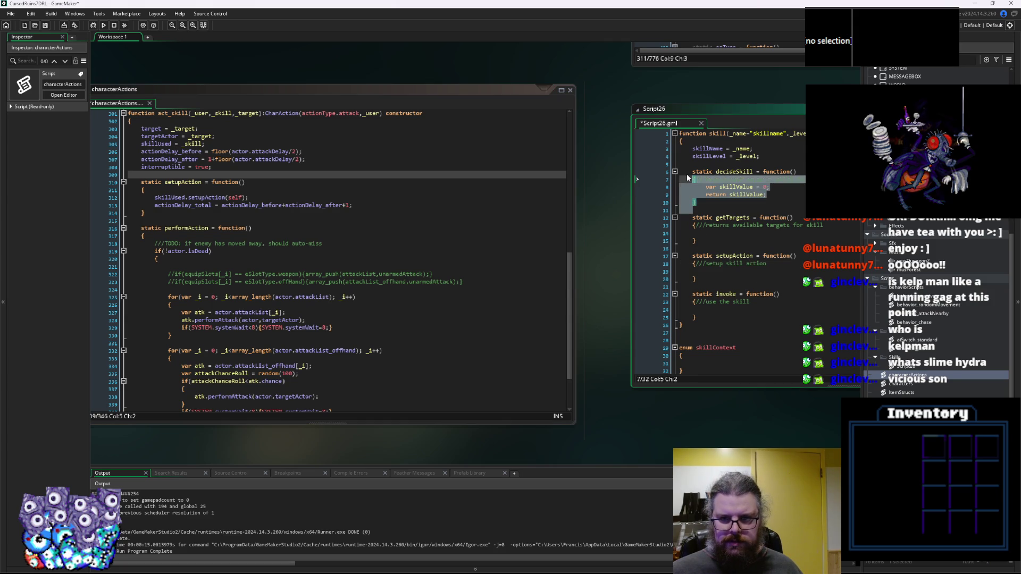
left_click(728, 241)
left_click(732, 284)
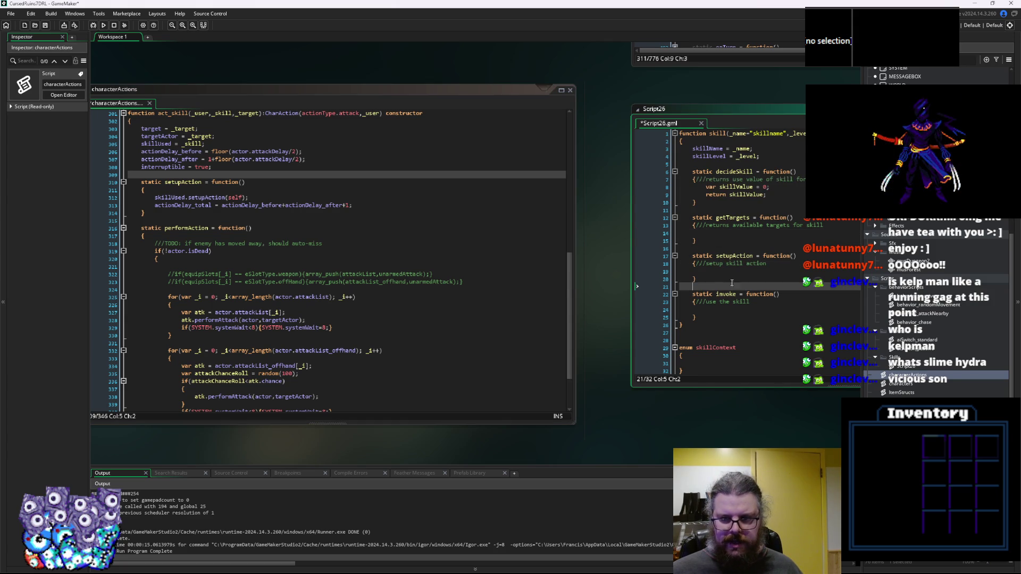
left_click(273, 265)
double_click(200, 198)
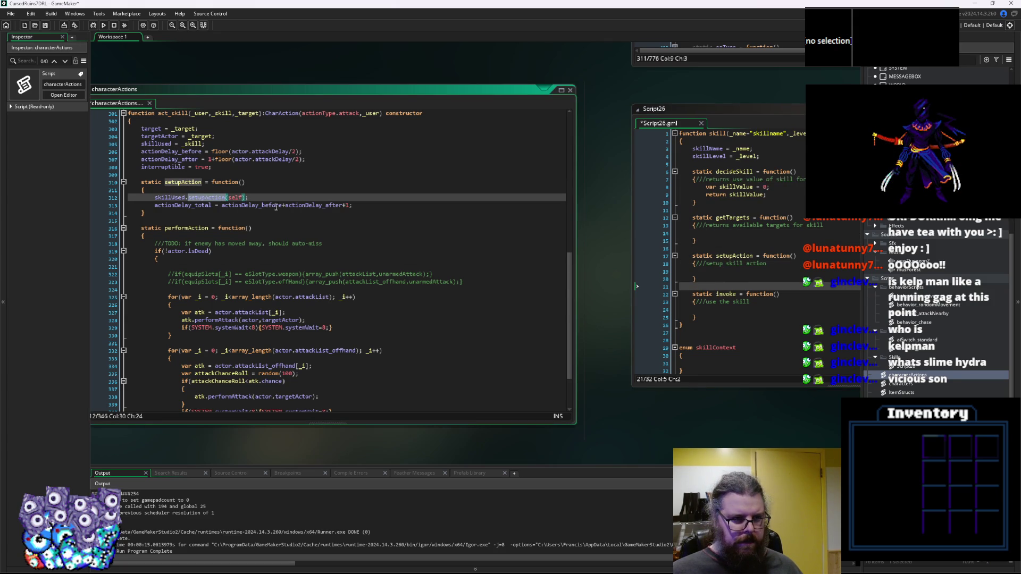
key("End")
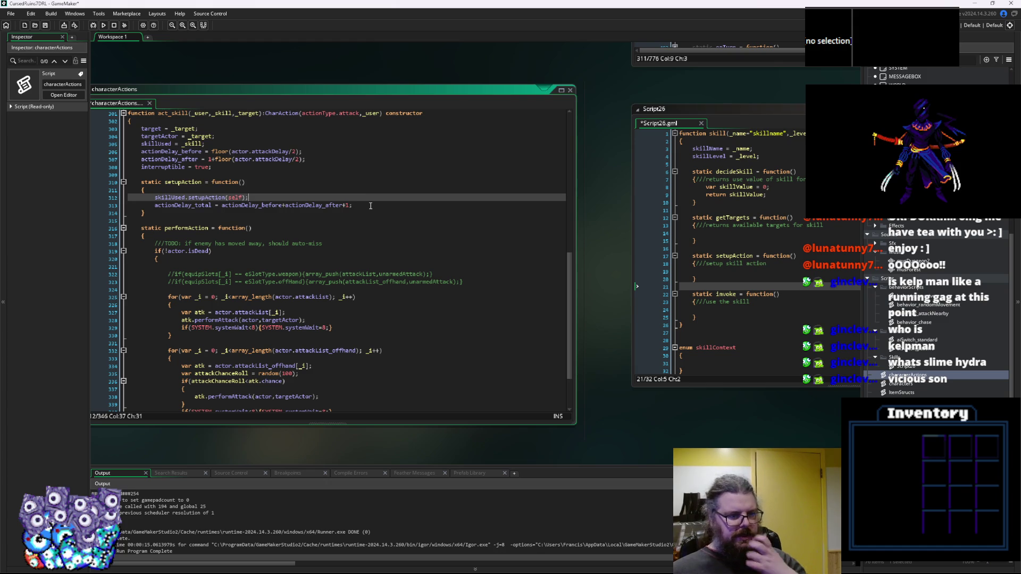
key("Down")
key("Down")
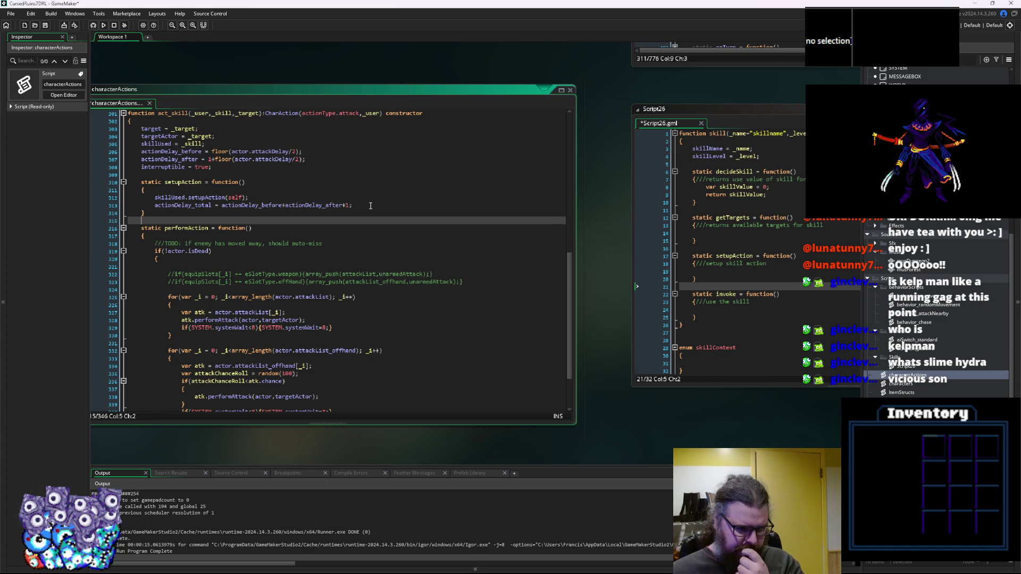
scroll(369, 257, "down", 2)
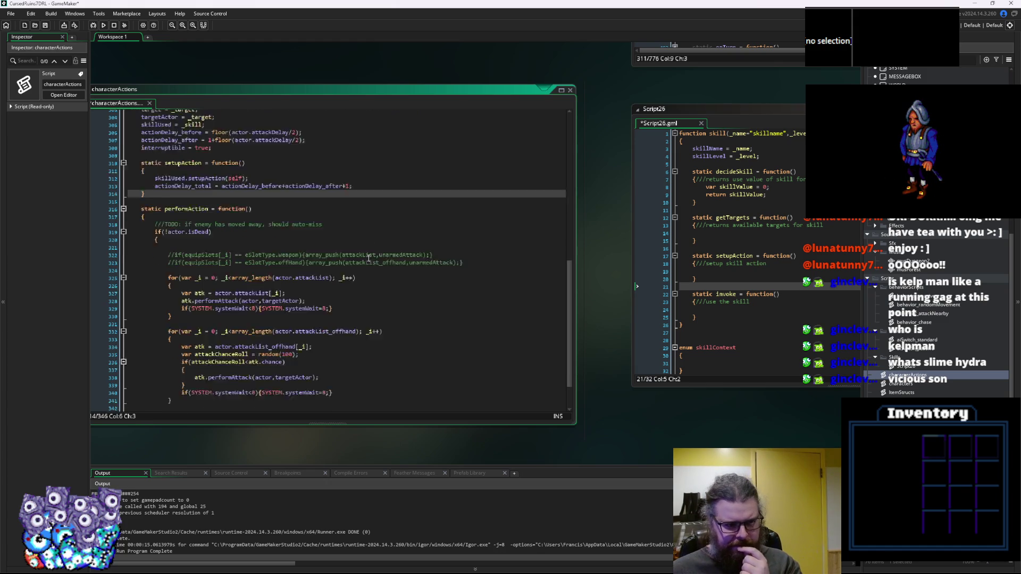
left_click(404, 281)
Delete a stray blank line, the old attack loops in performAction, and the TODO comment.
scroll(381, 282, "down", 1)
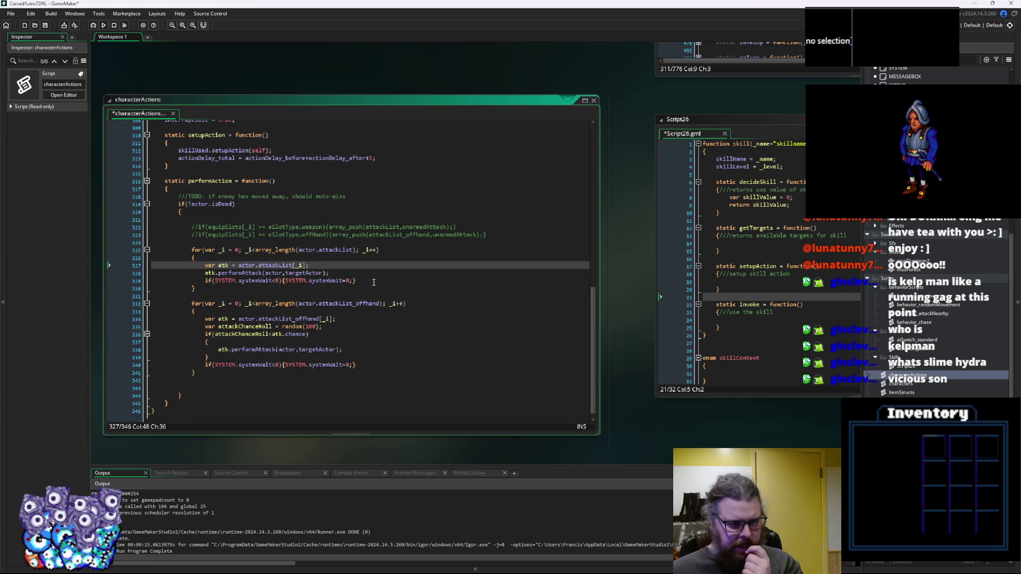
left_click(199, 389)
key("BackSpace")
key("BackSpace")
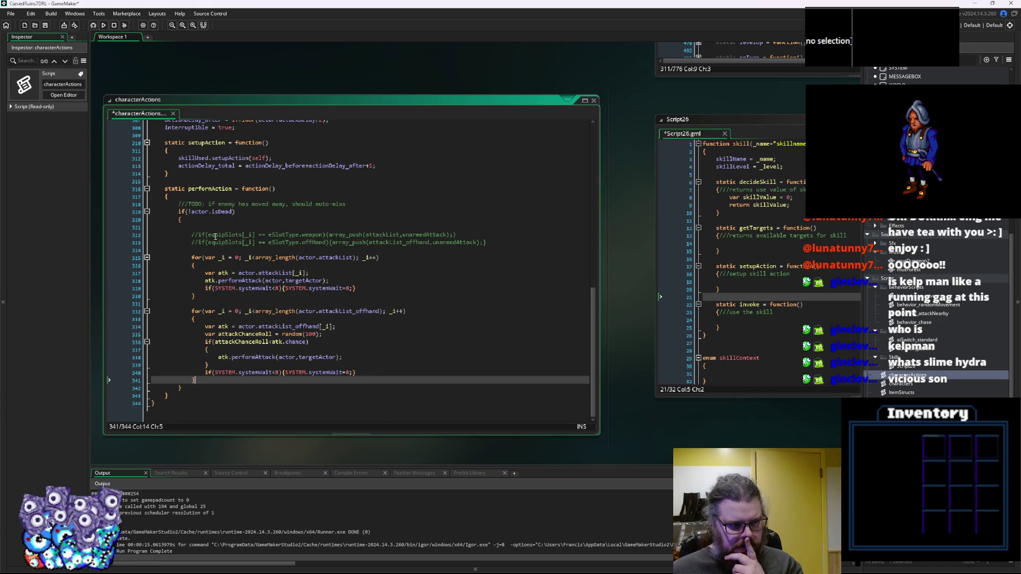
left_click_drag(201, 379, 205, 223)
key("Delete")
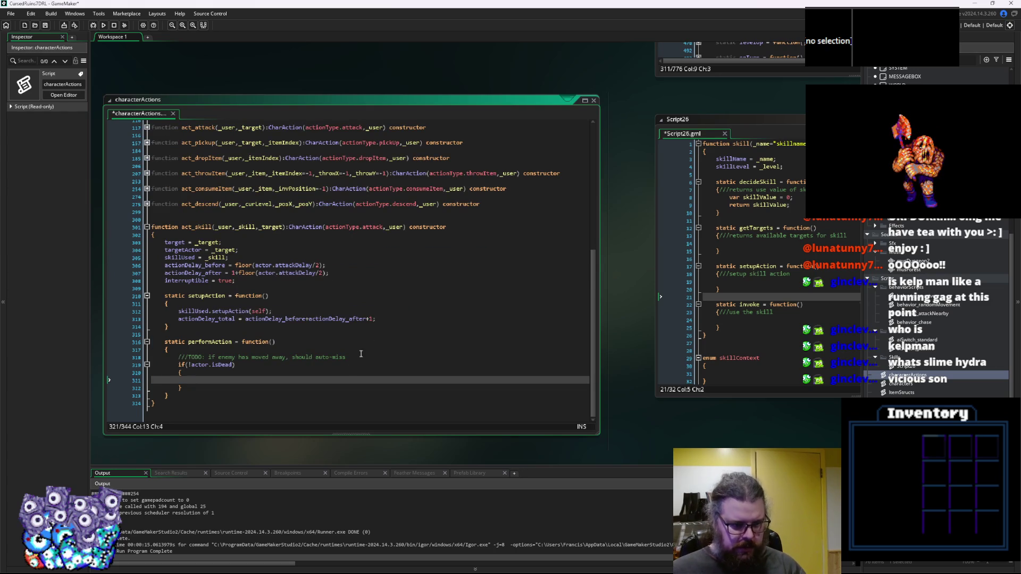
left_click(357, 359)
key("shift+Up")
key("Delete")
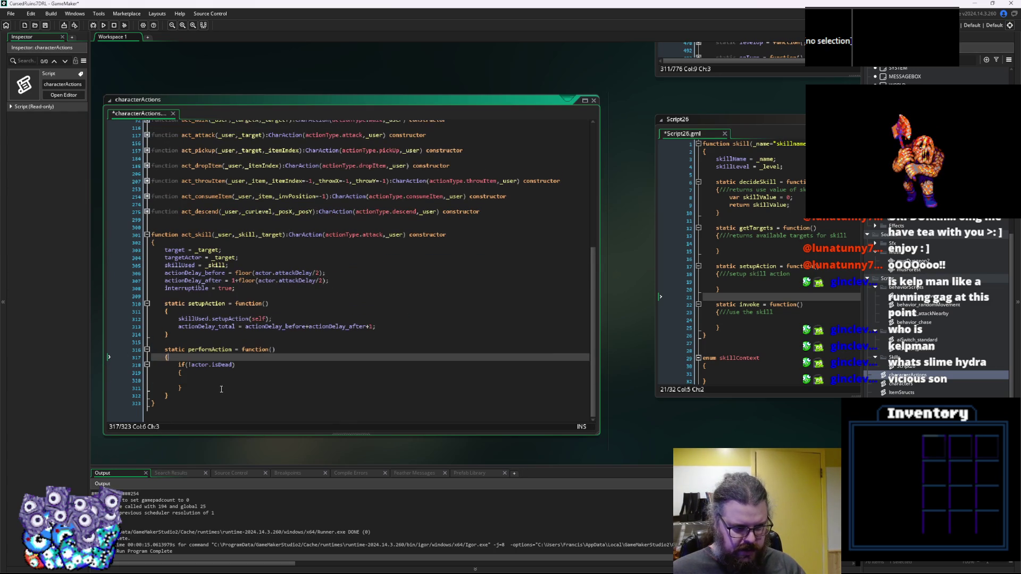
Add skillUsed.invoke(self); inside the isDead check of performAction.
left_click(217, 379)
type("skillUsed.")
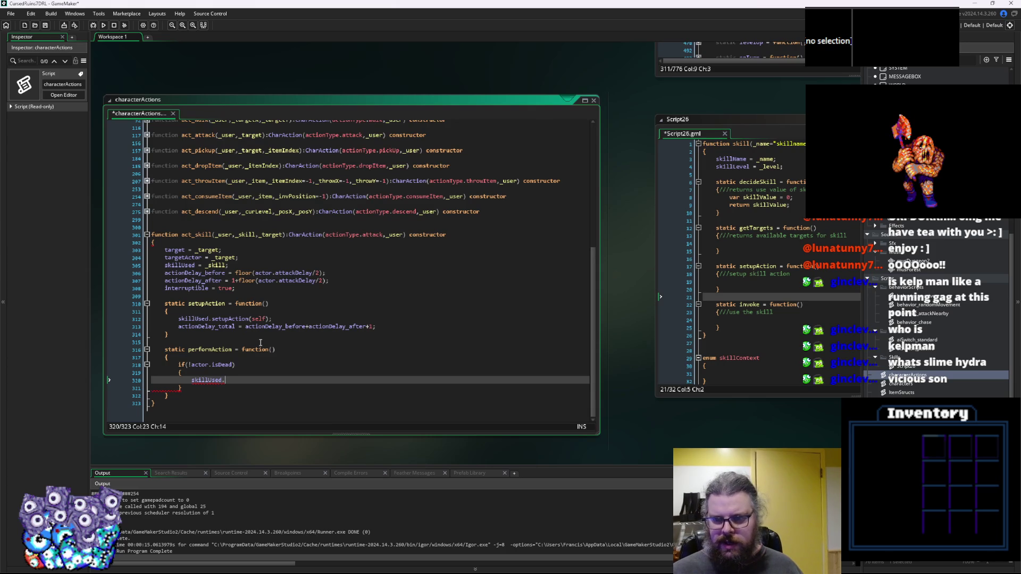
type("invoke")
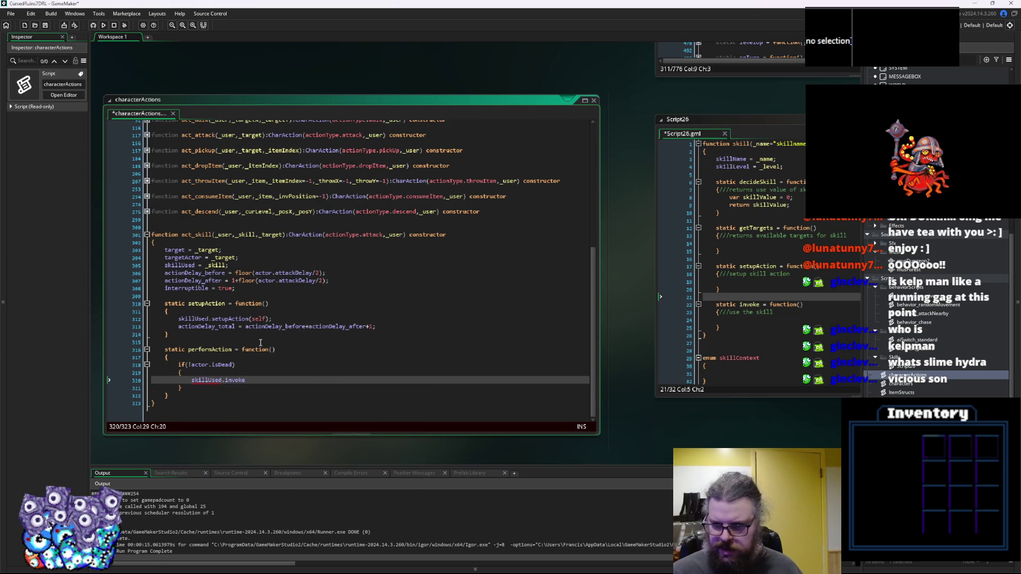
type("(self")
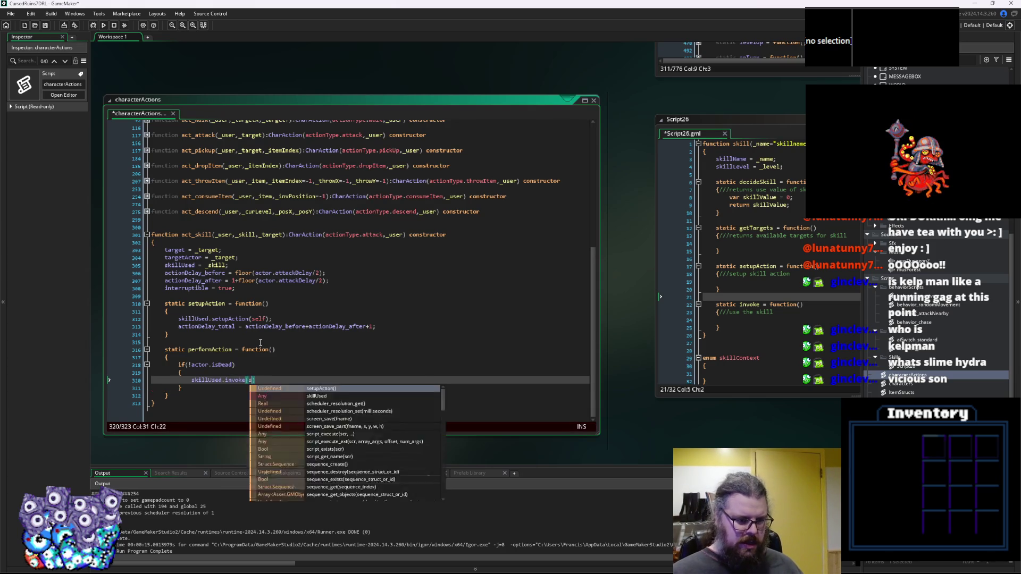
key("Left")
key("Right")
type(",")
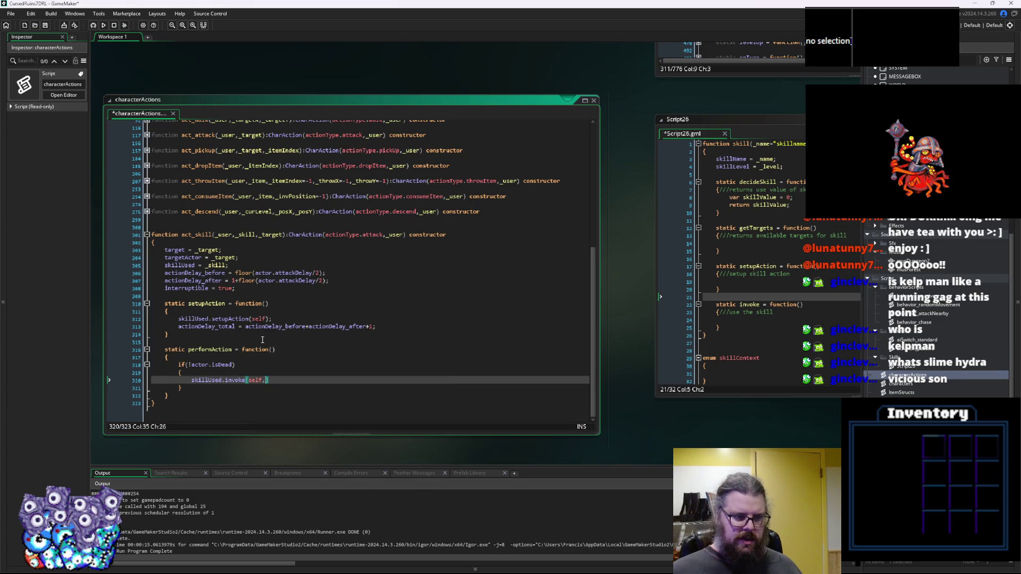
key("BackSpace")
key("Right")
type(";")
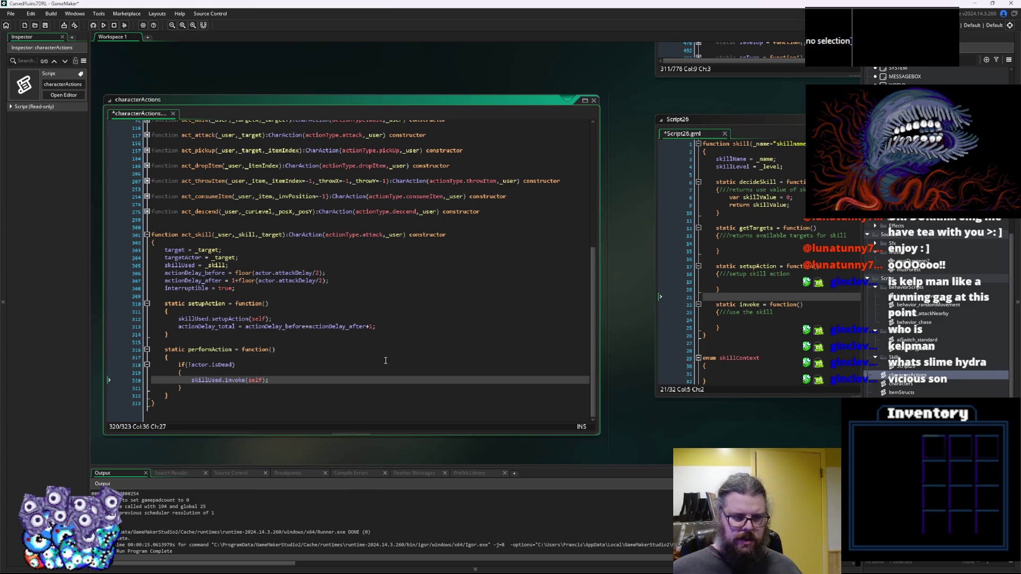
Remove the blank line above the act_skill constructor.
left_click_drag(258, 252, 319, 373)
left_click(347, 388)
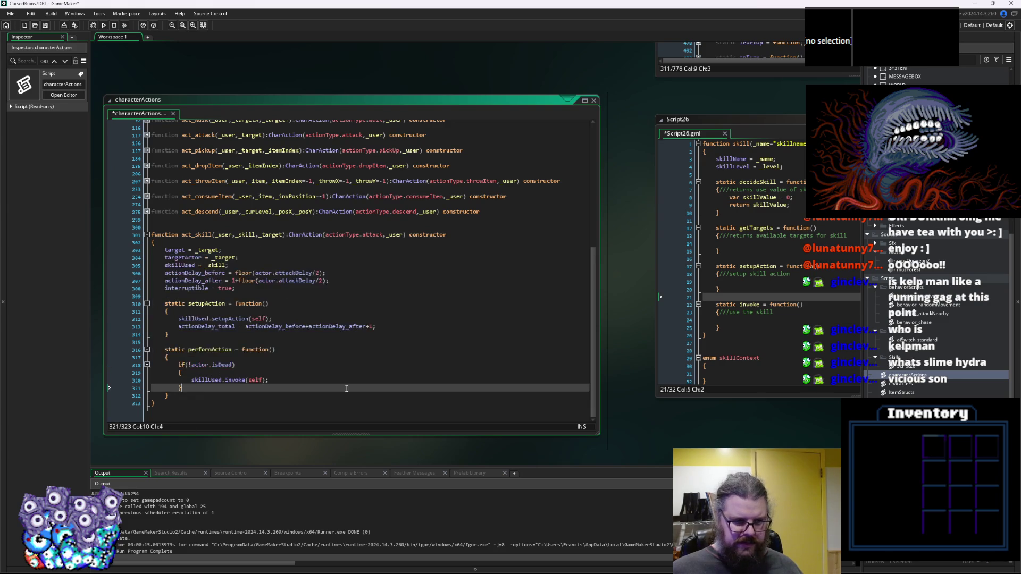
double_click(304, 282)
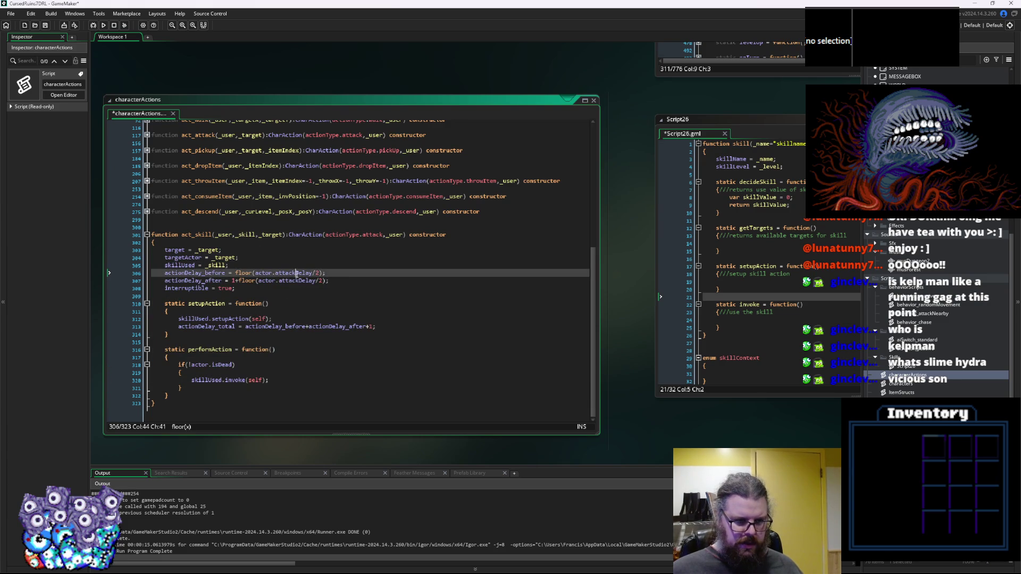
left_click(247, 288)
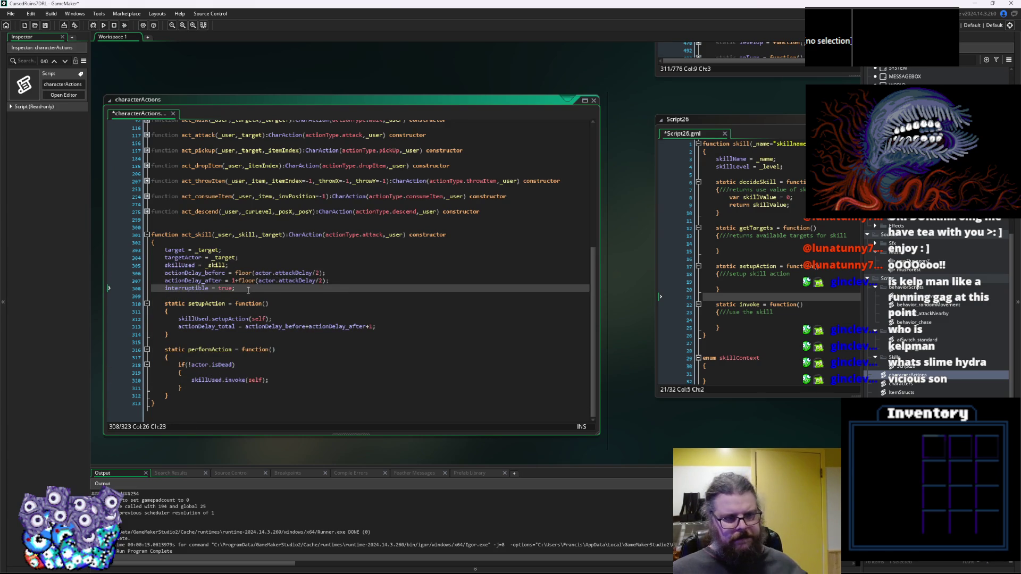
left_click_drag(285, 413, 162, 230)
left_click(163, 230)
key("BackSpace")
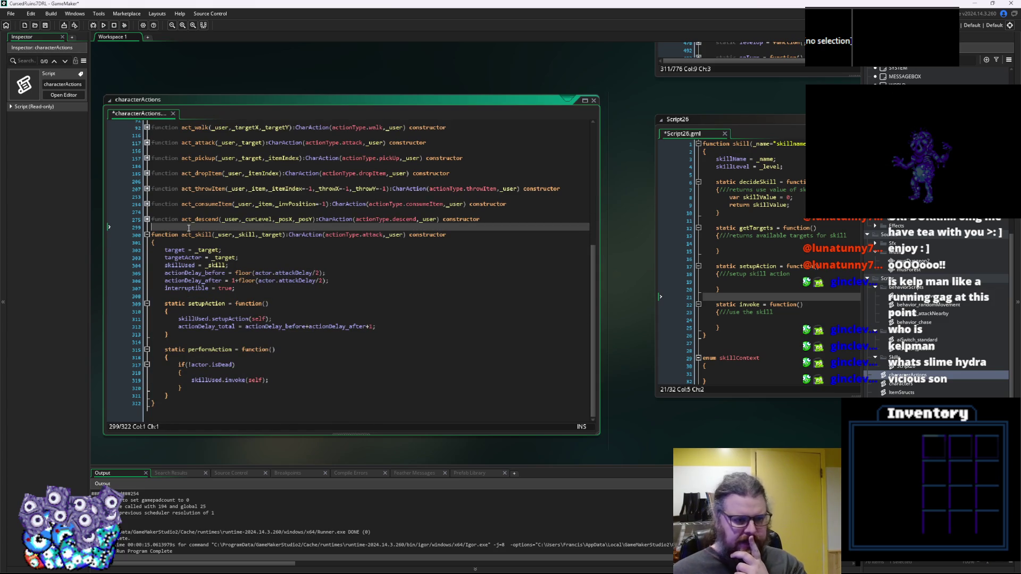
Delete the skillContext enum block from Script26.
left_click(691, 297)
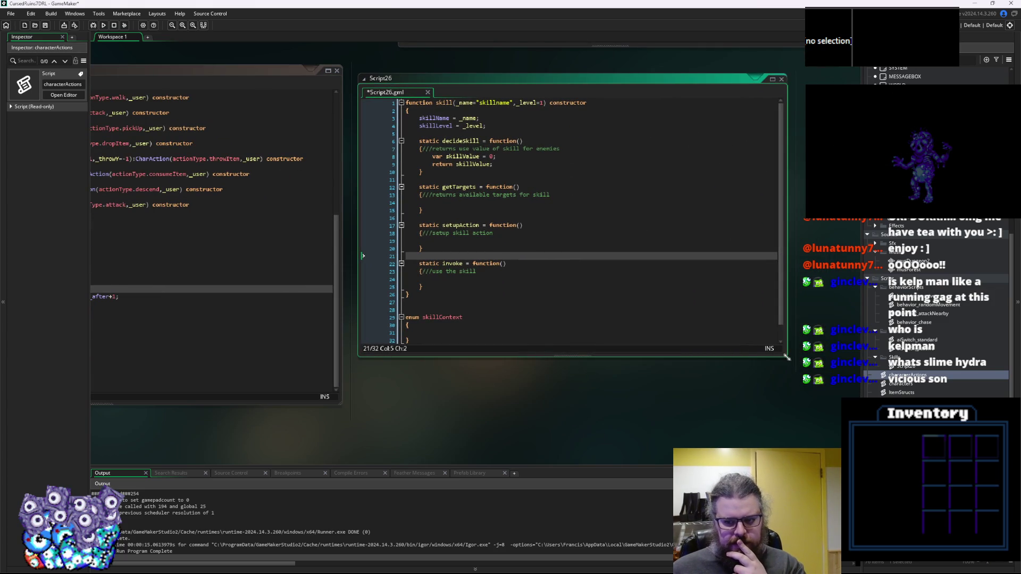
left_click(701, 309)
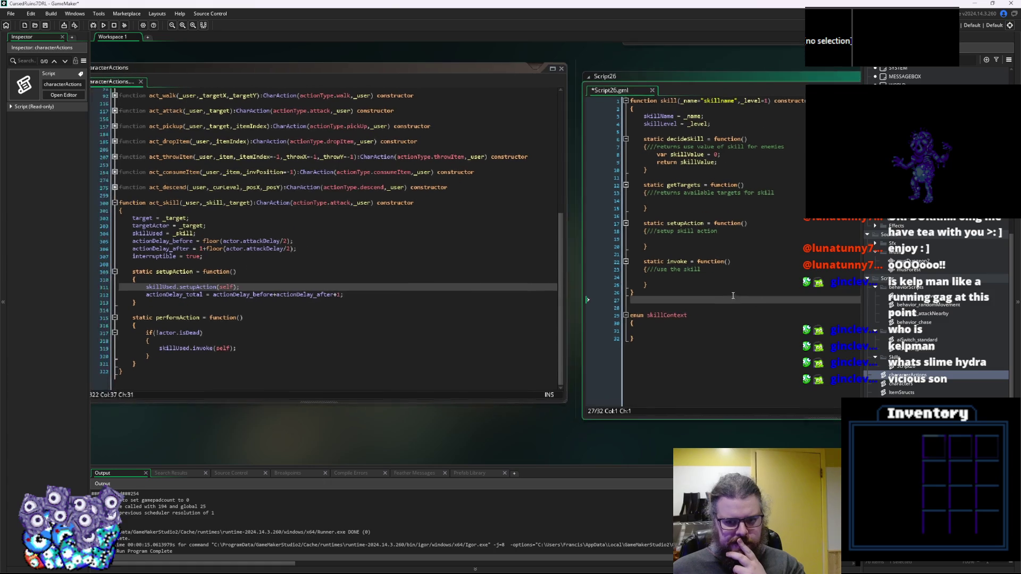
left_click_drag(701, 360, 631, 298)
key("BackSpace")
key("BackSpace")
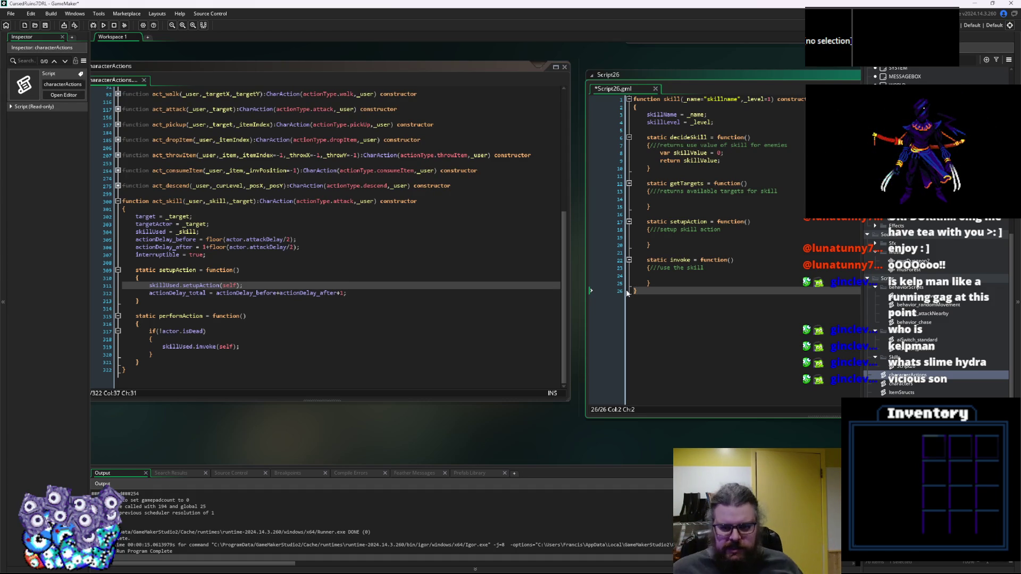
left_click(707, 208)
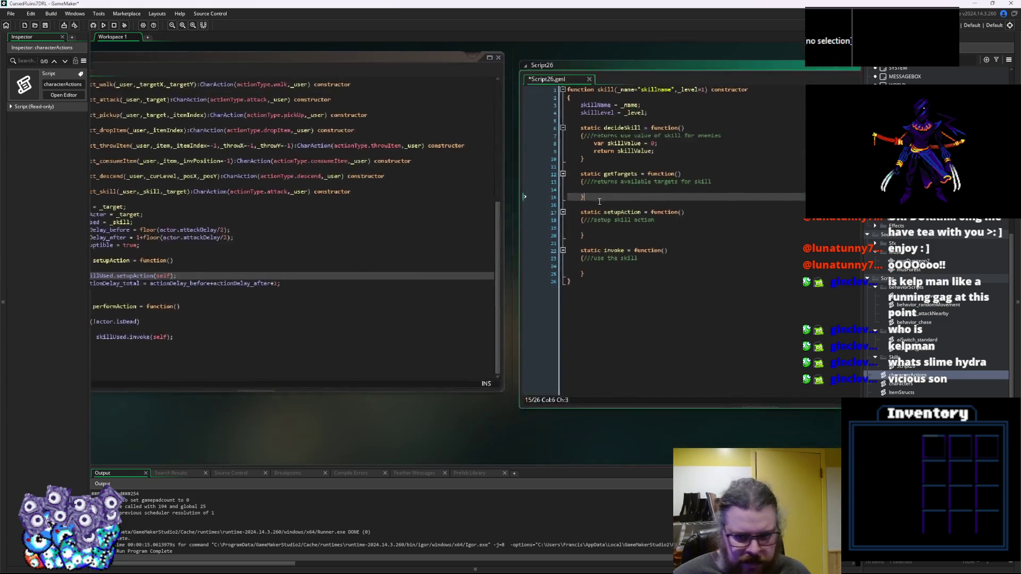
left_click(563, 282)
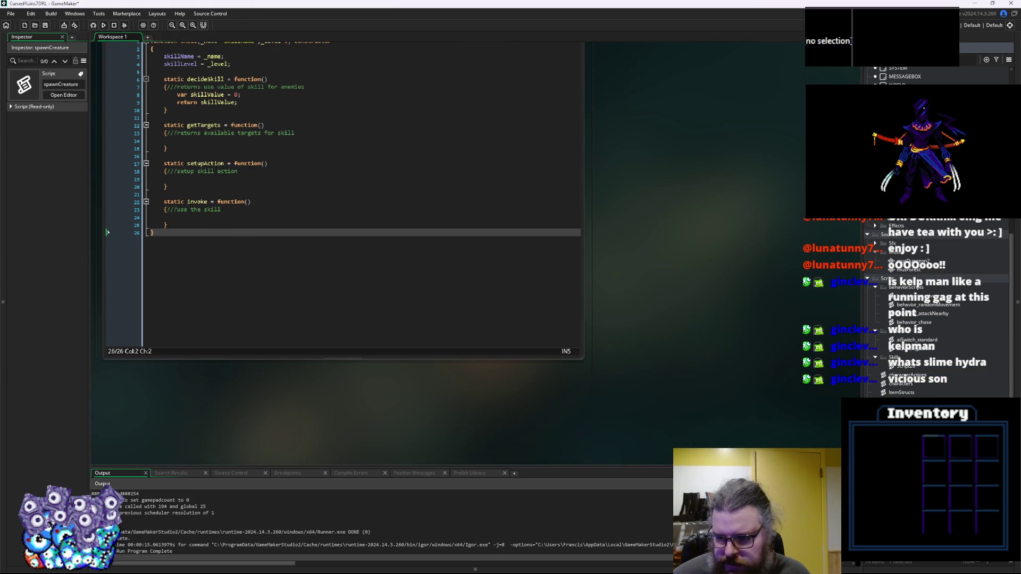
scroll(936, 309, "up", 2)
Open the ItemStructs script beside Script26 and review its itemPile and item constructors.
left_click(914, 354)
scroll(922, 395, "down", 2)
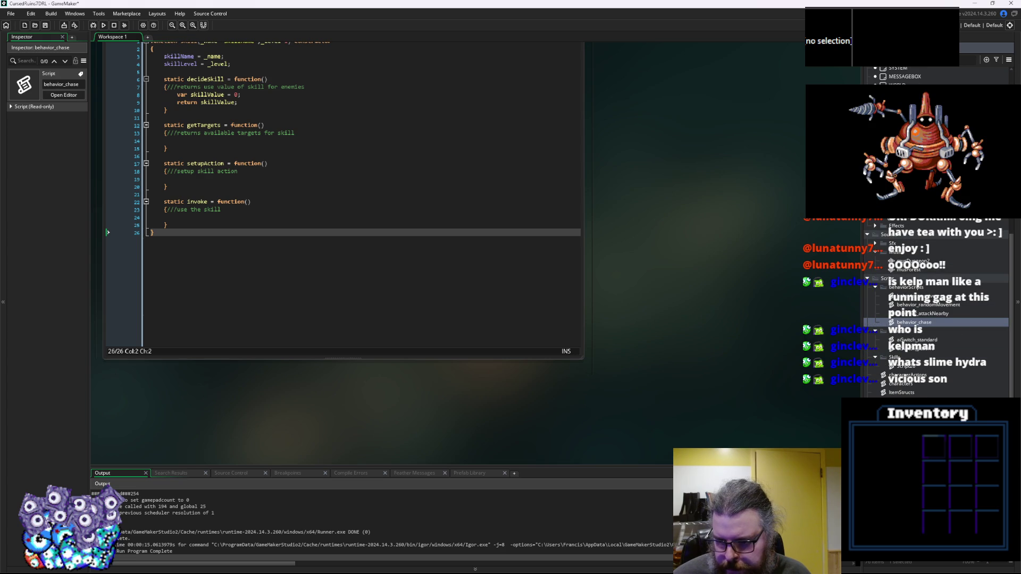
key("Down")
key("Down")
key("Down")
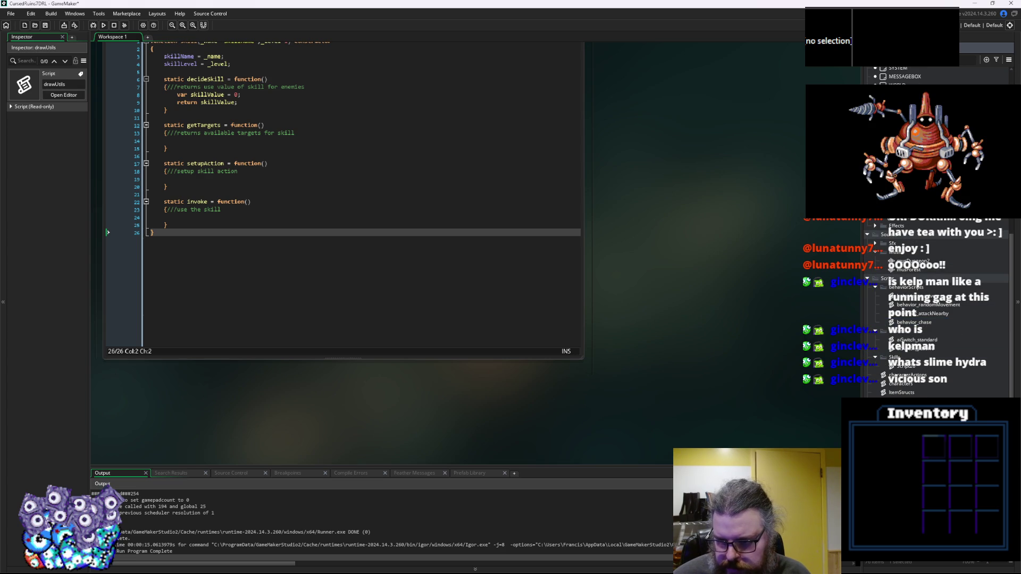
left_click(902, 392)
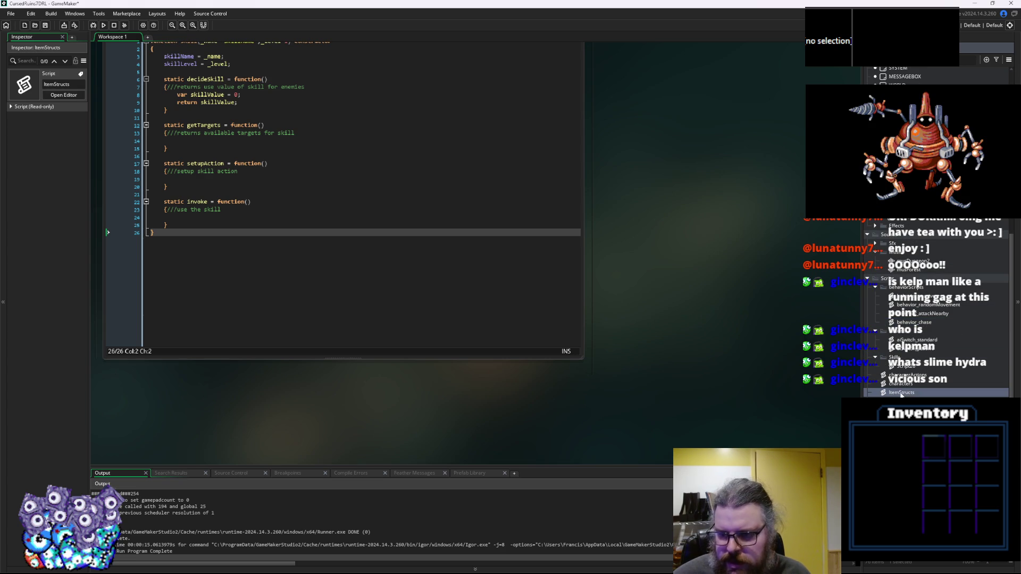
double_click(902, 393)
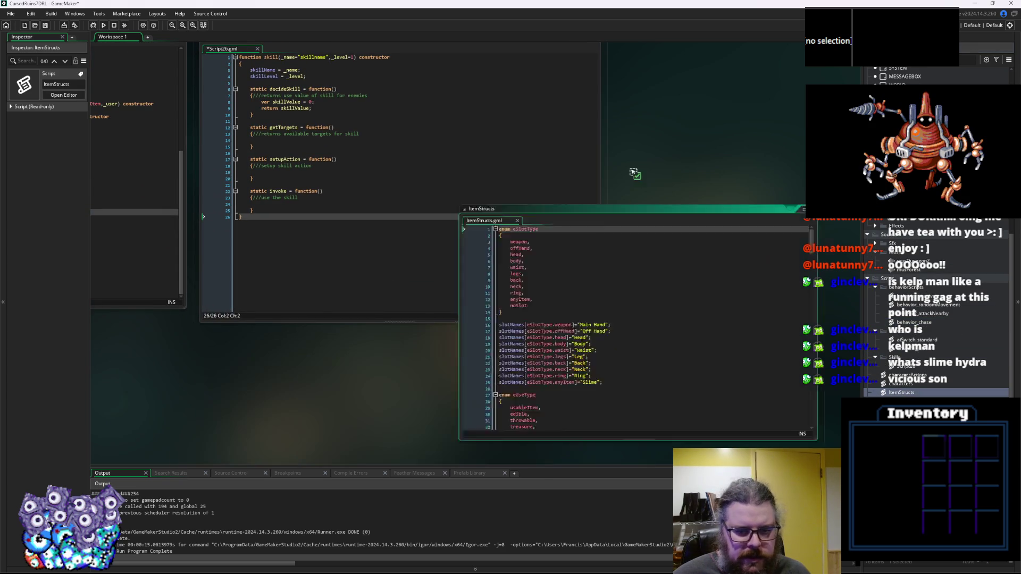
left_click_drag(521, 263, 663, 161)
scroll(639, 266, "down", 7)
left_click(685, 259)
left_click(686, 304)
Start typing a function named skillDe below the skill constructor.
left_click(373, 245)
left_click(407, 302)
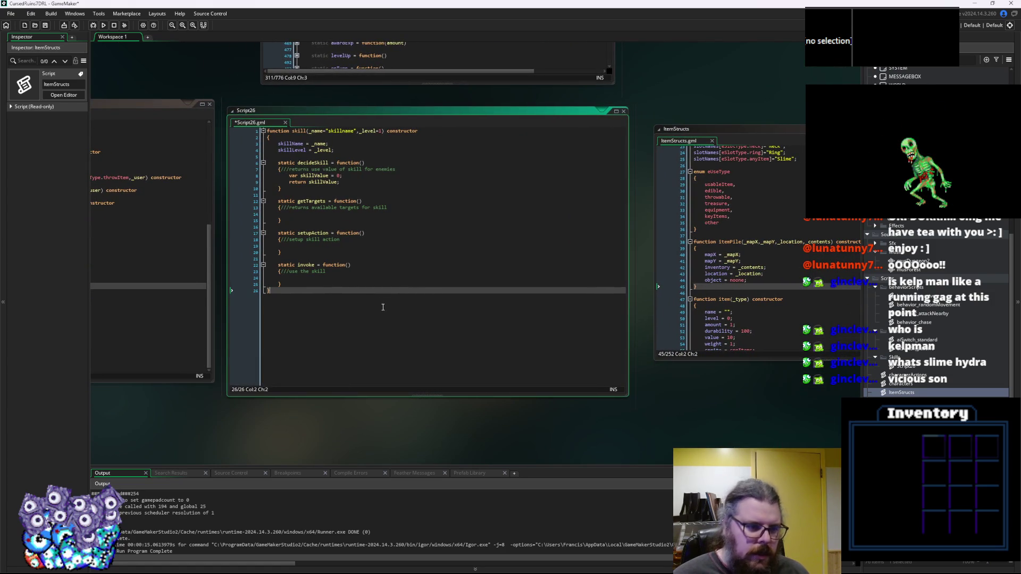
left_click(302, 131)
left_click(322, 354)
key("Return")
key("Return")
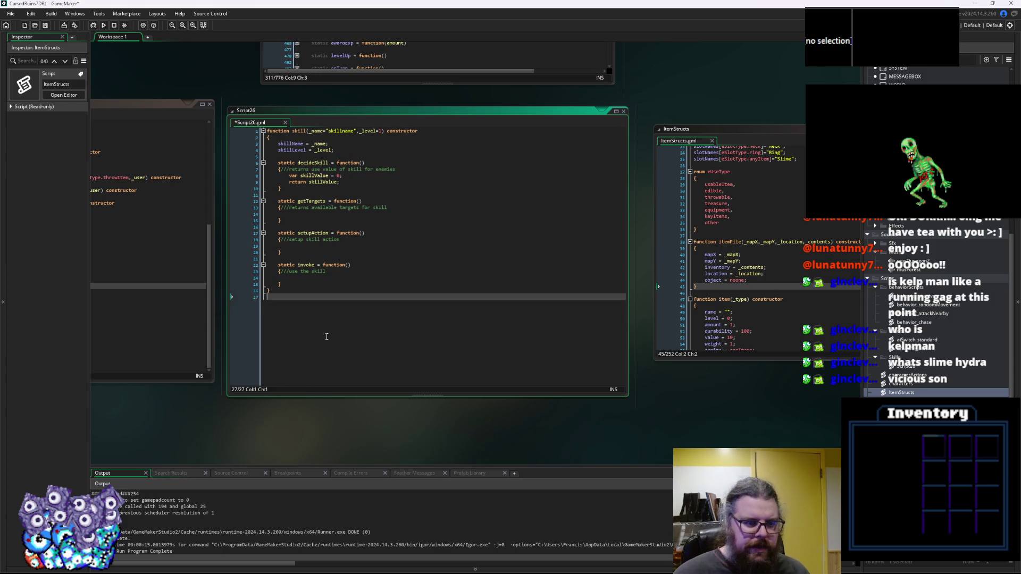
type("function skillDefinitions")
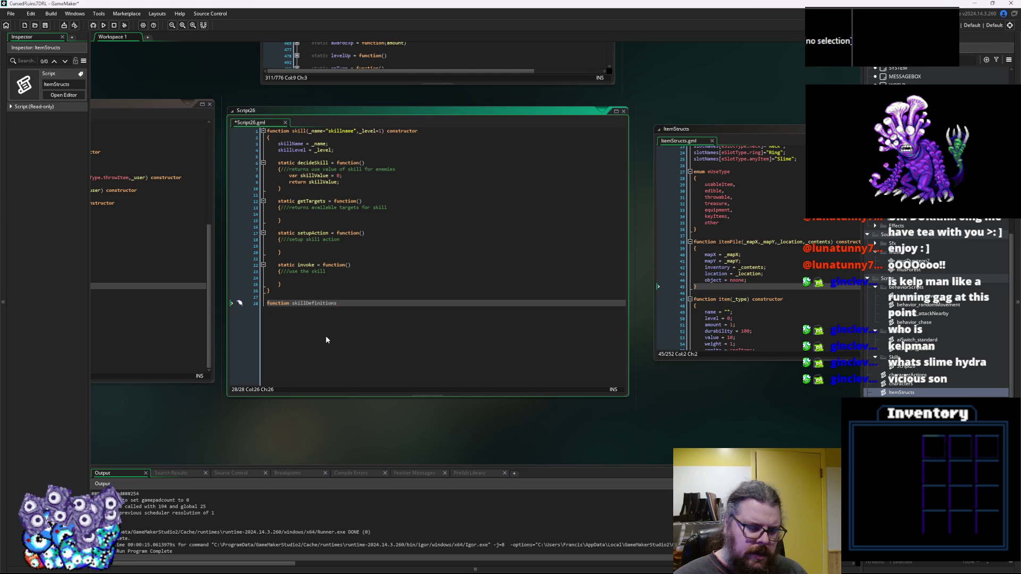
Complete the stub as skillDefinition() constructor with an empty brace body.
key("BackSpace")
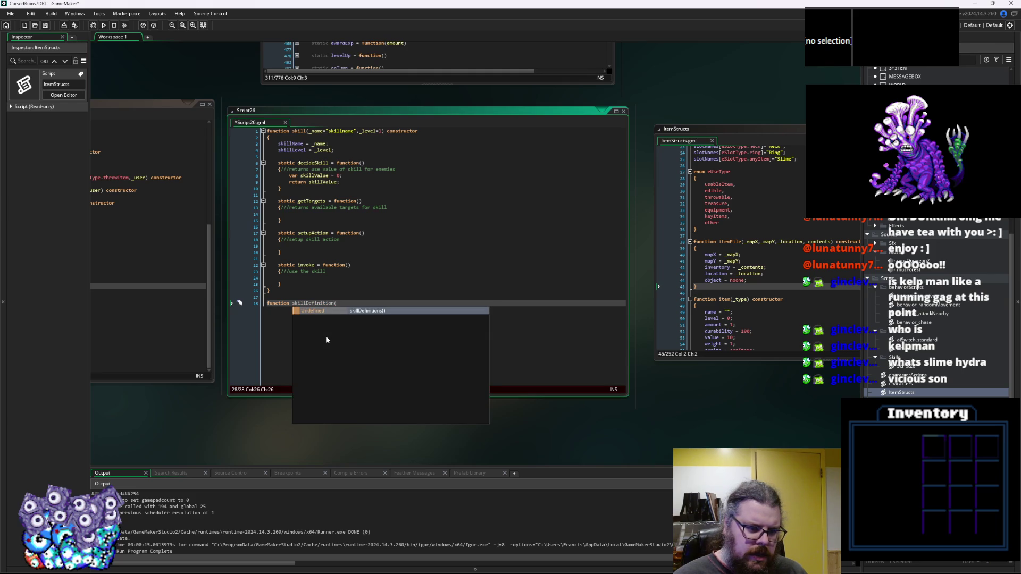
type("() constructor")
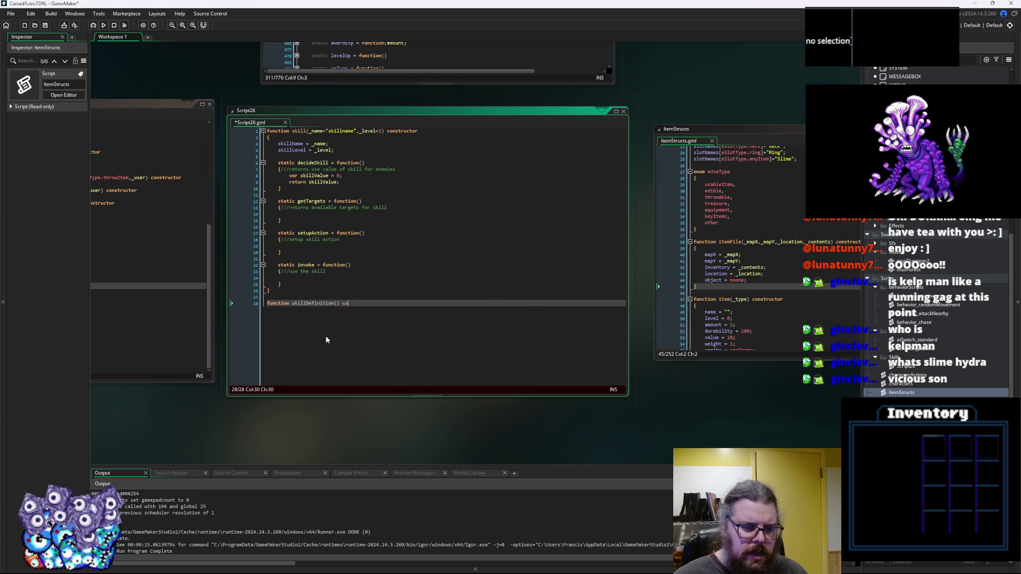
key("Return")
type("{")
key("Return")
left_click(326, 336)
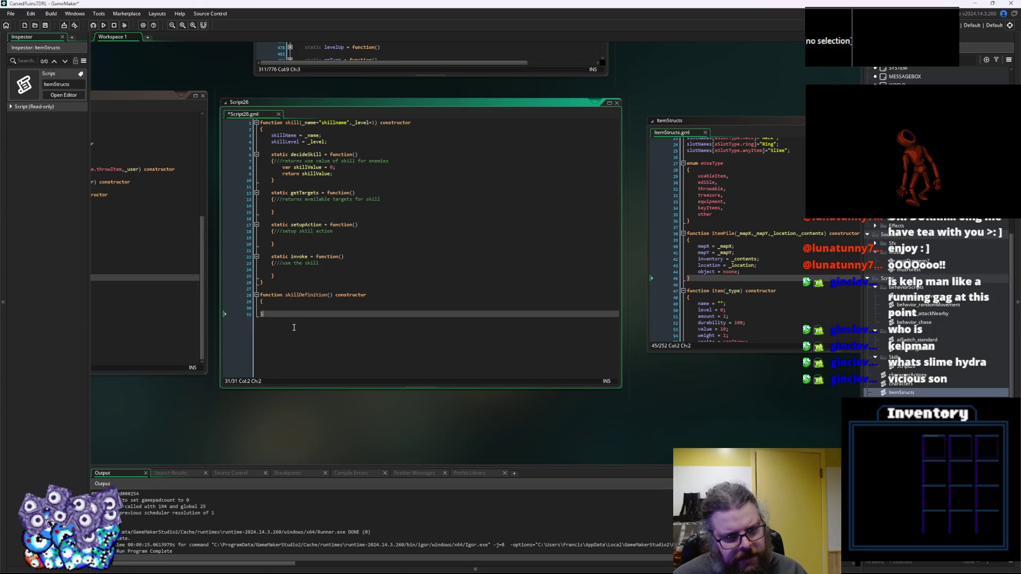
Delete the whole skillDefinition function and its leftover blank lines.
left_click_drag(294, 327, 247, 296)
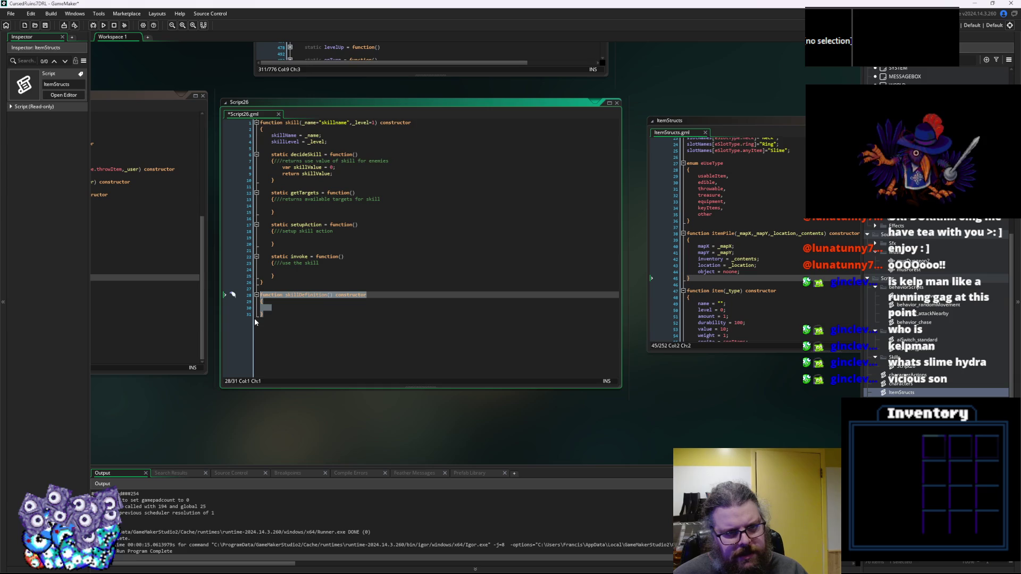
left_click(284, 328)
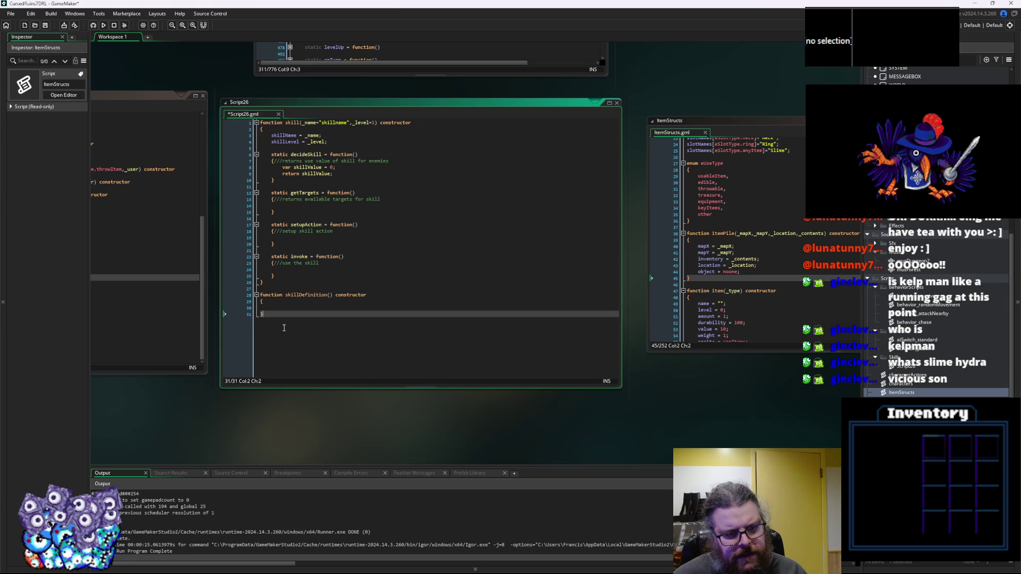
left_click_drag(284, 328, 247, 292)
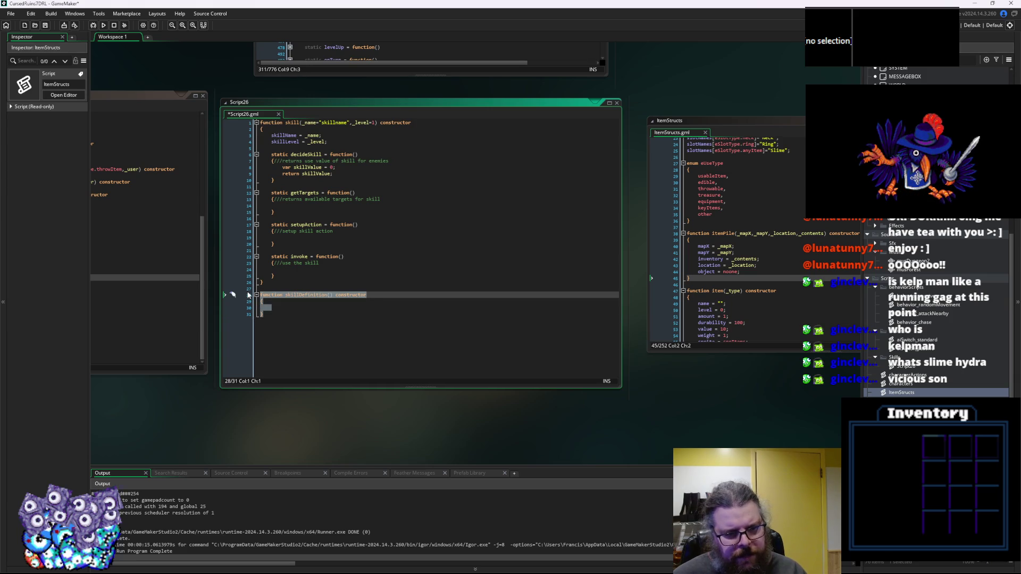
key("Delete")
key("BackSpace")
key("BackSpace")
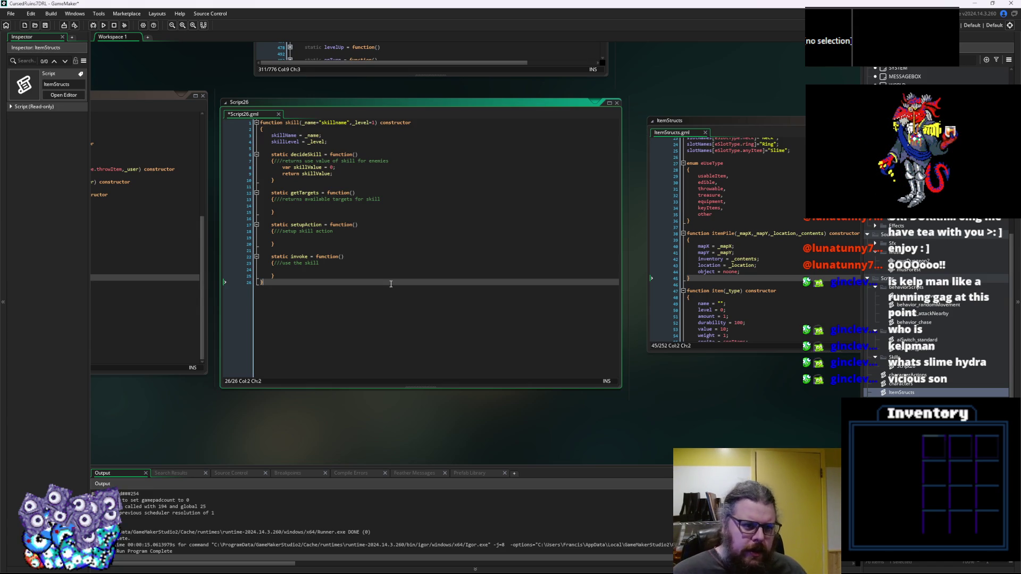
left_click_drag(391, 284, 93, 55)
Paste a second copy of the skill constructor below the original.
key("ctrl+c")
left_click(306, 341)
key("Return")
key("Return")
key("Return")
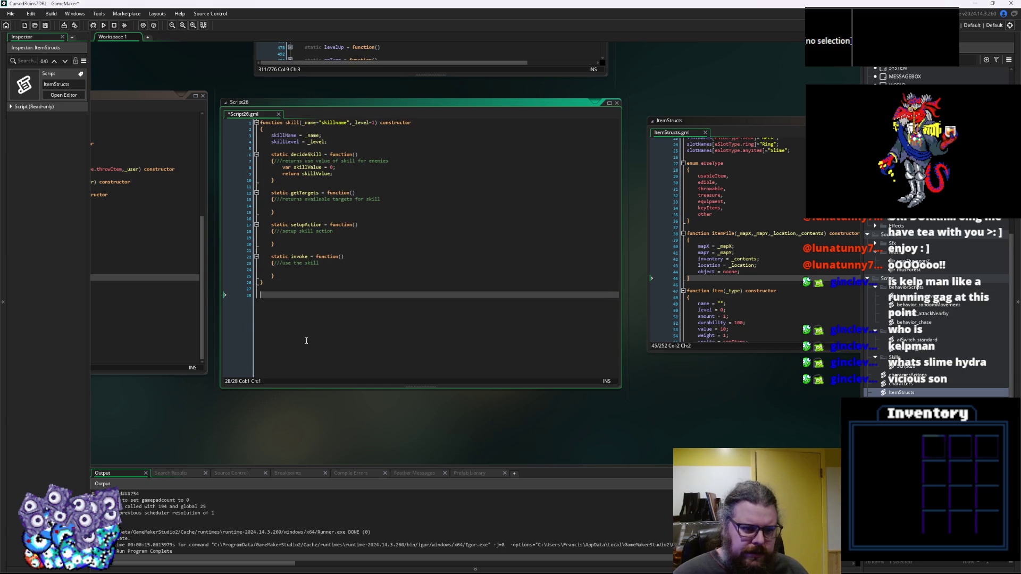
key("ctrl+v")
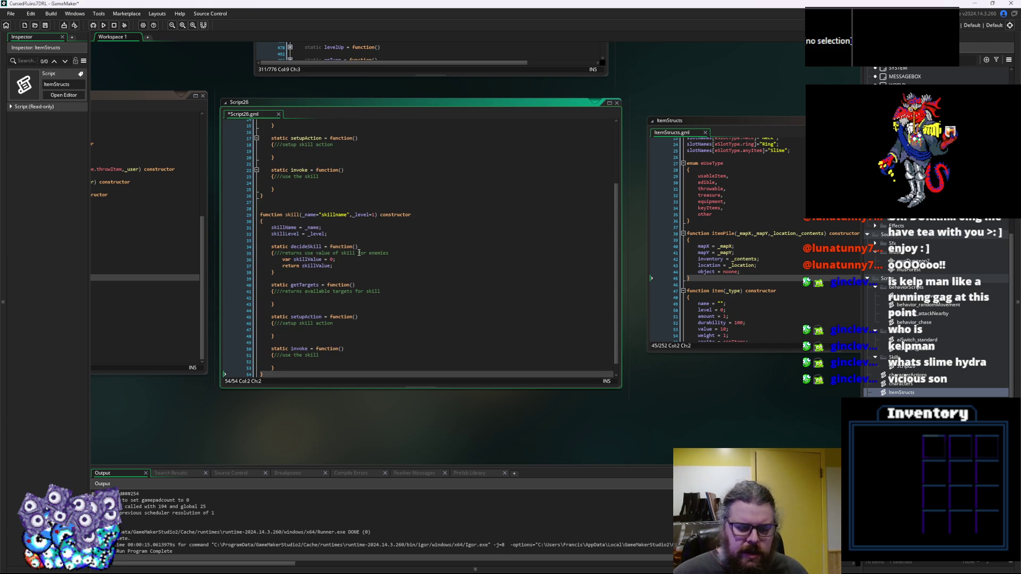
Rename the copied constructor's function to skill_Jump.
left_click_drag(312, 242, 594, 247)
left_click(595, 247)
double_click(575, 220)
key("Right")
type("_Jump")
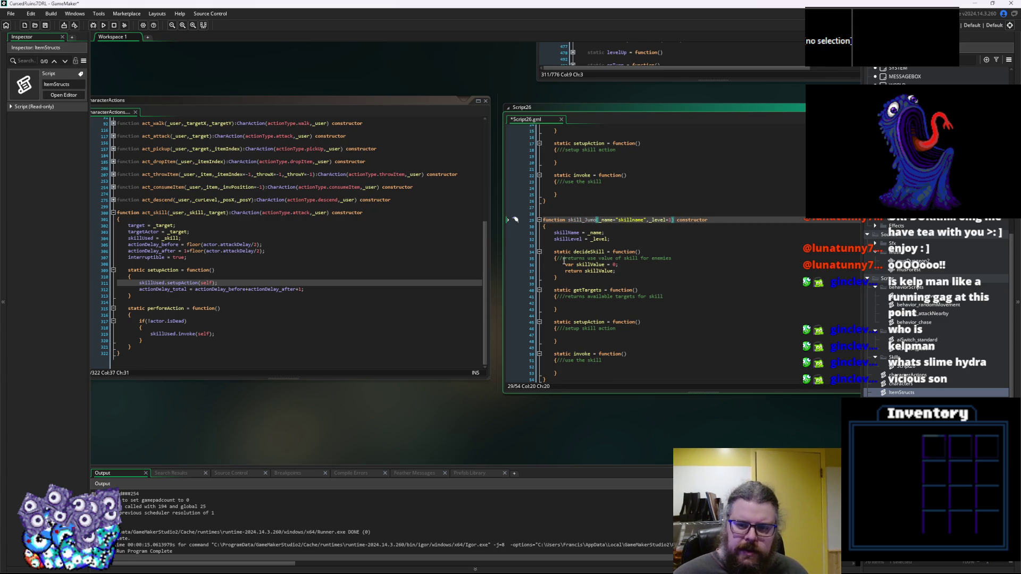
key("BackSpace")
Rename the copied constructor from skill_Jump to skJump.
type("p")
scroll(593, 252, "down", 1)
left_click(662, 322)
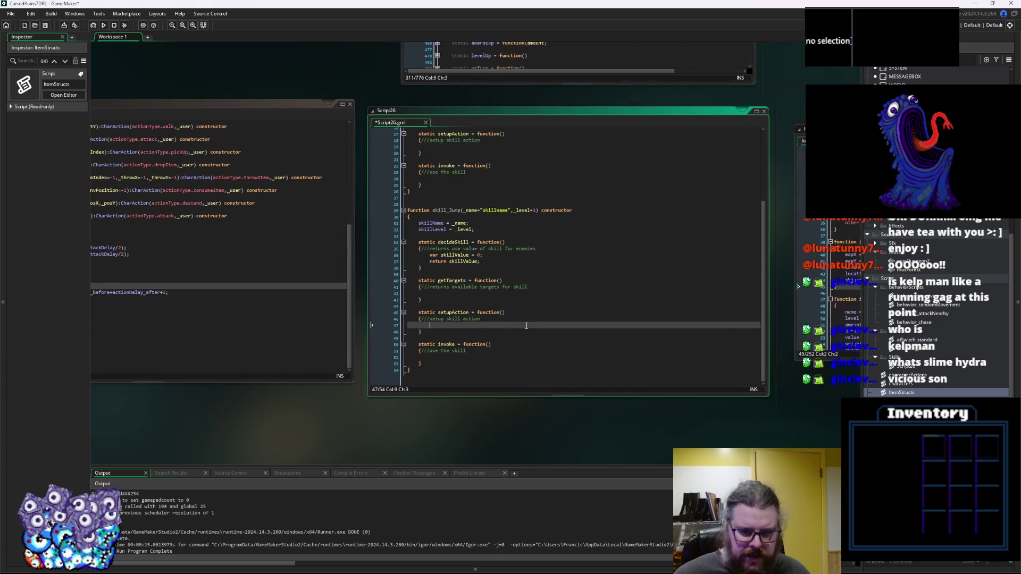
left_click(524, 288)
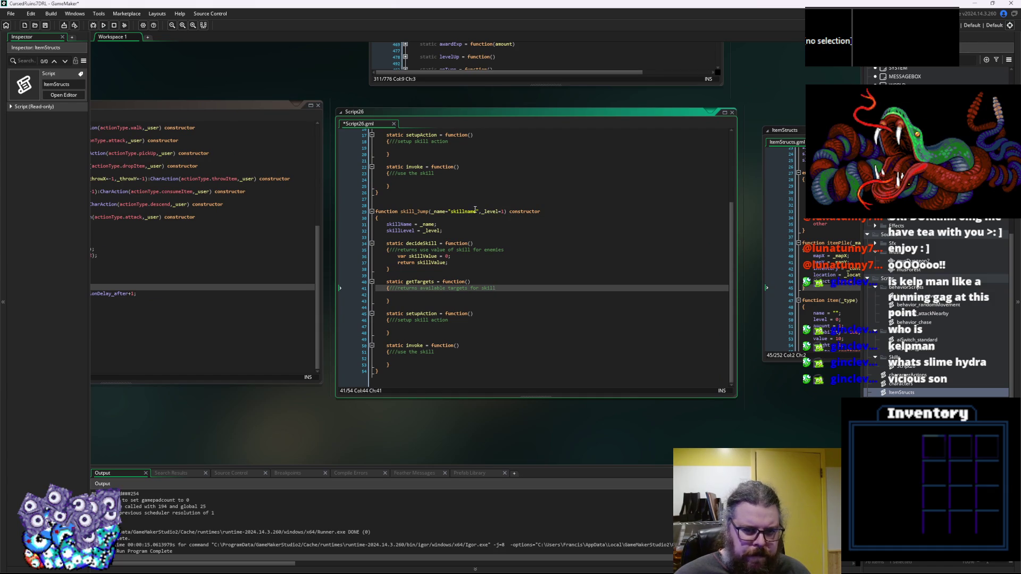
left_click(505, 212)
scroll(505, 211, "up", 3)
left_click(418, 276)
key("BackSpace")
key("BackSpace")
key("BackSpace")
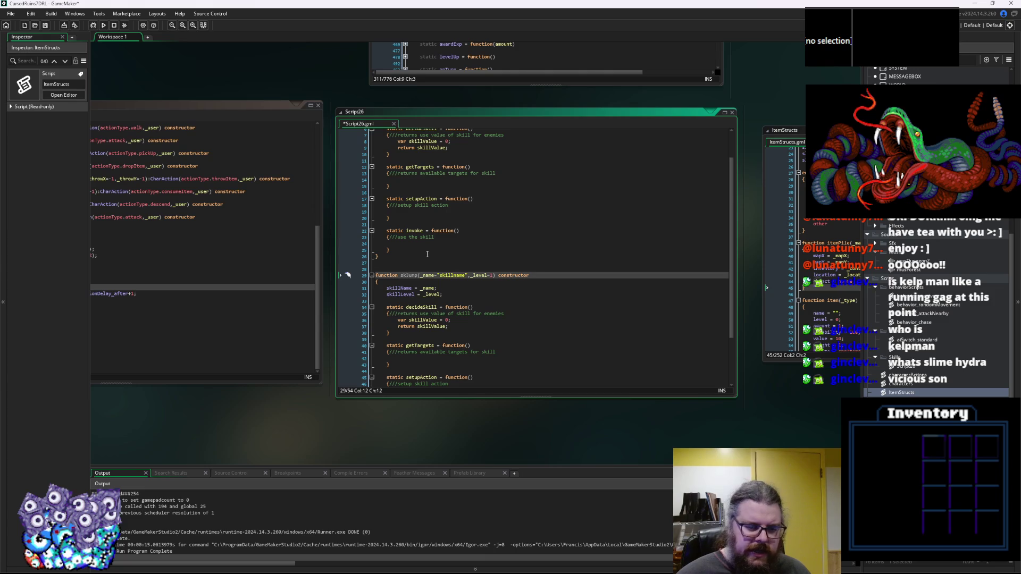
Make skJump inherit from skill("Jump",_level) before the constructor keyword.
left_click(494, 276)
type(":skil")
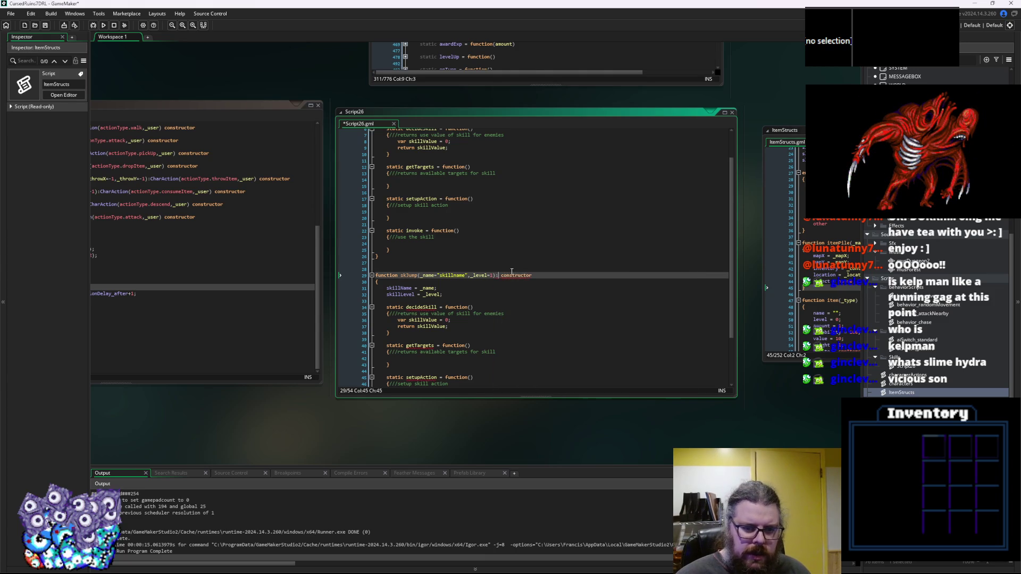
type("l(")
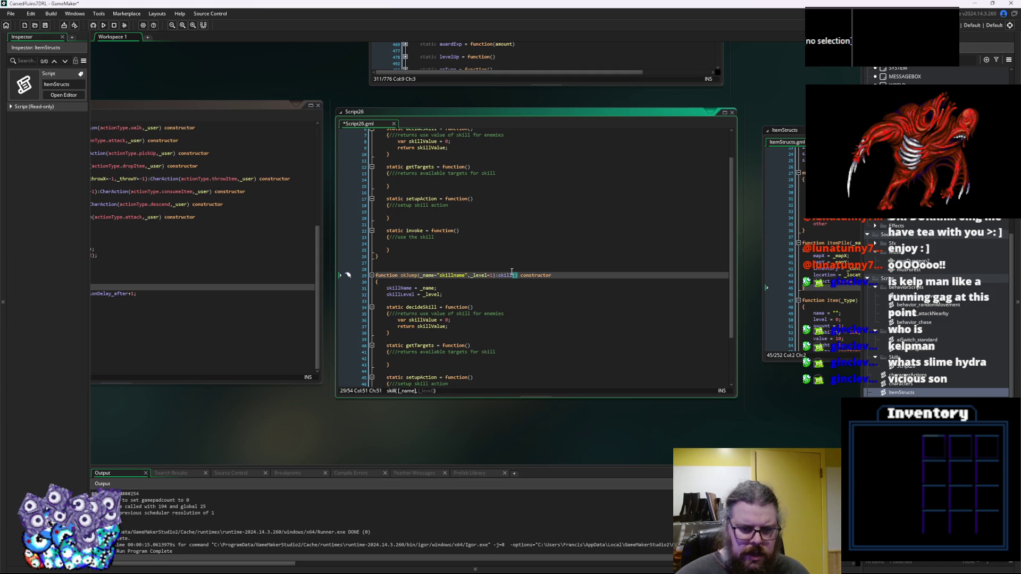
left_click(435, 275)
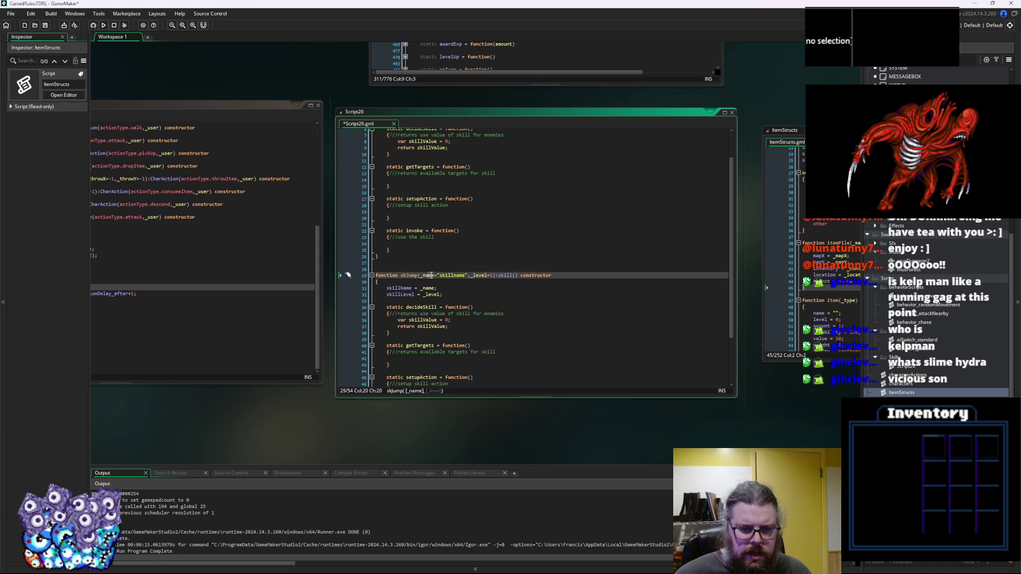
left_click(516, 275)
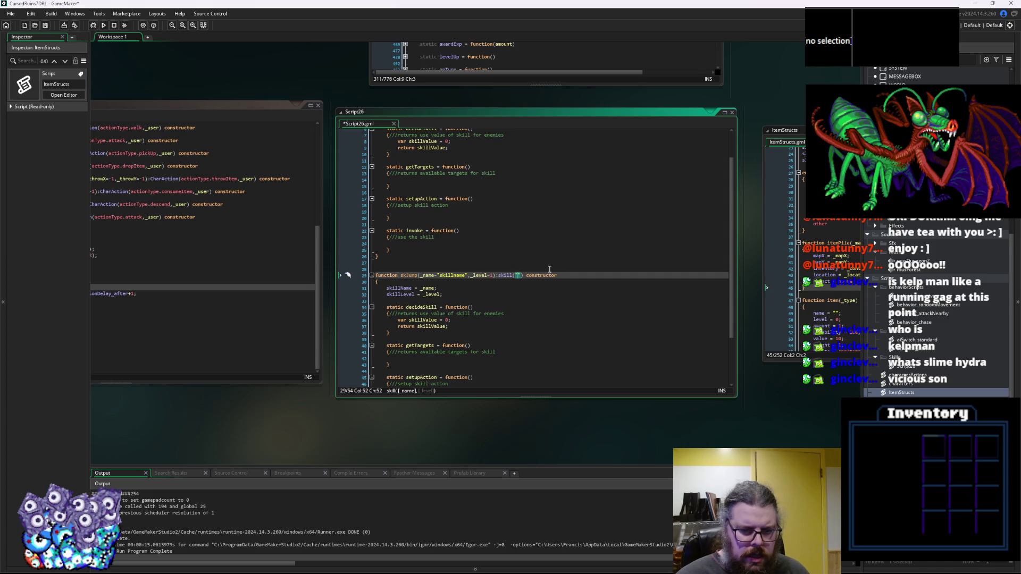
type("_")
type("um")
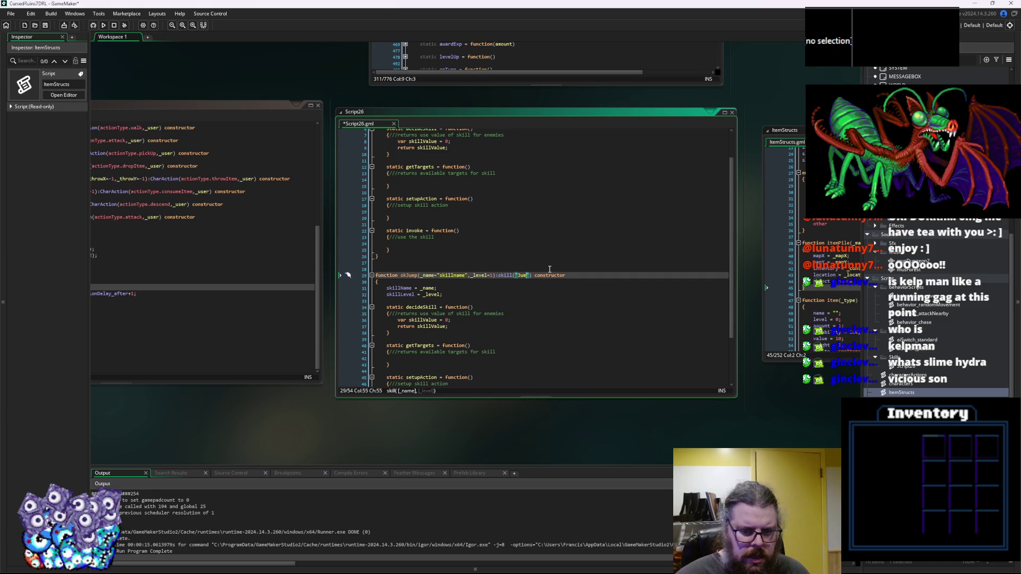
type("p")
key("Right")
type(",_level")
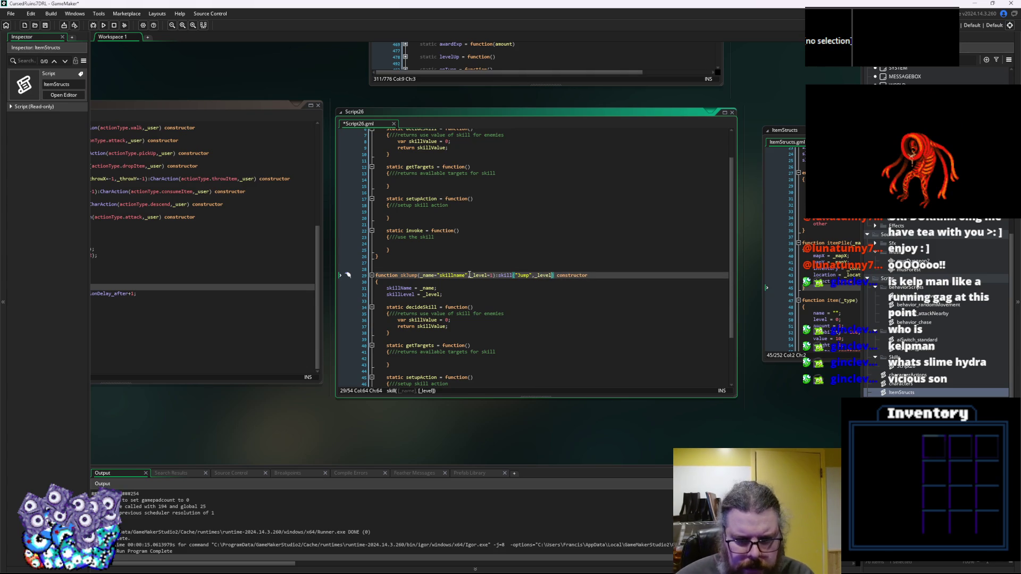
Remove skJump's _name parameter, the blank line above it, and its skillName/skillLevel assignments.
left_click_drag(470, 274, 420, 275)
key("BackSpace")
left_click(439, 313)
left_click(448, 296)
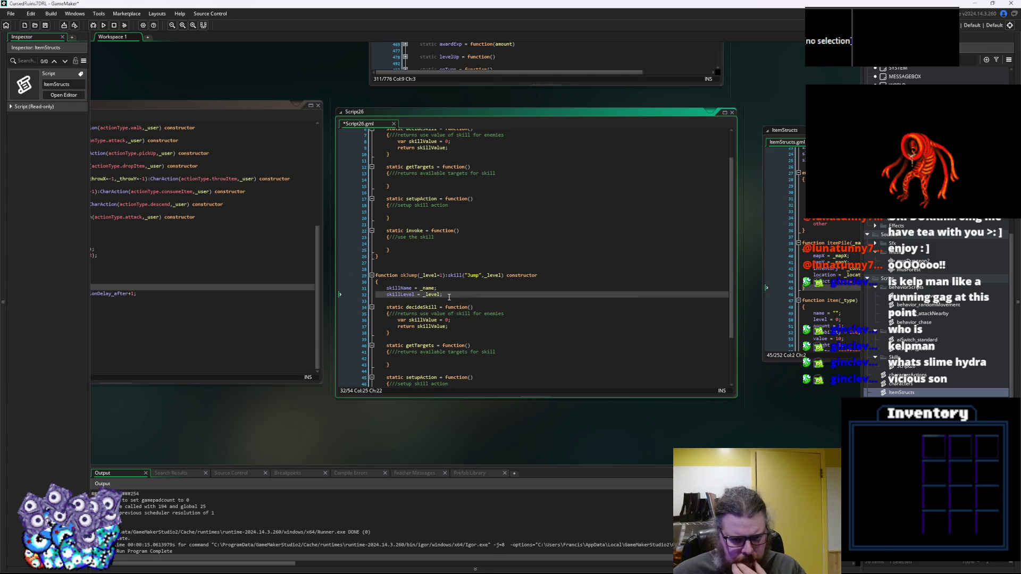
left_click(436, 270)
key("BackSpace")
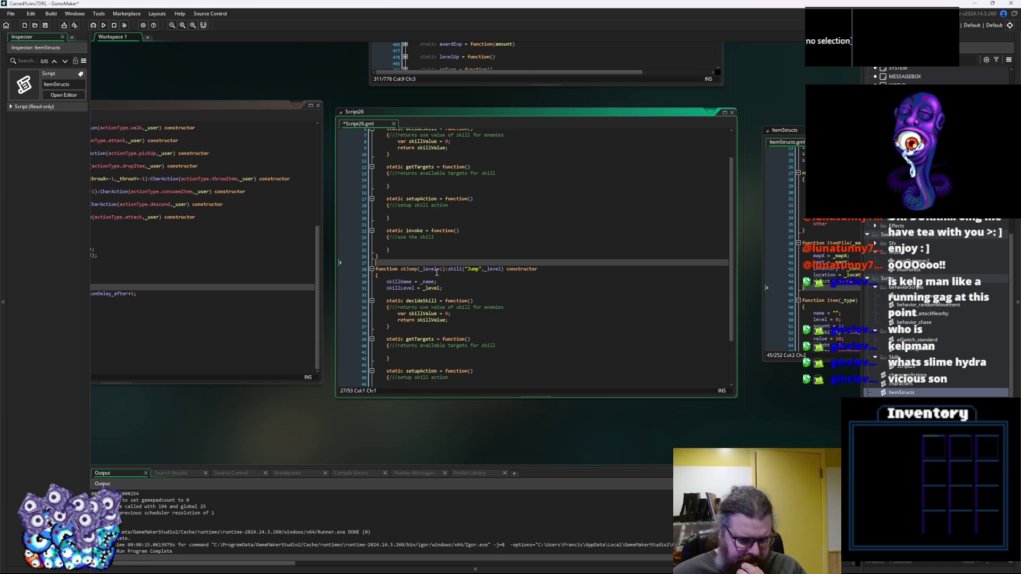
left_click_drag(444, 287, 352, 277)
key("BackSpace")
key("BackSpace")
left_click(434, 281)
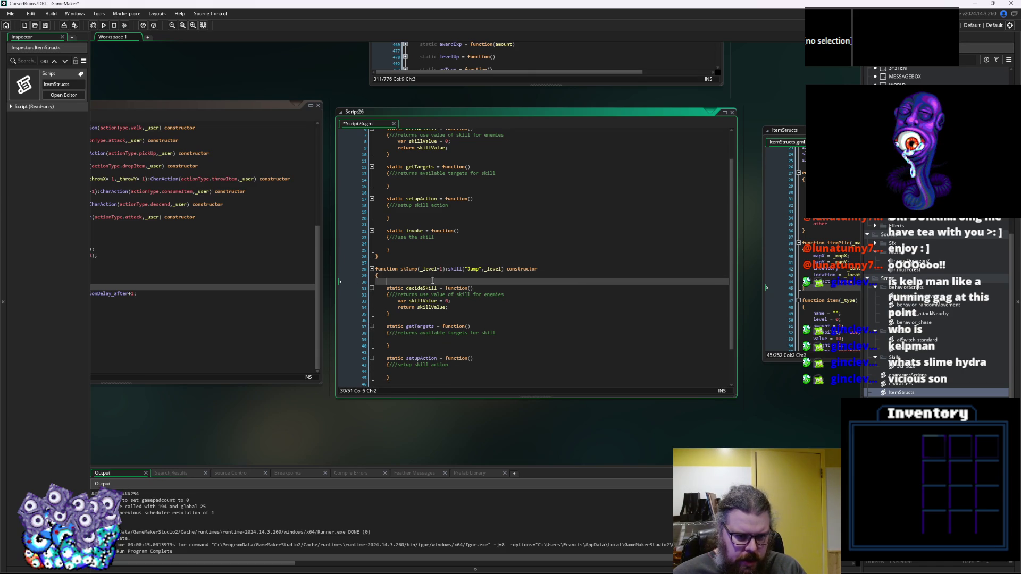
scroll(464, 318, "down", 2)
left_click(459, 363)
left_click(462, 332)
left_click(464, 339)
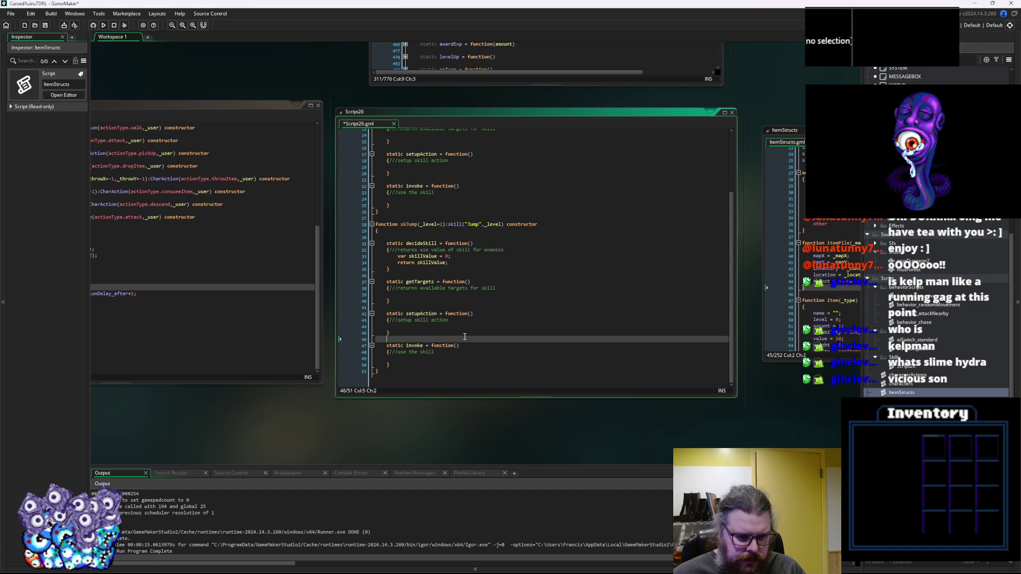
scroll(452, 319, "up", 5)
left_click(417, 159)
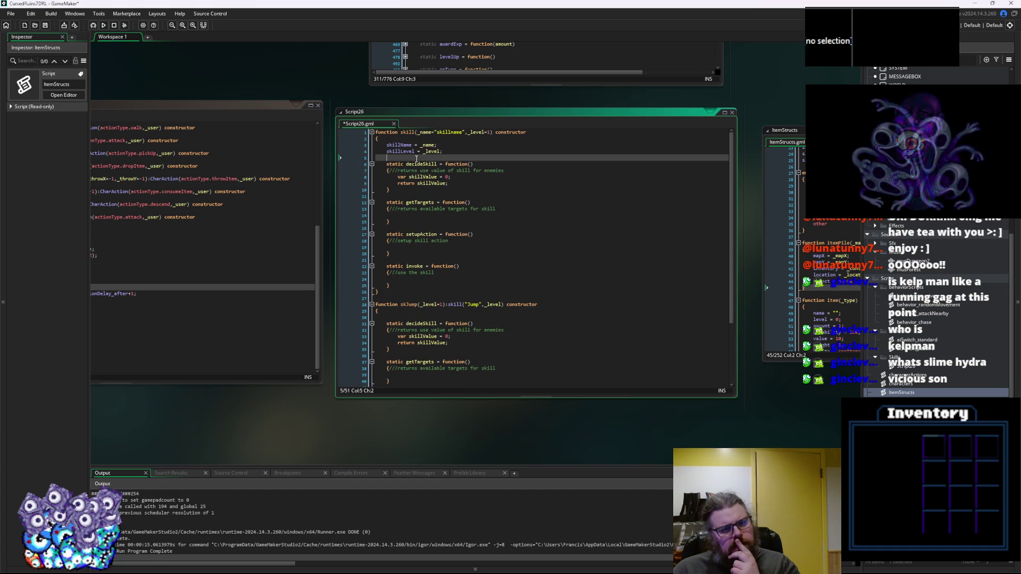
Add a targetType line to the skill constructor and an empty enum targetType block at the script top.
key("Return")
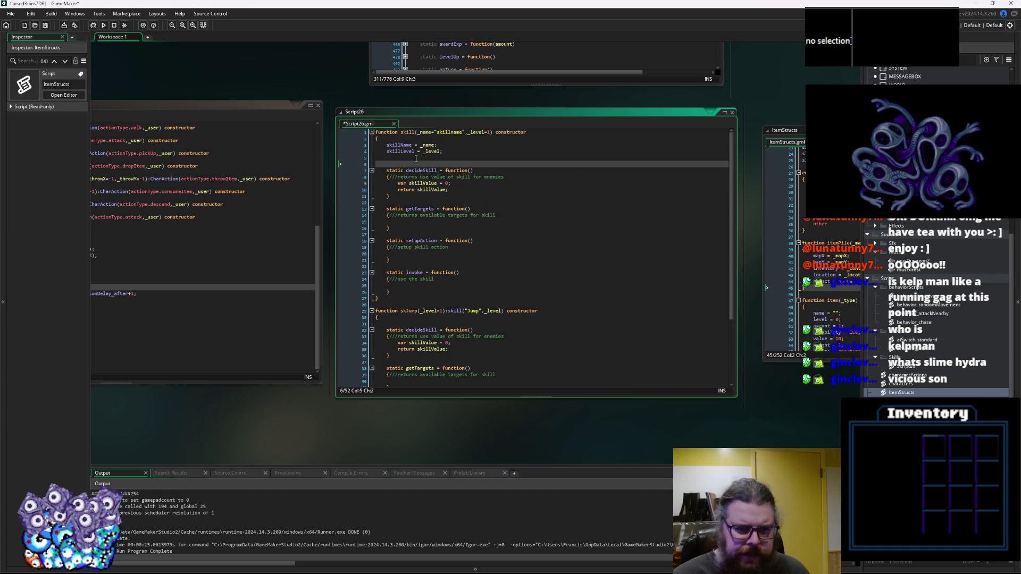
type("targetTye")
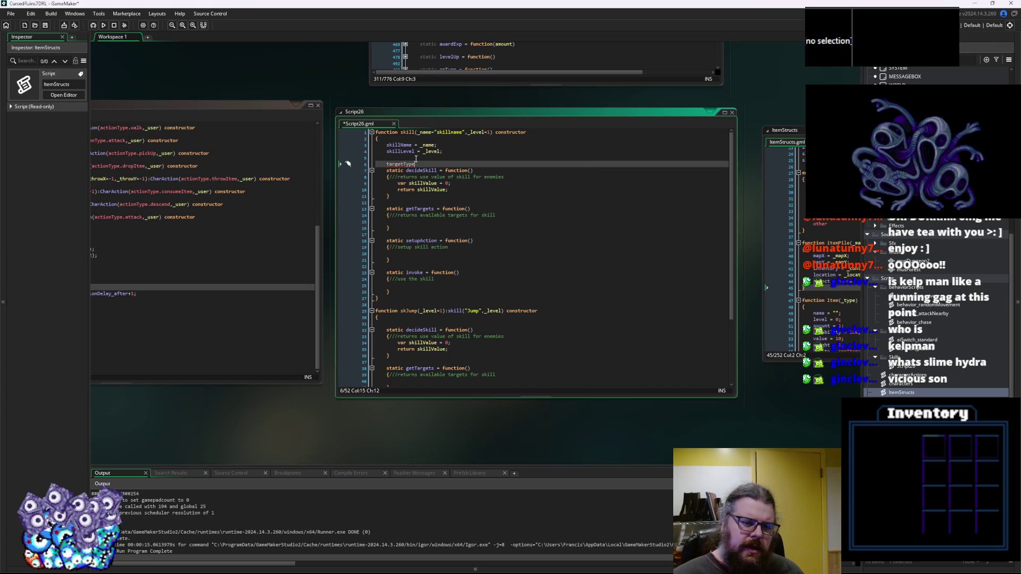
key("Up")
key("Up")
key("Up")
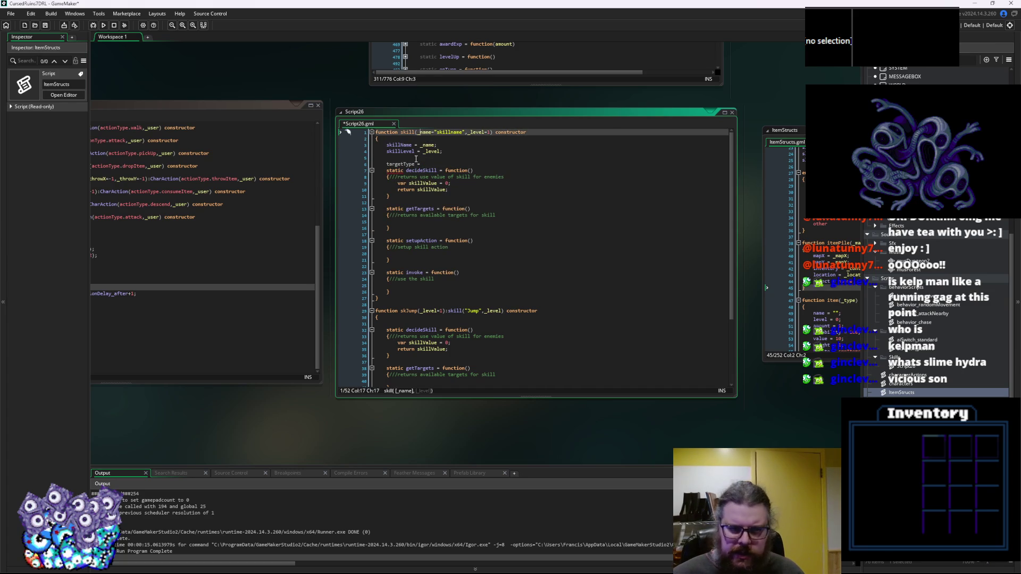
key("Home")
key("Return")
key("Up")
key("Return")
key("Up")
type("enum ")
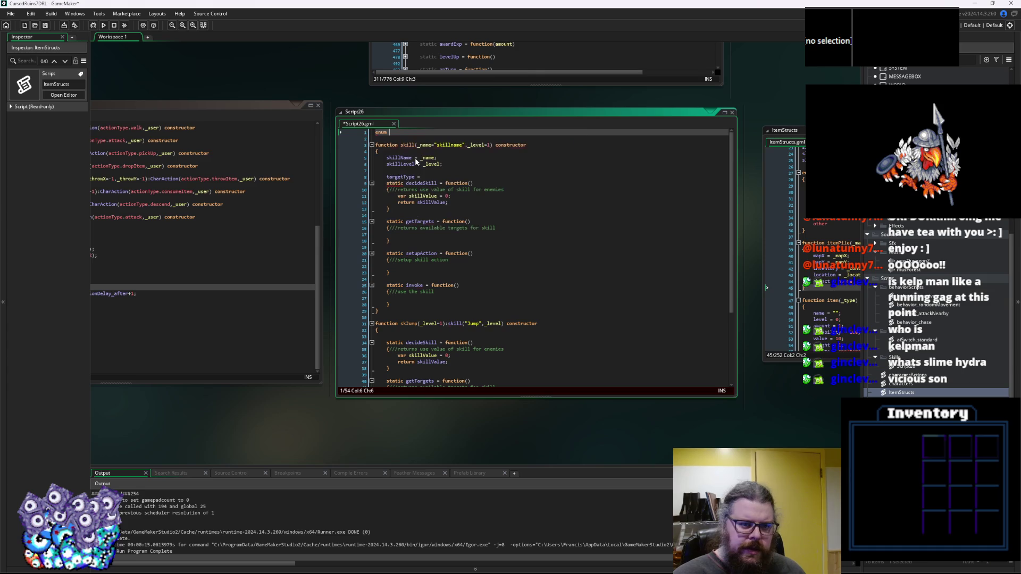
type("targetType")
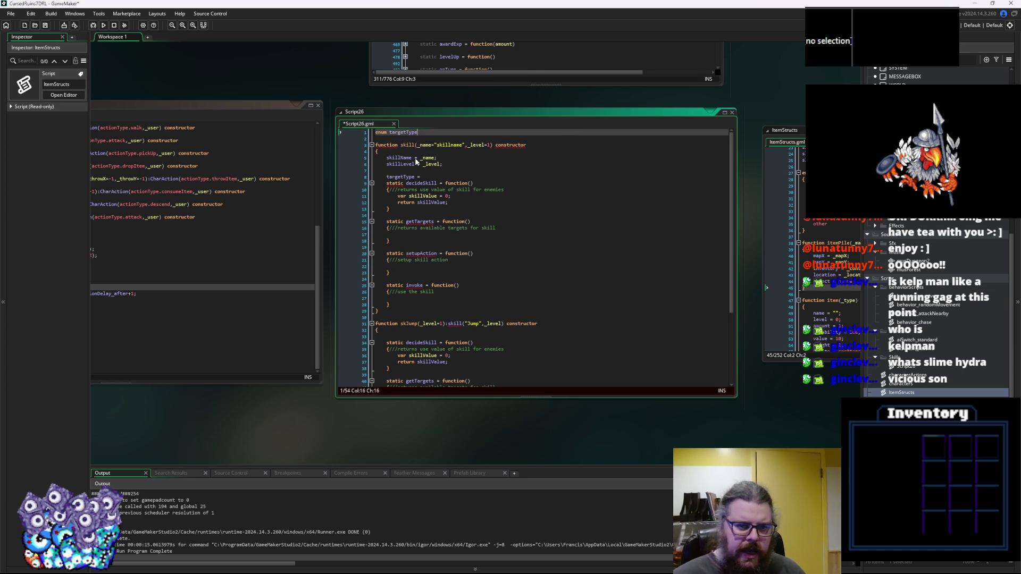
type(" =")
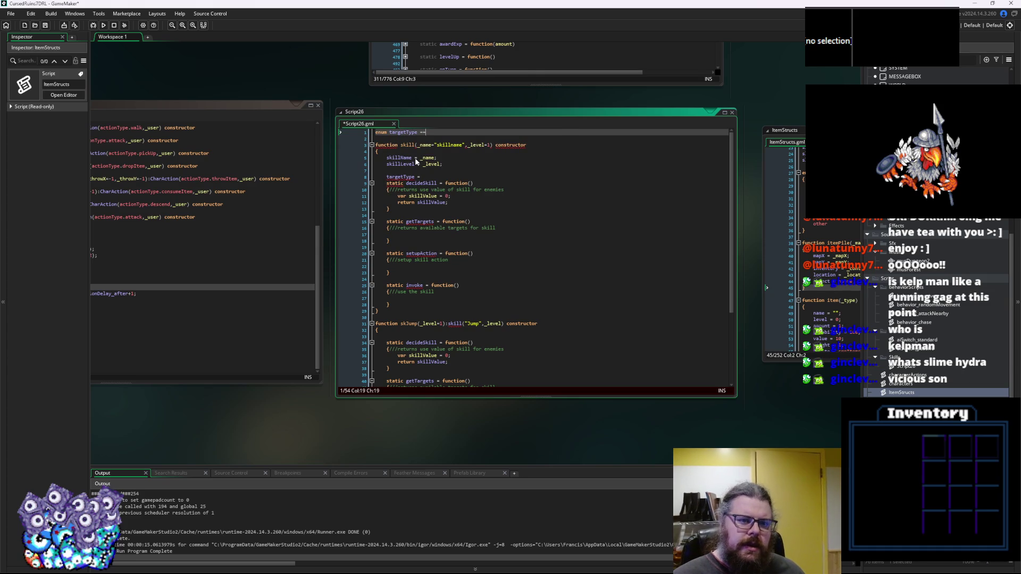
key("Return")
type("{")
key("Return")
type("}")
key("Up")
key("Return")
Enter direction4, direction8 and melee as entries in the targetType enum.
type("d")
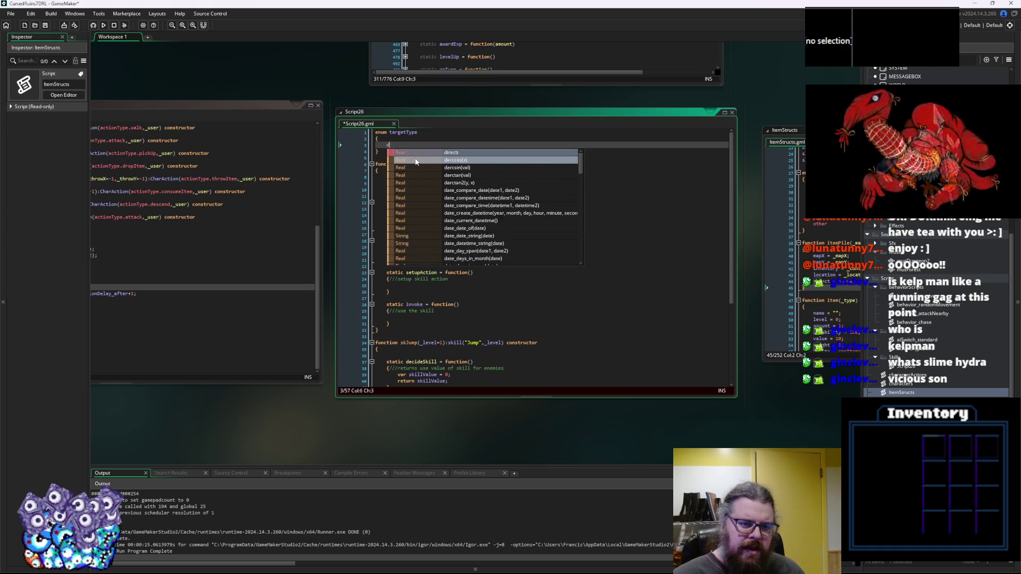
key("BackSpace")
type("4directio")
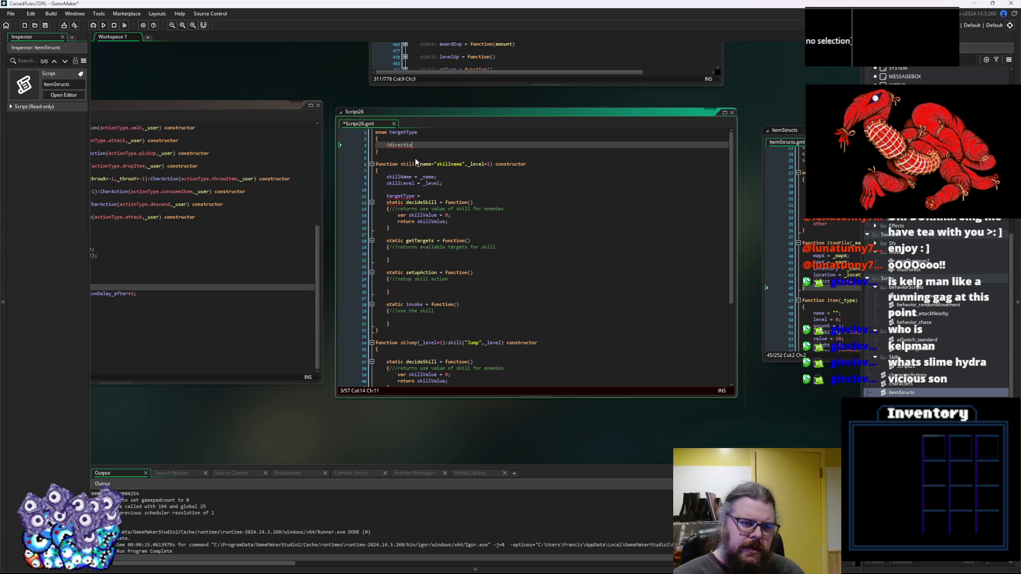
key("BackSpace")
key("BackSpace")
key("BackSpace")
type("ection4,")
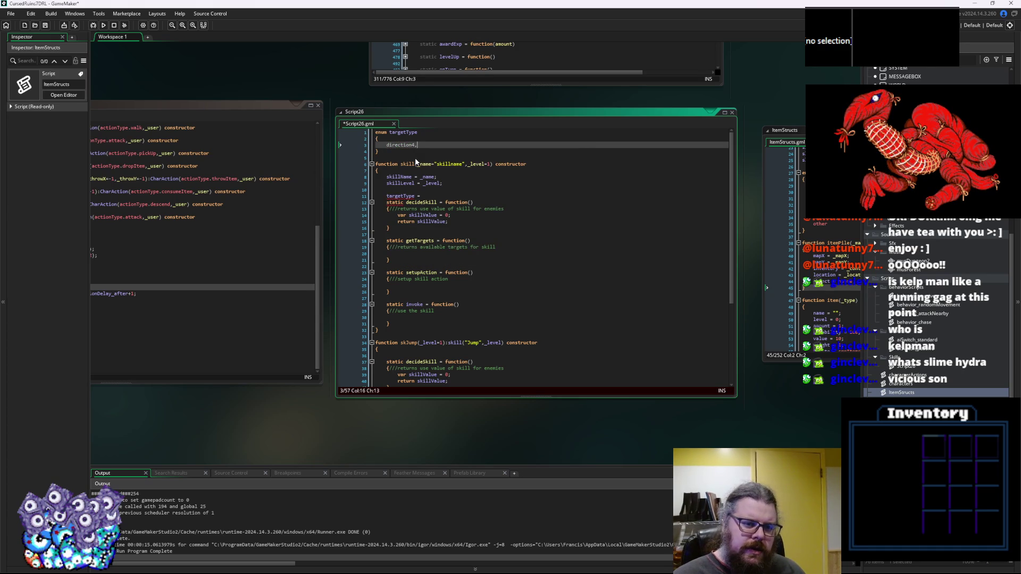
key("Return")
type("direction8,")
key("Return")
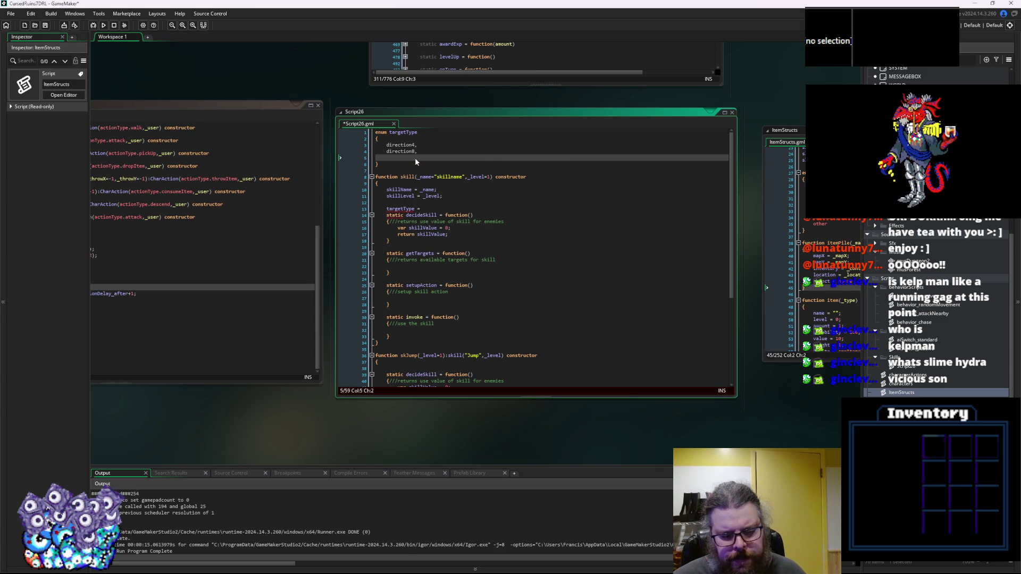
type("melk")
key("BackSpace")
type("ee,")
key("Return")
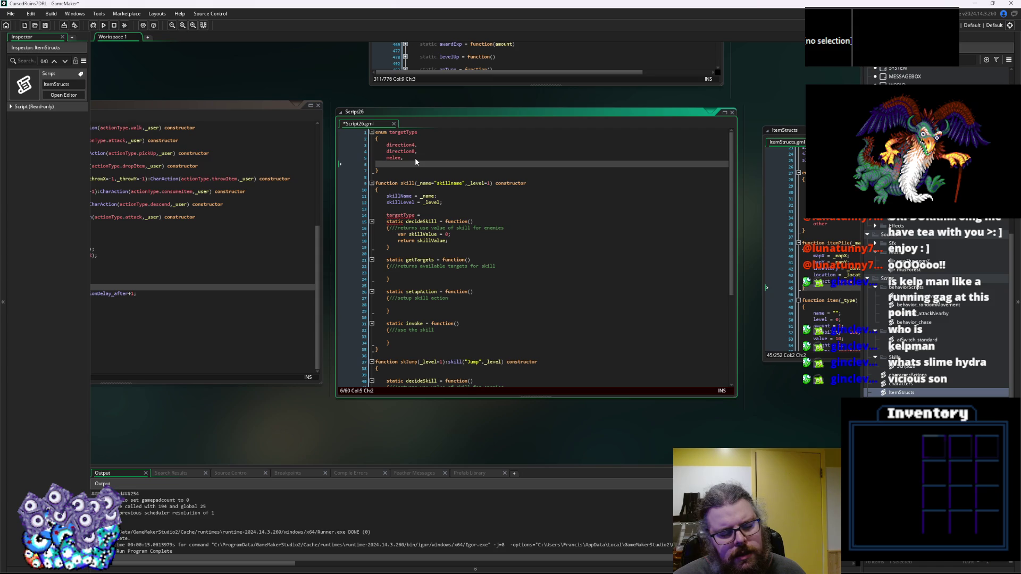
Add reach, zone and level entries to the enum after melee.
type("reach,")
key("Return")
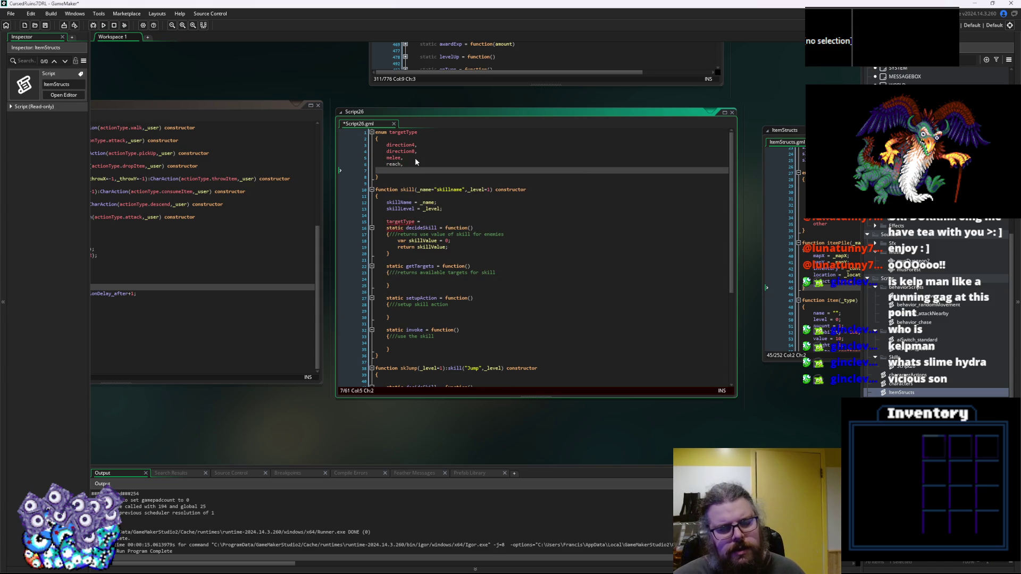
type("cone,")
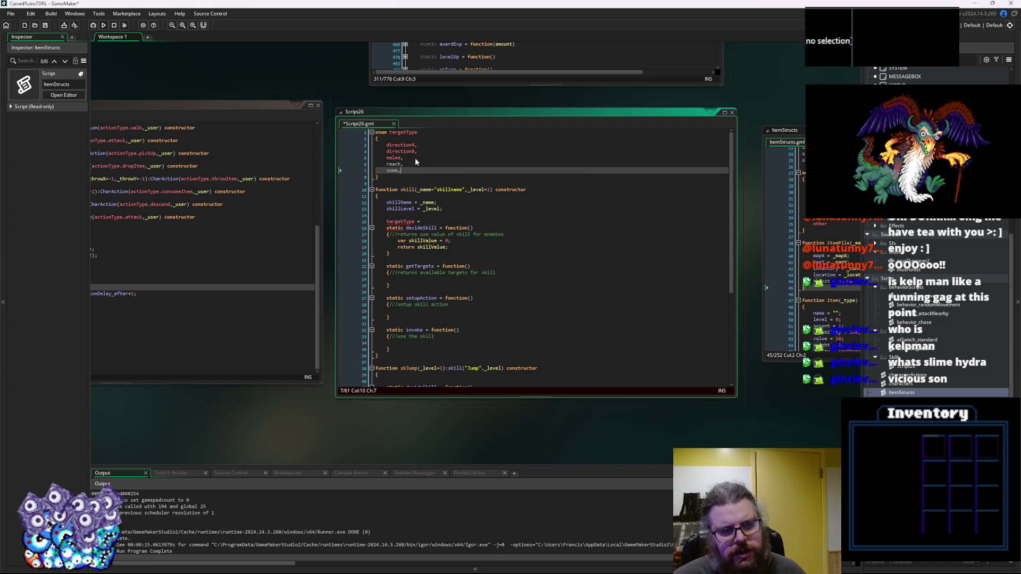
key("Return")
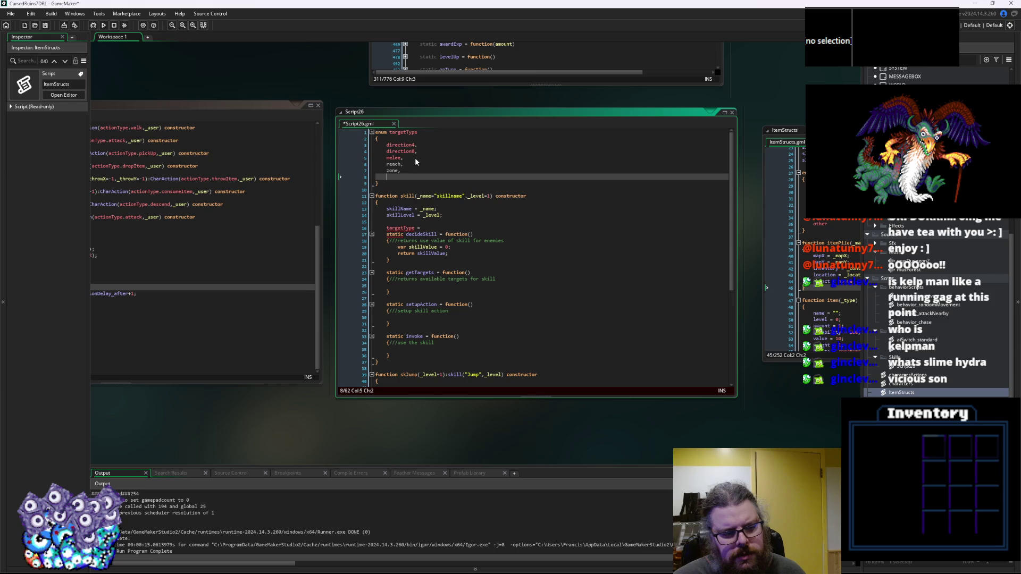
type("level")
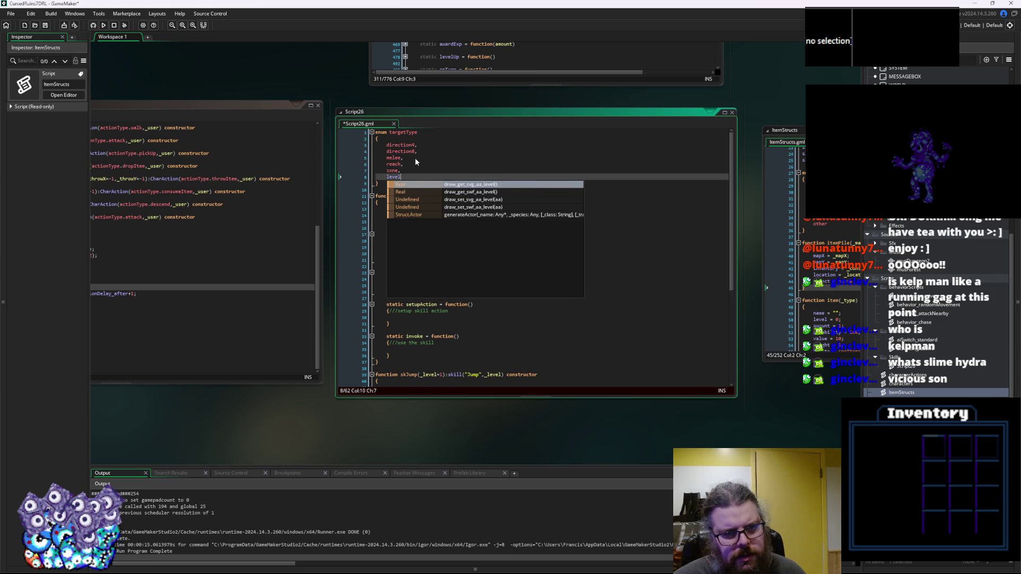
type(",")
key("Return")
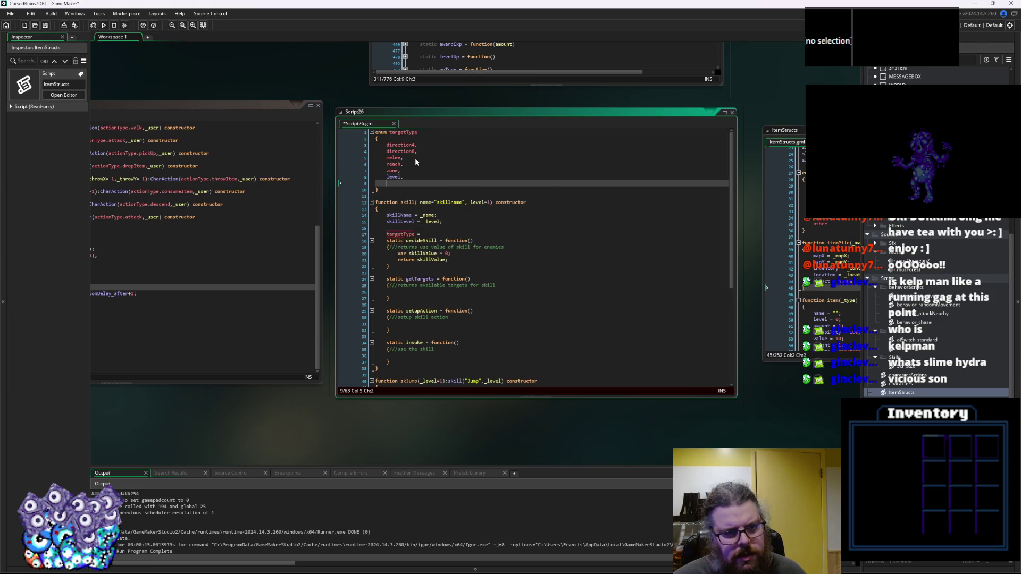
Add a final user entry to the enum, replacing the mistyped self.
type("self")
key("Escape")
key("Left")
key("Right")
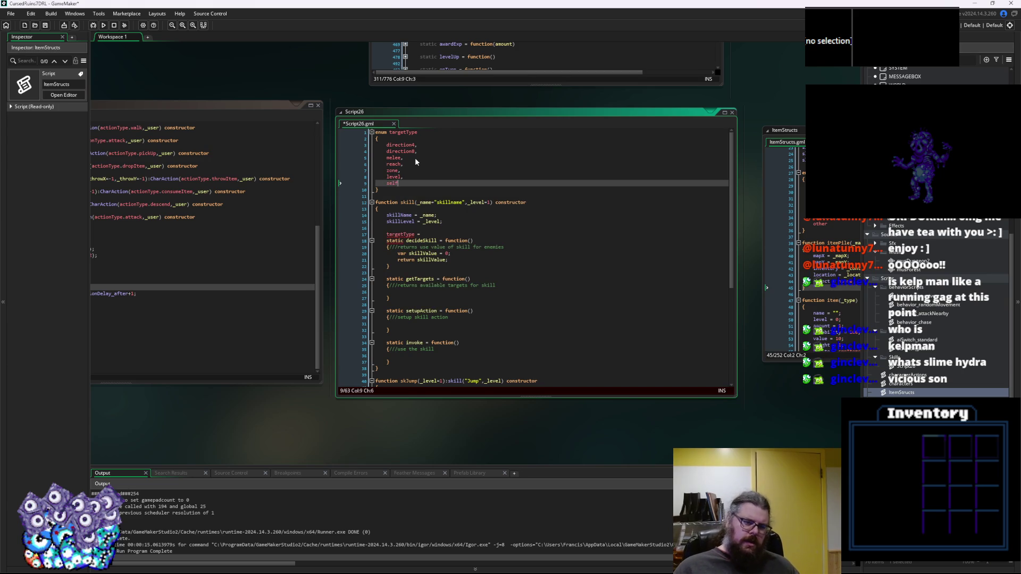
key("BackSpace")
key("BackSpace")
key("BackSpace")
key("Delete")
type("user")
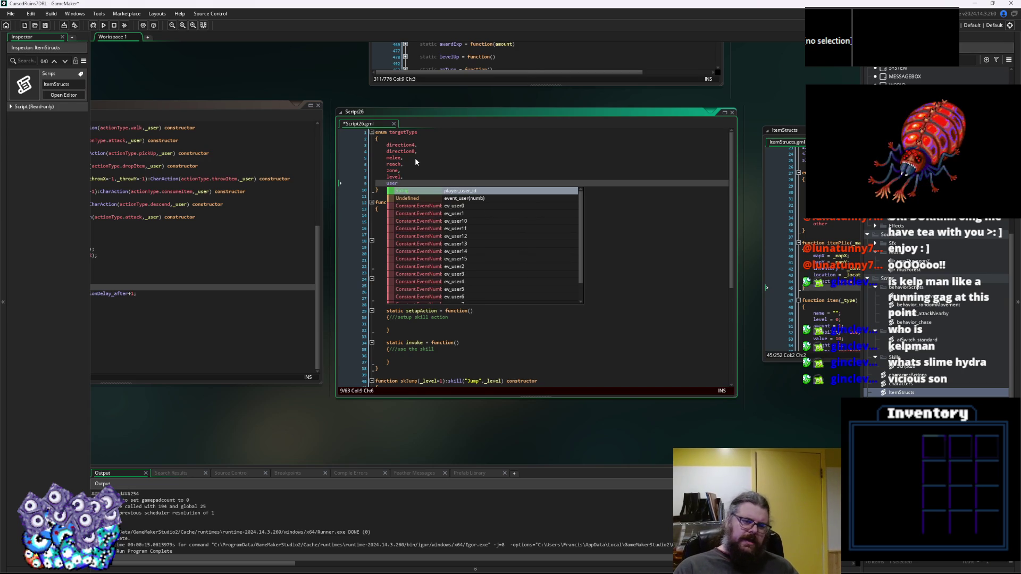
key("Escape")
Step through the enum to check all seven target kinds.
key("Up")
key("End")
key("Up")
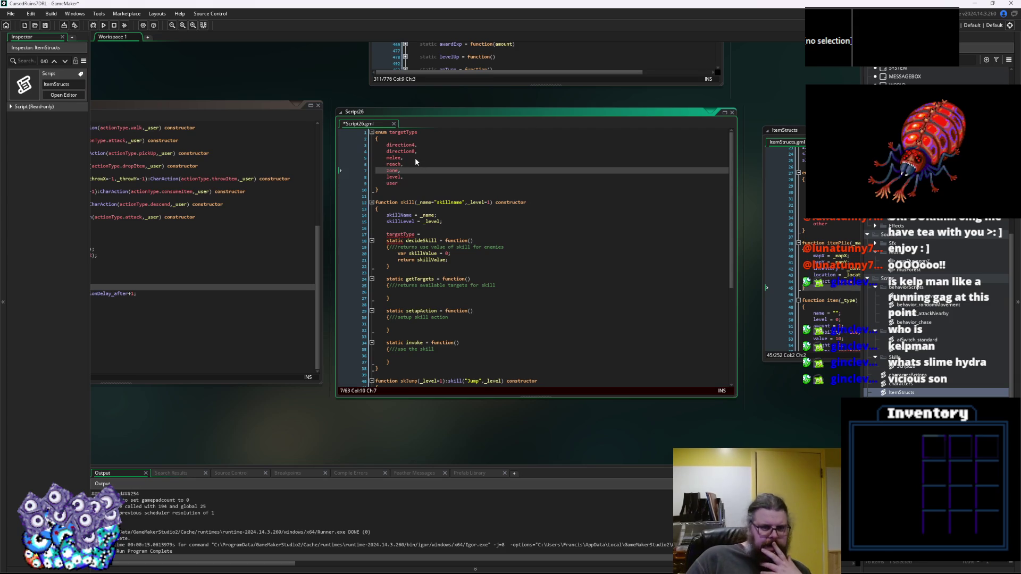
key("Up")
key("Up")
key("Up")
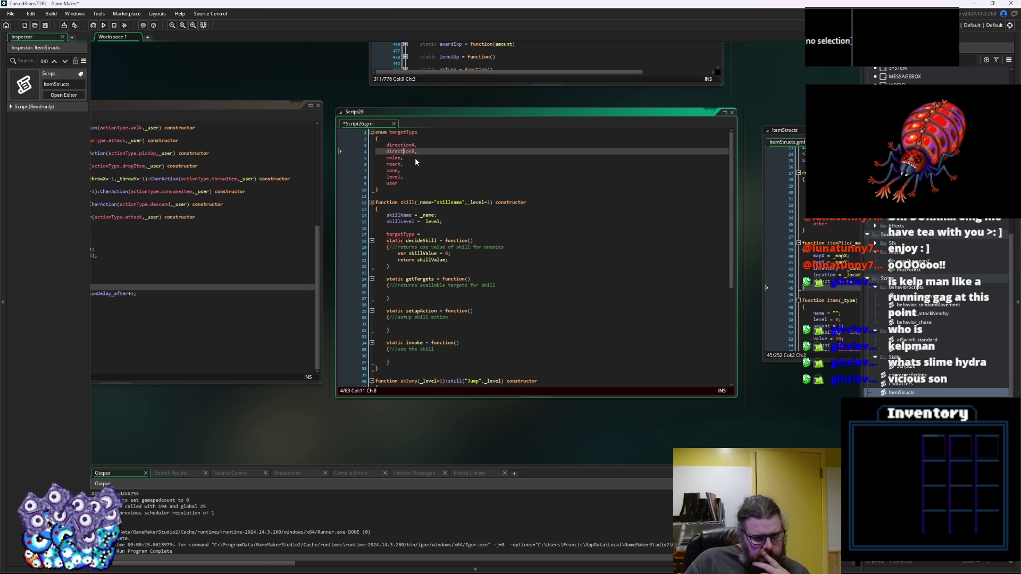
key("Down")
key("Down")
key("Down")
key("Down")
key("Down")
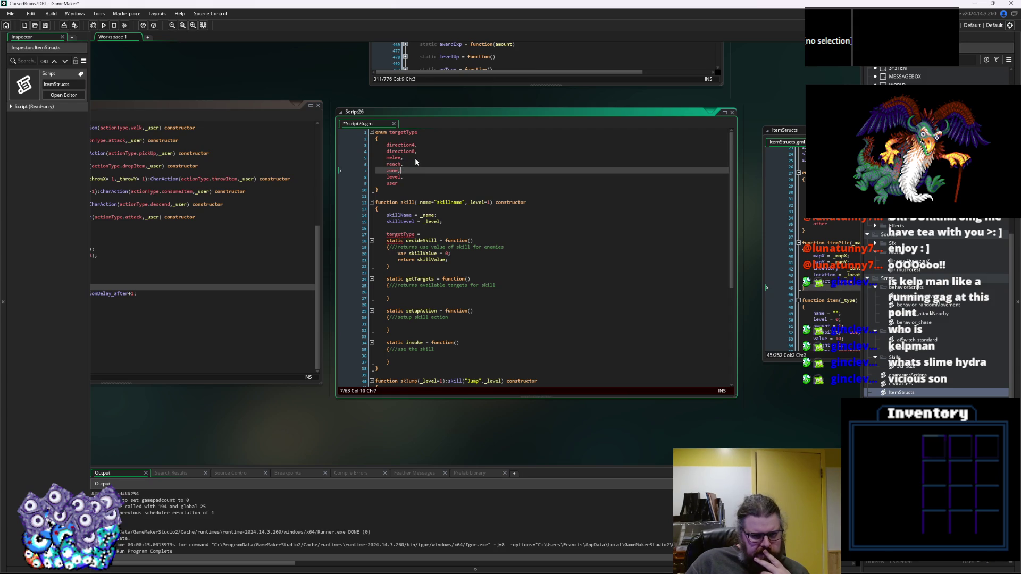
key("Up")
key("Up")
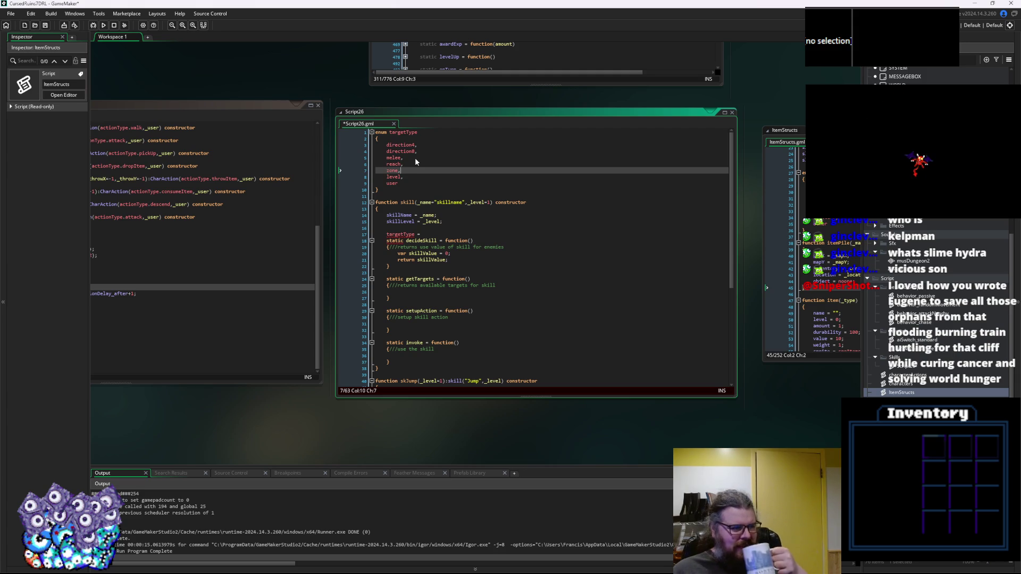
key("Down")
key("Down")
key("Down")
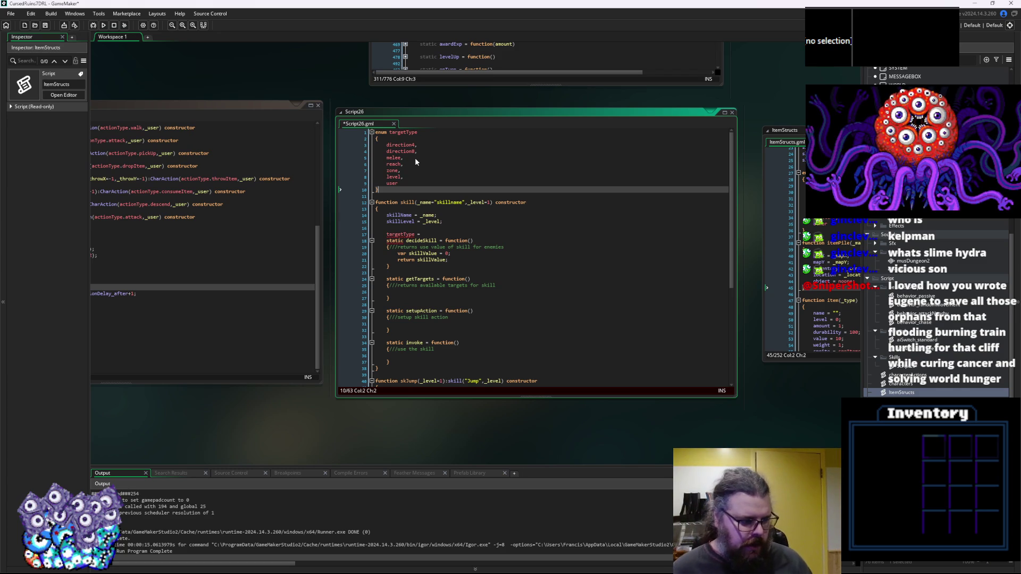
left_click(405, 185)
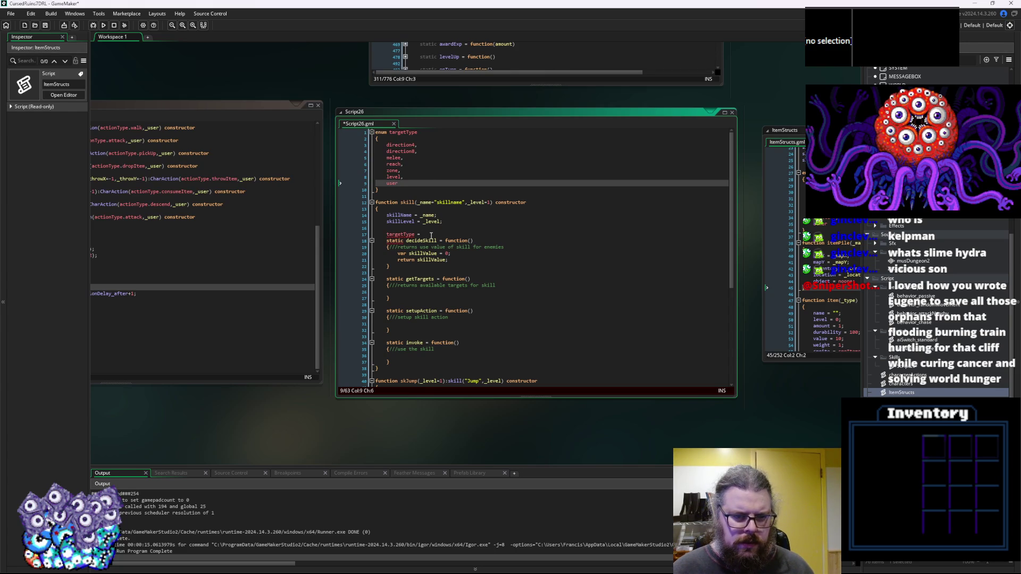
Rename the targetType enum to eTargetType.
left_click_drag(435, 234, 376, 234)
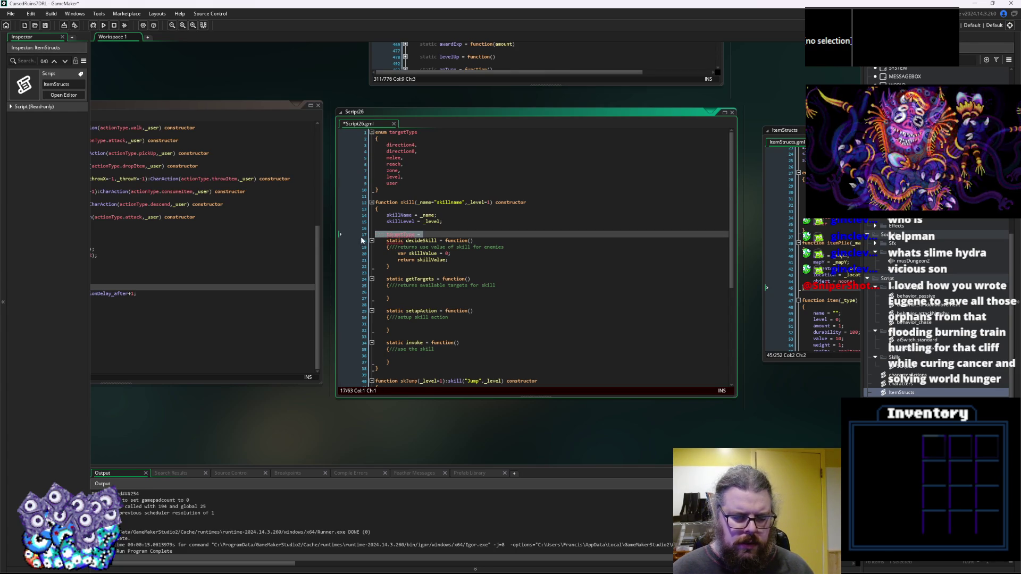
left_click(392, 133)
key("BackSpace")
type("T")
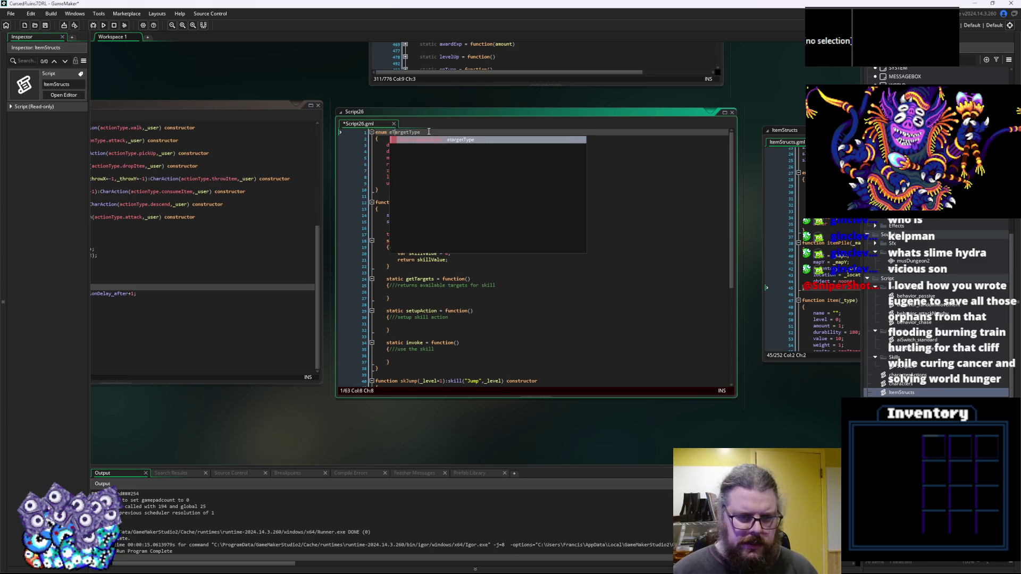
left_click(435, 356)
Set targetType = eTargetType.user; in the constructor and move it beneath skillLevel.
left_click(435, 236)
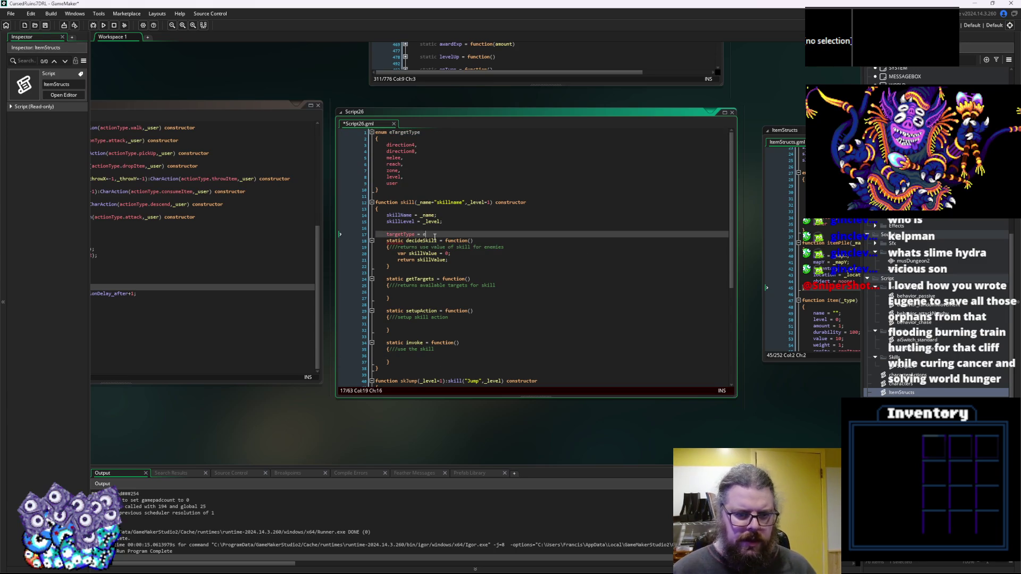
type("eT")
key("Return")
type(".self;")
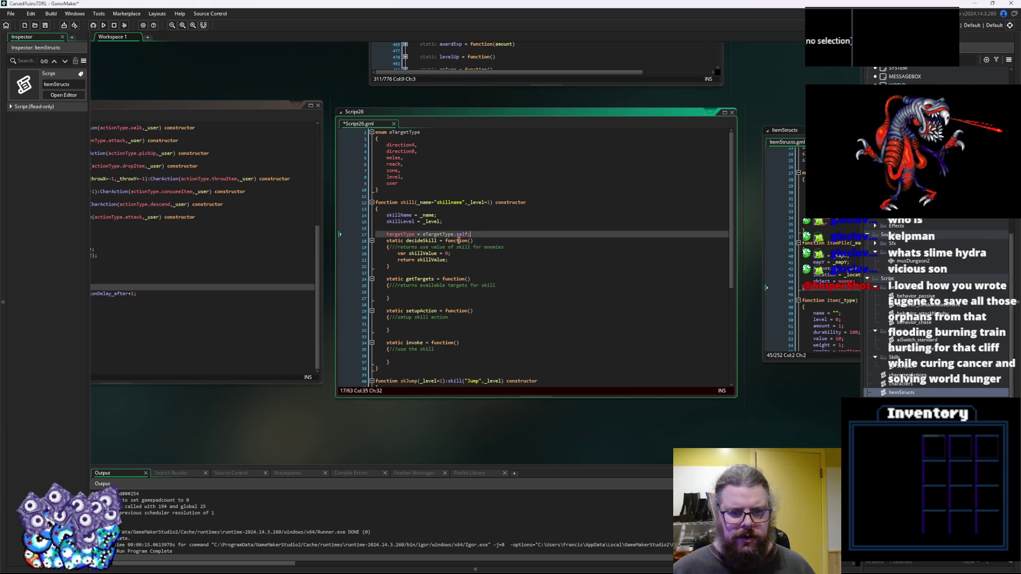
double_click(461, 235)
type("user")
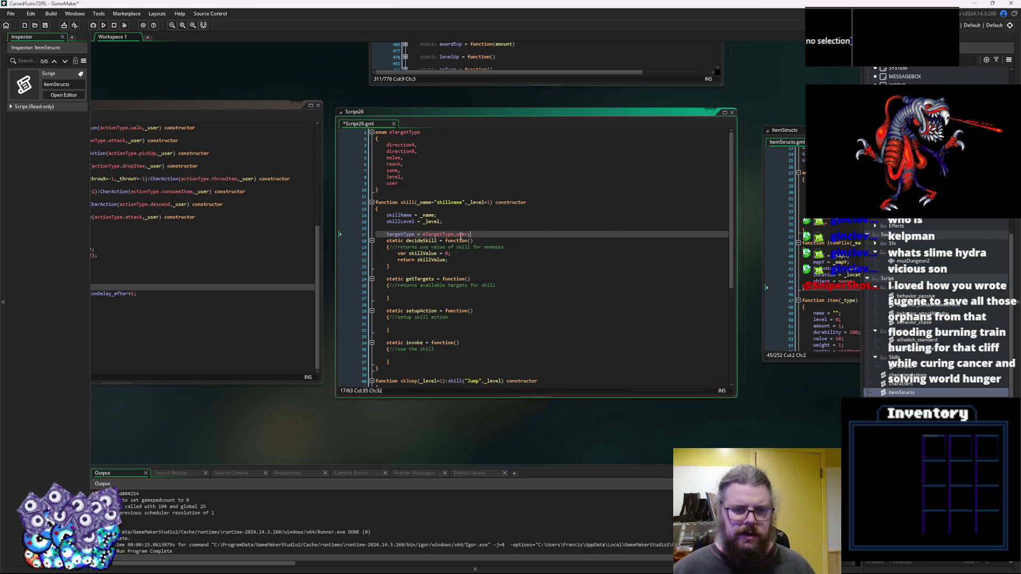
key("Return")
key("Up")
key("Up")
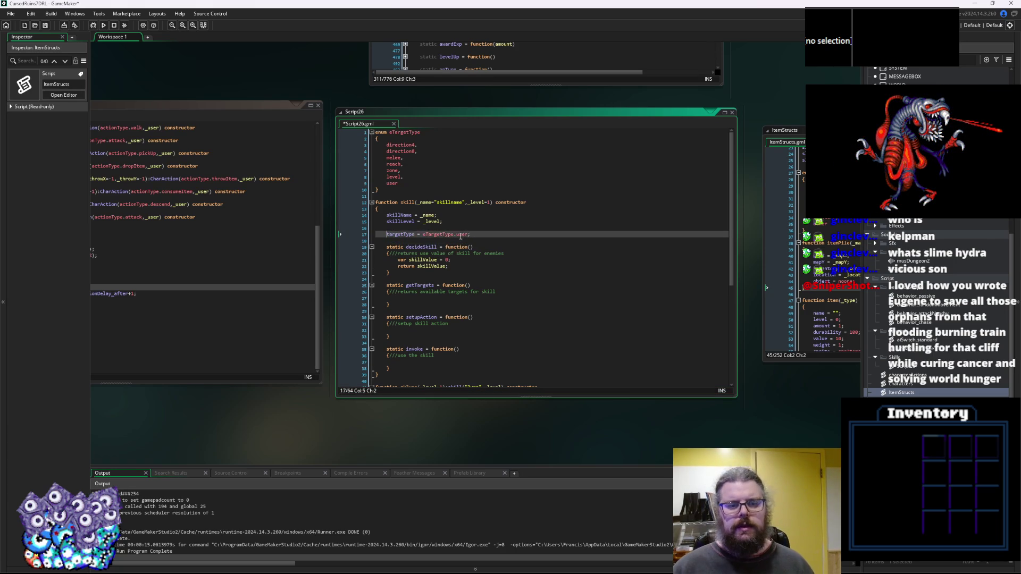
key("BackSpace")
key("Down")
key("Down")
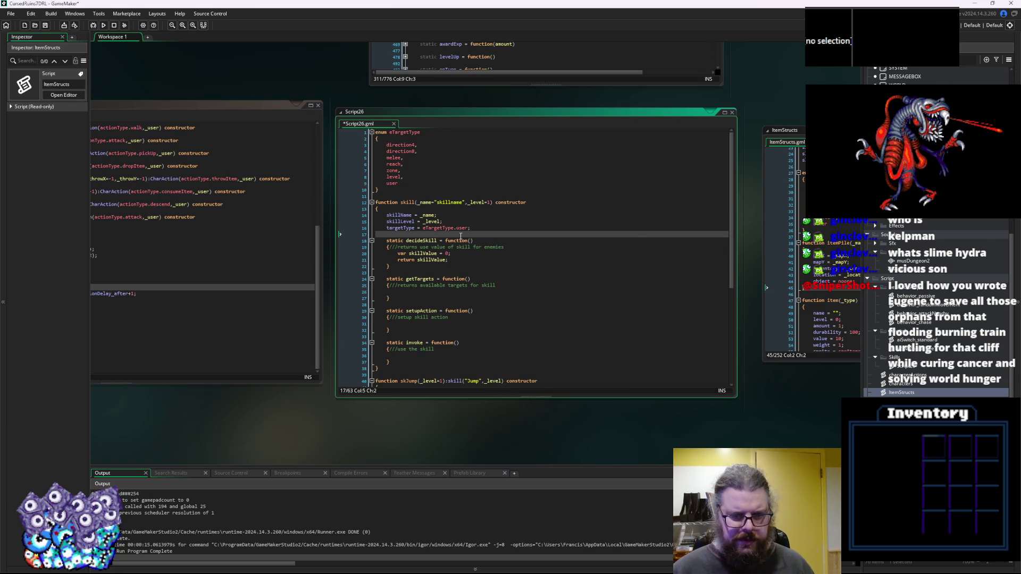
Add staminaCost = 1, manaCost = 0, castTime = 10 and afterCast = 5 to the constructor.
type("stamin")
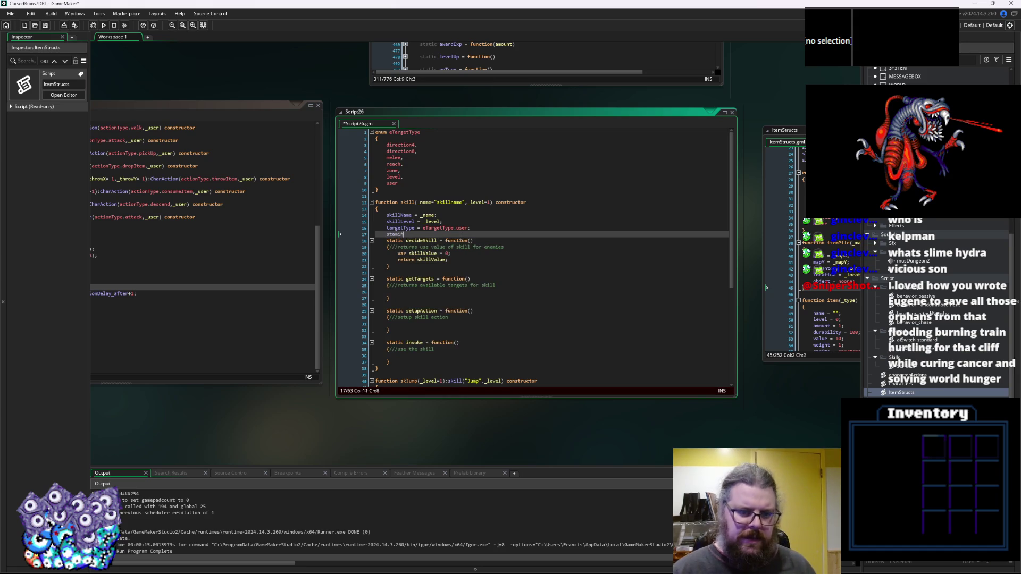
type("aCost = 1;")
key("Return")
type("mana")
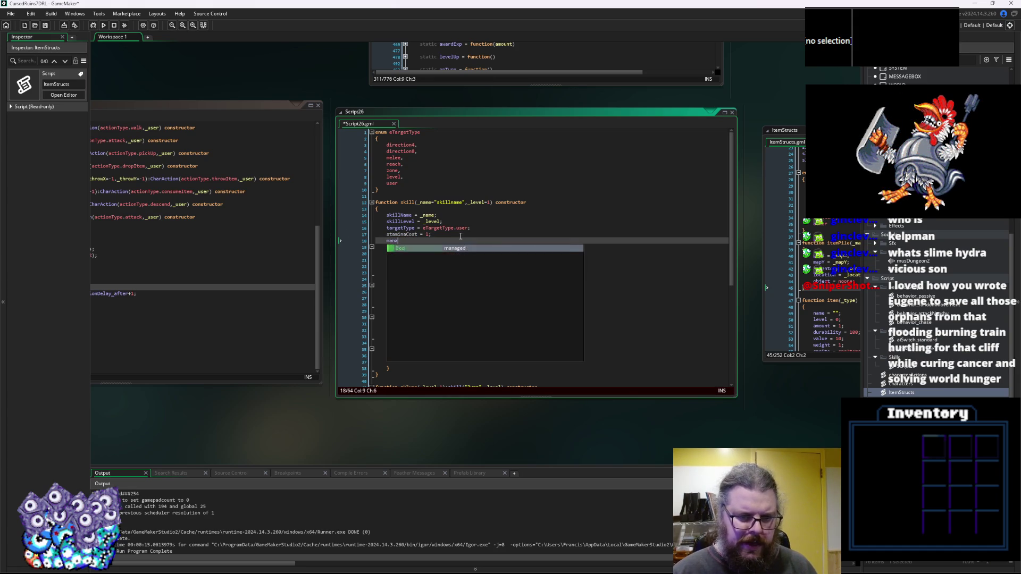
type("Cost = 0;")
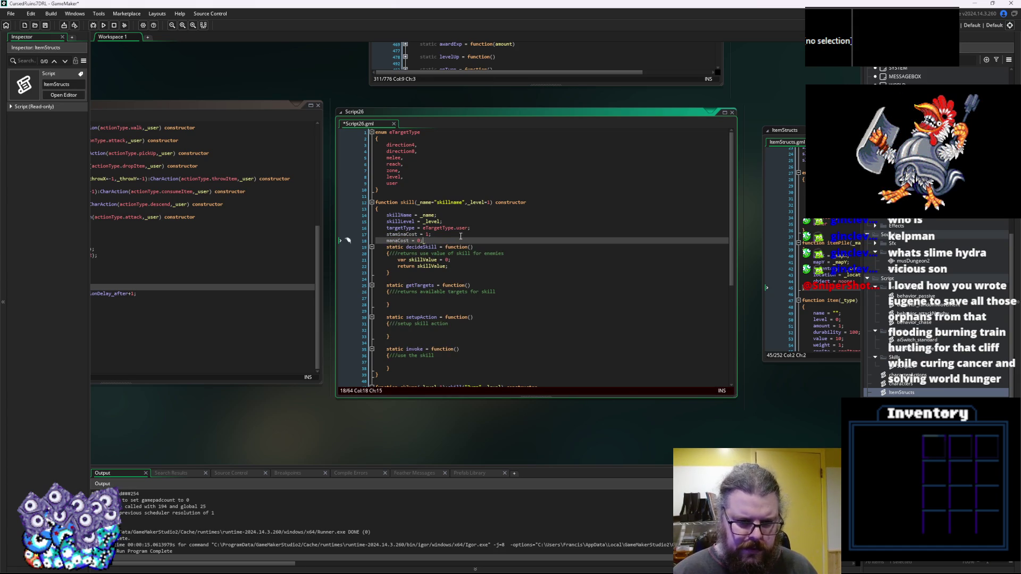
key("Return")
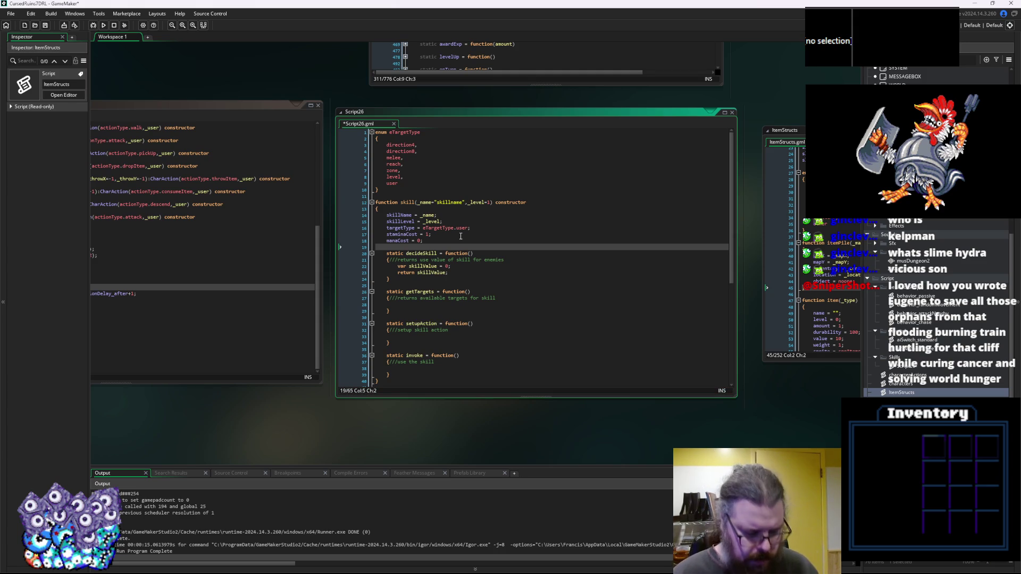
type("castTimre")
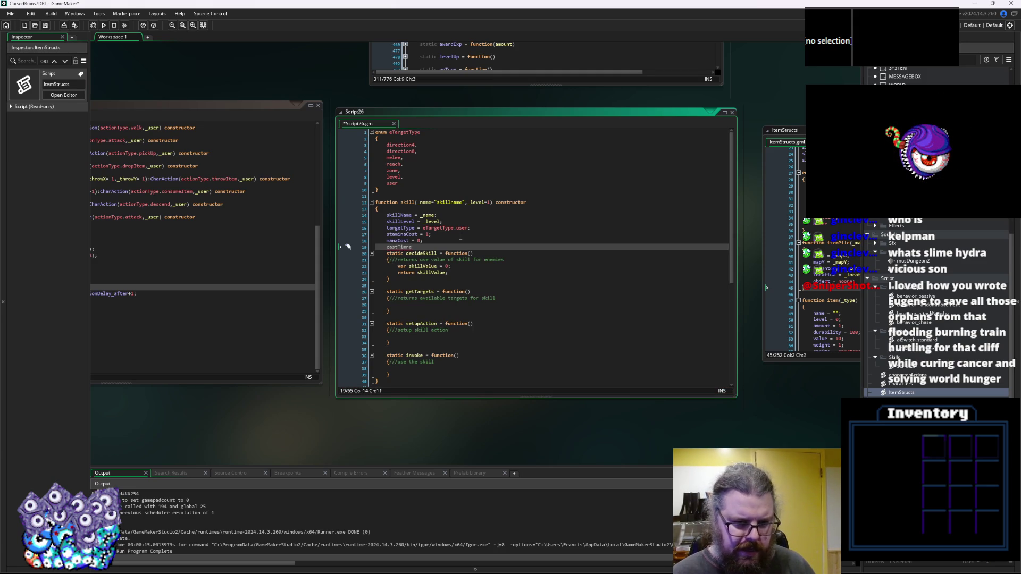
type("e")
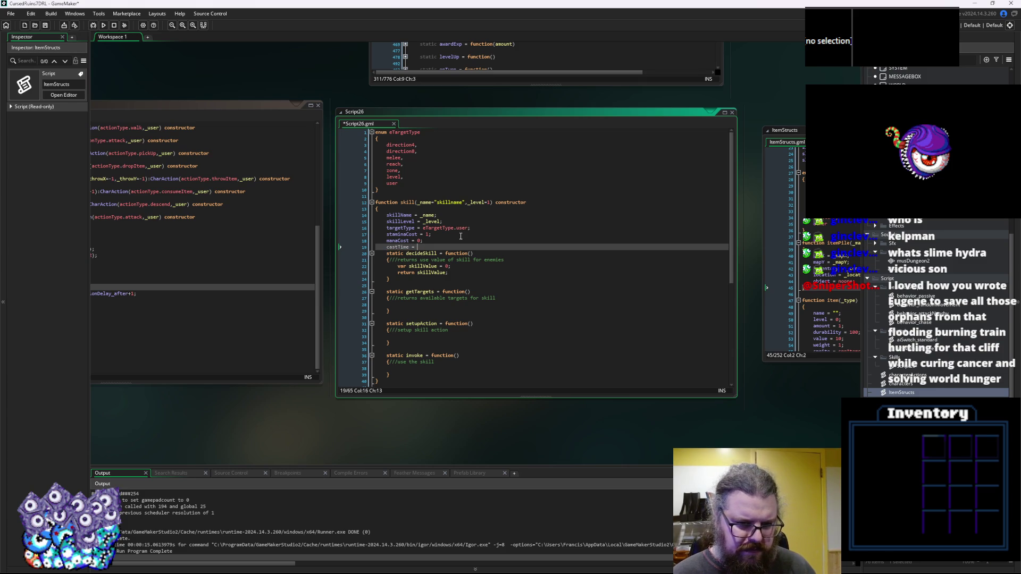
type("10;")
key("Return")
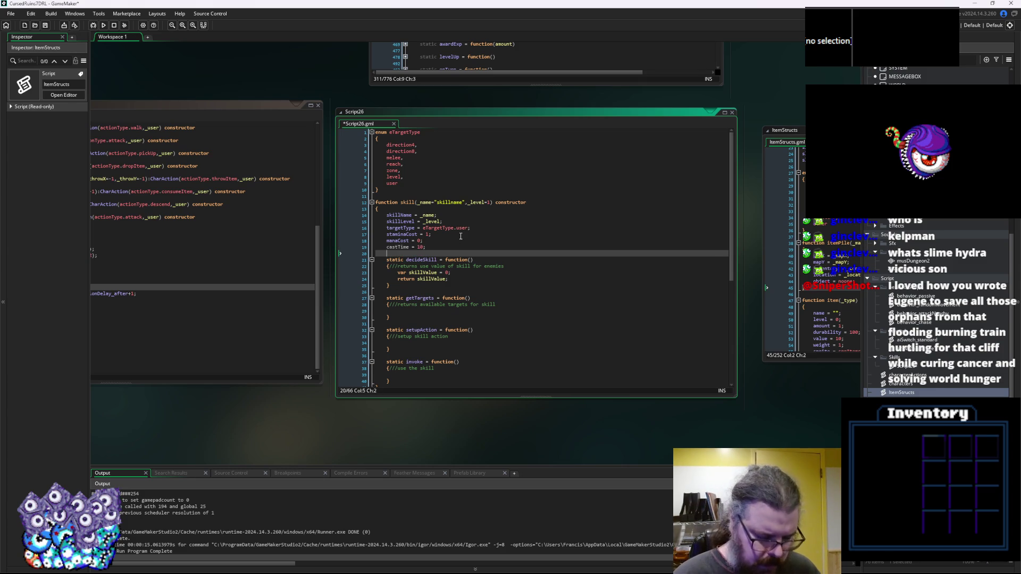
type("timeAfter = 5;")
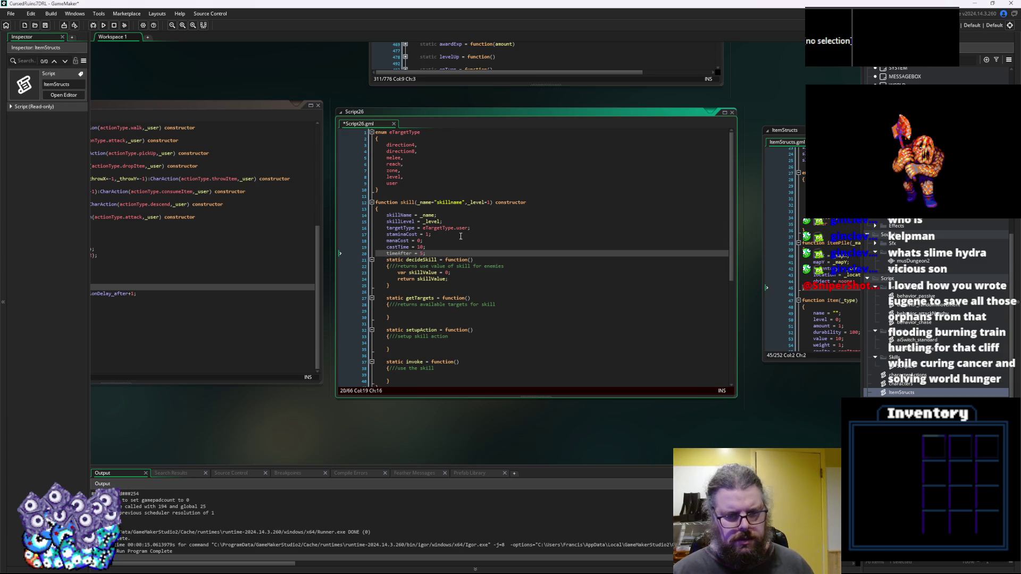
key("BackSpace")
key("BackSpace")
key("BackSpace")
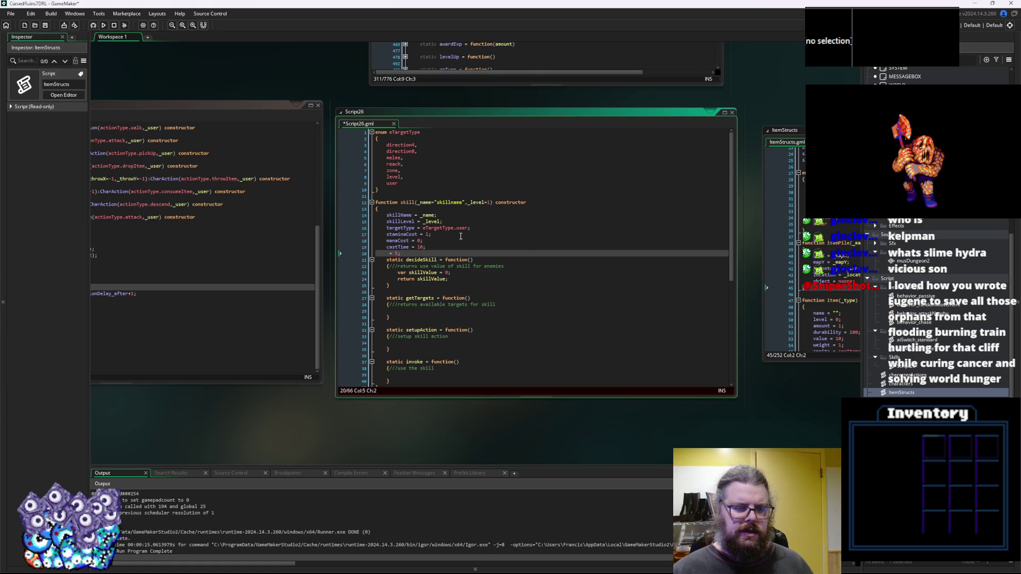
type("af terCast")
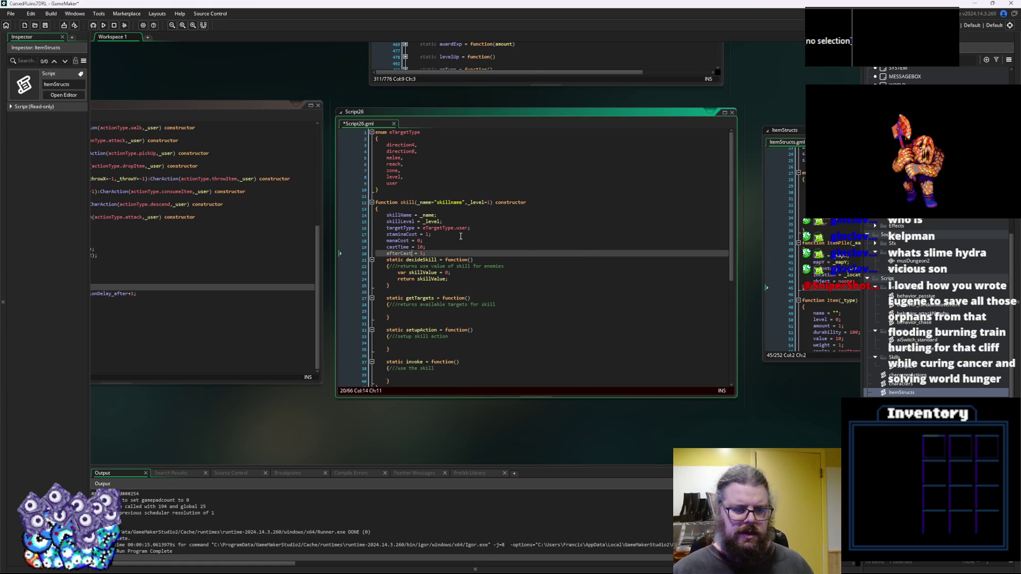
key("Return")
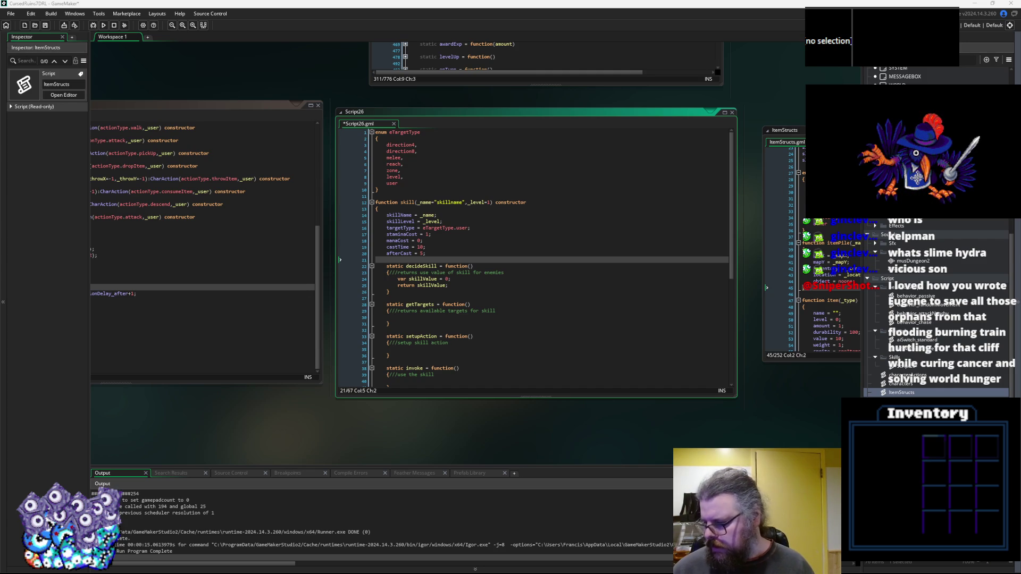
Add an empty static canUse = function() method above decideSkill.
left_click(468, 248)
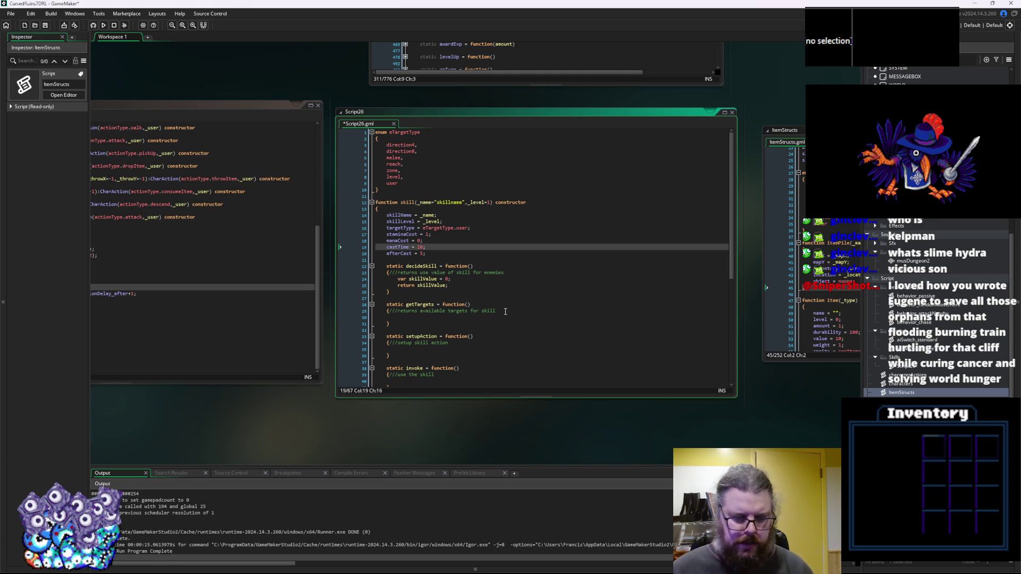
scroll(503, 311, "down", 3)
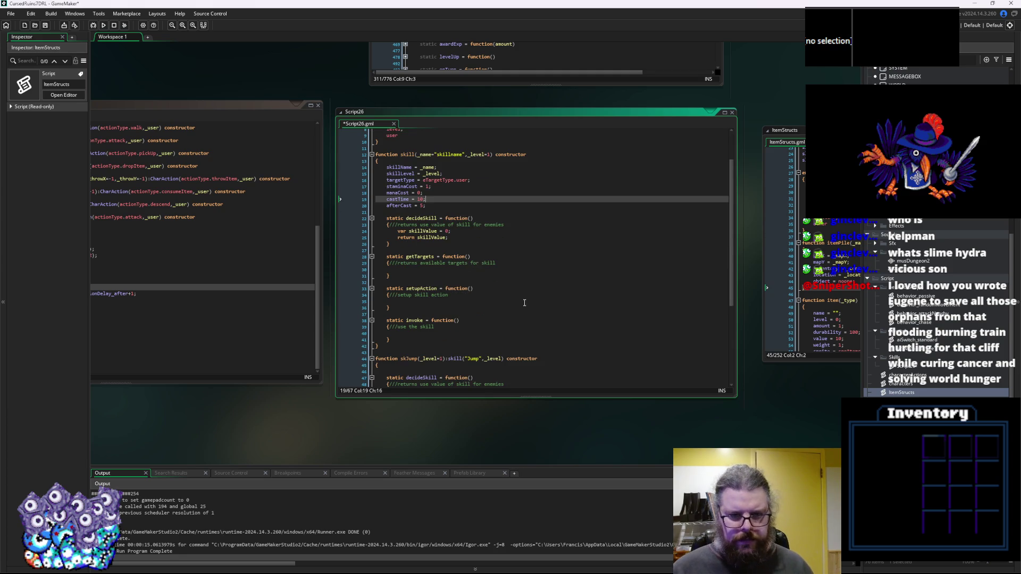
left_click(456, 244)
left_click(455, 211)
key("Return")
type("static canUse ")
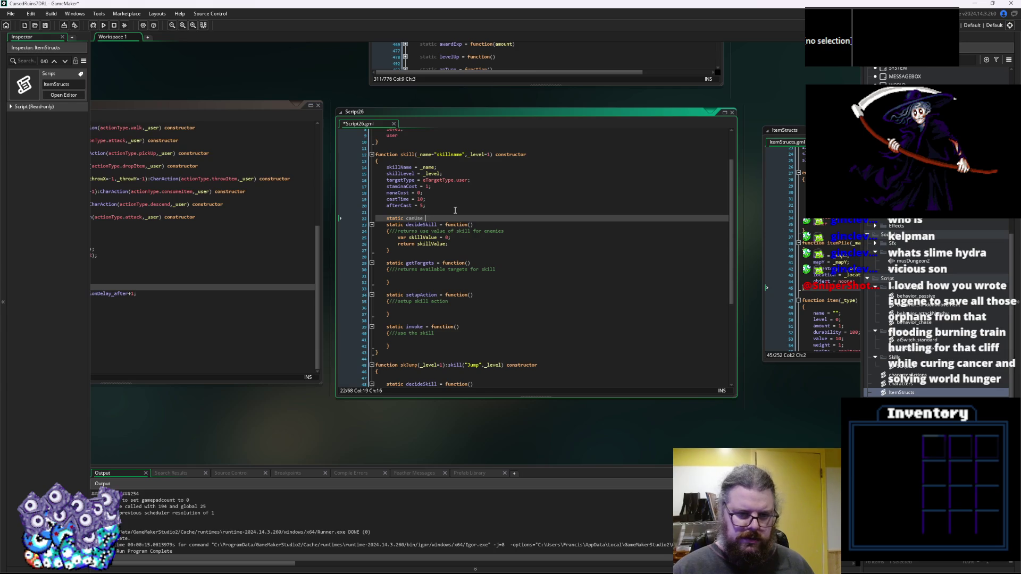
type("= fu")
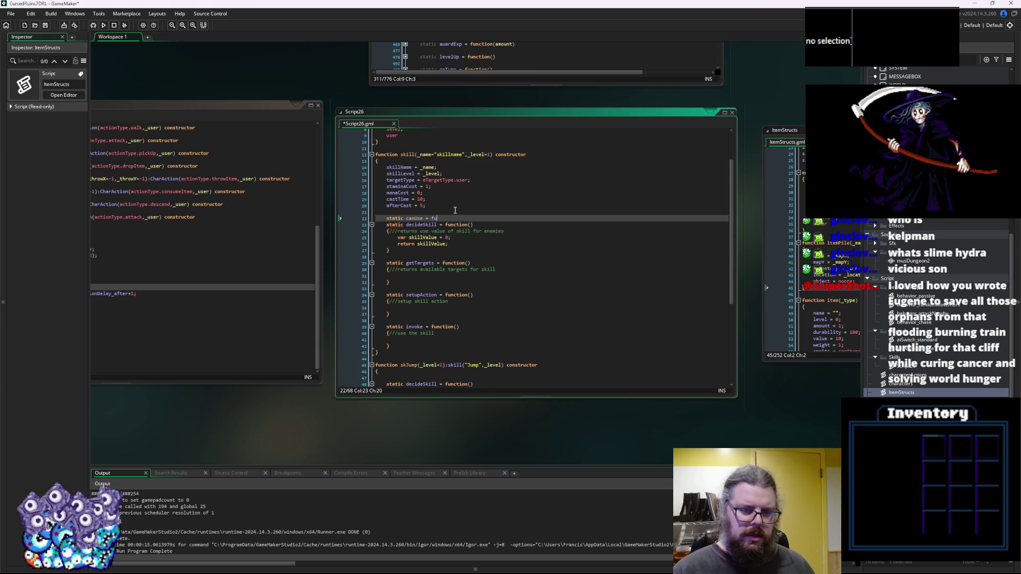
type("nction()")
key("Return")
type("{")
key("Return")
key("Return")
type("}")
key("Return")
key("Return")
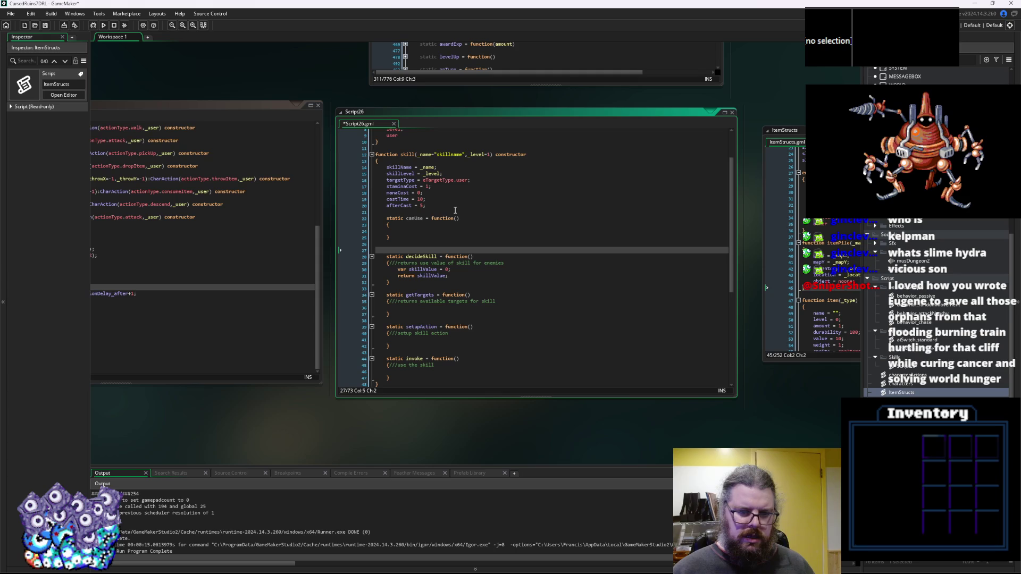
Add a static targetValid method that returns true.
key("Up")
key("Return")
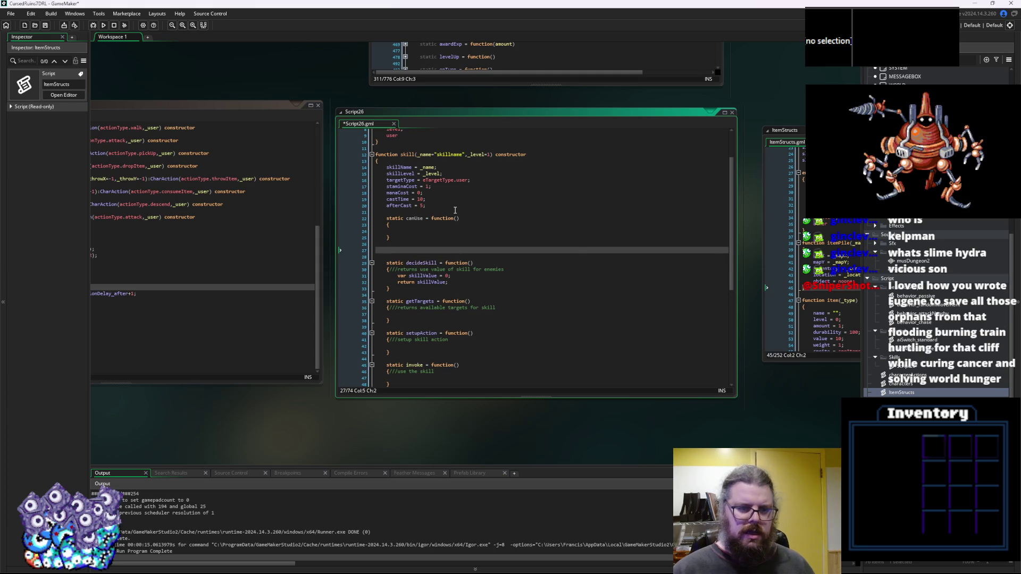
type("static")
type(" target")
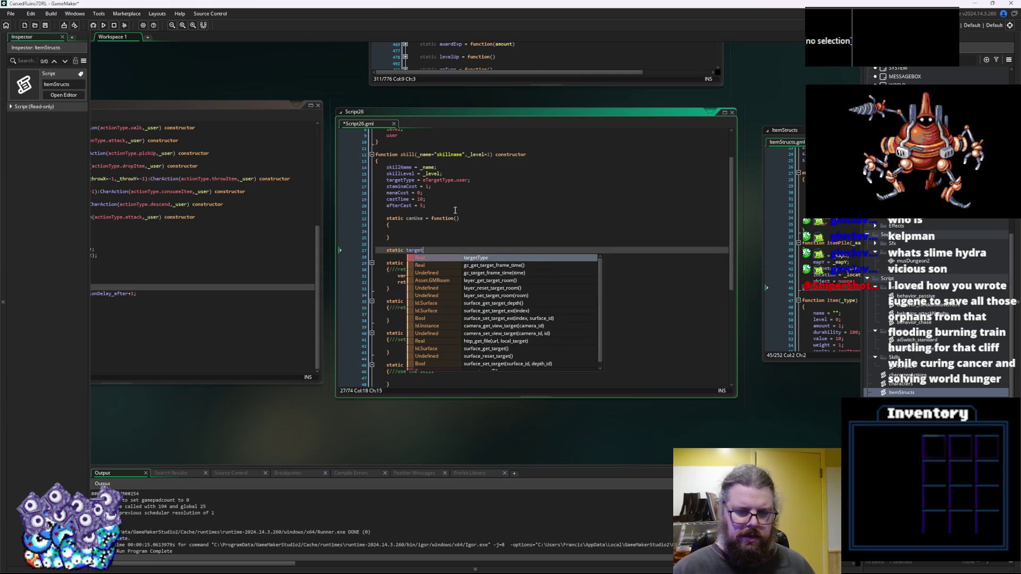
type("Valid ")
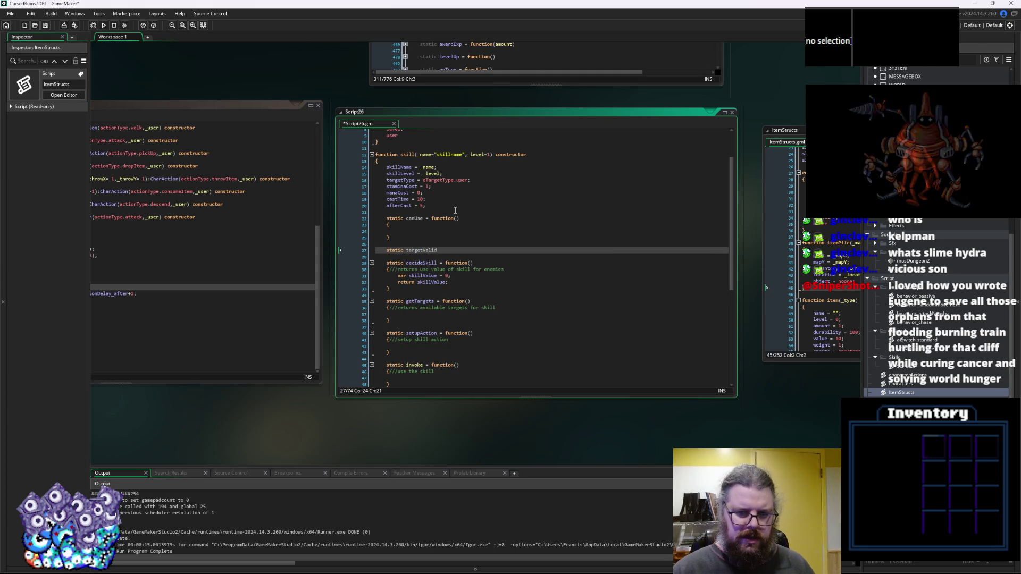
type("= function()")
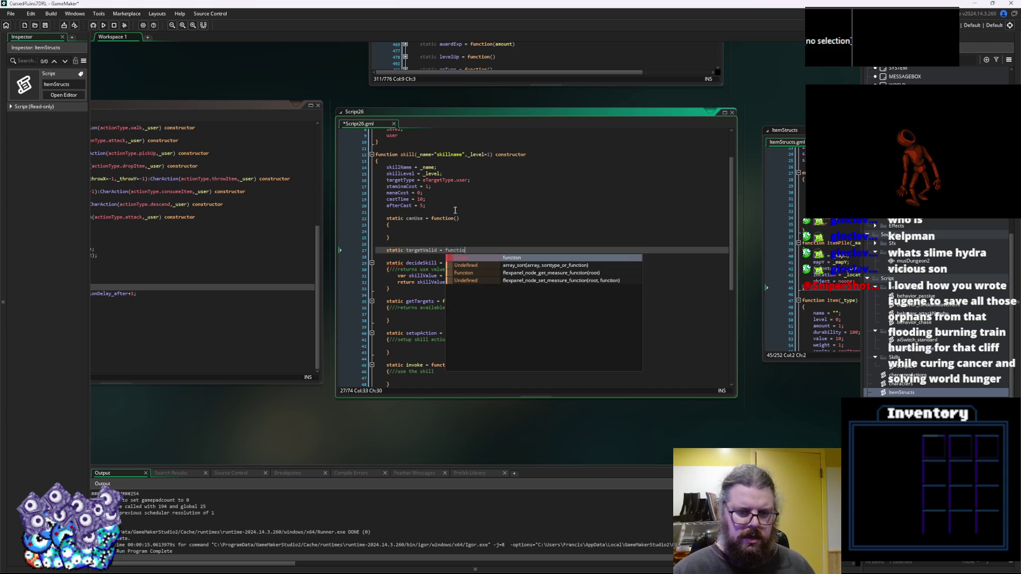
key("Return")
type("{")
key("Return")
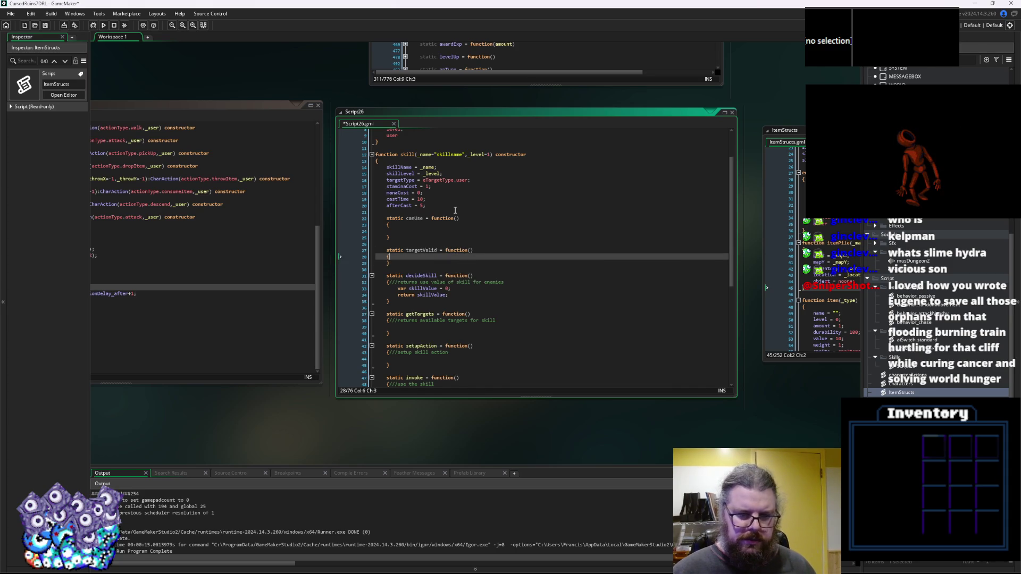
type("r")
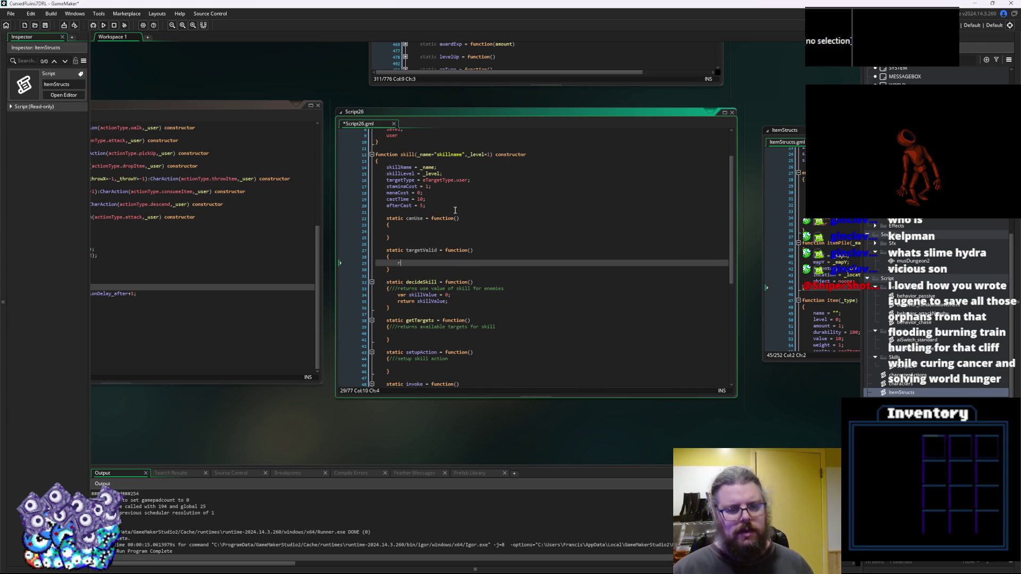
type("eturn true;")
key("Up")
key("Up")
key("Up")
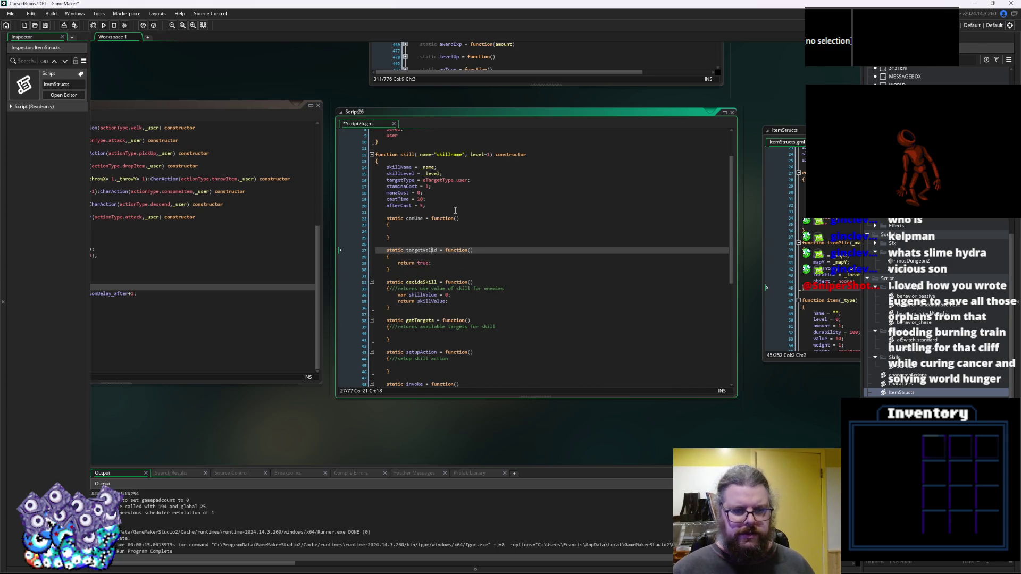
key("Down")
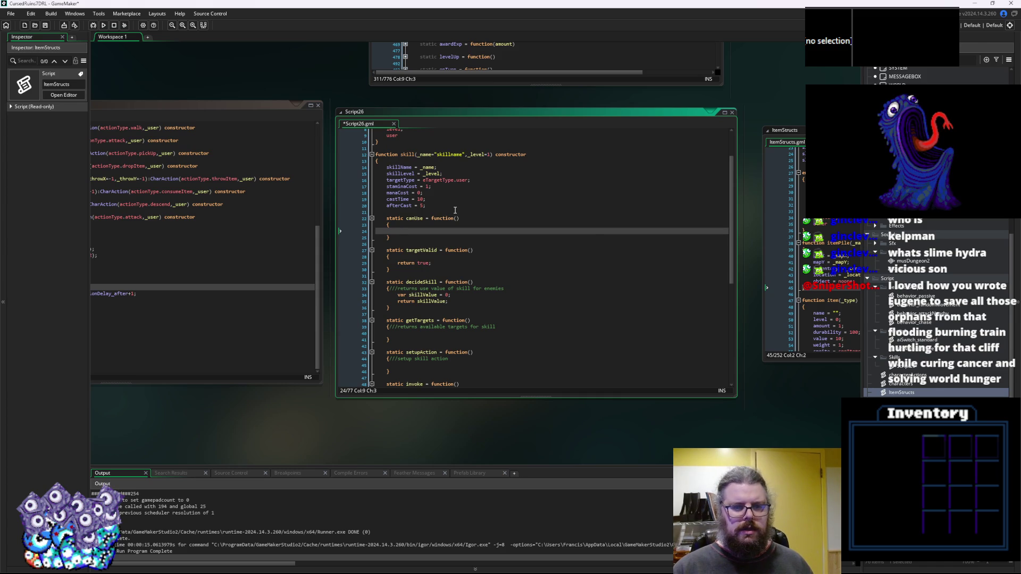
Start an empty if() in canUse and give canUse a user parameter.
type("if()")
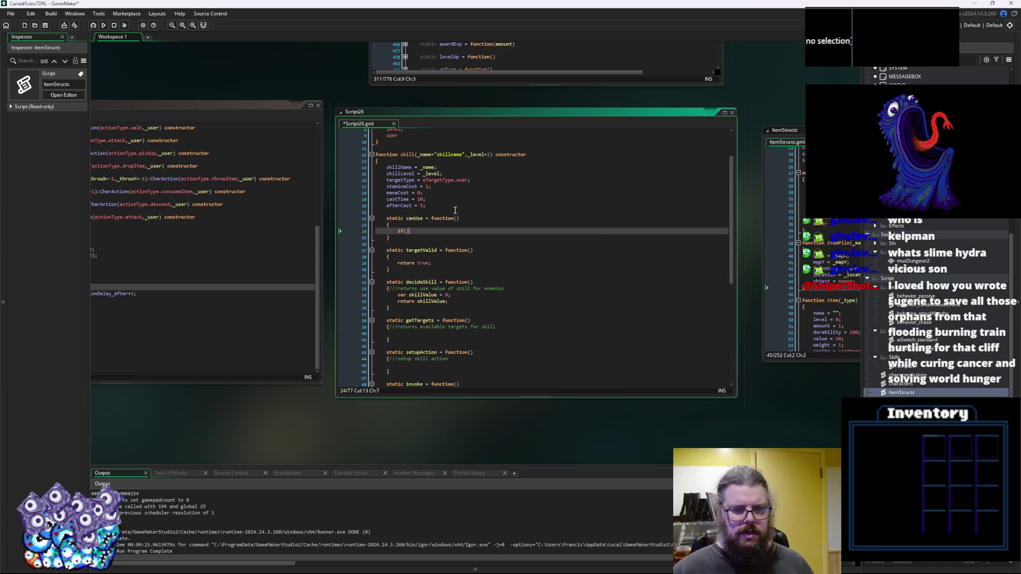
key("Up")
key("Up")
key("End")
key("Left")
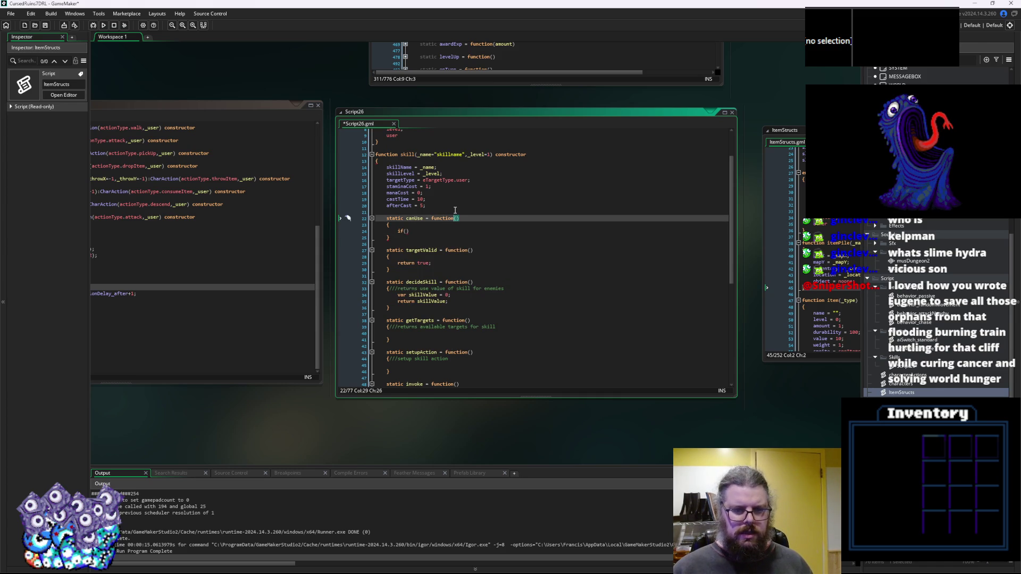
type("_")
key("BackSpace")
type("act")
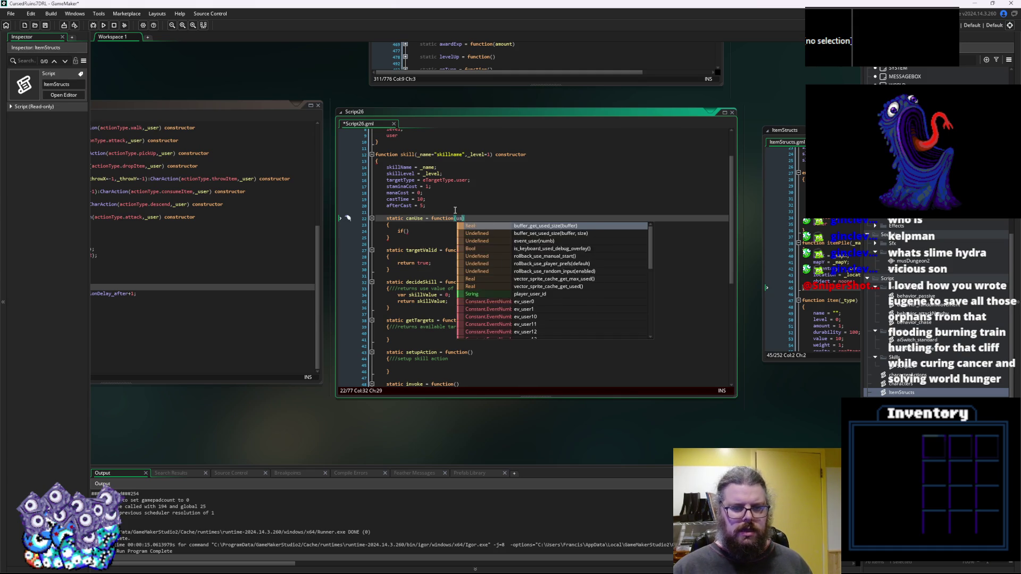
key("BackSpace")
key("BackSpace")
key("BackSpace")
type("user")
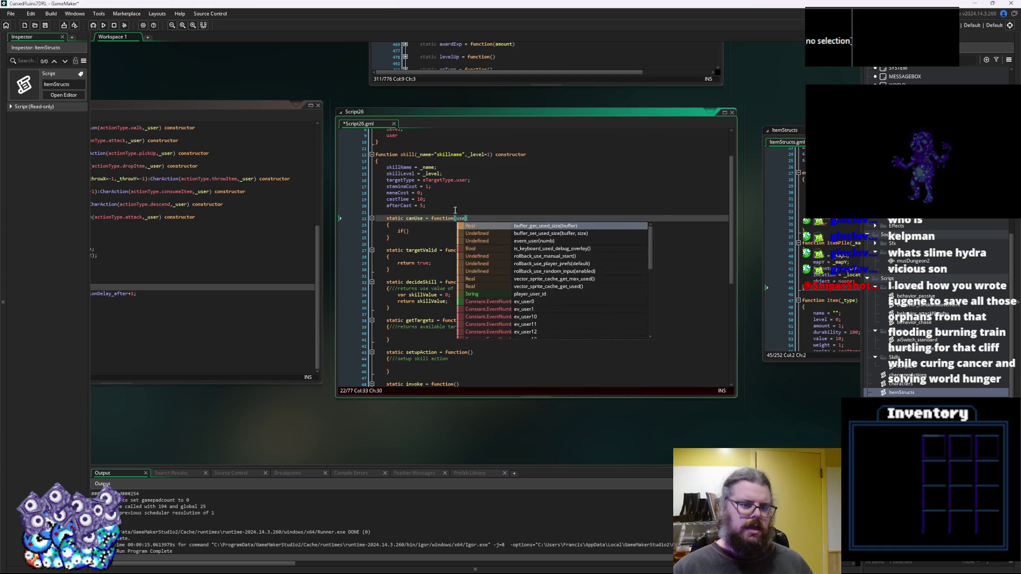
key("Escape")
Give targetValid and decideSkill (user,target) parameters, and getTargets a user parameter.
left_click(470, 249)
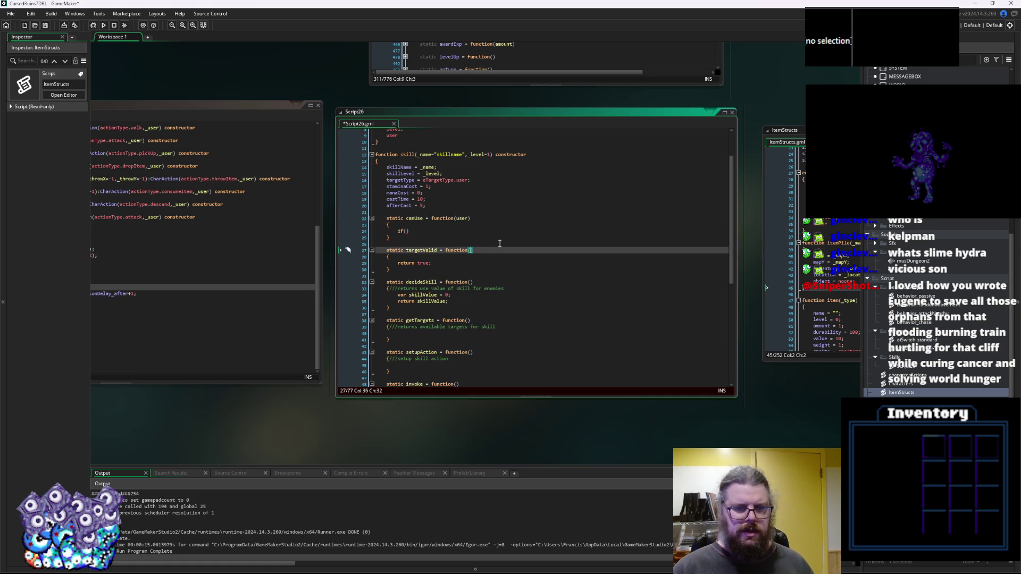
type("target")
key("Escape")
key("Down")
key("Down")
key("Down")
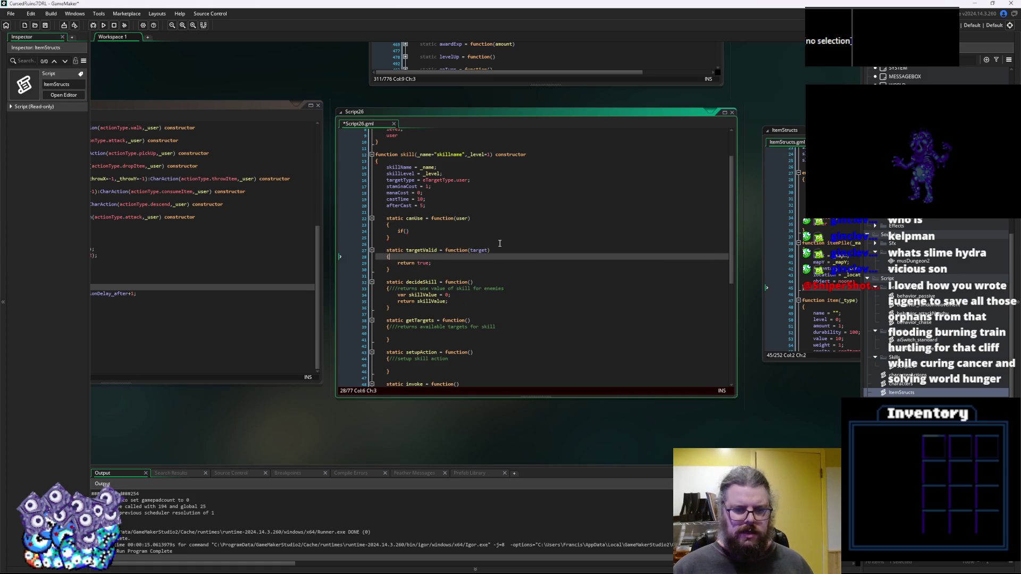
key("Up")
key("Up")
key("Up")
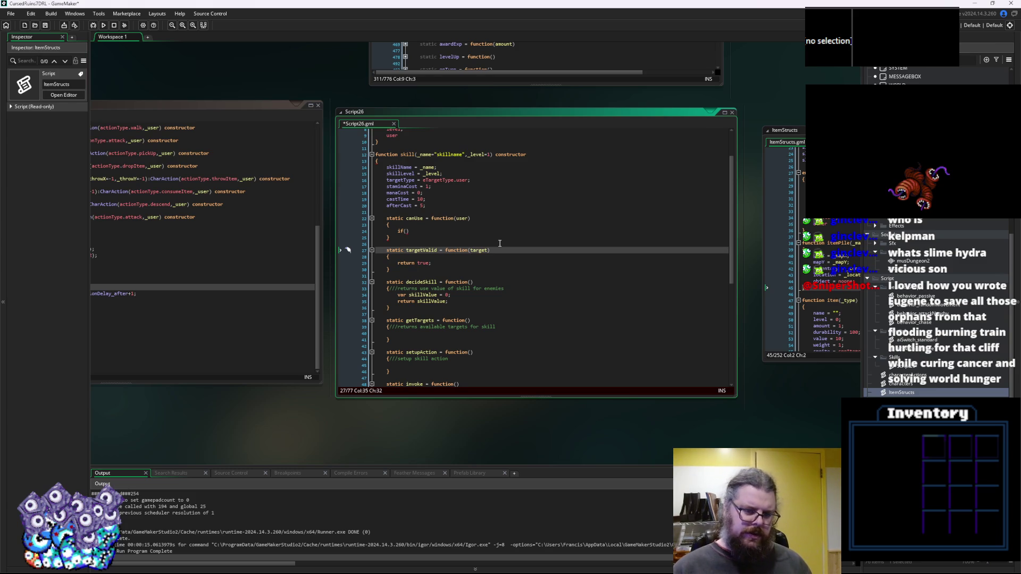
type("user,")
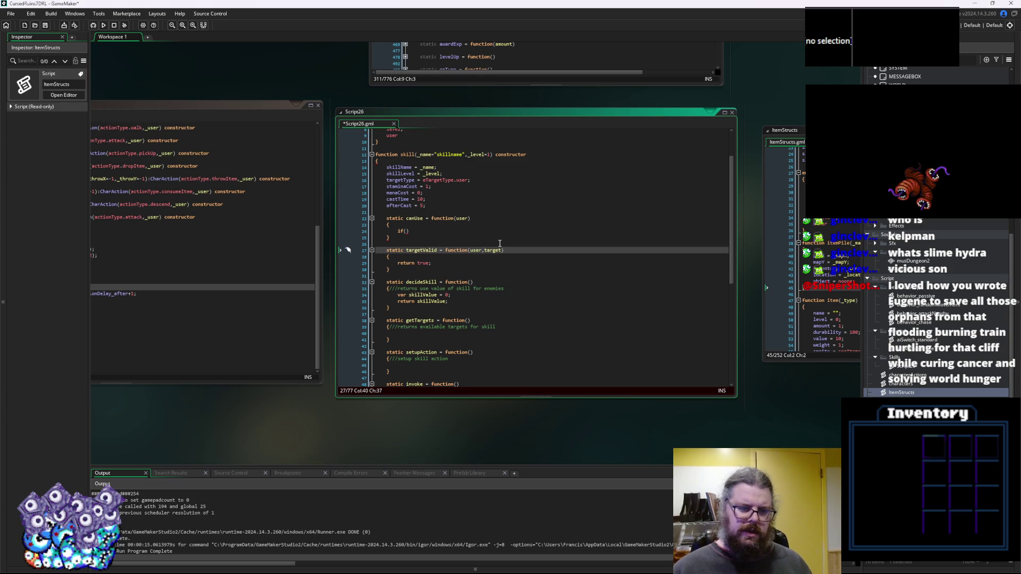
key("Down")
key("Down")
key("Down")
key("Left")
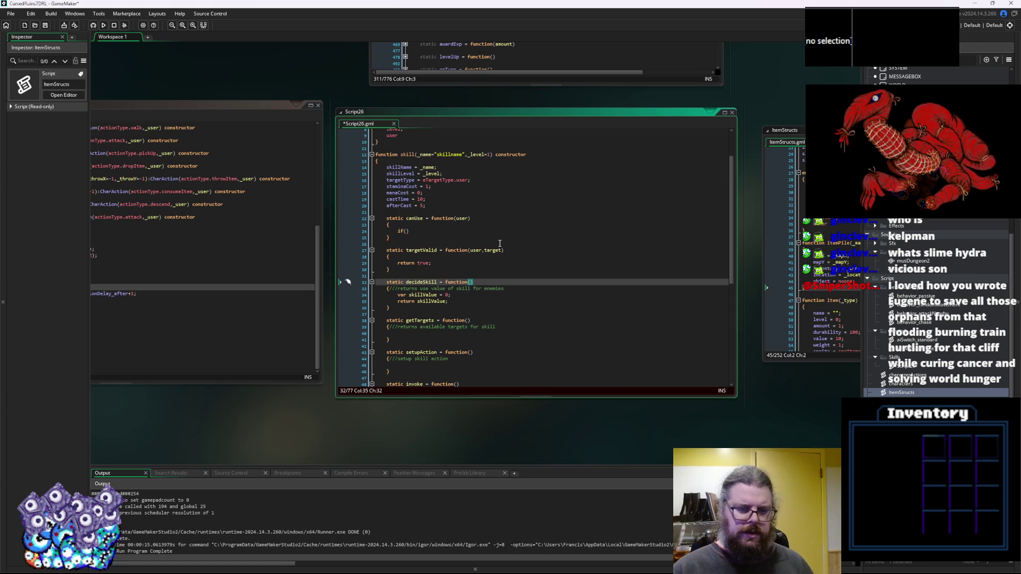
type("user,target)")
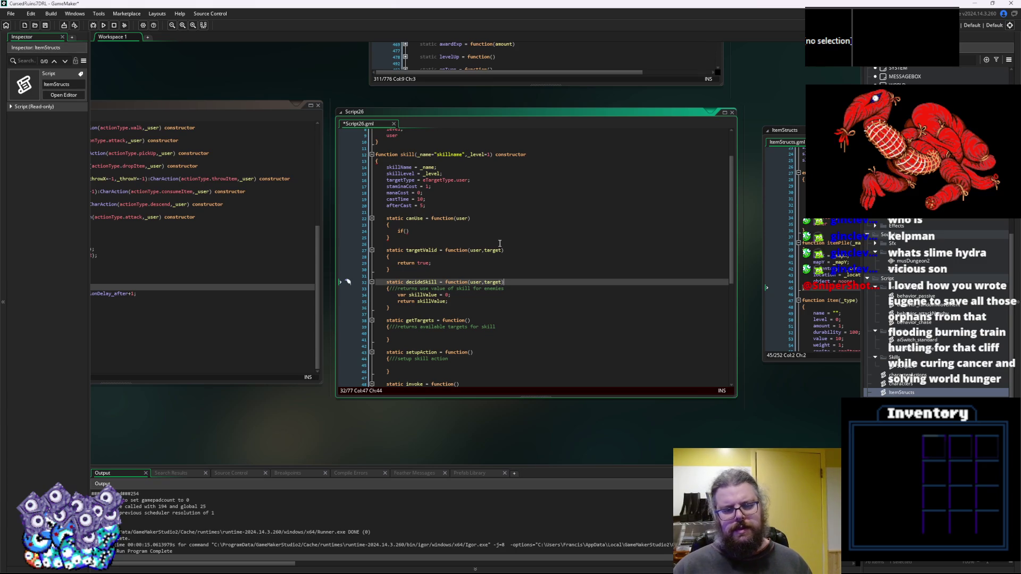
key("Down")
key("Down")
key("Down")
key("Left")
type("user")
key("Escape")
key("Down")
key("Down")
key("Down")
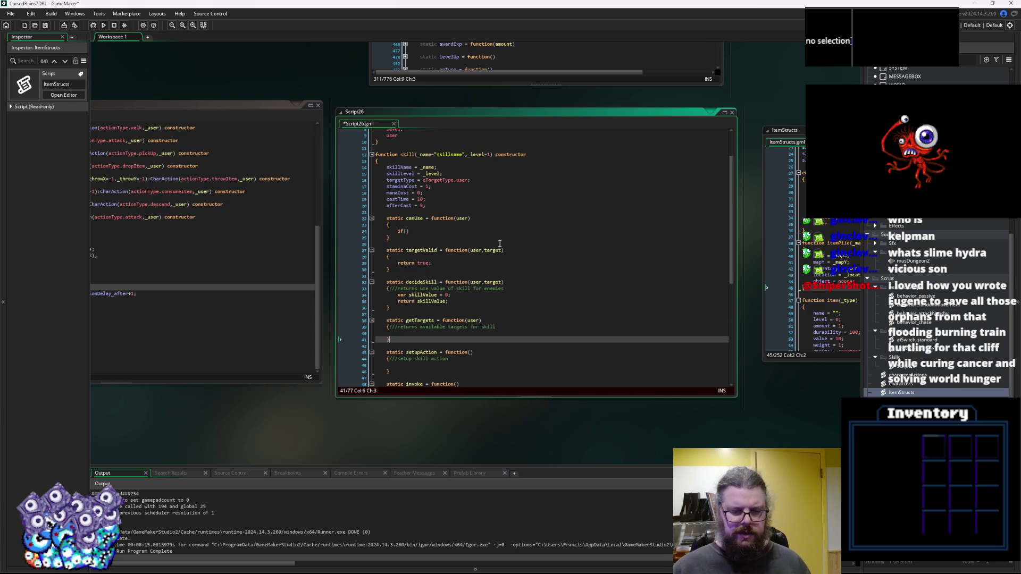
Add an action parameter to both setupAction() and invoke().
key("Left")
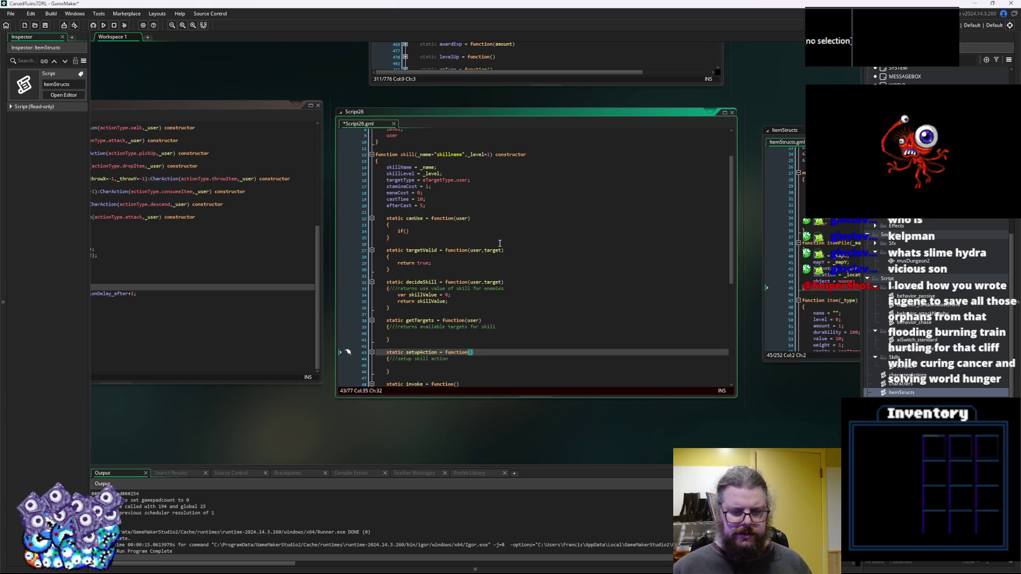
type("action")
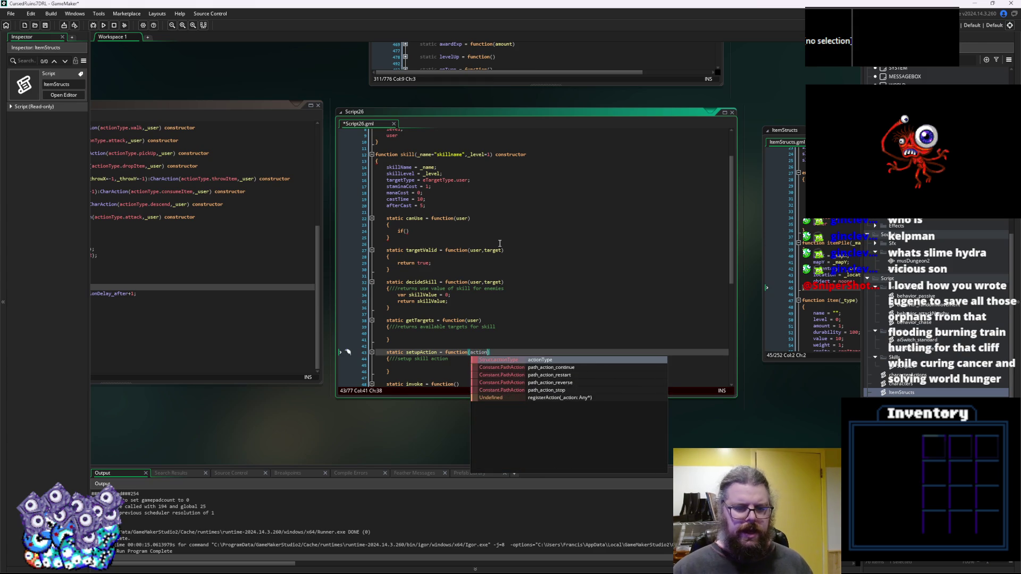
left_click(500, 243)
scroll(500, 243, "down", 3)
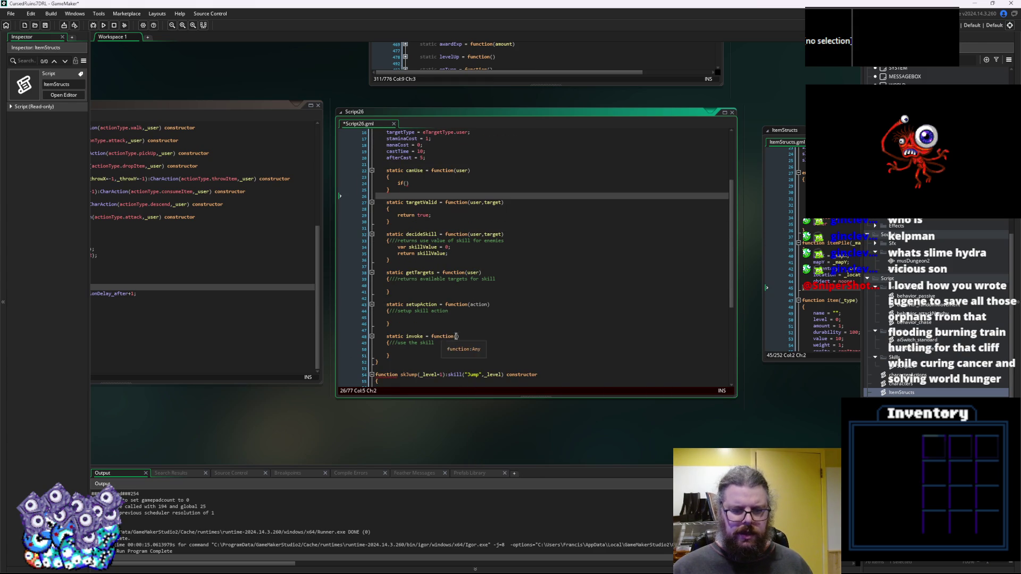
left_click(455, 336)
type("action")
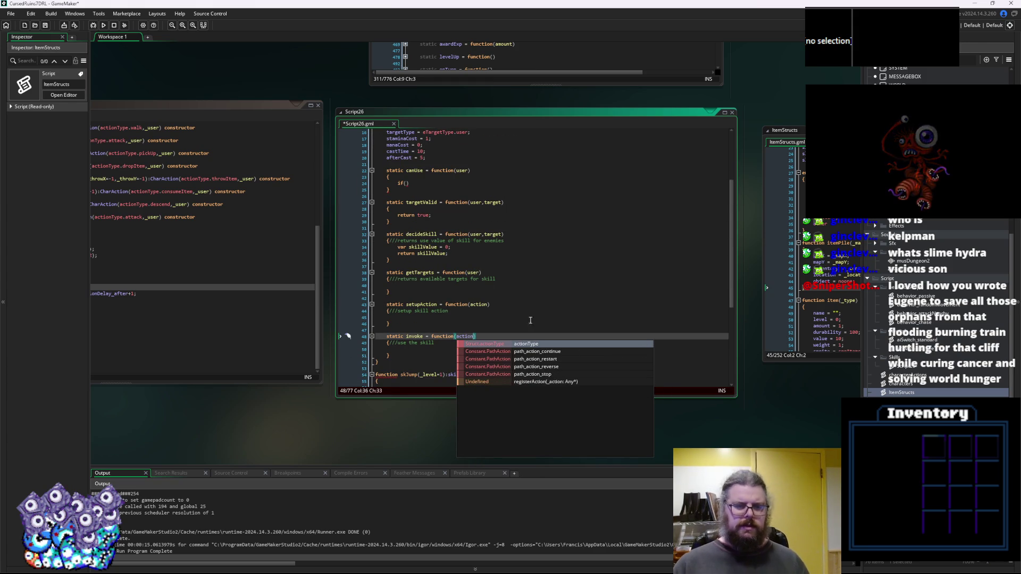
Enlarge the Script26 window and return to the constructor's targetType line.
left_click(490, 286)
left_click_drag(476, 397, 476, 440)
scroll(483, 336, "up", 3)
left_click(483, 337)
left_click_drag(483, 336, 457, 305)
key("Down")
scroll(461, 247, "up", 1, "ctrl")
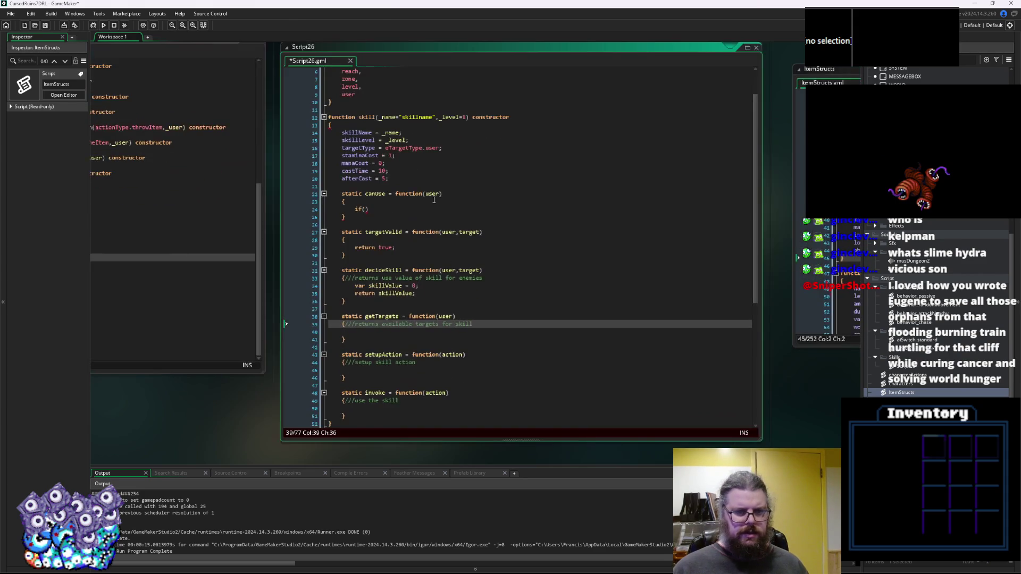
left_click(408, 161)
left_click(448, 150)
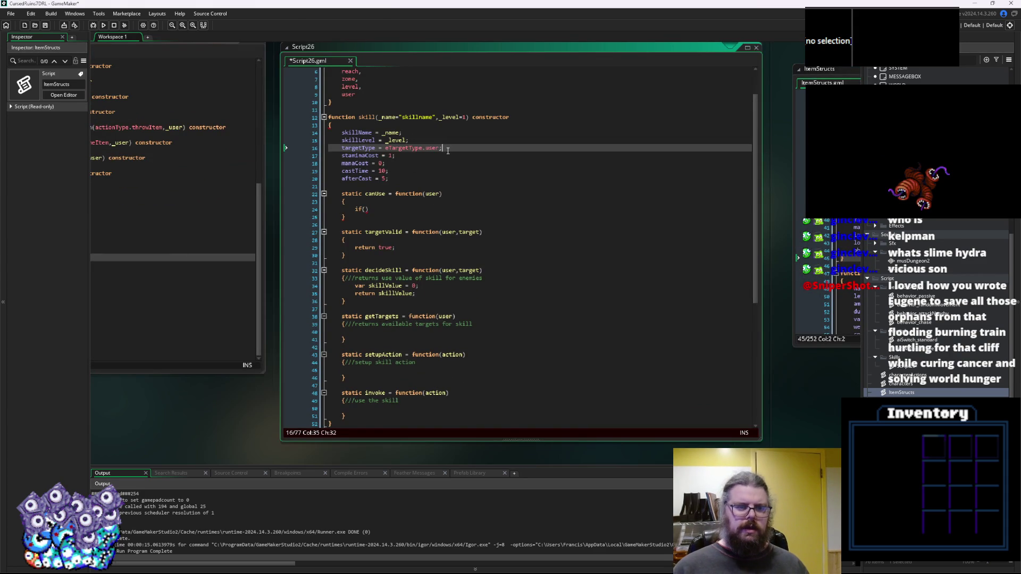
Add lifeCost and foodCost = 0 lines after targetType.
key("Return")
type("lifeCo")
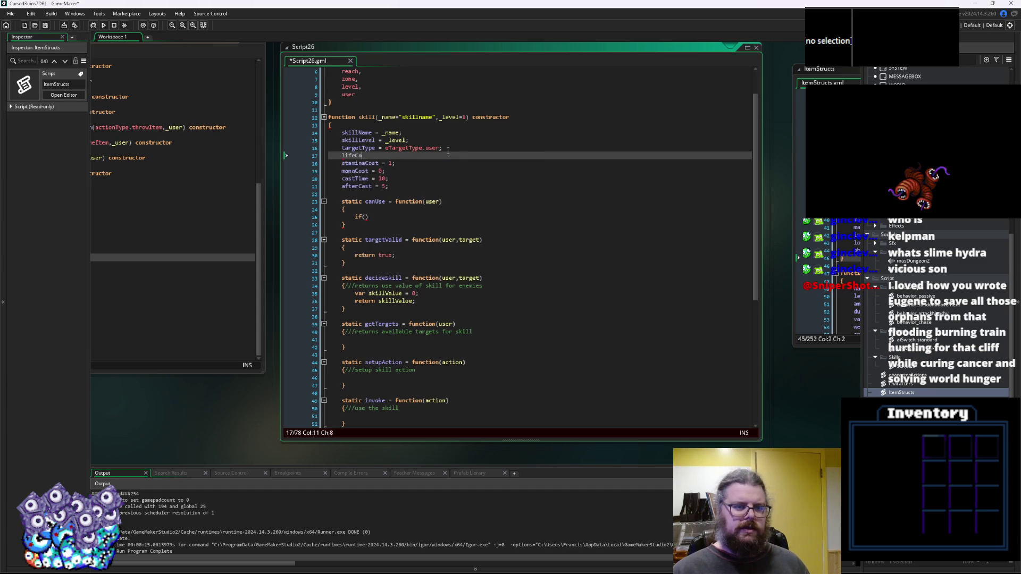
type("st = 1;")
key("Return")
type("food")
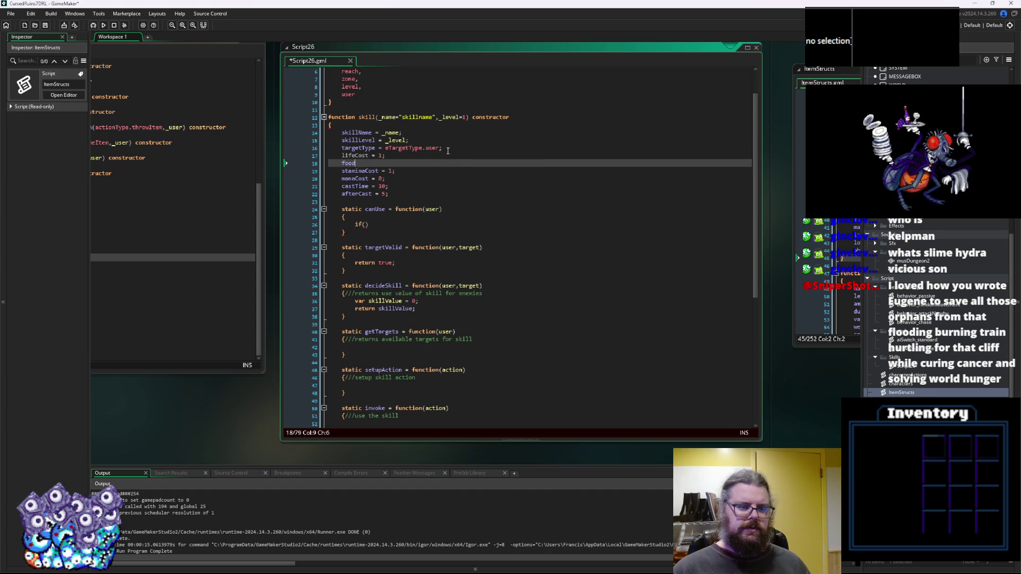
type("Cost = 0;")
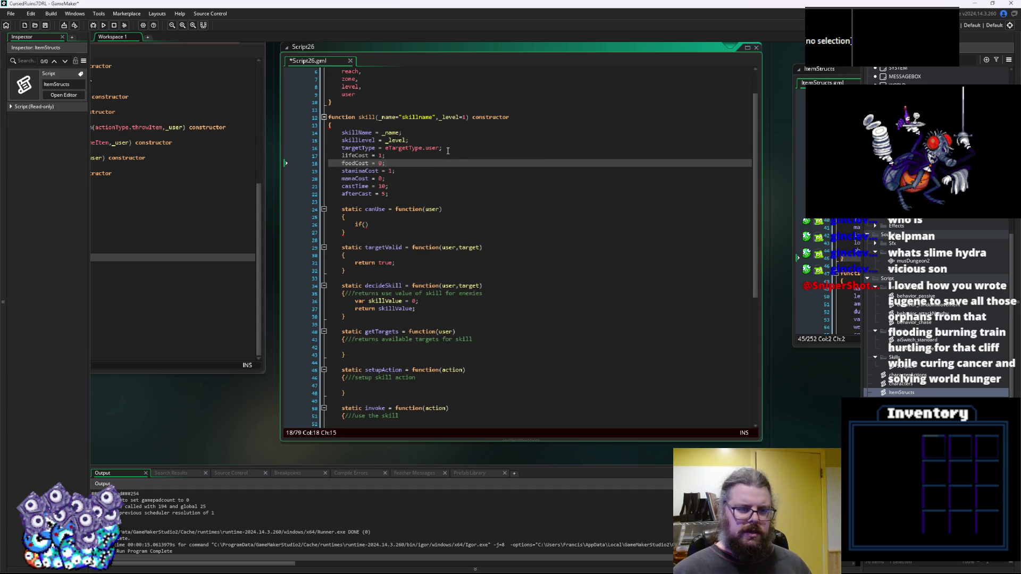
Group the cost variables between blank lines and raise staminaCost to 5.
key("Up")
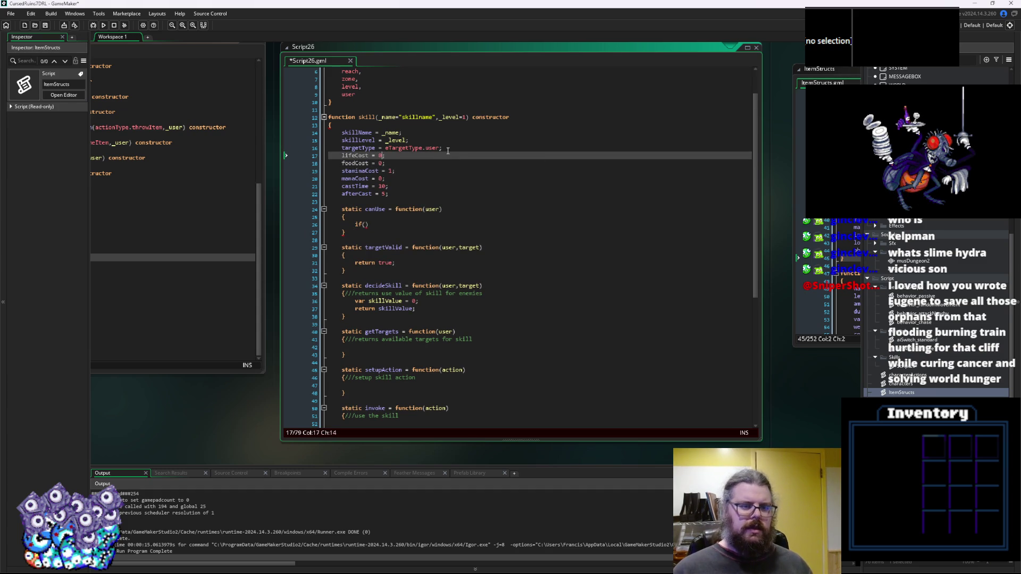
left_click(448, 150)
key("Return")
left_click(435, 181)
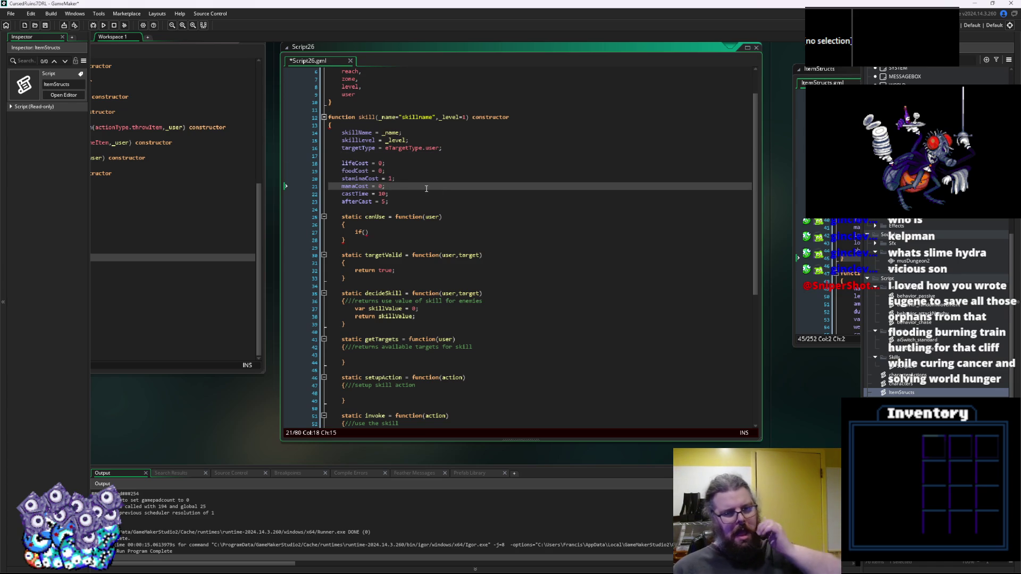
key("Return")
key("Up")
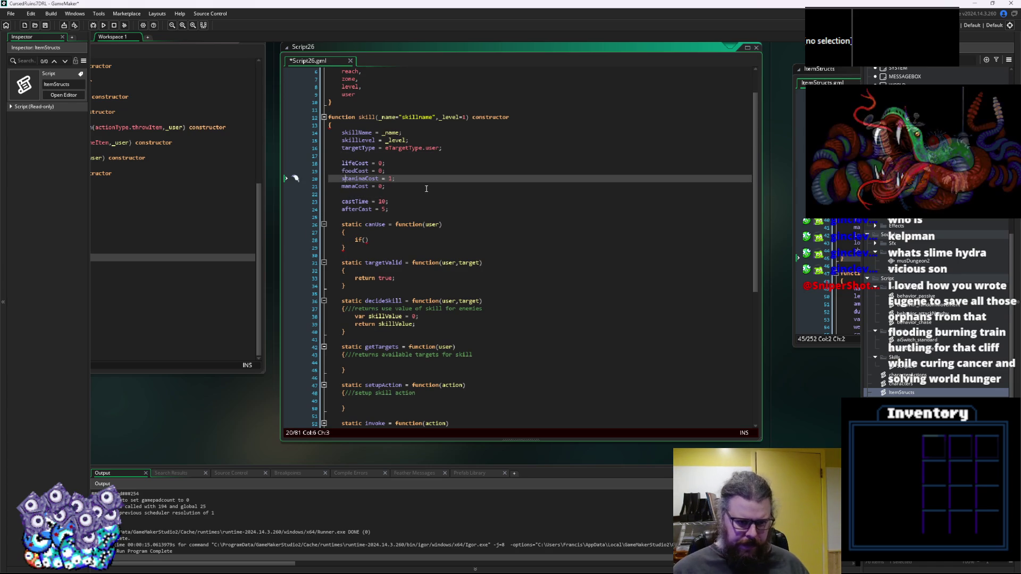
key("Up")
key("End")
key("Left")
type("5")
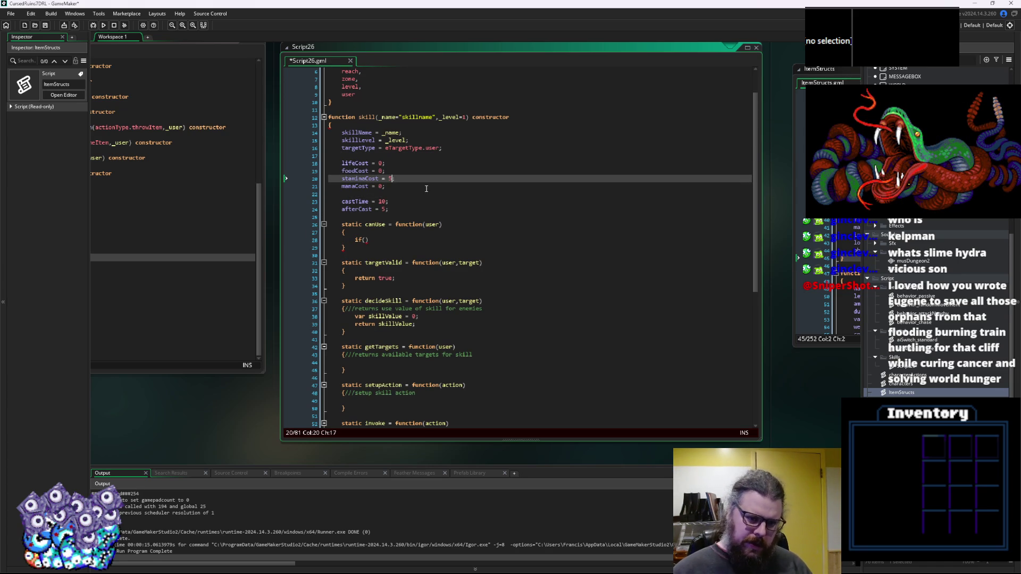
left_click(389, 242)
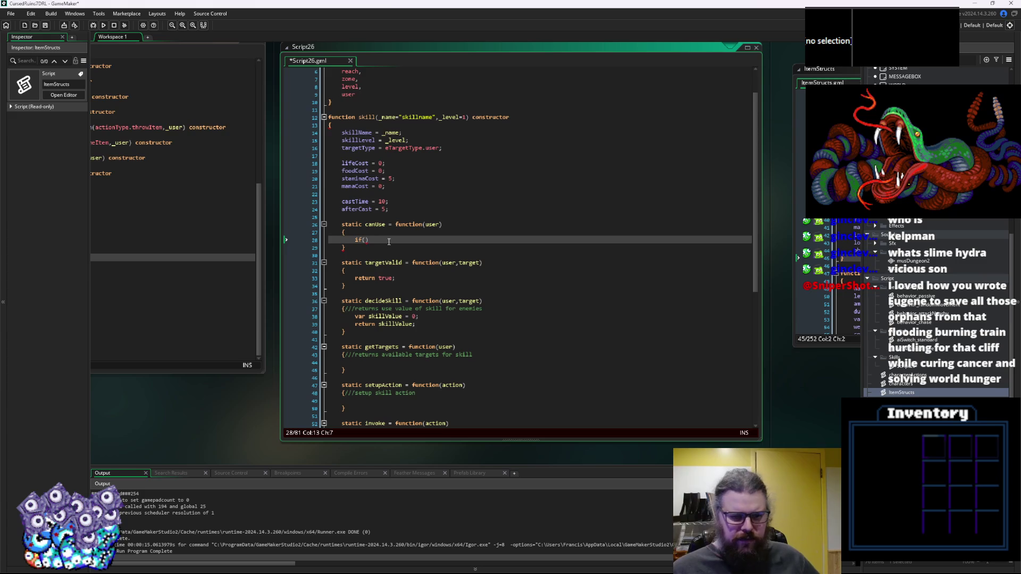
Begin the canUse condition as if(user.current, replacing the mistyped life name.
type("(user.")
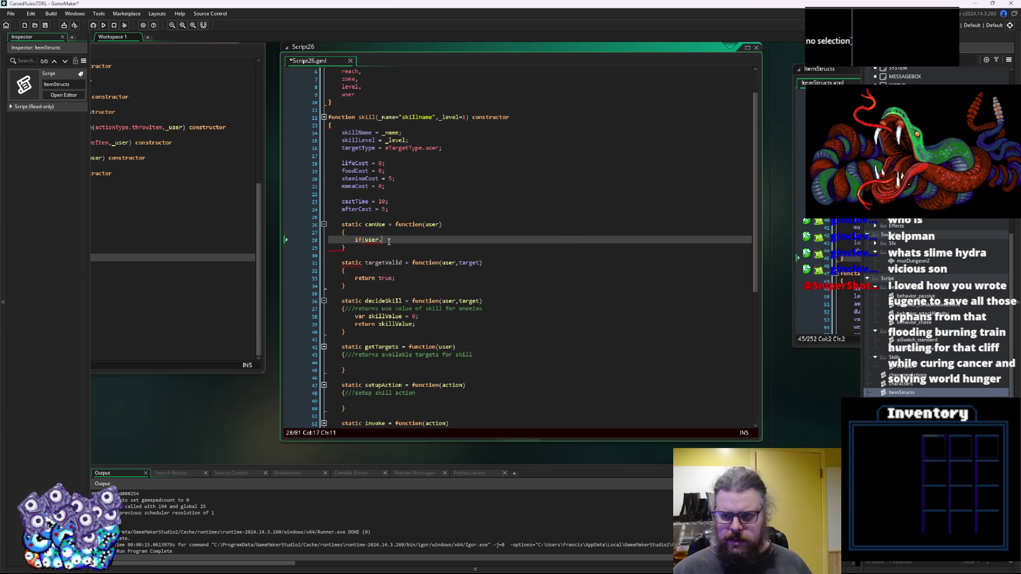
type("life")
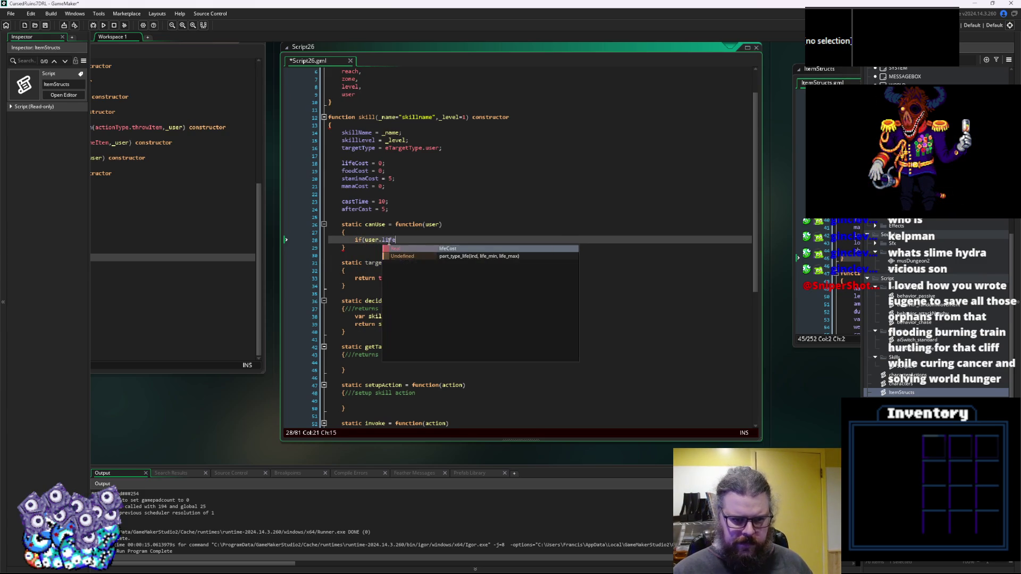
key("BackSpace")
key("BackSpace")
key("BackSpace")
key("BackSpace")
type("cur")
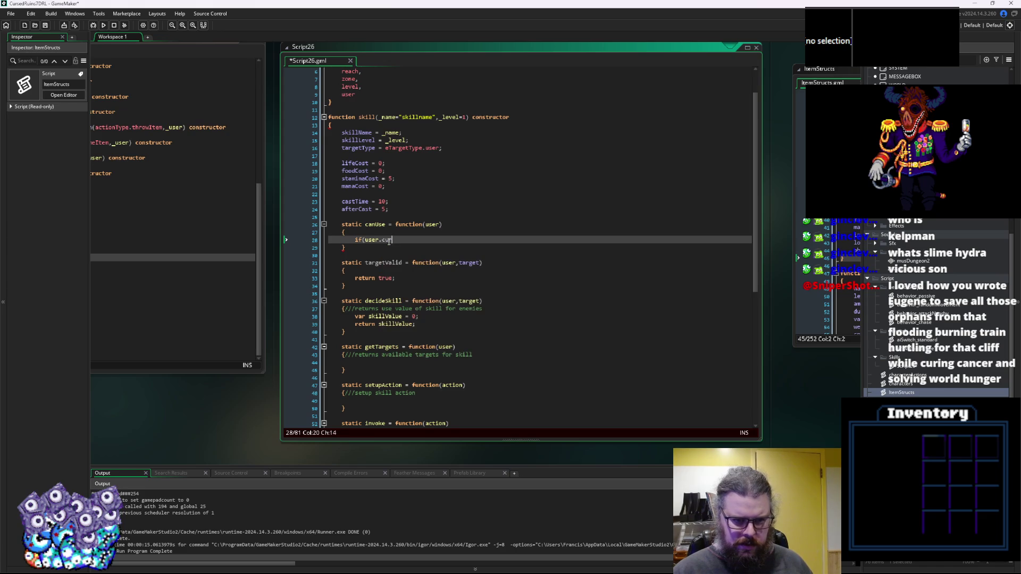
type("eren")
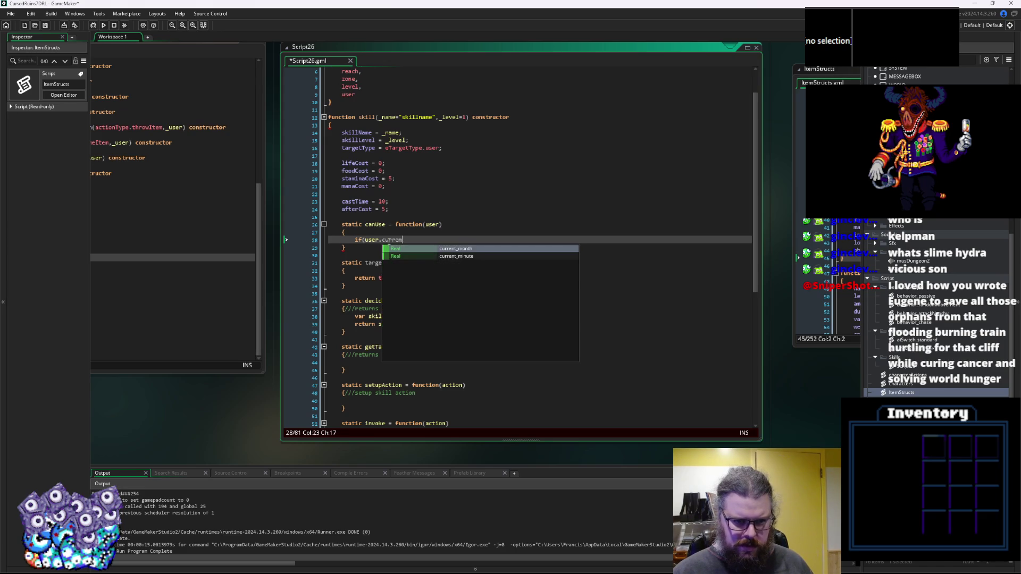
type("t")
key("Escape")
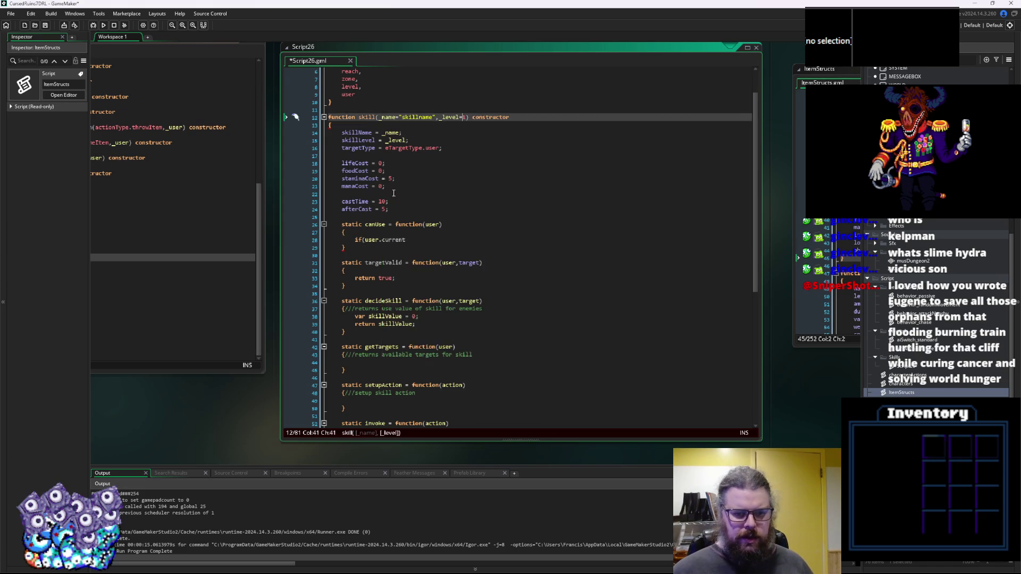
Cycle through open scripts with Ctrl+Tab to bring characters.gml beside Script26.
key("ctrl+Tab")
key("ctrl+Tab")
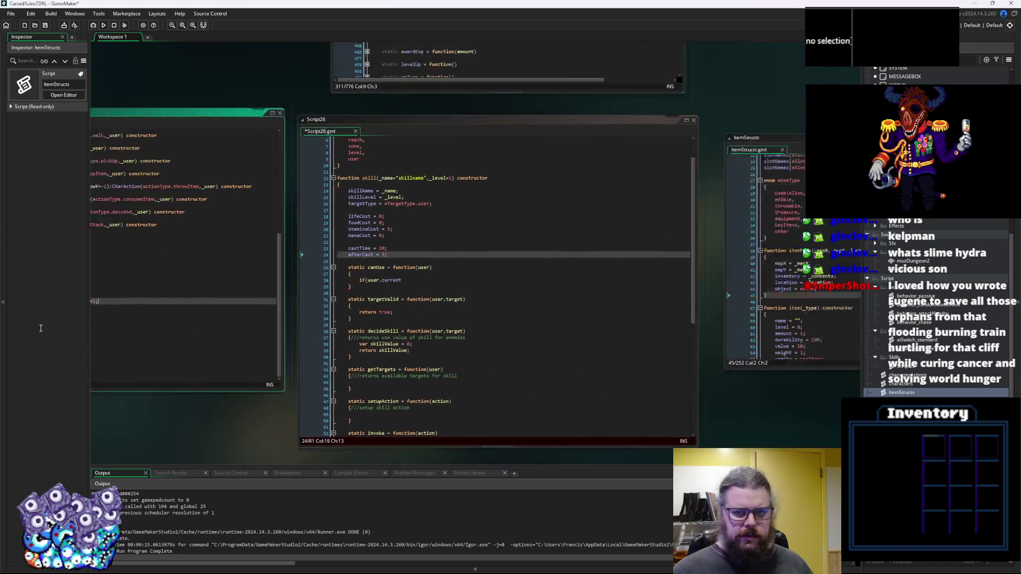
key("ctrl+Tab")
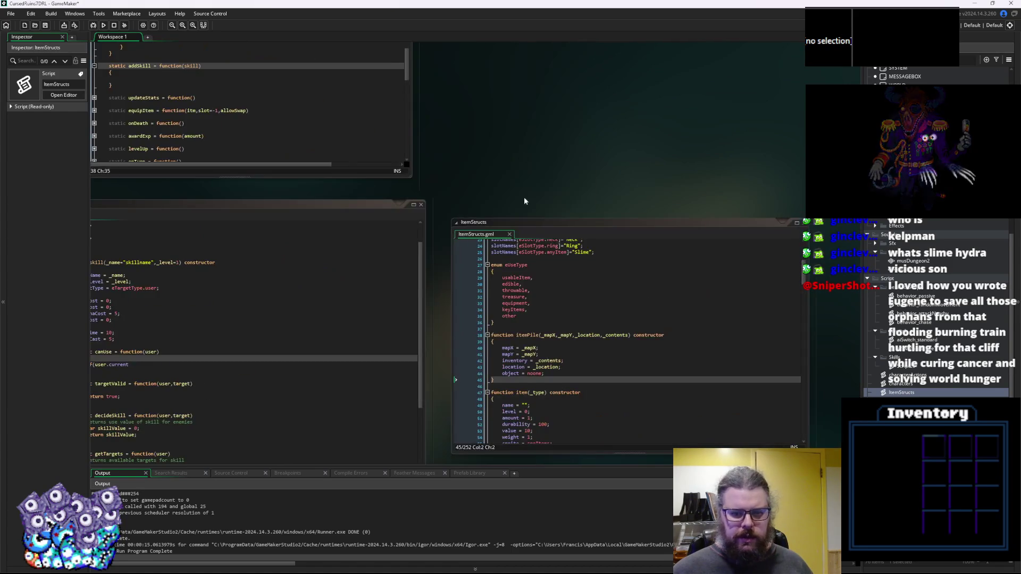
key("ctrl+Tab")
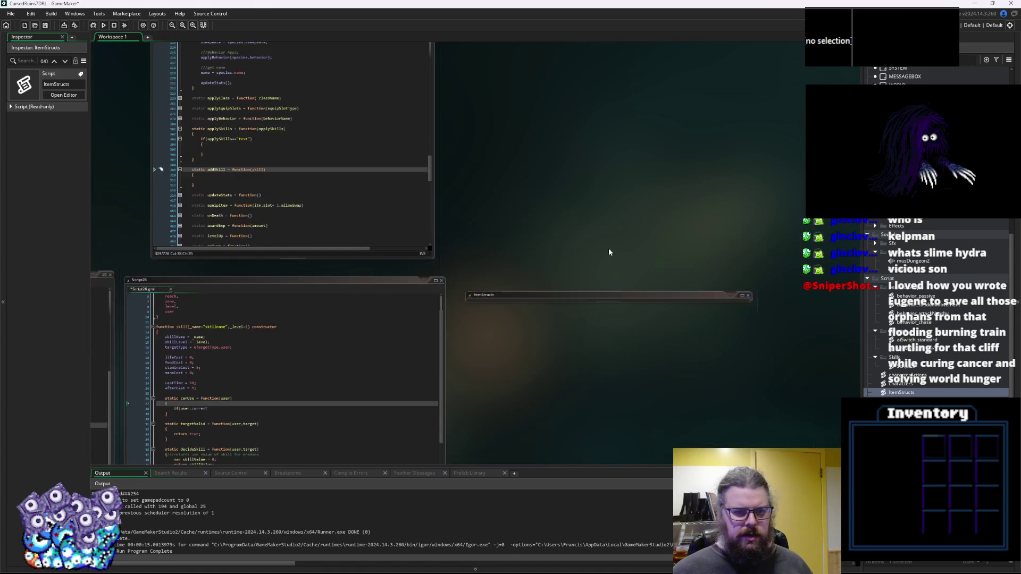
key("ctrl+Tab")
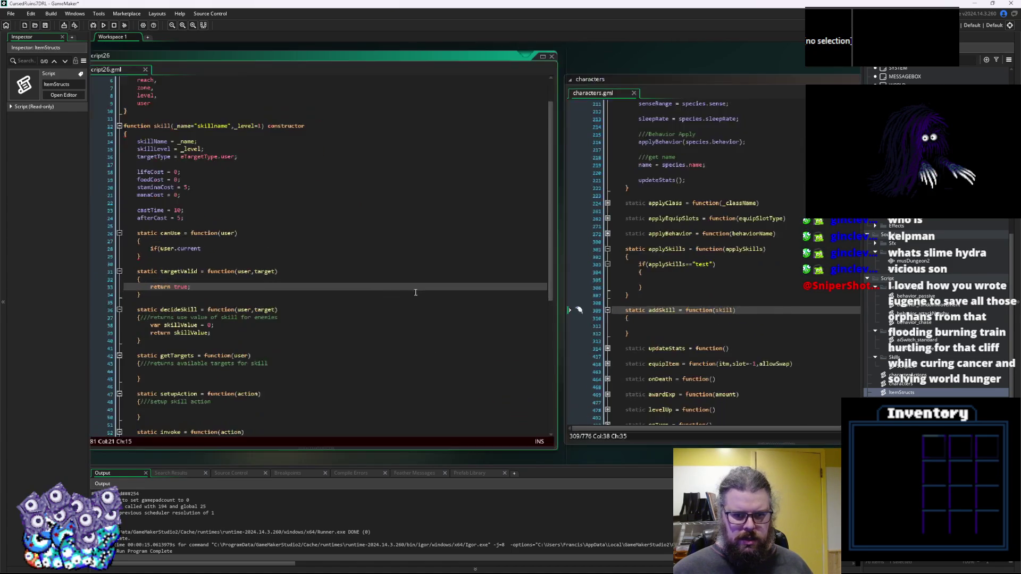
left_click(301, 224)
scroll(701, 288, "up", 14)
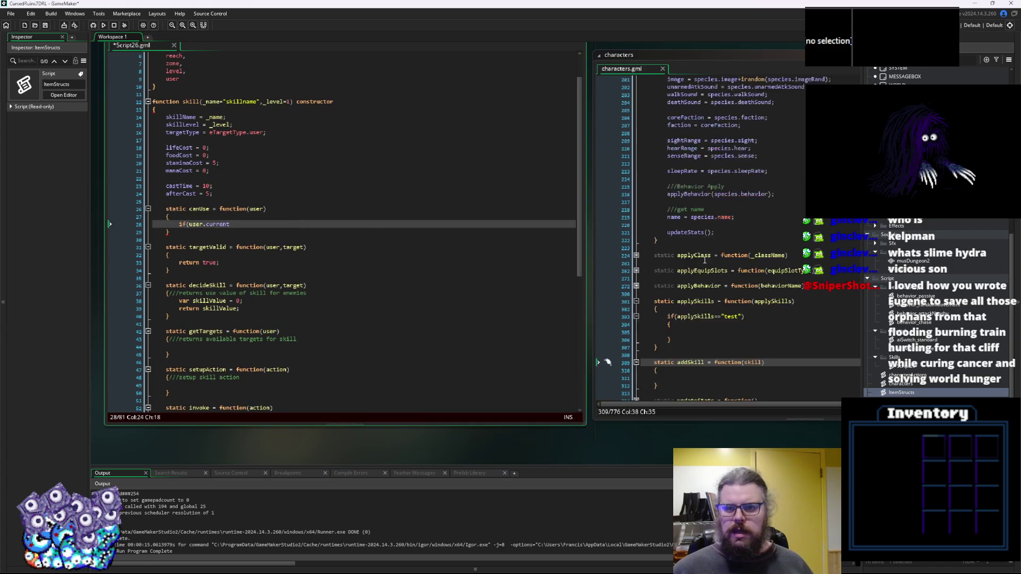
Find the Actor's curLife variable and use it to replace current in the canUse condition.
left_click(701, 286)
scroll(700, 287, "up", 20)
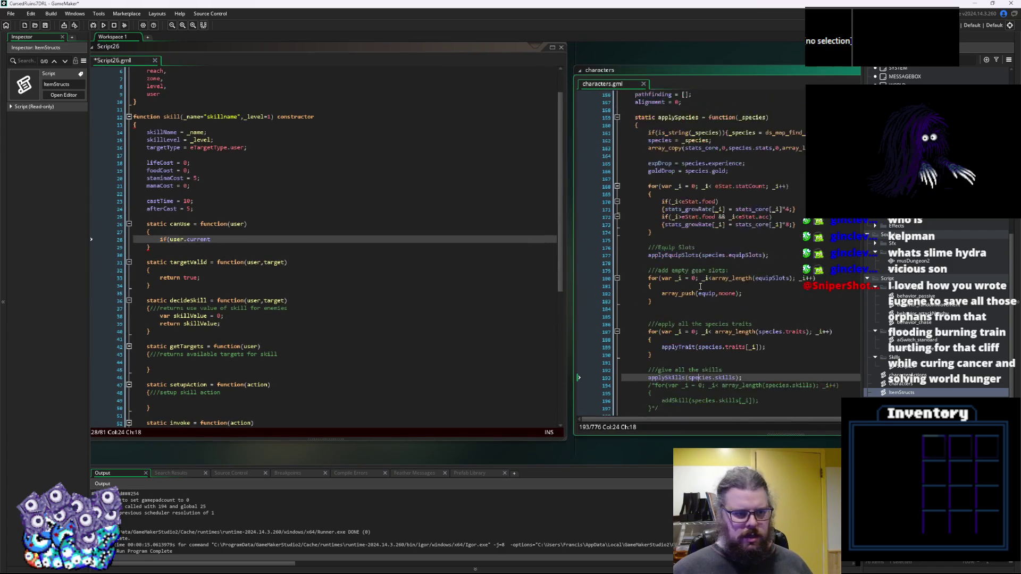
scroll(705, 284, "up", 16)
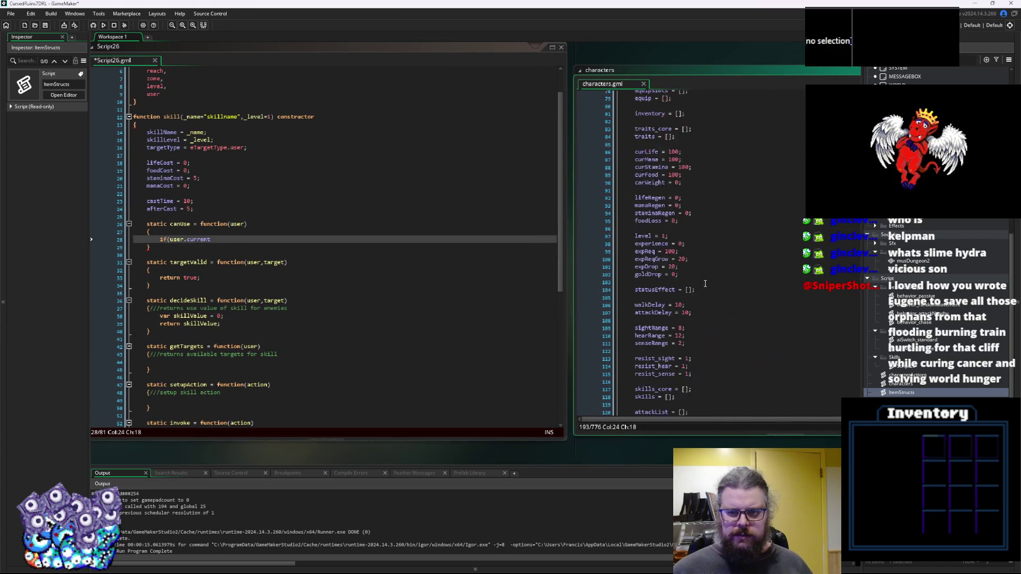
scroll(704, 270, "up", 4)
left_click(686, 304)
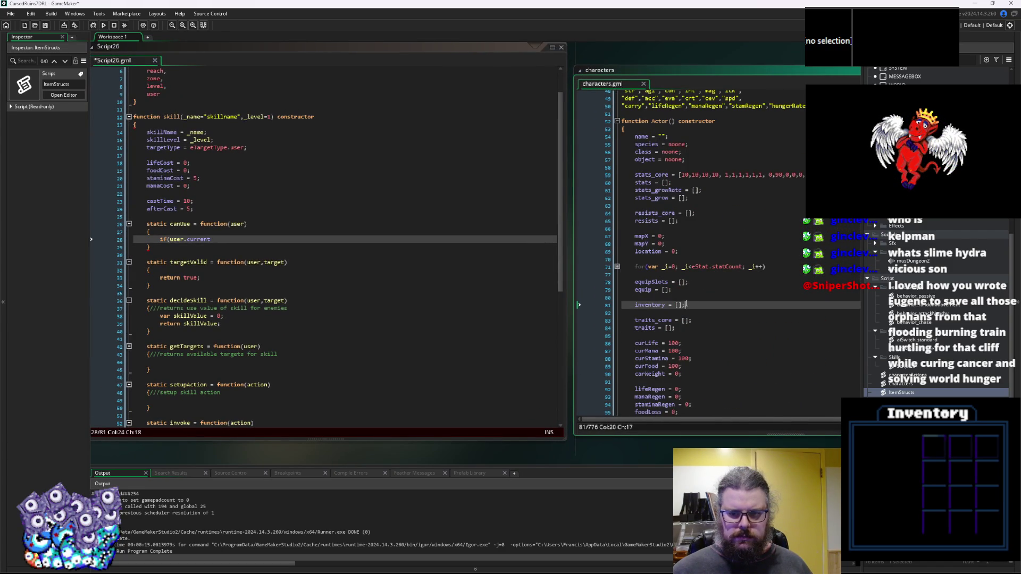
scroll(660, 298, "down", 2)
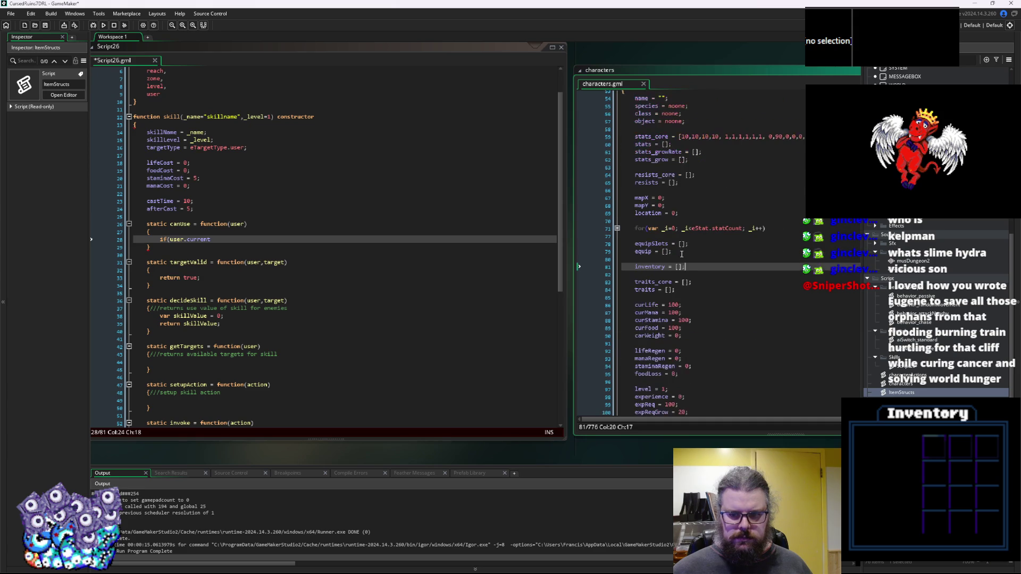
double_click(647, 305)
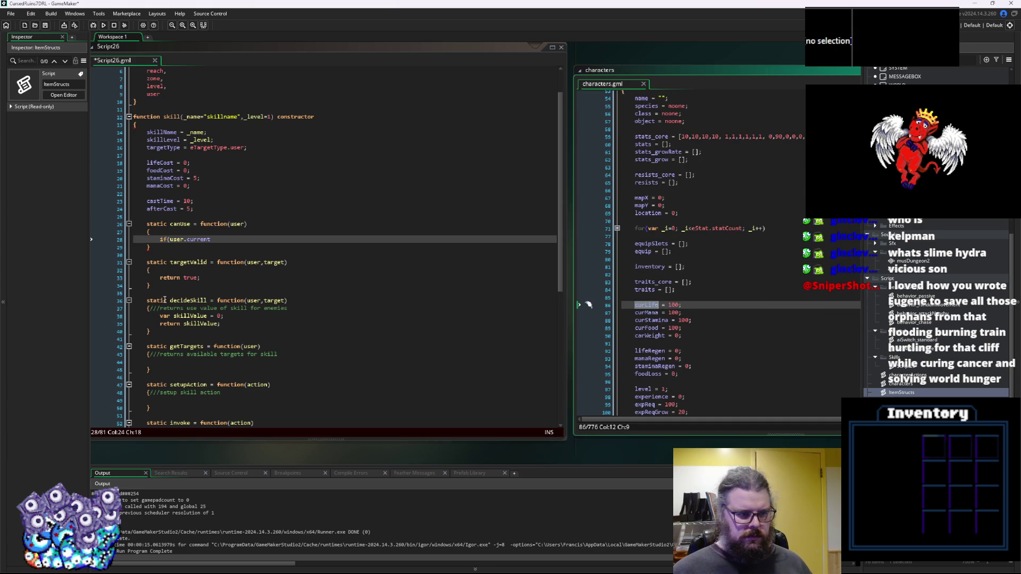
left_click(202, 239)
double_click(204, 239)
Complete the canUse condition as user.curLife >= lifeCost.
type("curLife")
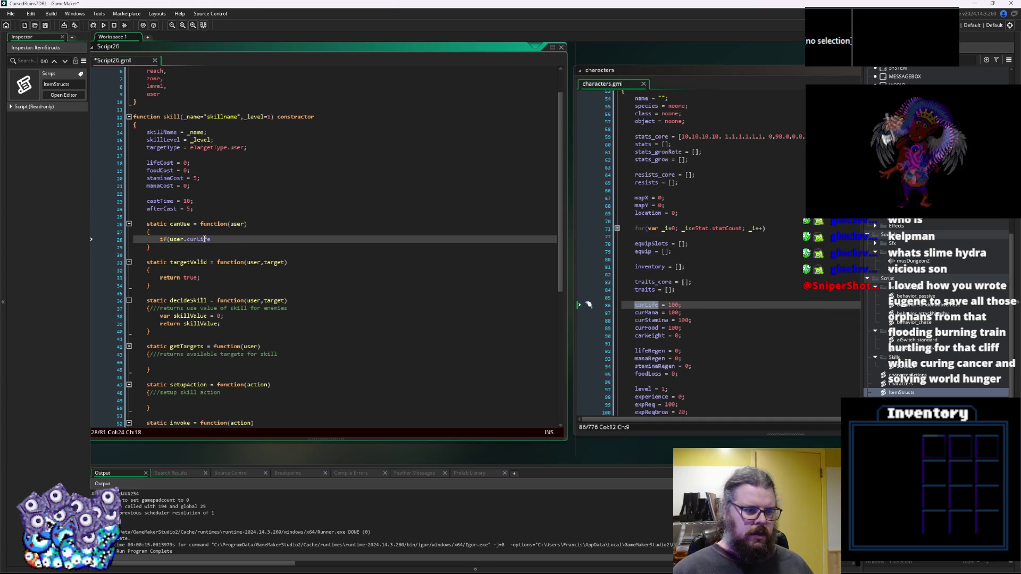
type(")")
left_click(159, 170)
double_click(160, 163)
left_click(219, 240)
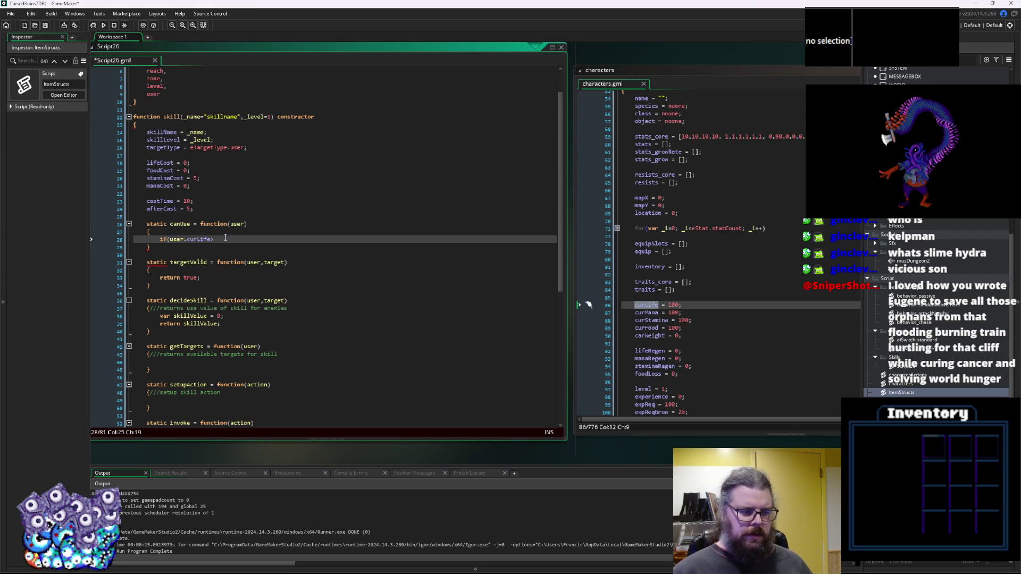
type("= lifeCost){")
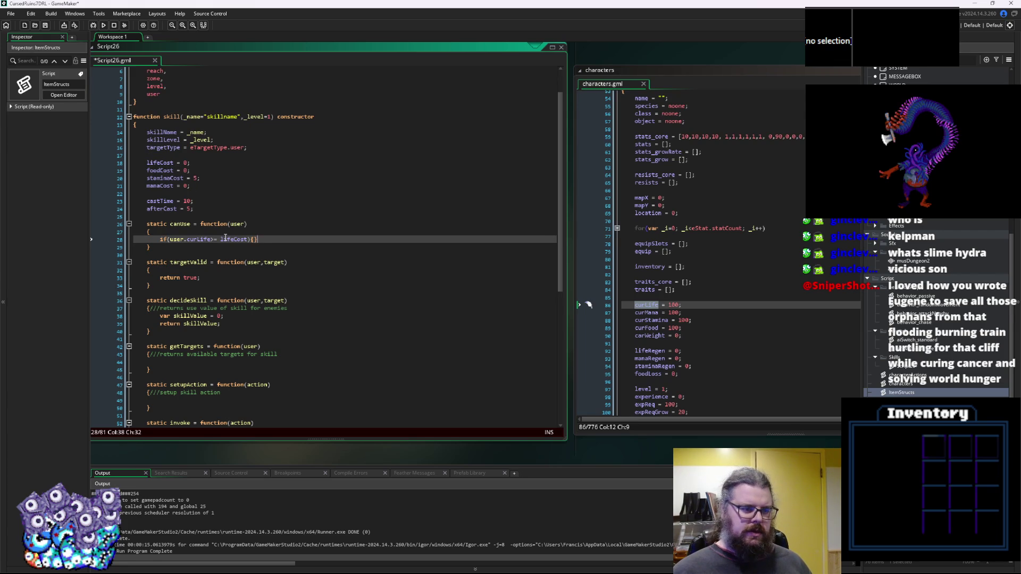
Remove the stray var line and add return false; after the life check.
key("Up")
key("End")
key("Return")
type("var")
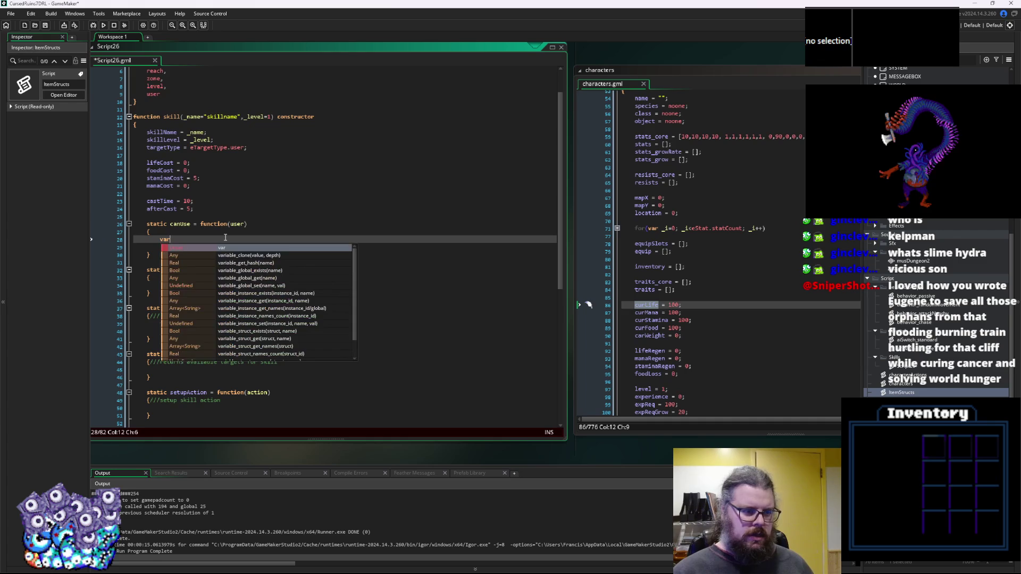
type(" true")
key("BackSpace")
key("BackSpace")
key("BackSpace")
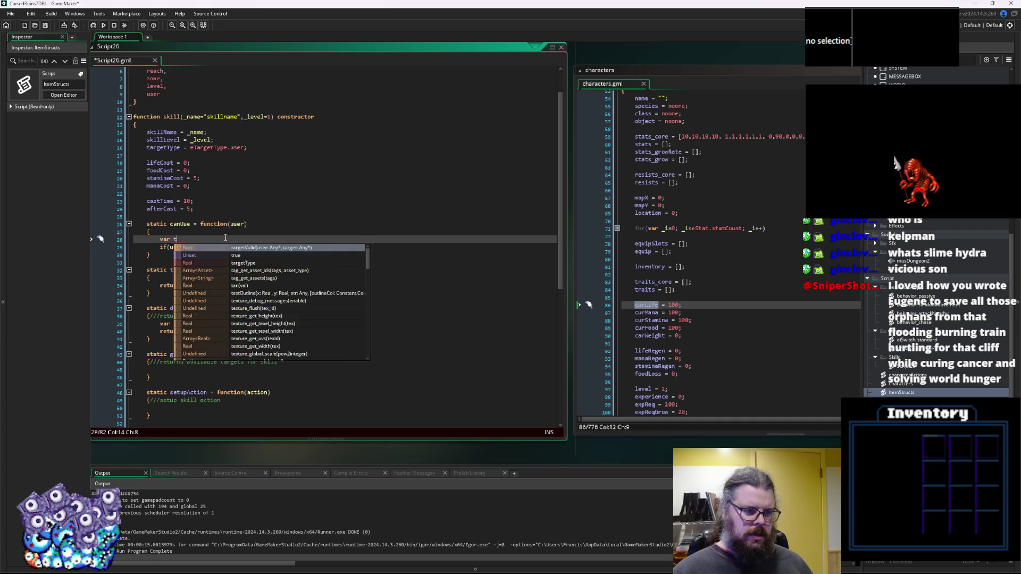
key("BackSpace")
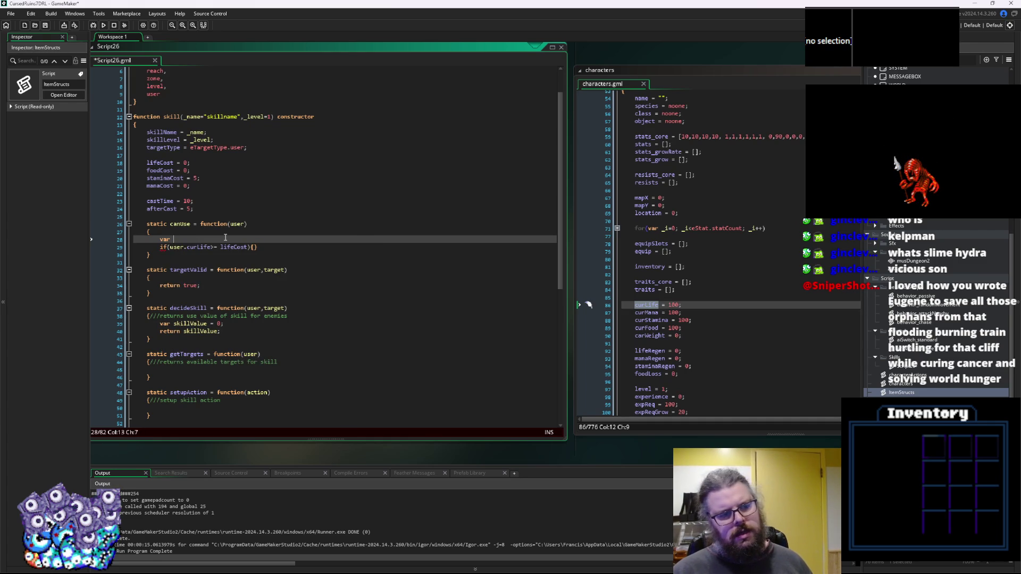
key("BackSpace")
key("BackSpace")
key("BackSpace")
key("BackSpace")
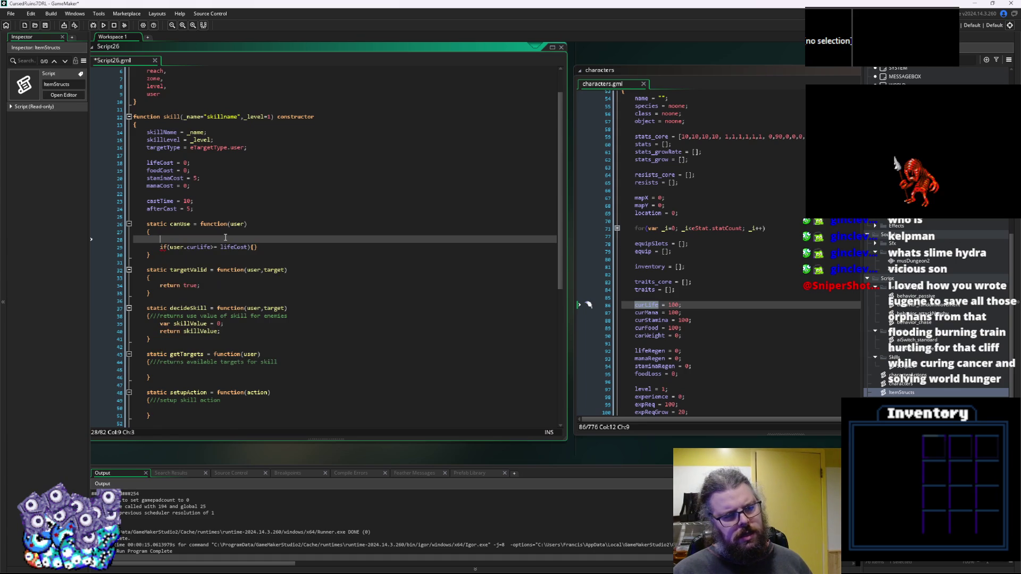
key("Delete")
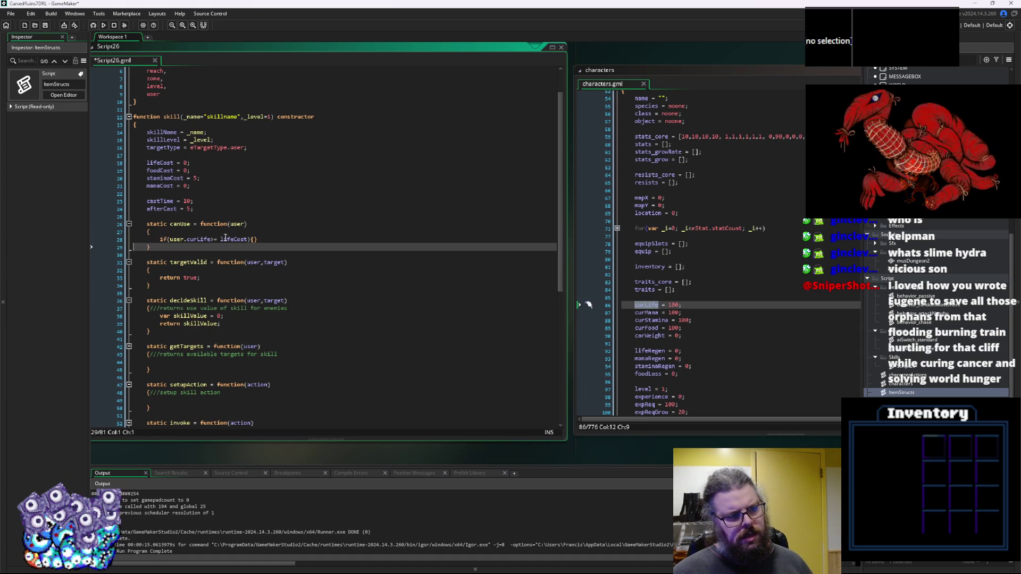
key("End")
key("Return")
key("Return")
type("retrrn false;")
Start a new check above it: if(user.isDead{return false;.
key("Up")
key("Up")
key("Home")
key("Return")
key("Up")
type("if(user.isDe")
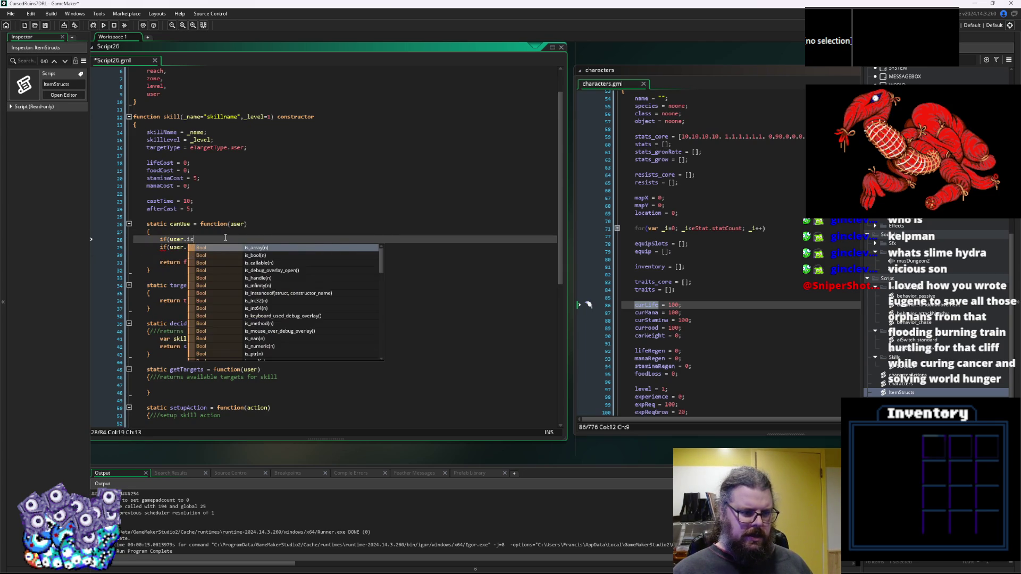
type("ead")
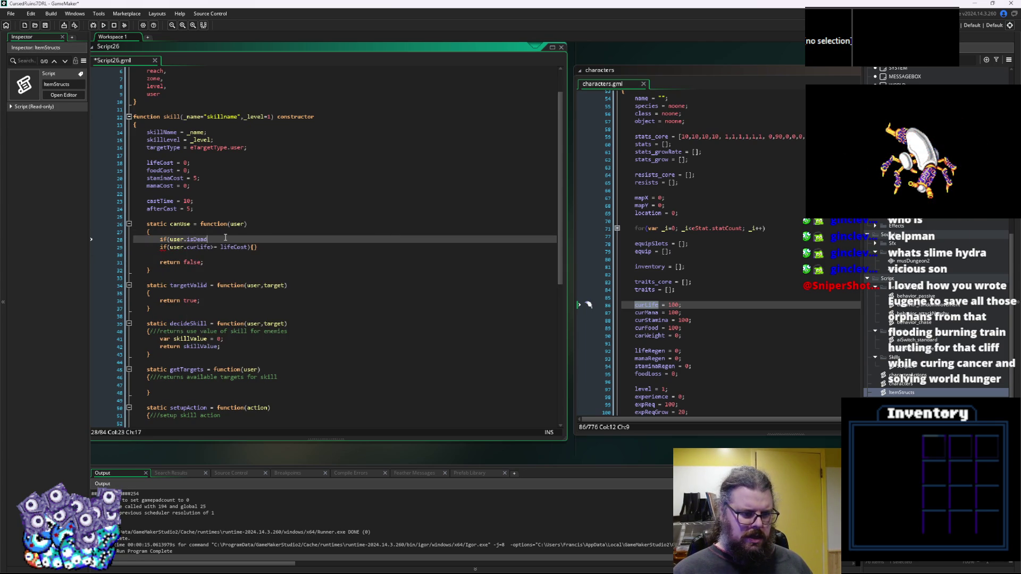
type("{return fal")
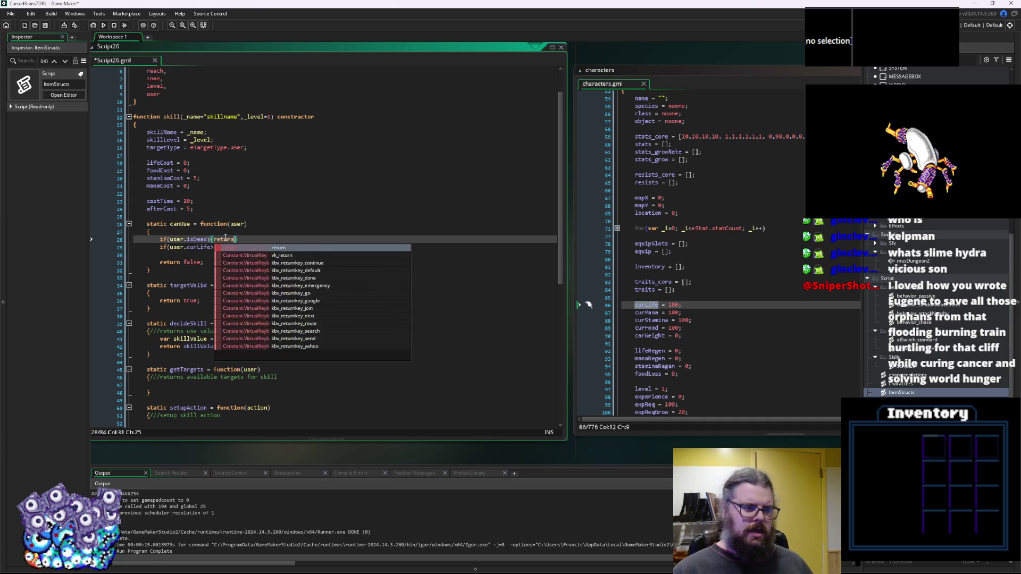
type("se;")
Change canUse's closing return false to return true.
key("Down")
key("Down")
key("Down")
key("Left")
key("Left")
key("BackSpace")
key("BackSpace")
key("BackSpace")
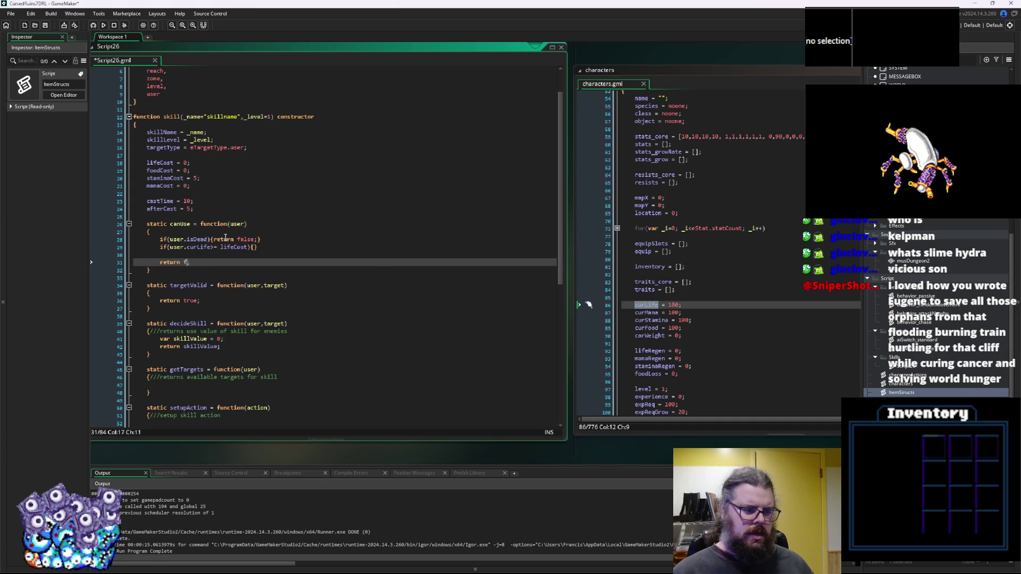
type("ue")
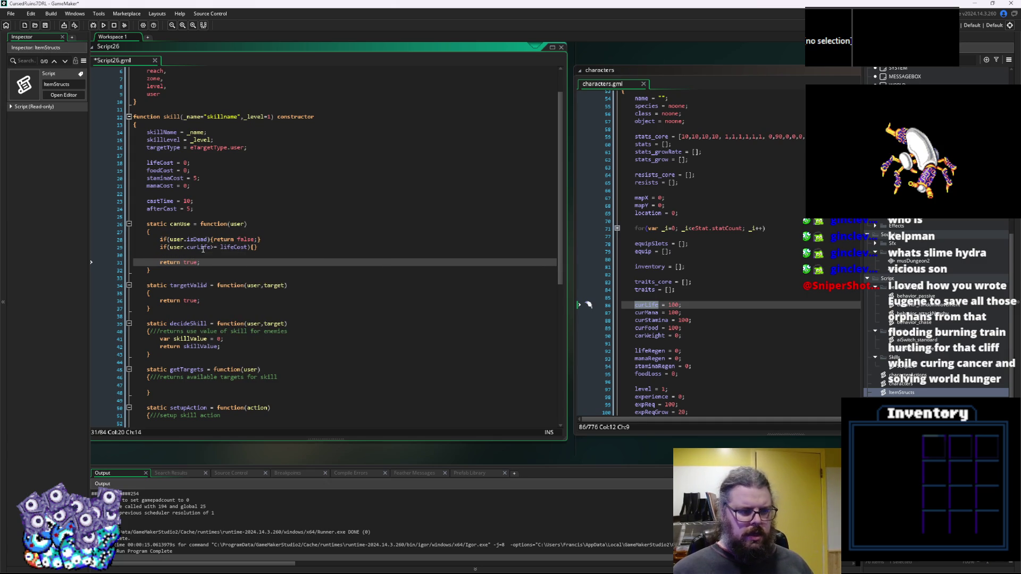
Give the curLife < lifeCost check a return false; body copied from the isDead check.
left_click(215, 247)
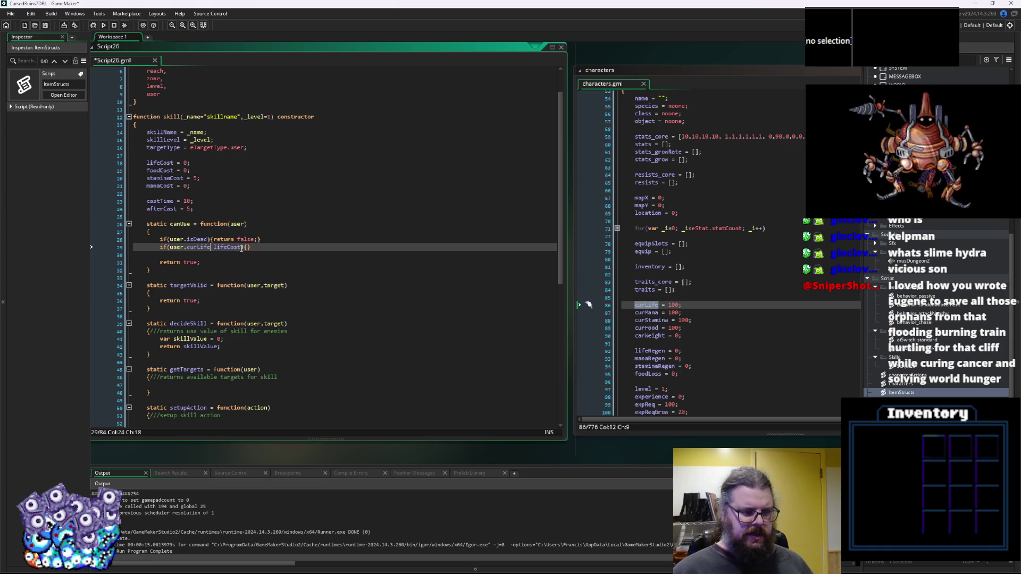
type("<")
left_click_drag(259, 240, 213, 240)
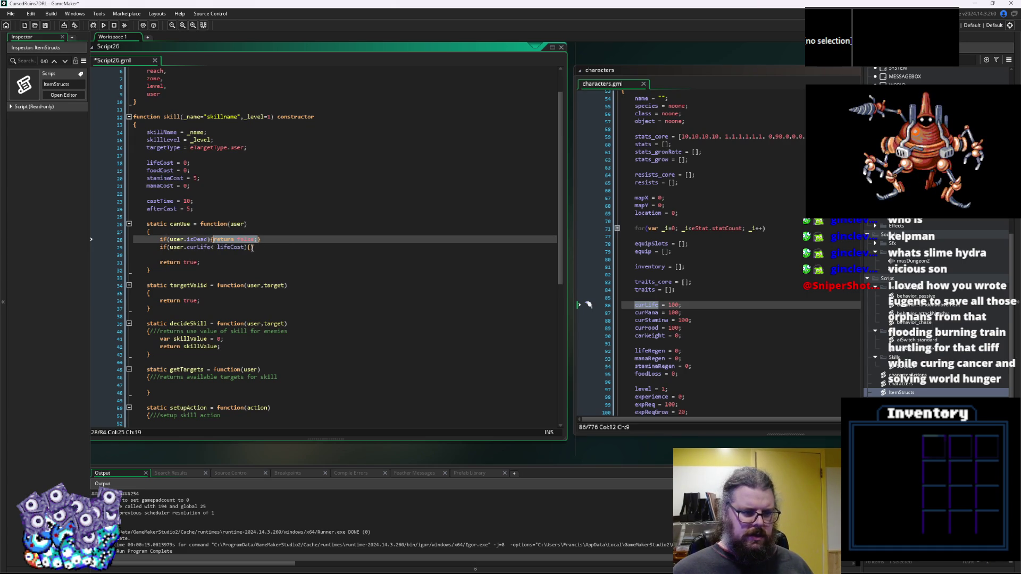
key("ctrl+c")
left_click(251, 248)
key("ctrl+v")
Duplicate the life check statement onto a new line below it.
left_click_drag(298, 247, 157, 252)
key("ctrl+c")
left_click(331, 248)
key("Return")
key("ctrl+v")
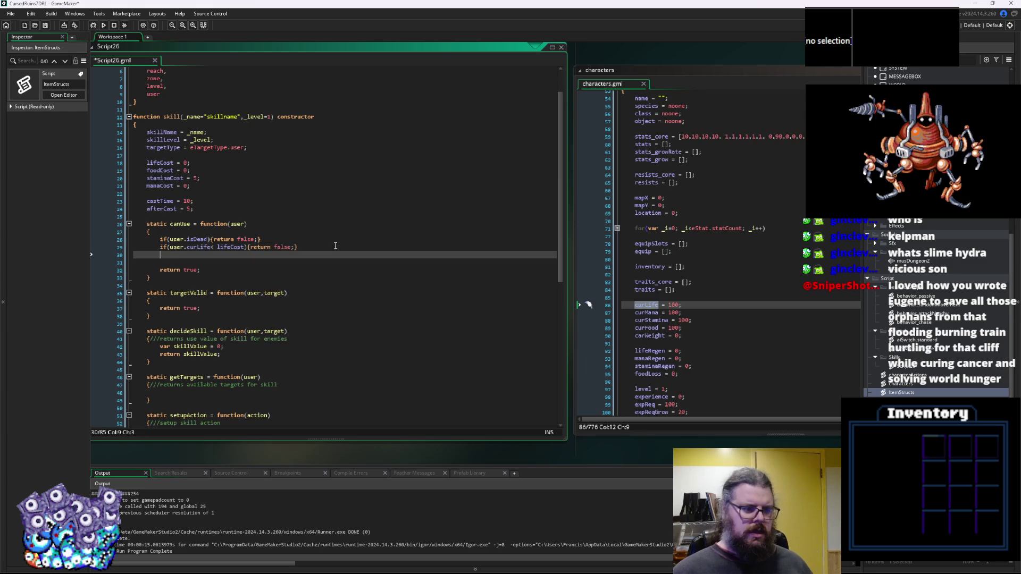
Turn the duplicated check into user.curMana < manaCost.
double_click(646, 312)
key("ctrl+c")
double_click(202, 255)
key("ctrl+v")
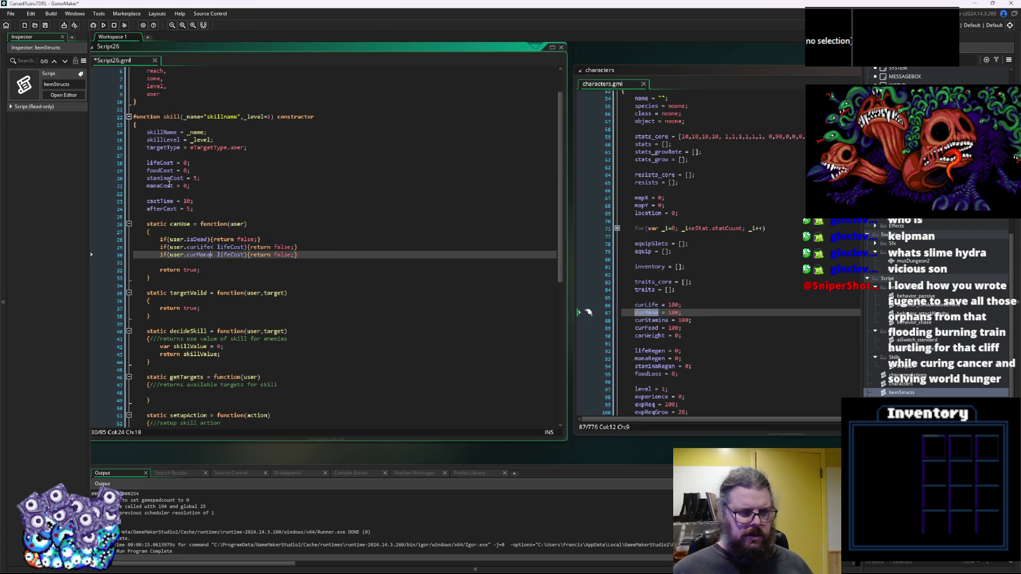
left_click(162, 171)
double_click(166, 186)
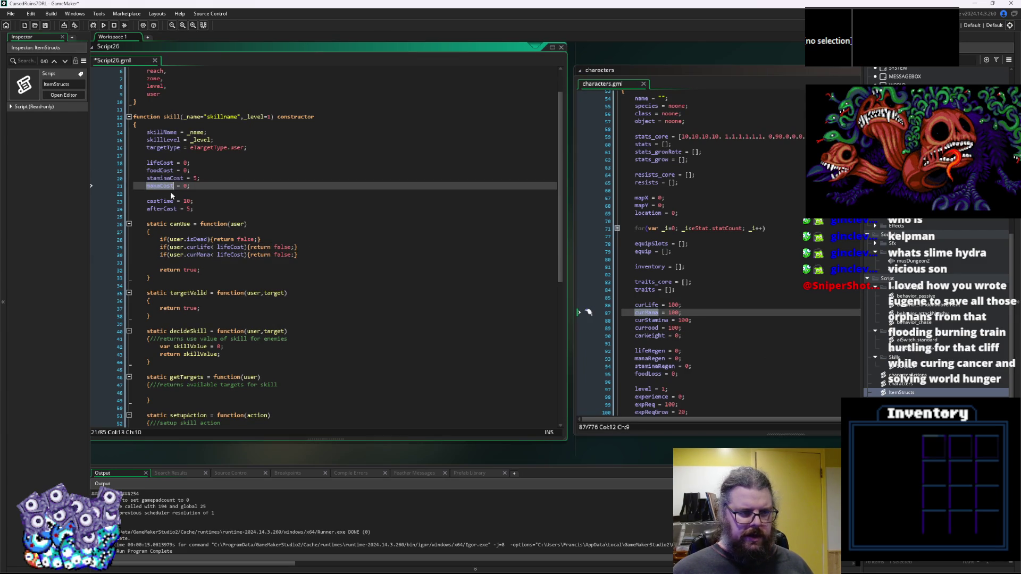
key("ctrl+c")
double_click(233, 254)
key("ctrl+v")
Duplicate the mana check and change its variable to curStamina.
left_click_drag(298, 255, 159, 255)
key("ctrl+c")
left_click(324, 255)
key("Return")
key("ctrl+v")
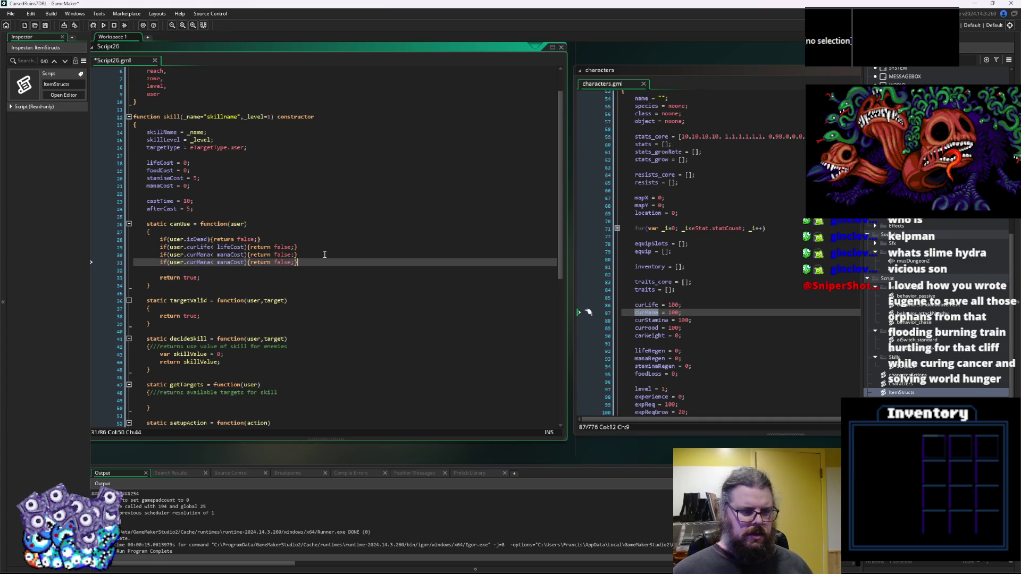
double_click(650, 321)
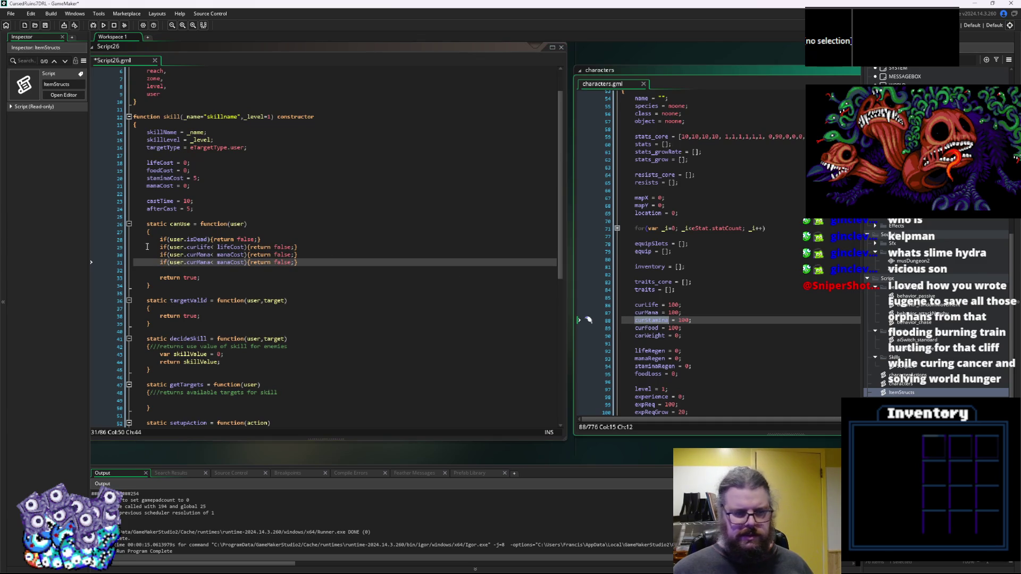
double_click(208, 261)
key("ctrl+v")
Replace manaCost with staminaCost in the new stamina check.
double_click(234, 262)
key("ctrl+v")
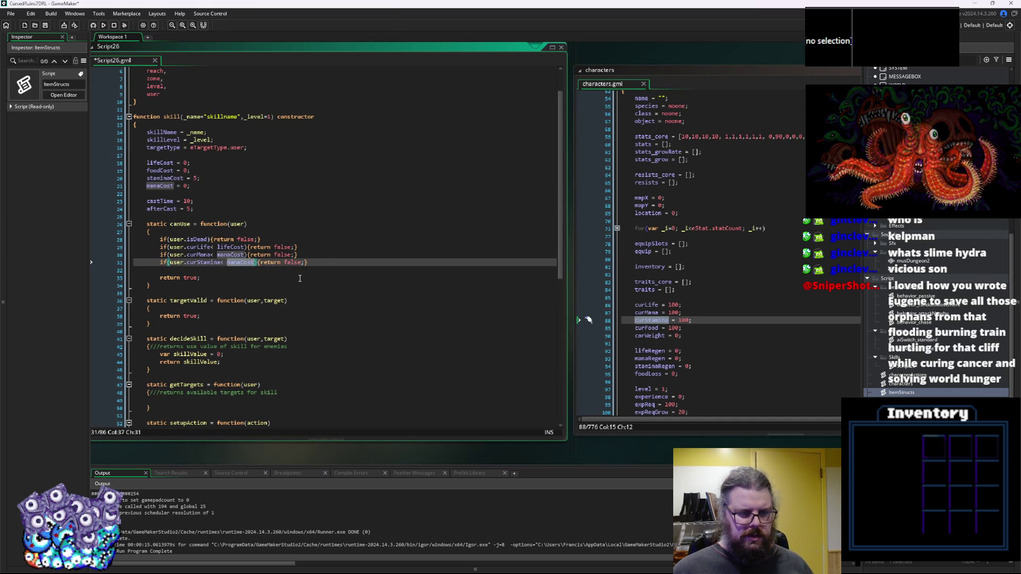
key("ctrl+z")
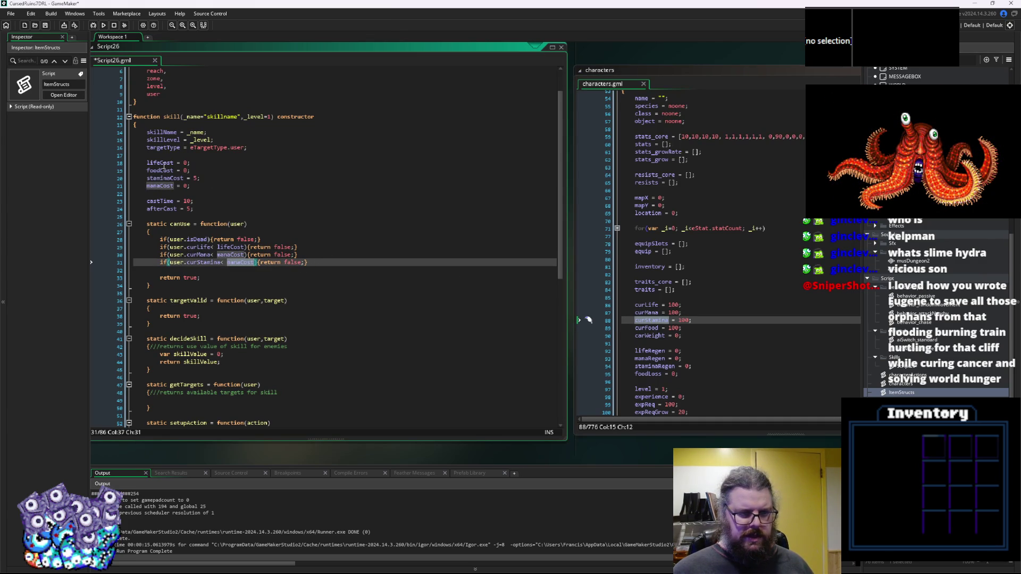
left_click(164, 170)
left_click(159, 185)
double_click(165, 179)
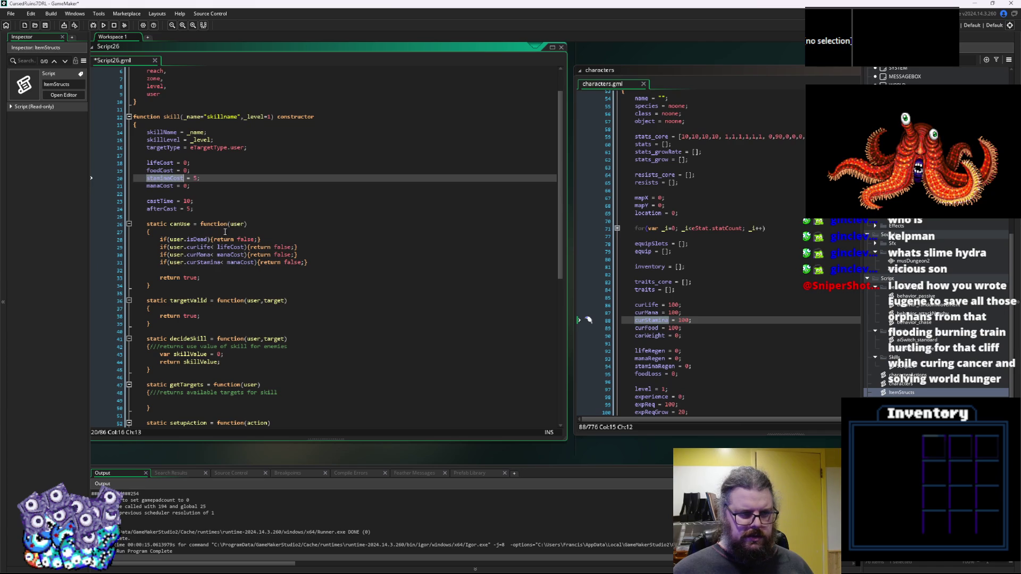
key("ctrl+c")
double_click(239, 262)
key("ctrl+v")
Duplicate the stamina check and edit it into curFood < foodCost.
left_click(335, 263)
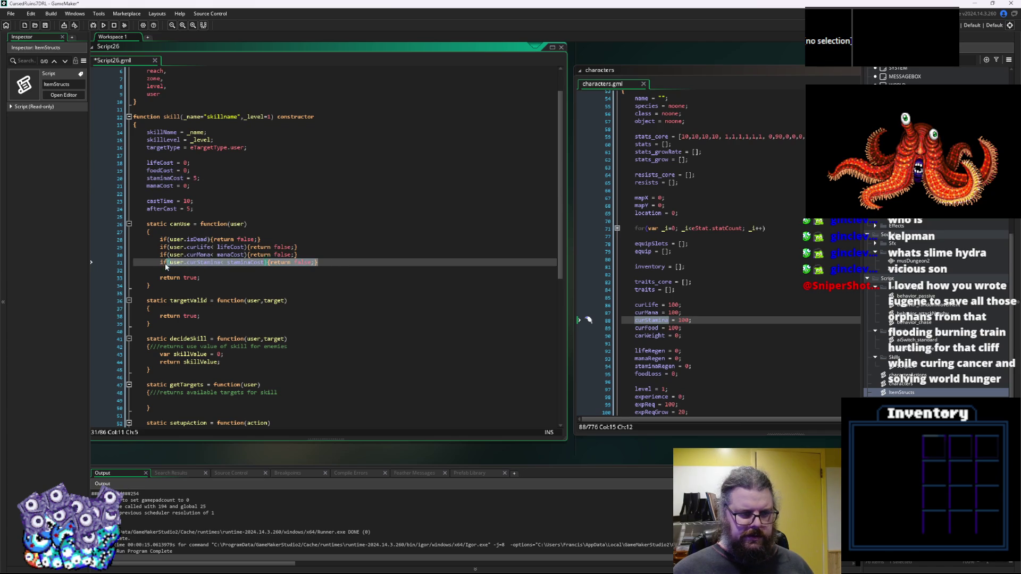
key("Down")
key("Up")
key("ctrl+d")
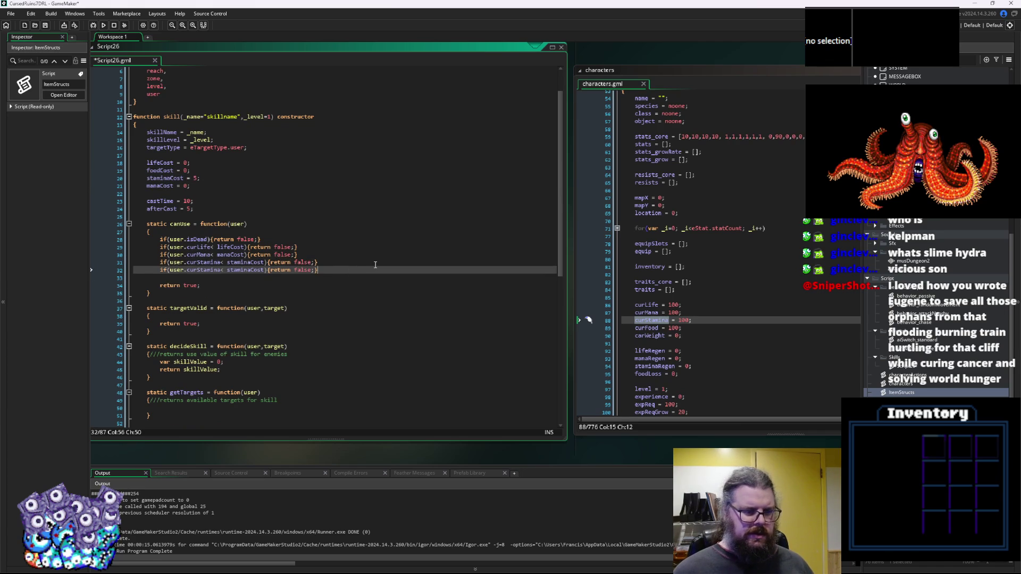
double_click(649, 328)
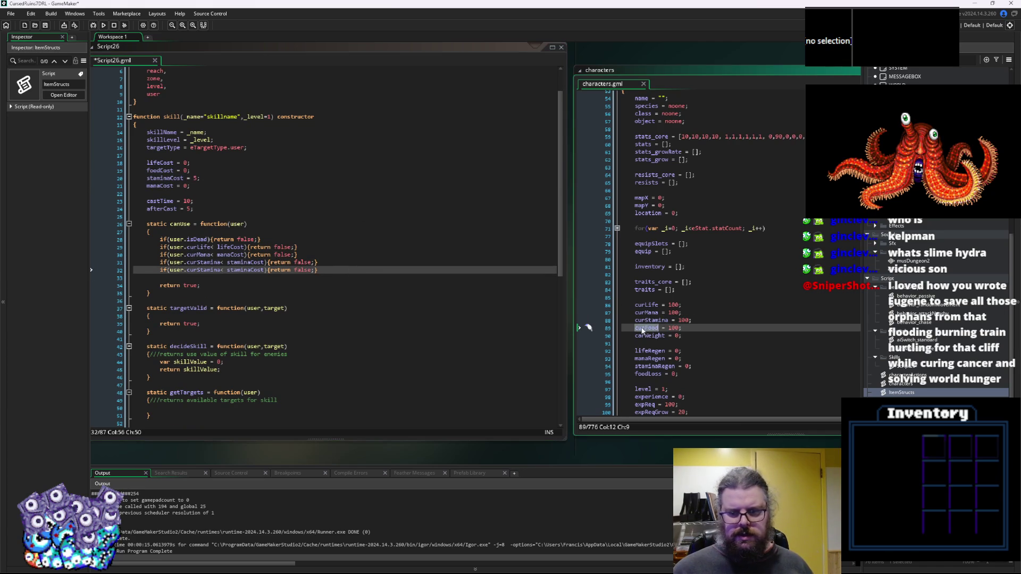
double_click(207, 270)
key("ctrl+v")
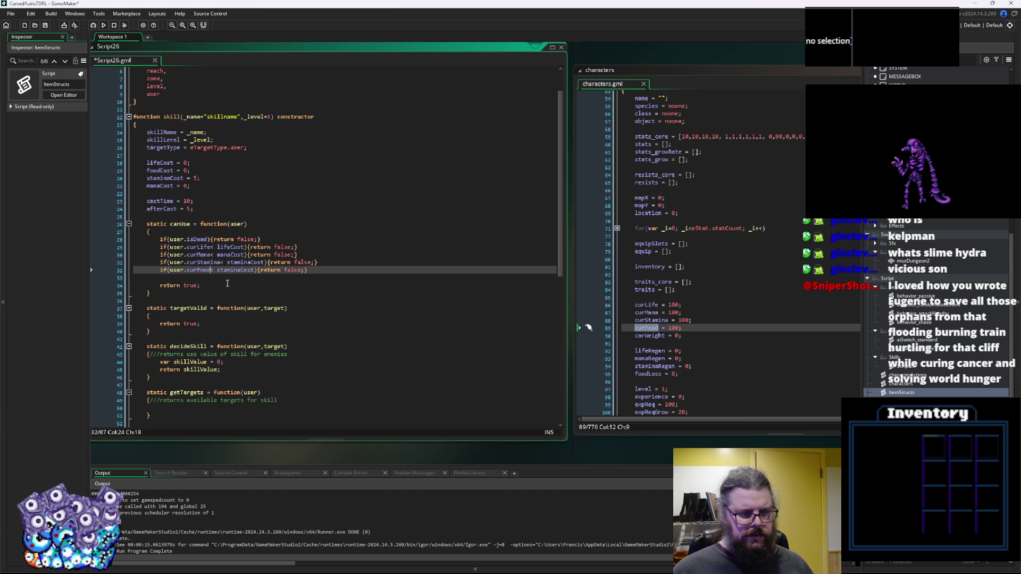
left_click(159, 170)
double_click(159, 171)
key("ctrl+c")
double_click(229, 270)
key("ctrl+v")
Delete the empty line left after the food check.
left_click(222, 279)
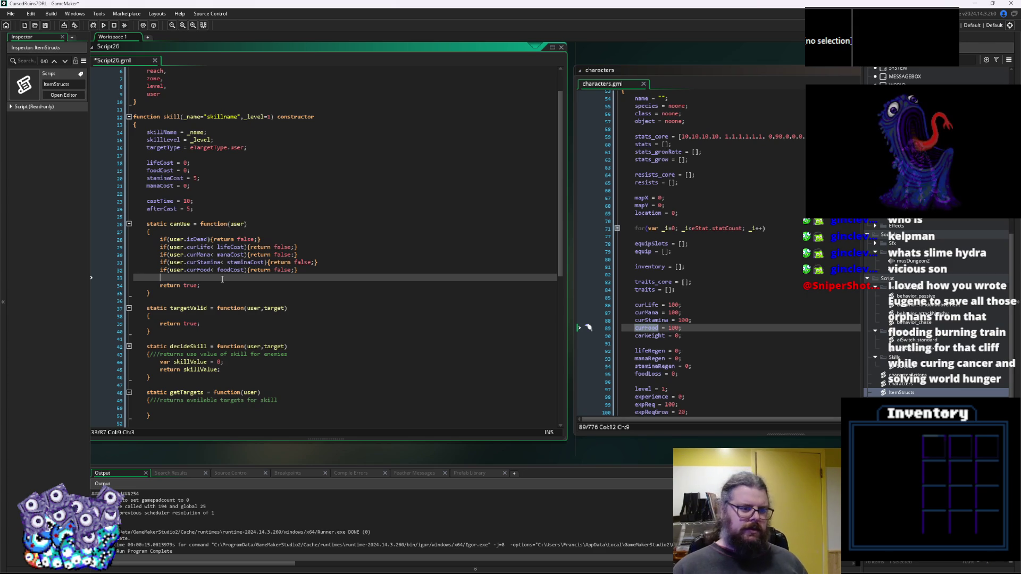
key("BackSpace")
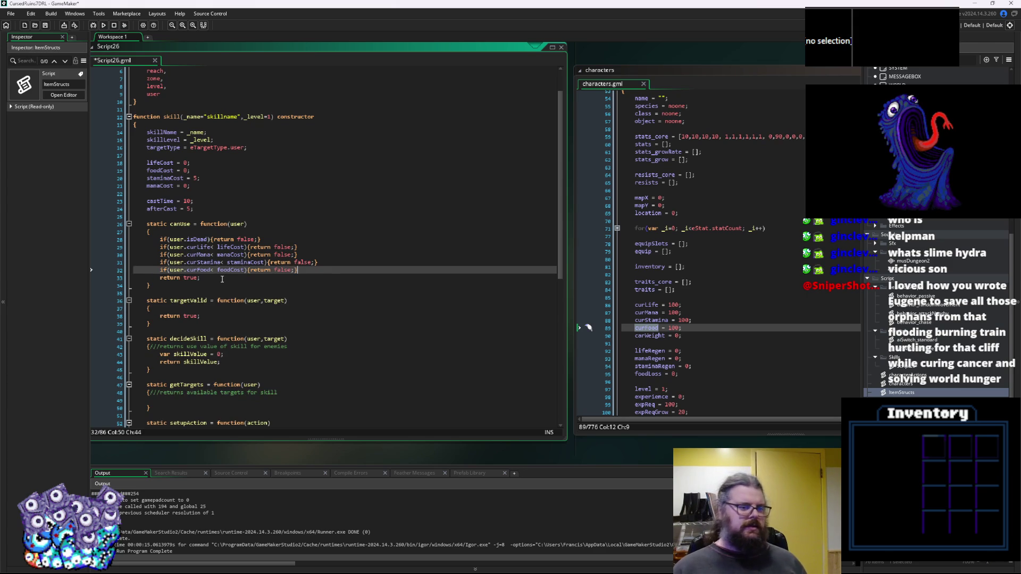
left_click(217, 302)
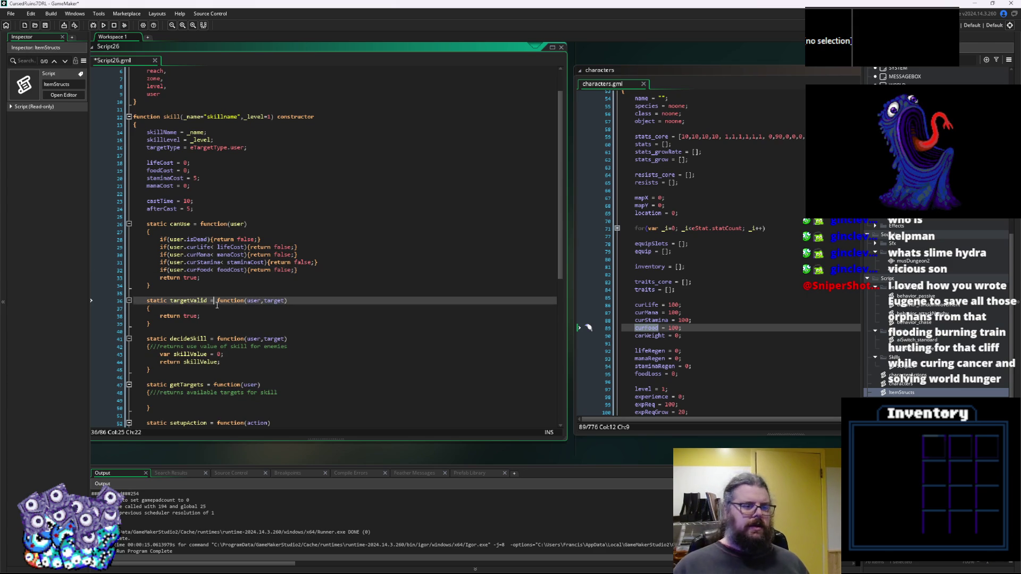
Review targetValid and change decideSkill's skillValue default from 0 to 10.
scroll(217, 305, "down", 1)
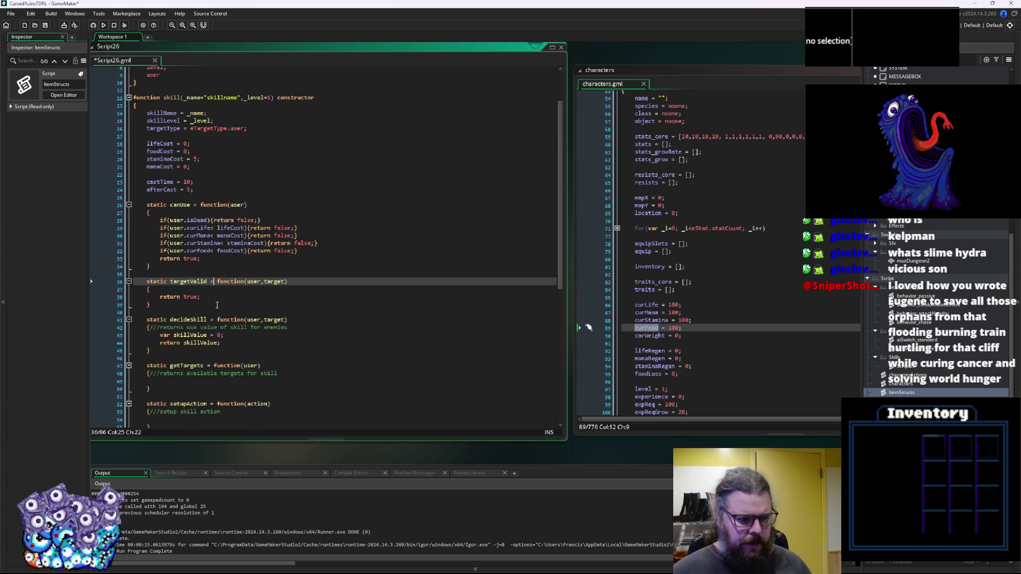
left_click(212, 290)
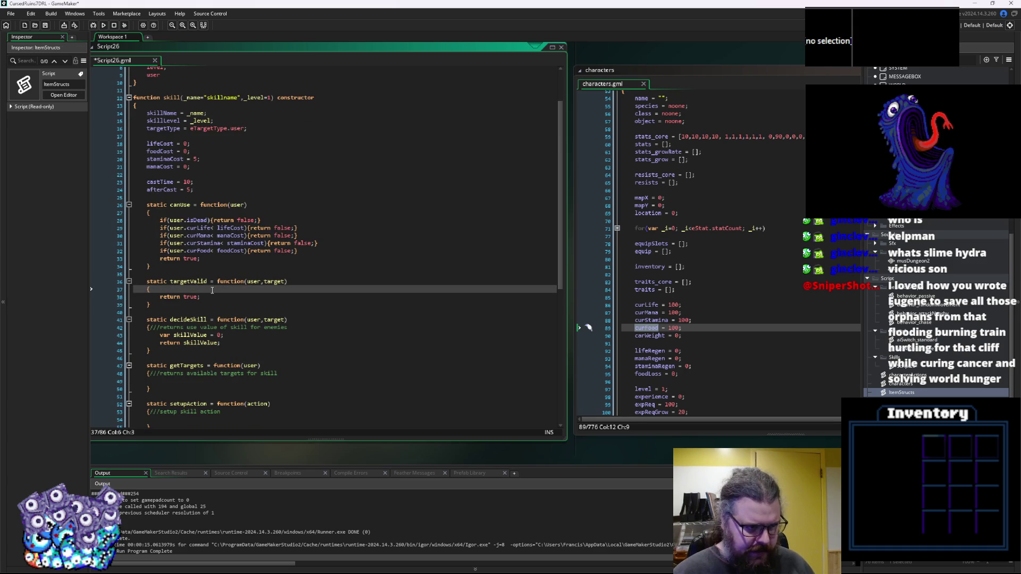
scroll(212, 290, "up", 3)
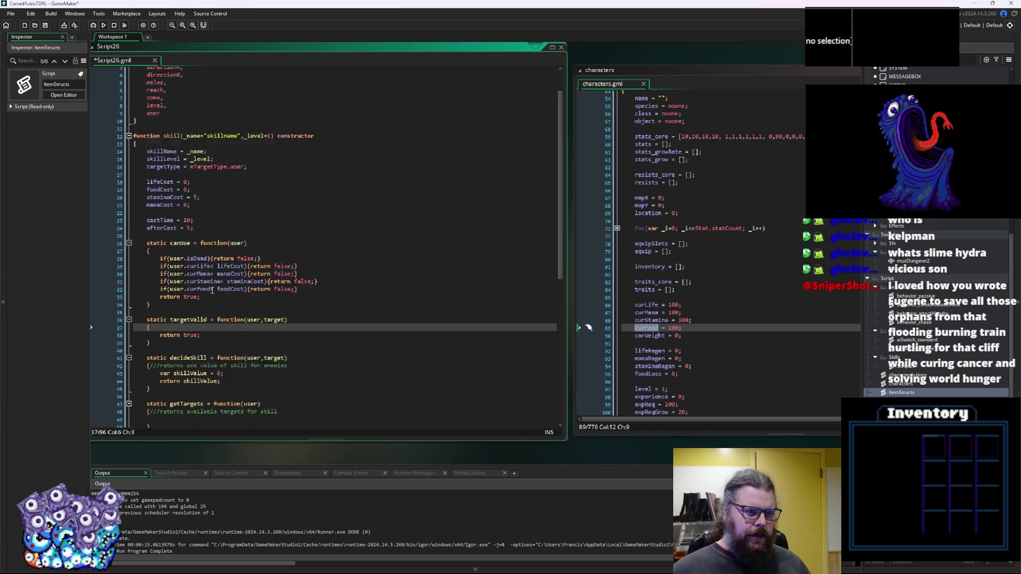
left_click(216, 244)
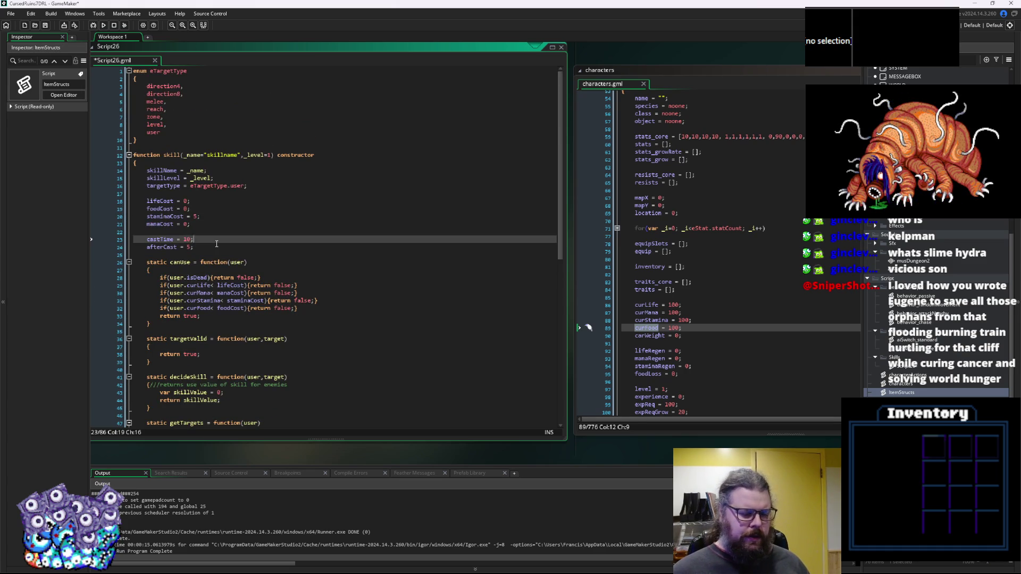
key("Down")
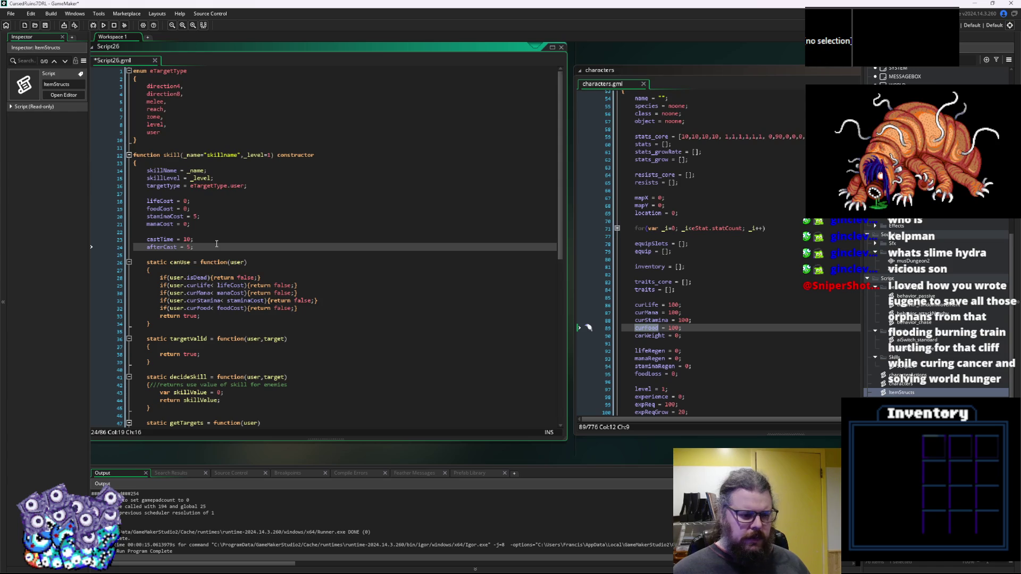
scroll(217, 245, "down", 4)
left_click(219, 259)
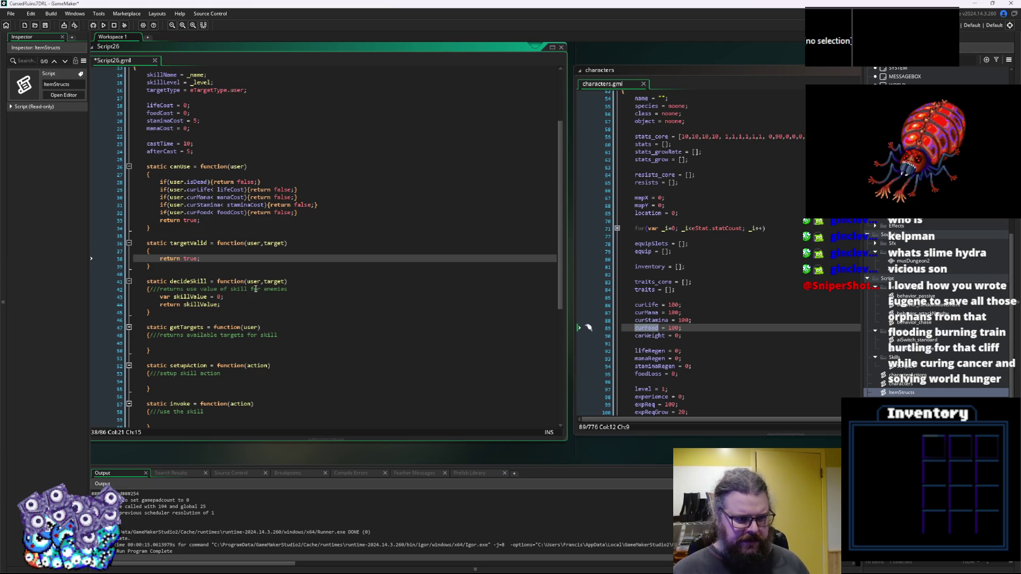
scroll(250, 297, "down", 1)
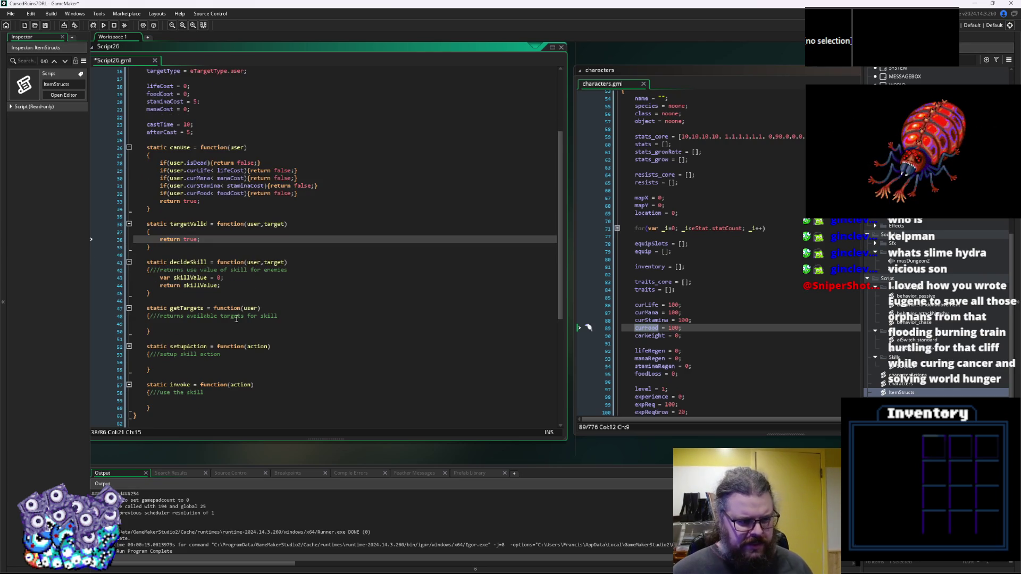
left_click(219, 277)
type("1")
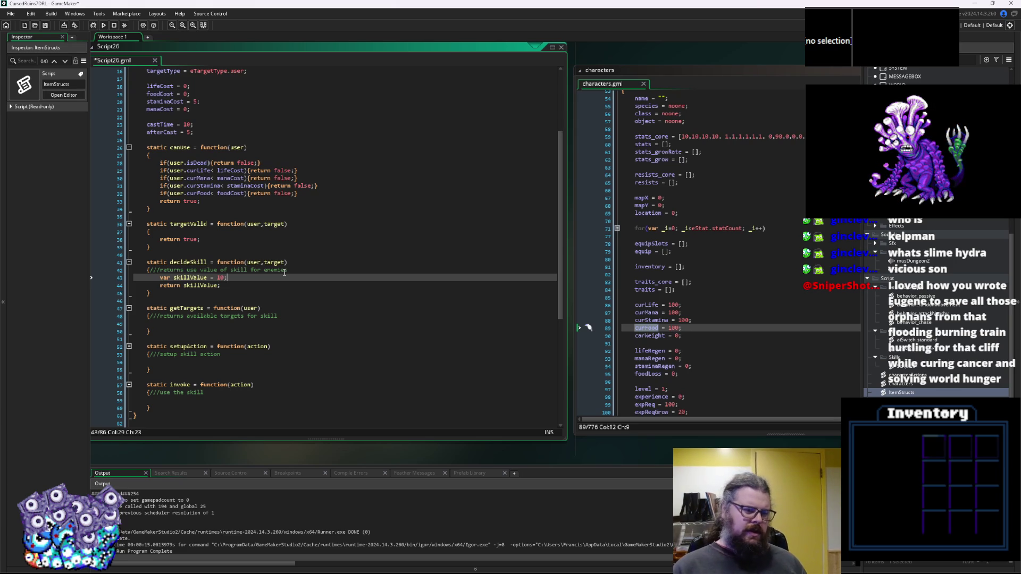
Place the cursor at the end of the skill's cost variables.
left_click(206, 317)
left_click(197, 325)
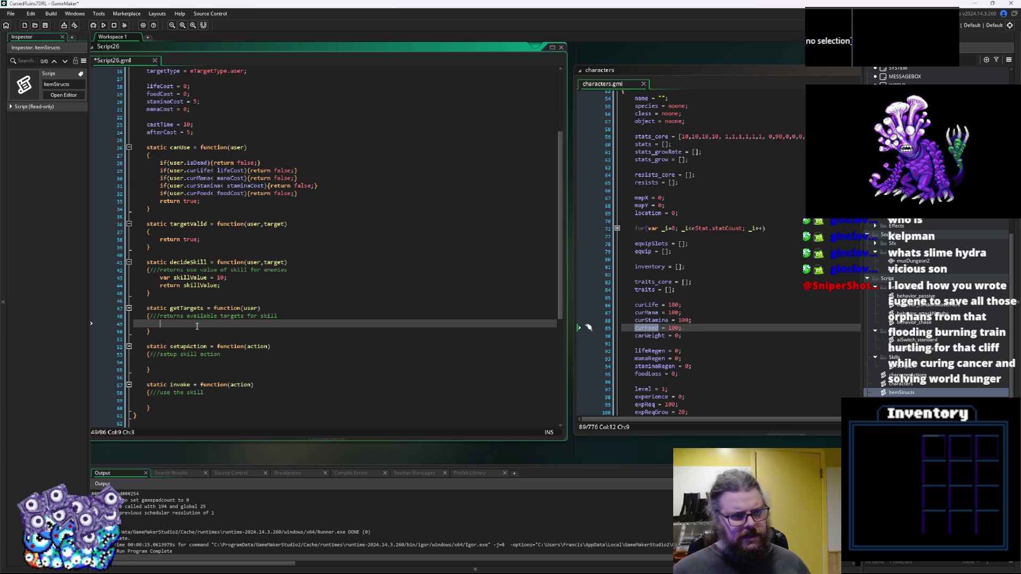
scroll(204, 321, "up", 4)
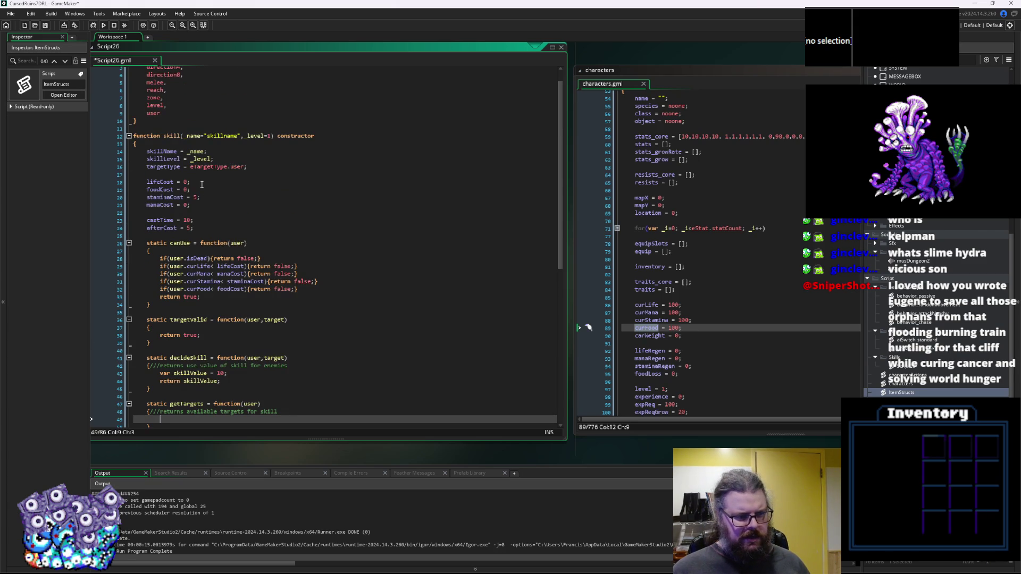
left_click(216, 213)
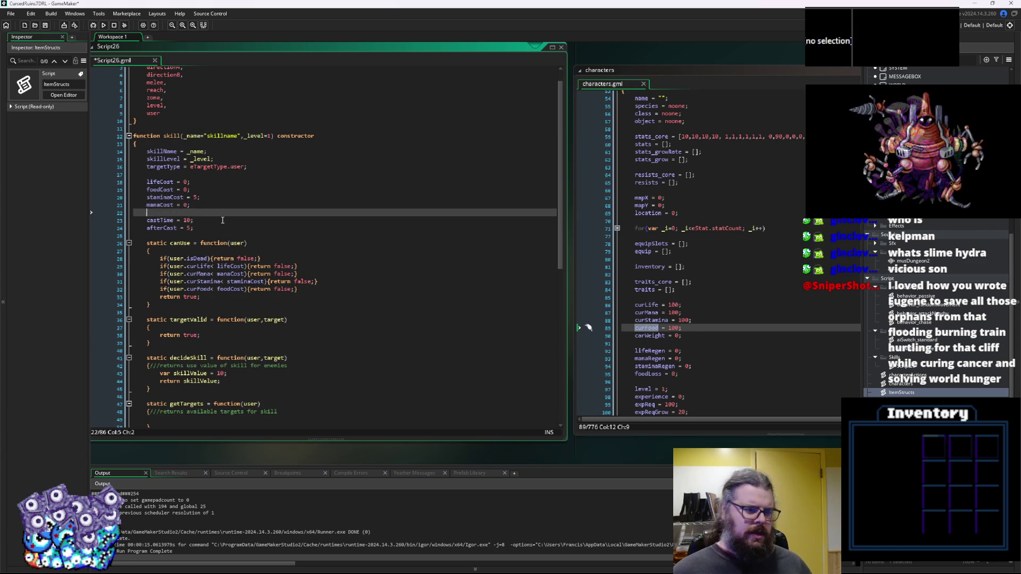
Add skillReach = 4; below the skill's cost variables.
key("Return")
type("skillReach = ")
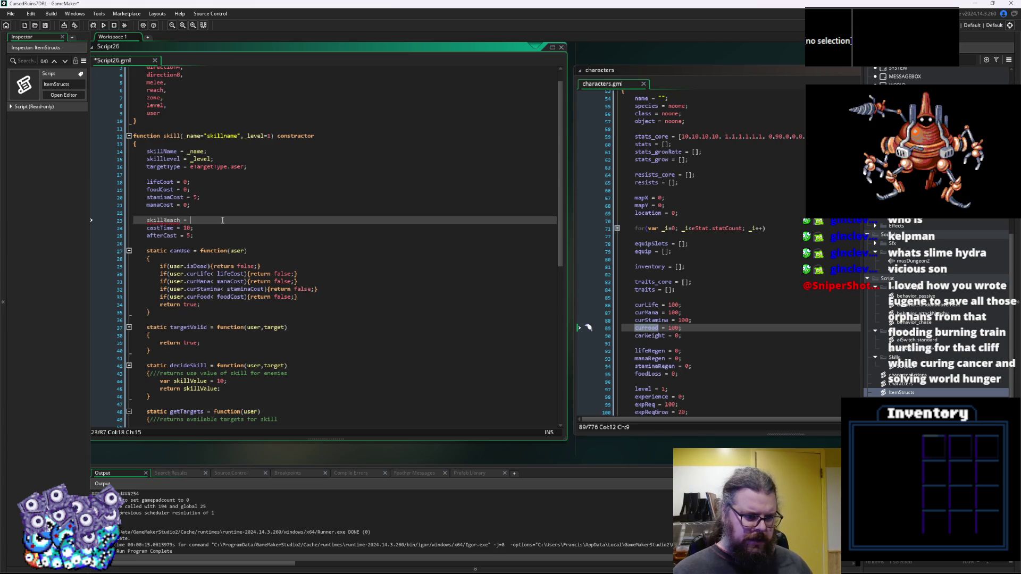
type("4;")
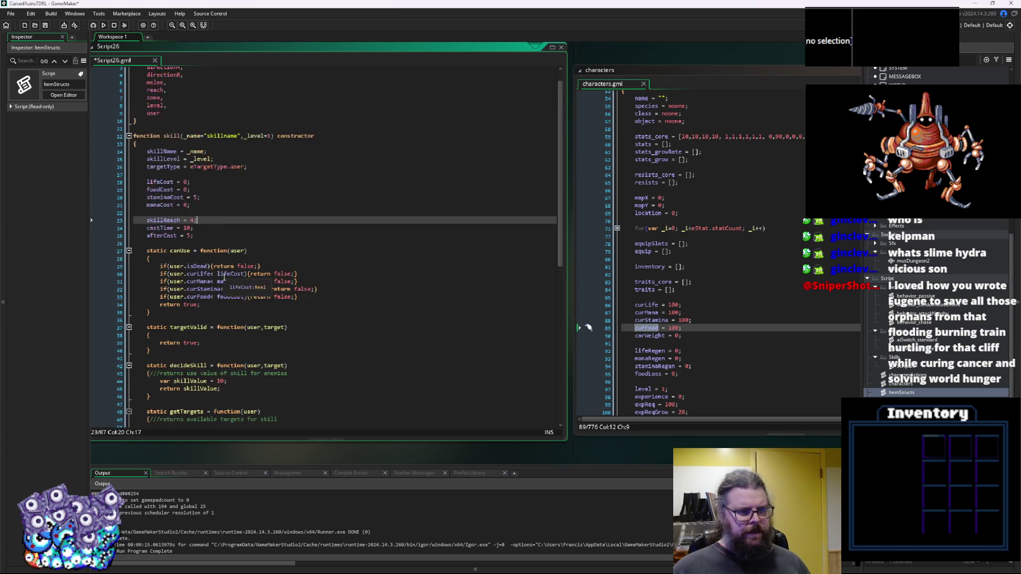
scroll(181, 198, "up", 1)
scroll(181, 199, "down", 6)
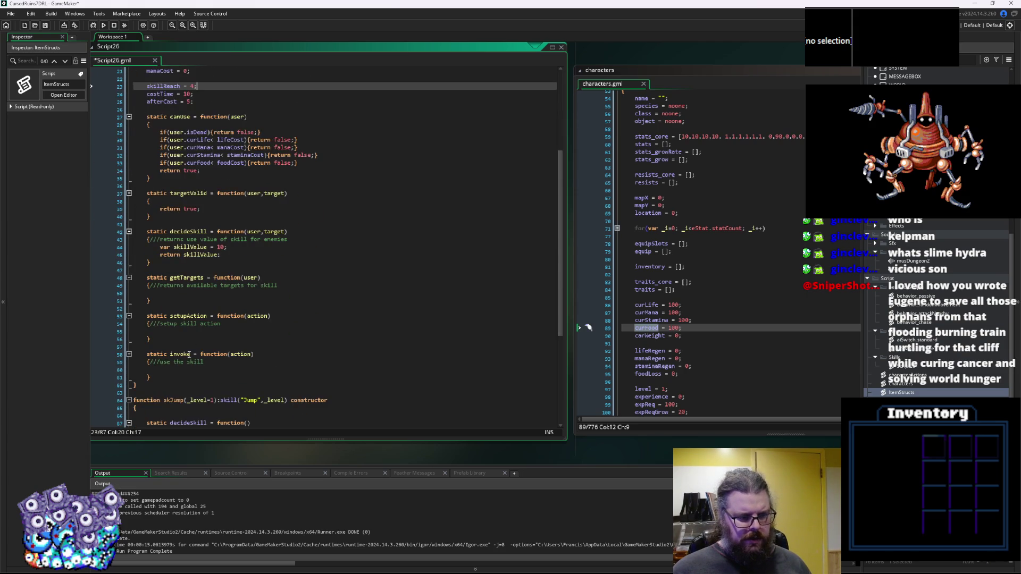
Add character, to the eTargetType enum after level.
left_click(210, 294)
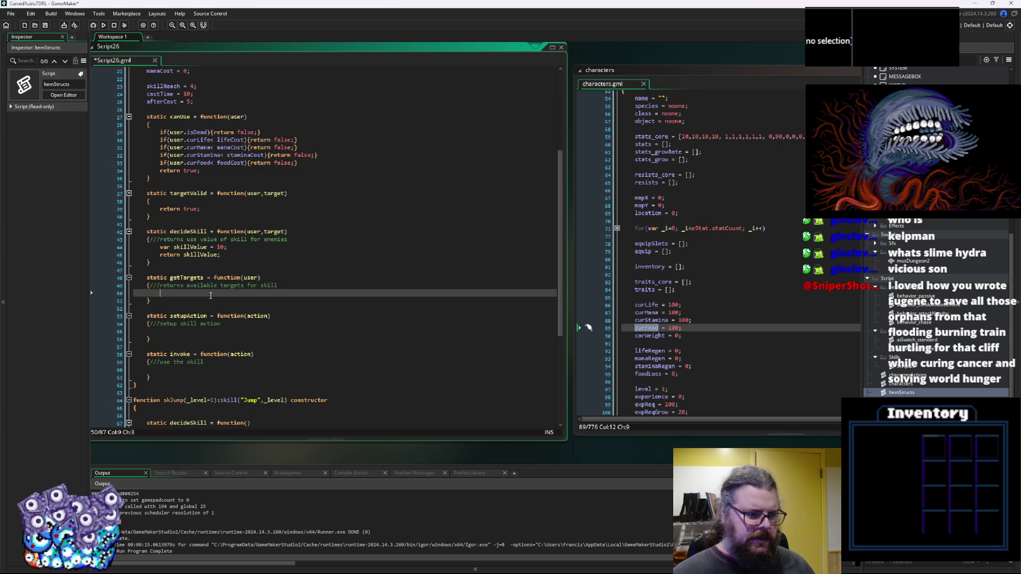
scroll(211, 295, "up", 7)
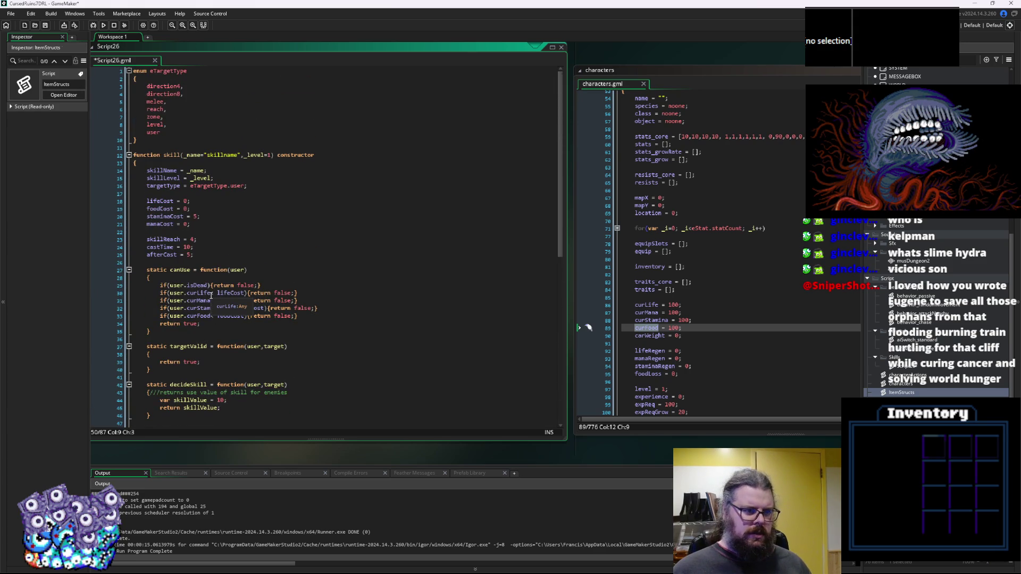
left_click(171, 124)
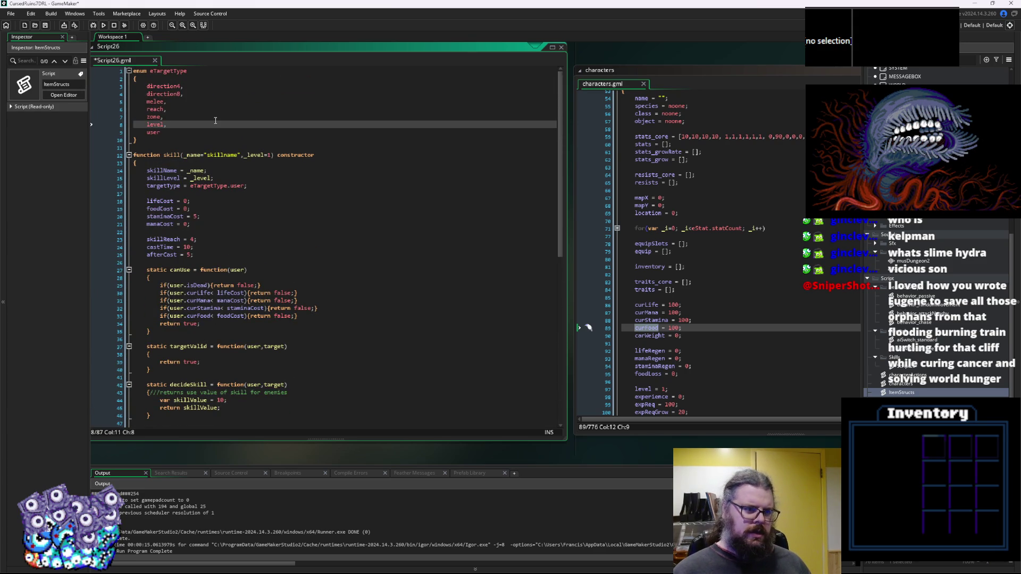
key("Return")
type("cha")
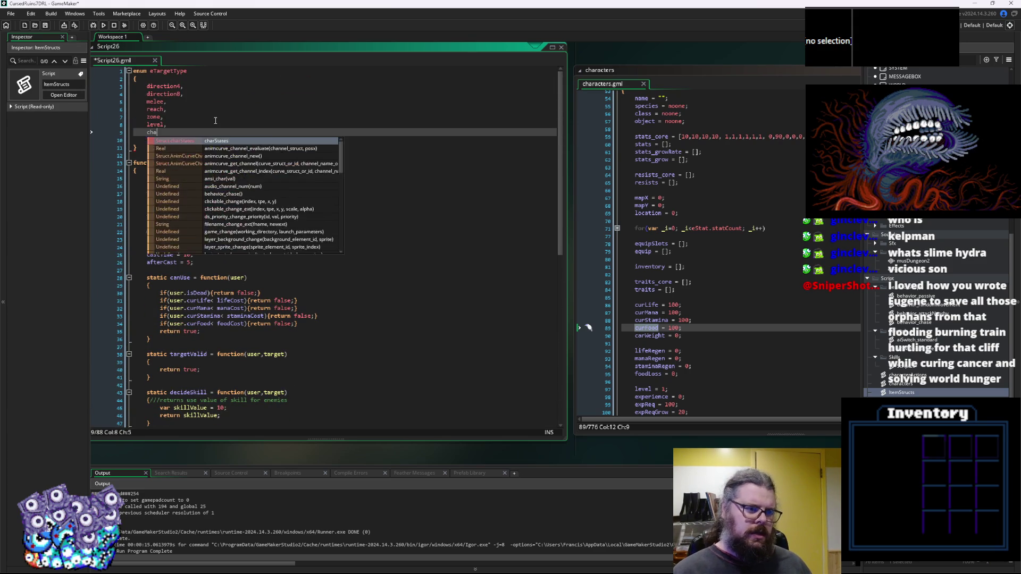
type("racter,")
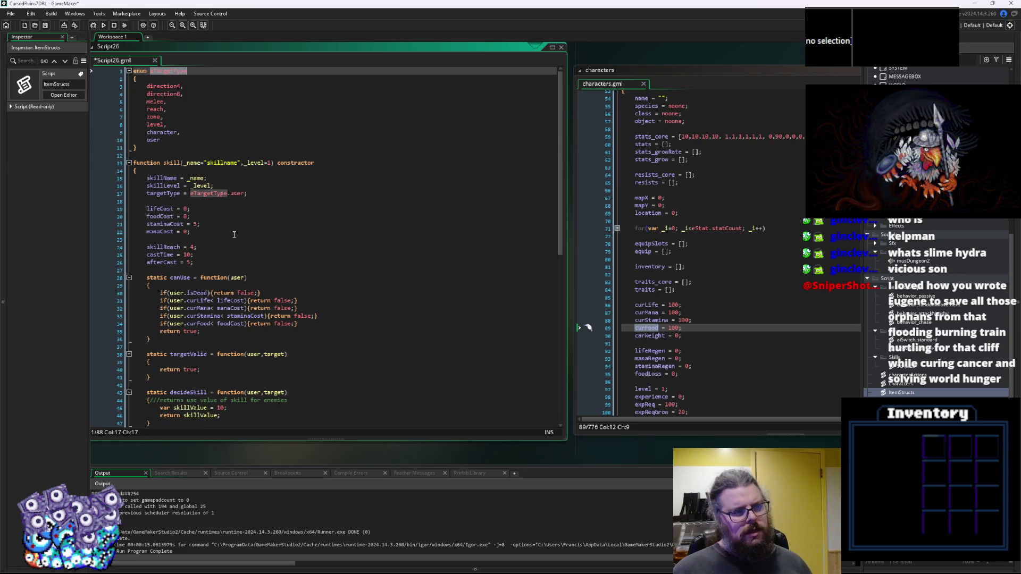
Begin a switch(eTargetType) { case block in getTargets and copy the enum's target-type names.
scroll(208, 317, "down", 6)
left_click(208, 317)
type("switch(eTargetType)")
key("Return")
type("{")
key("Return")
type("case")
scroll(190, 140, "up", 6)
left_click_drag(189, 140, 147, 86)
key("ctrl+c")
scroll(205, 309, "down", 5)
Paste the eTargetType values into the getTargets switch and indent them.
scroll(205, 309, "down", 2)
left_click(205, 299)
key("ctrl+v")
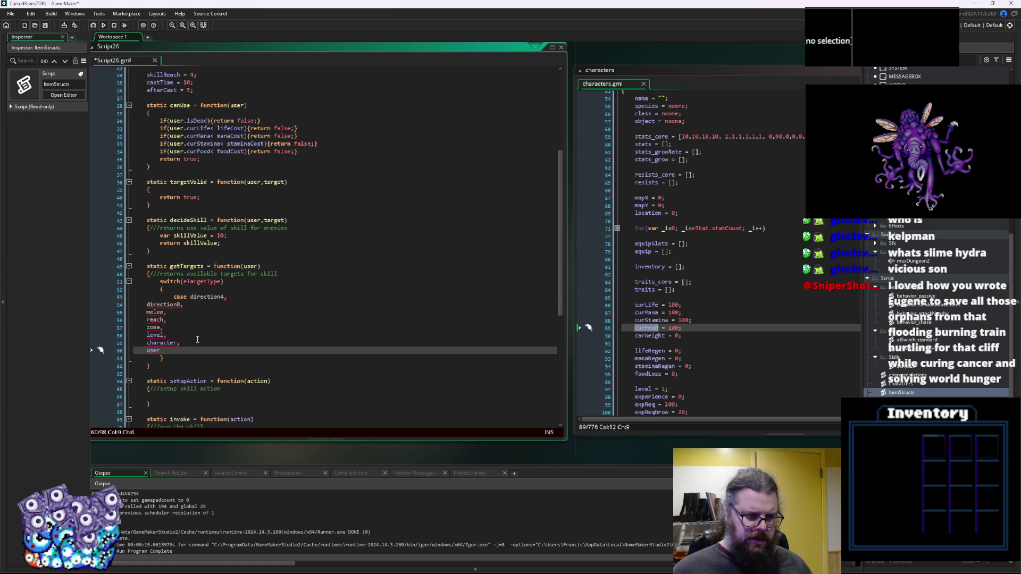
mouse_move(186, 346)
left_mouse_down()
mouse_move(141, 327)
mouse_move(132, 304)
left_mouse_up()
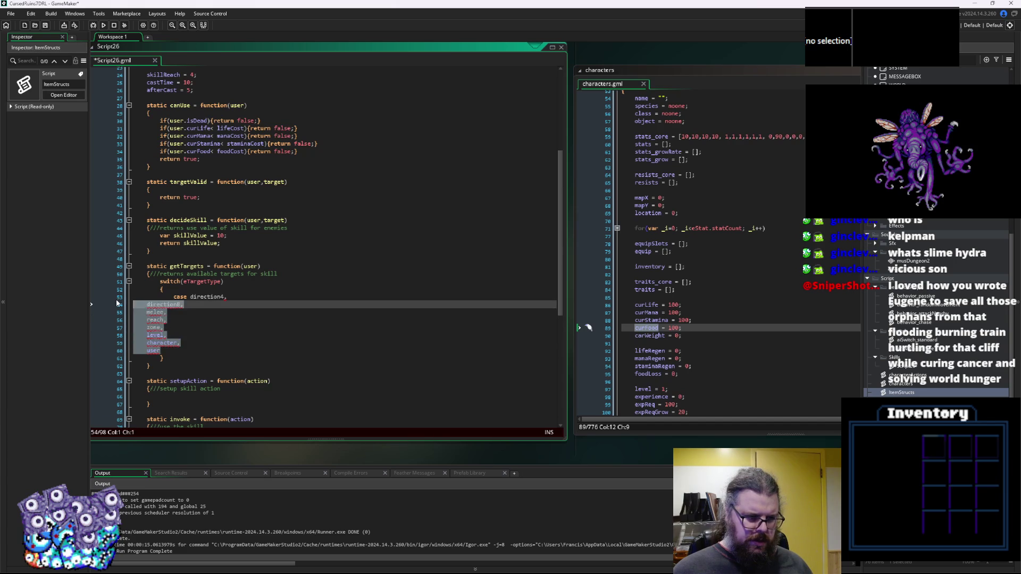
key("Tab")
key("Tab")
Put case before each pasted value and change character's trailing comma to a colon.
left_click(198, 295)
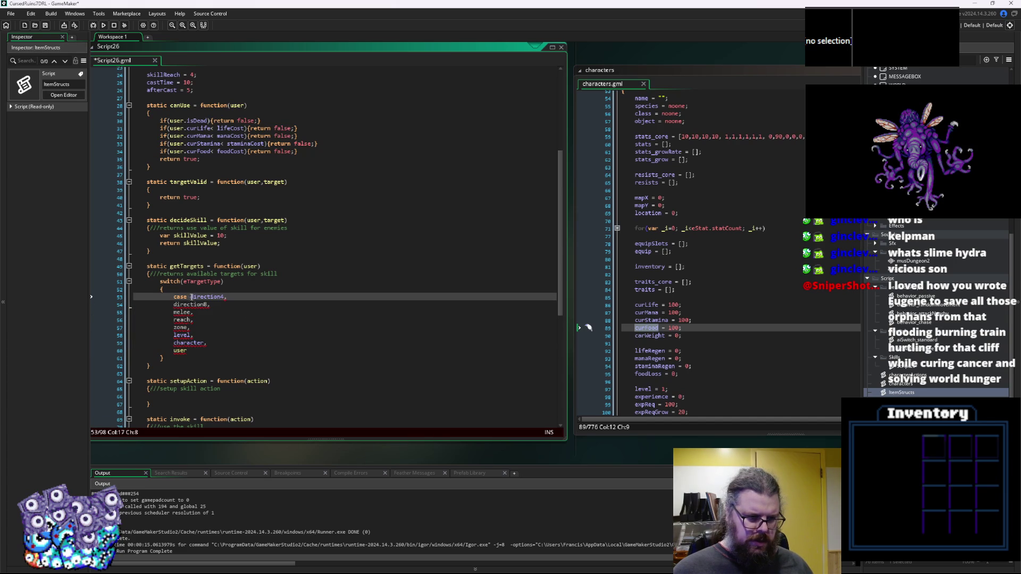
double_click(181, 297)
key("ctrl+c")
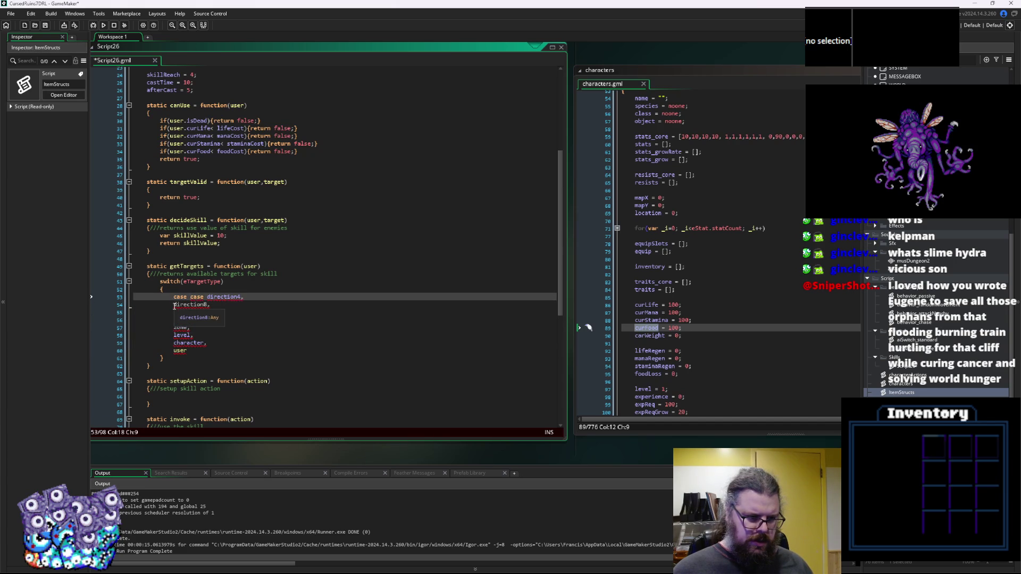
left_click(173, 305)
key("ctrl+v")
key("Down")
key("Home")
key("ctrl+v")
key("Down")
key("Home")
key("ctrl+v")
key("Down")
key("Home")
key("ctrl+v")
key("Home")
key("Down")
key("ctrl+v")
key("Down")
key("Home")
key("ctrl+v")
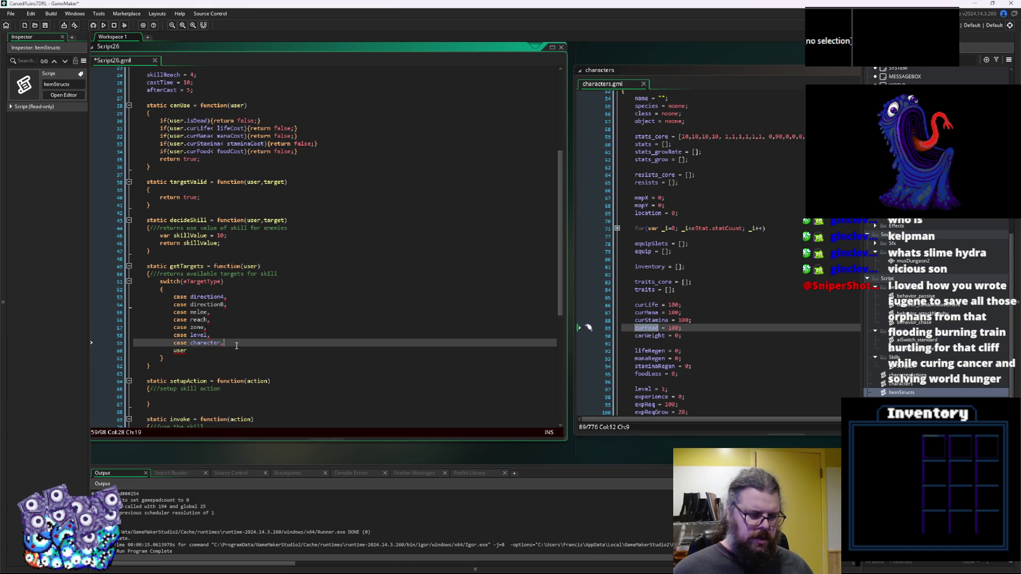
key("End")
key("BackSpace")
type(":")
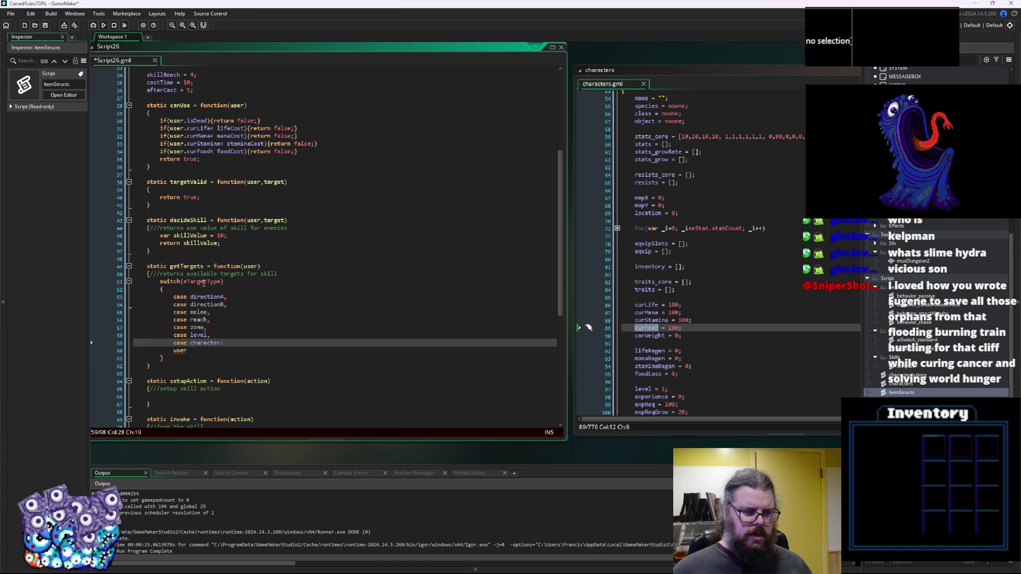
Prefix every value from direction4 through user with eTargetType., making user a case too.
double_click(202, 281)
key("ctrl+c")
left_click(191, 297)
key("ctrl+v")
type(".")
left_click_drag(230, 297, 194, 298)
key("ctrl+c")
left_click(190, 305)
key("ctrl+v")
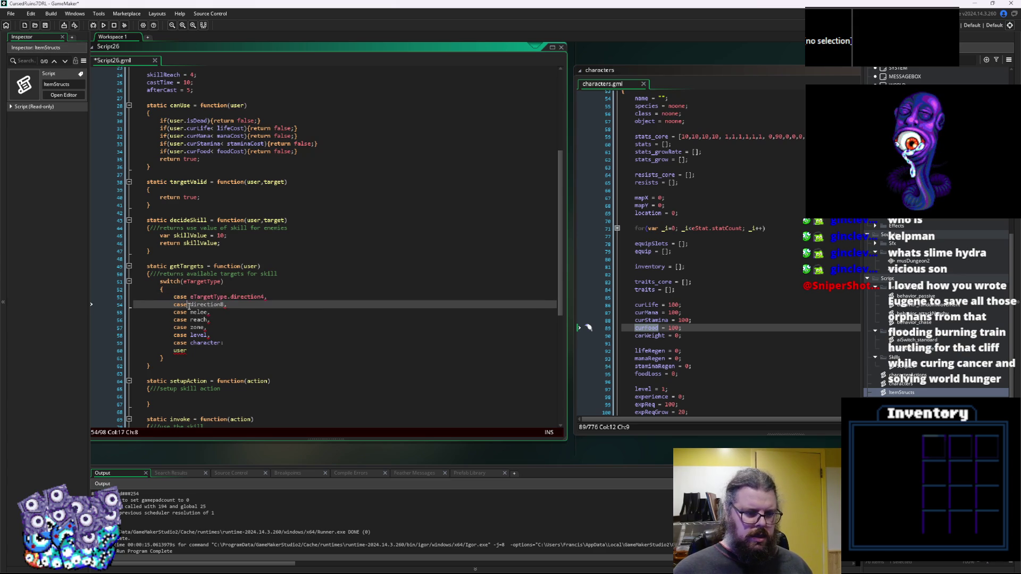
left_click(191, 312)
key("ctrl+v")
left_click(191, 319)
key("ctrl+v")
left_click(191, 327)
key("ctrl+v")
left_click(192, 335)
key("ctrl+v")
left_click(191, 343)
key("ctrl+v")
left_click(198, 353)
left_click_drag(198, 355, 113, 353)
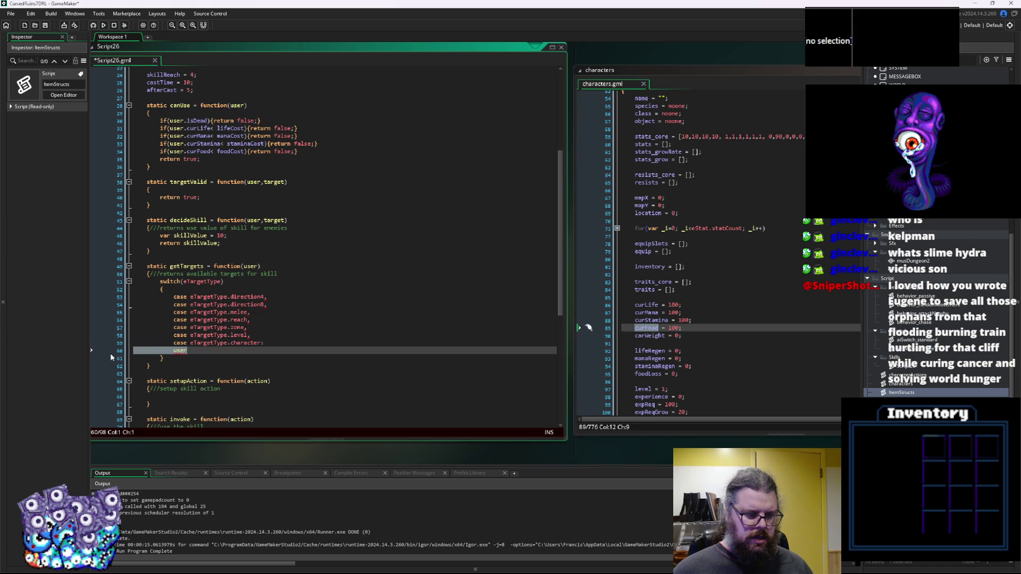
left_click(232, 343)
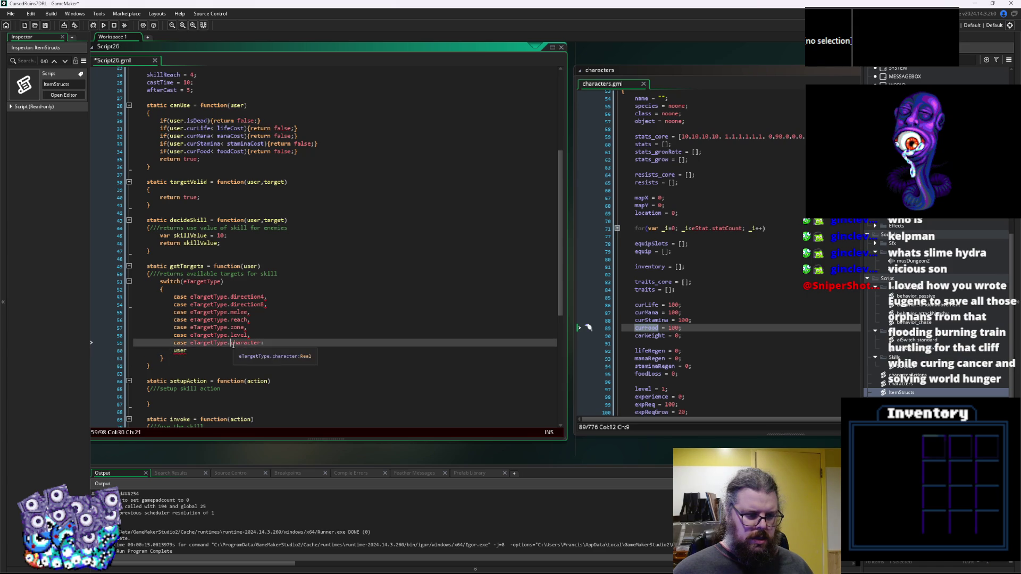
left_click(173, 351)
key("ctrl+v")
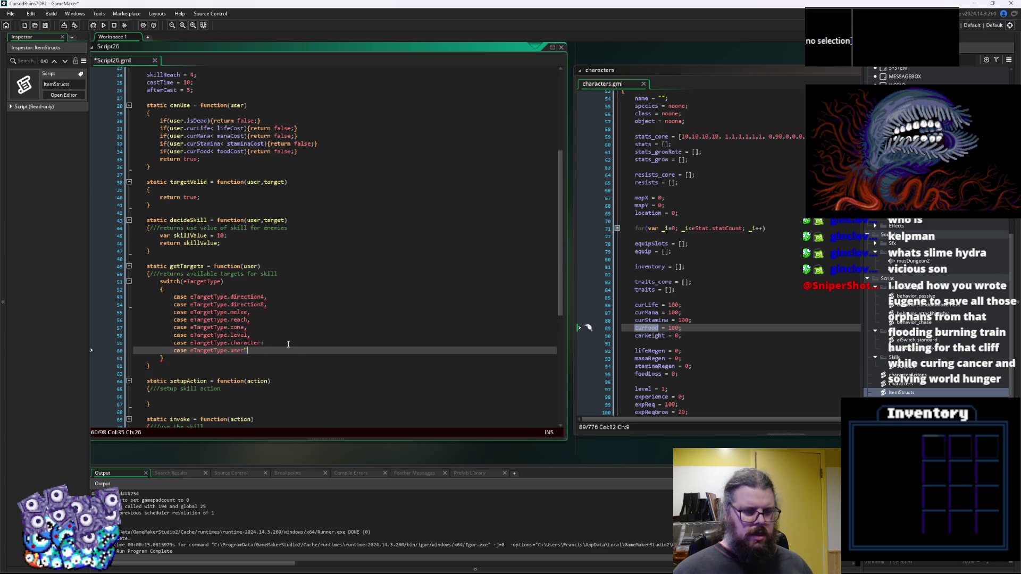
Replace the remaining trailing commas with colons, up through the direction4 case.
key("Up")
key("Up")
key("End")
type(":")
key("Up")
key("BackSpace")
type(":")
key("Up")
key("Up")
key("BackSpace")
type(":")
key("Up")
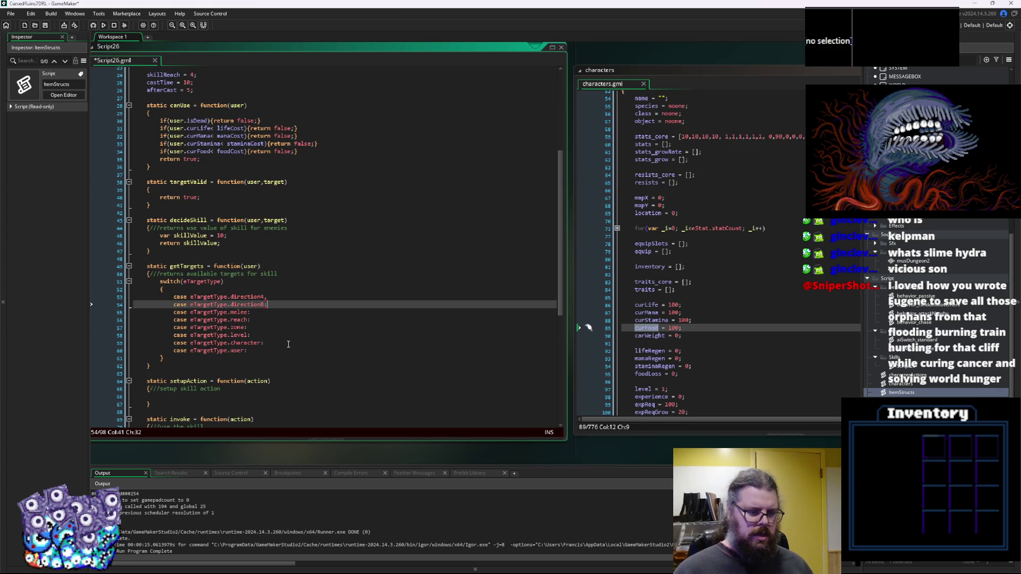
key("Up")
key("BackSpace")
type(":")
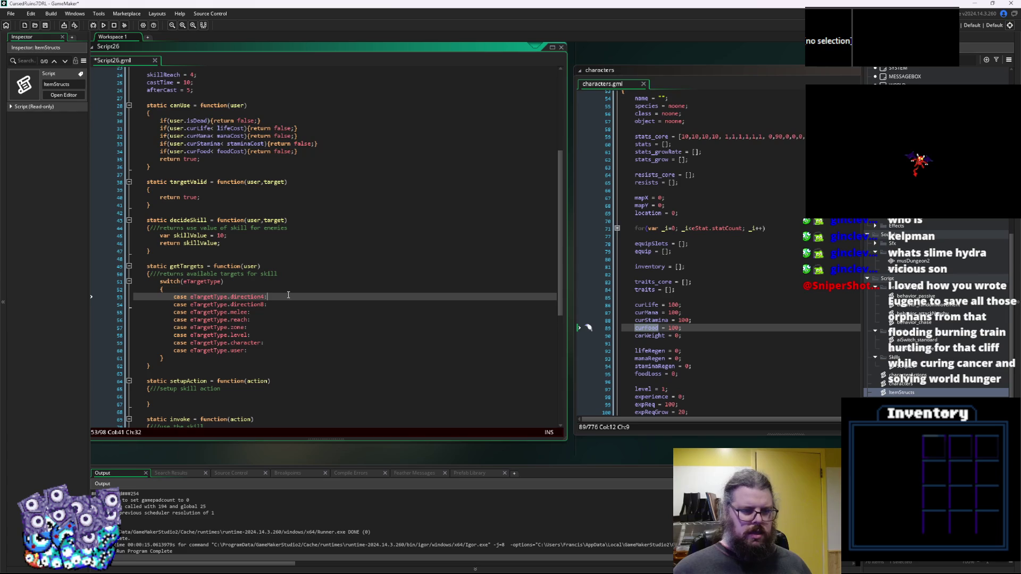
key("Return")
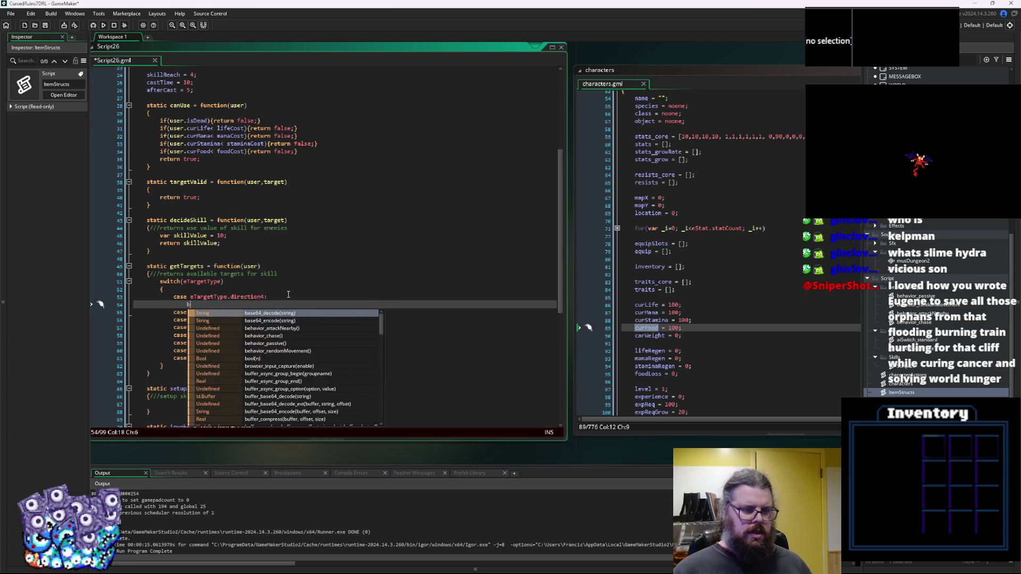
key("BackSpace")
key("BackSpace")
key("BackSpace")
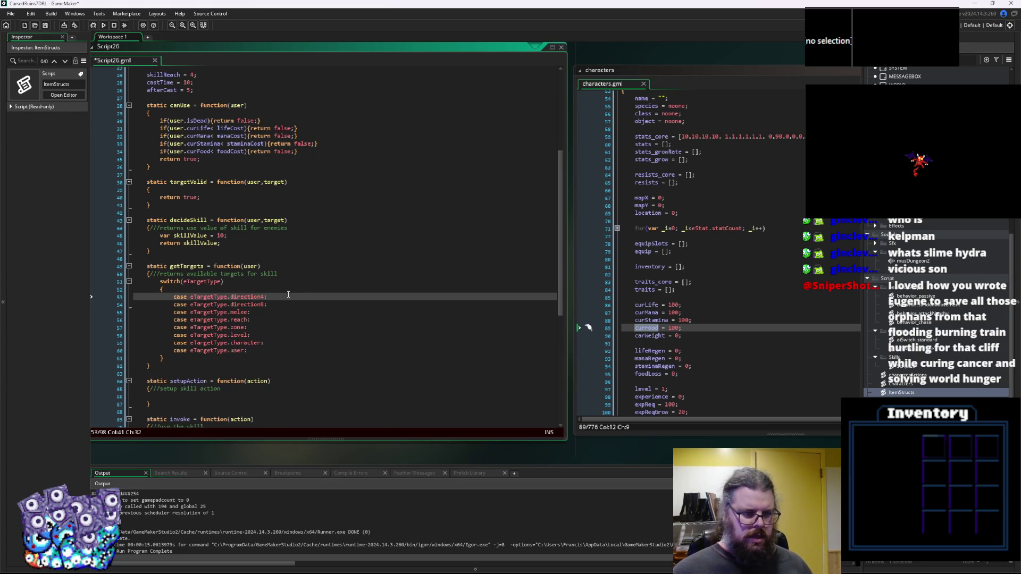
left_click(292, 274)
Declare var targetList = []; above the switch and add return targetList after it.
key("Return")
type("va")
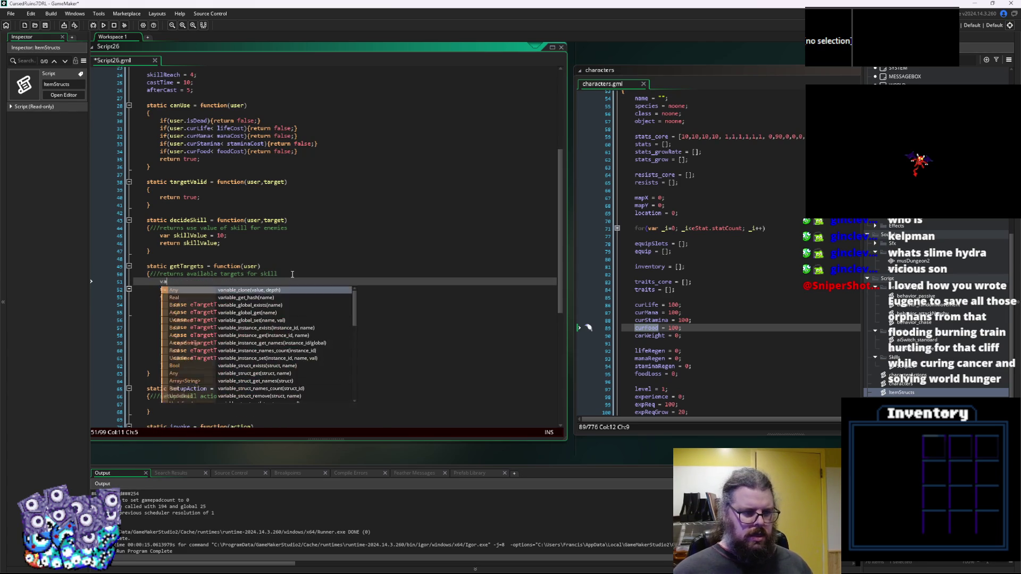
type("r targetL")
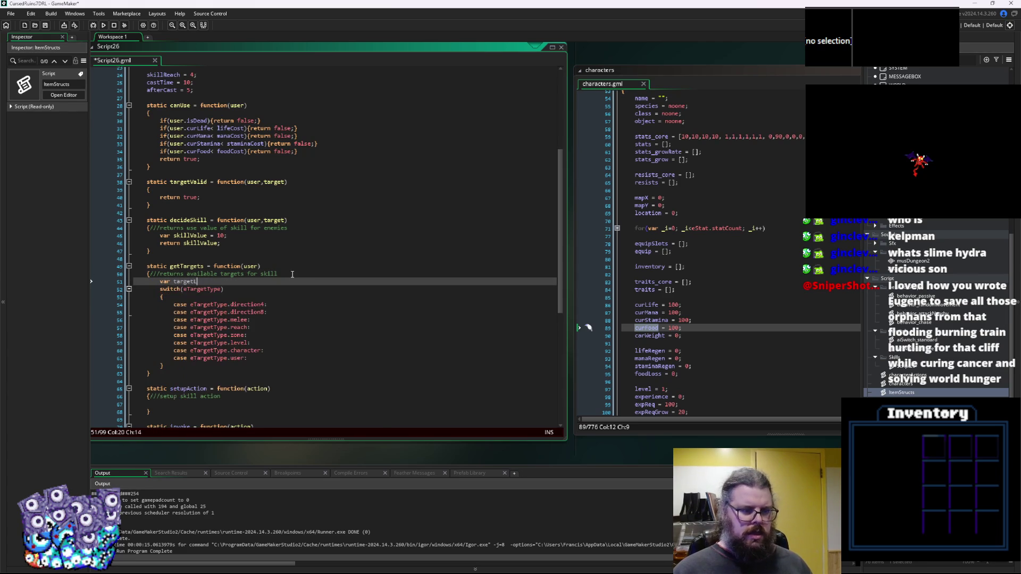
type("ist = [];")
key("Down")
key("Down")
key("Down")
key("Down")
key("Down")
key("Down")
key("Return")
type("retur")
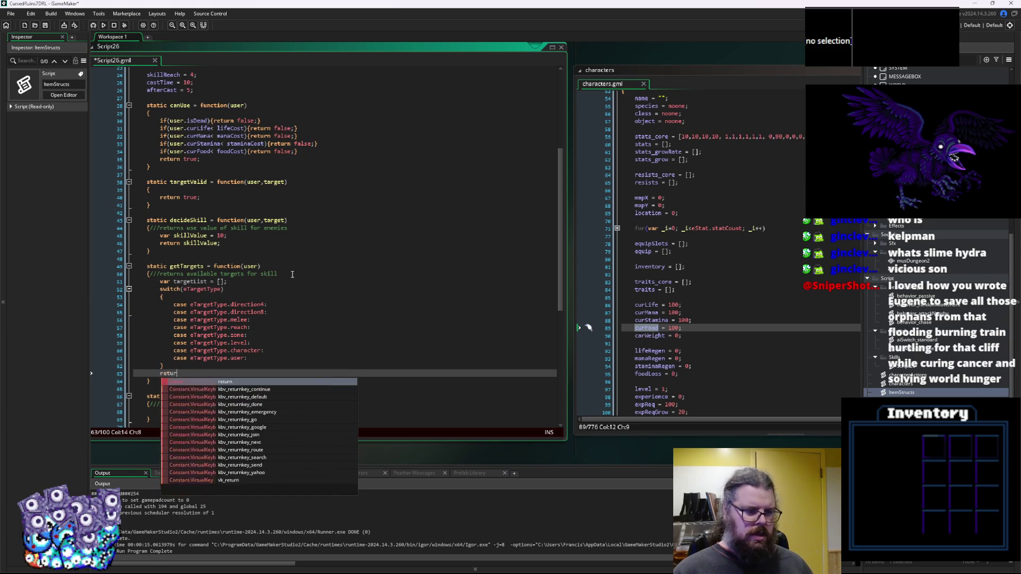
type("n target")
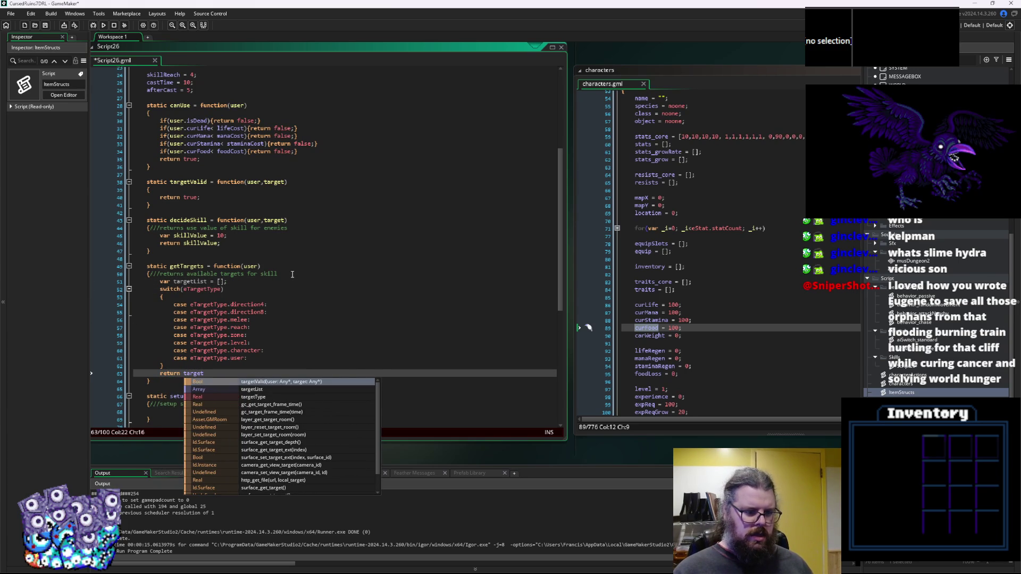
type("List;")
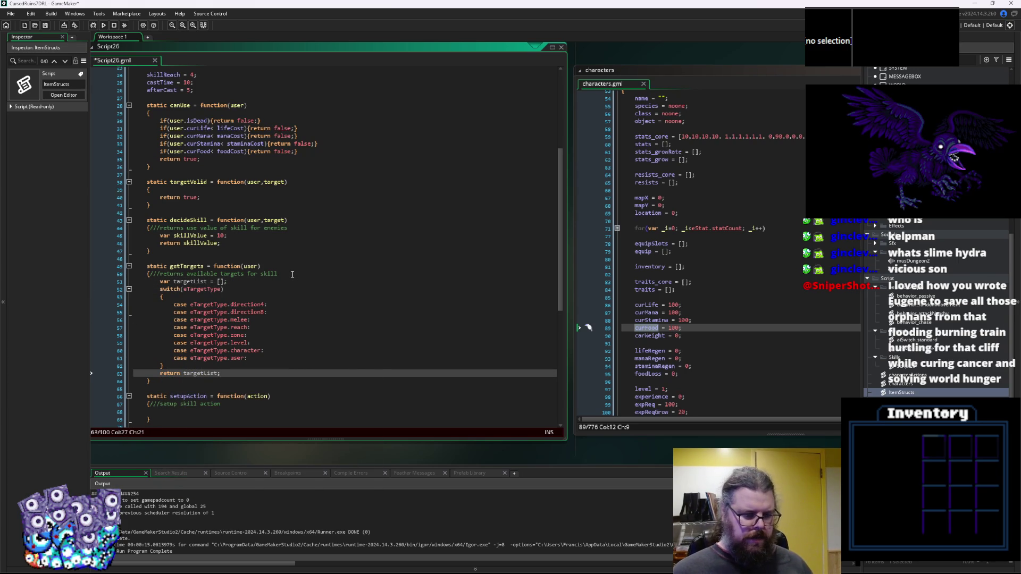
Add break; after case eTargetType.direction4:.
scroll(292, 274, "down", 1)
left_click(277, 284)
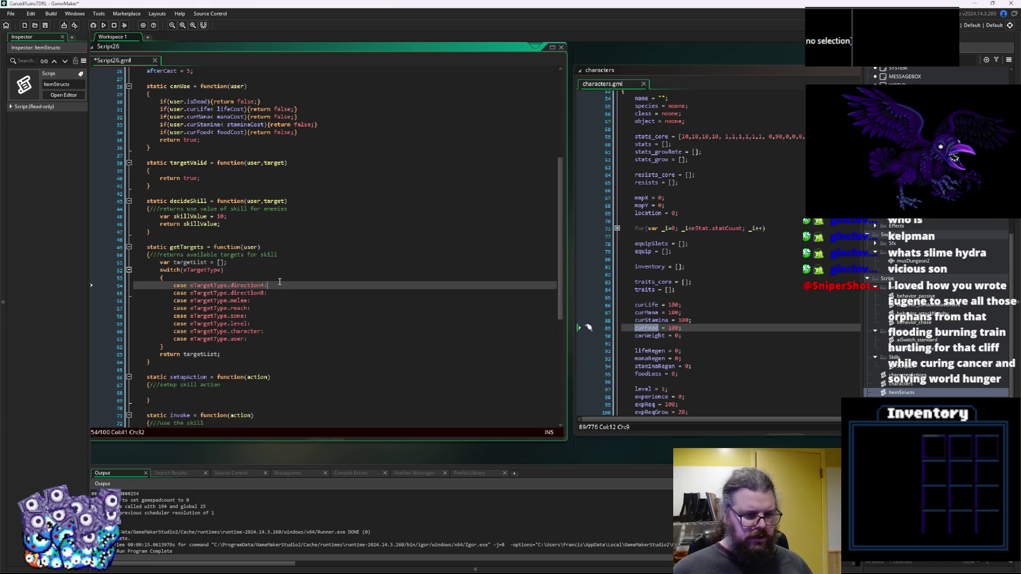
type("break;")
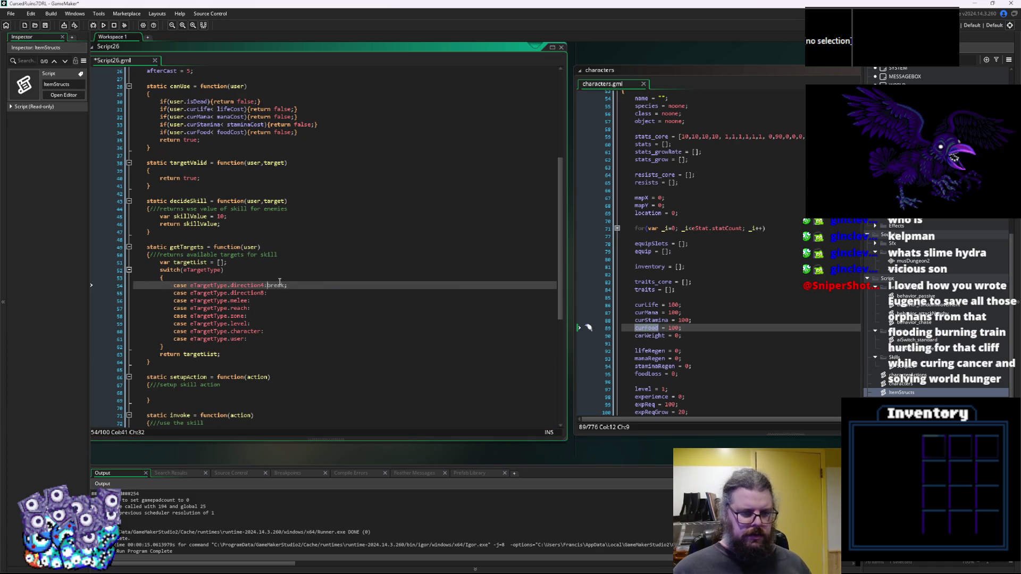
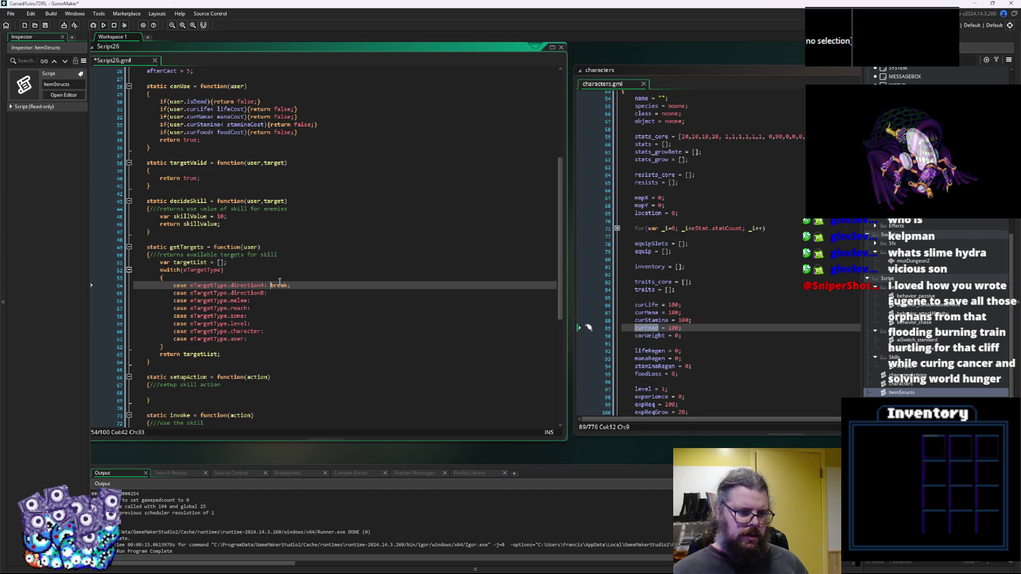
Make the direction4 case assign targetList = [0,90,180,270]; before its break.
type("[]")
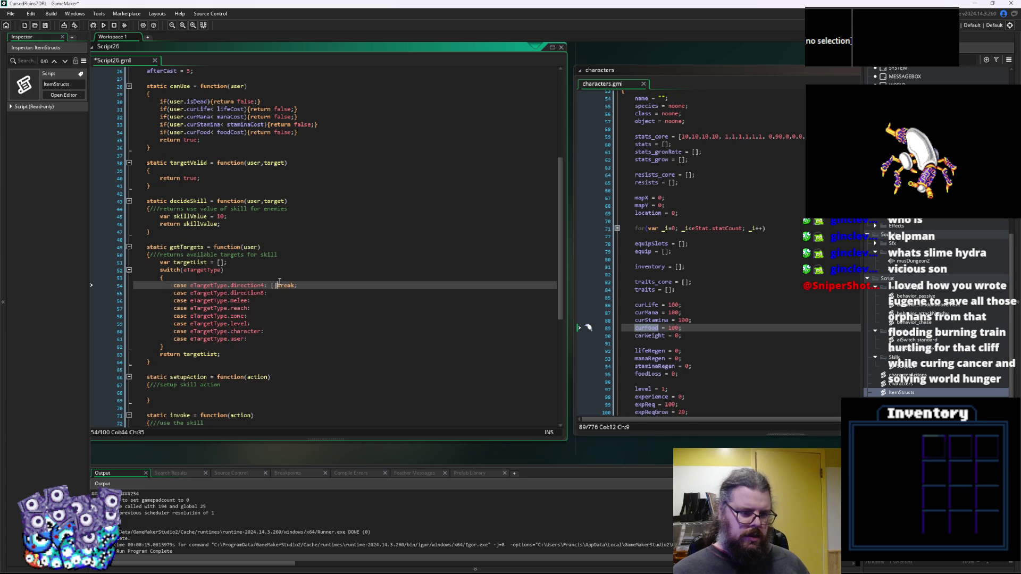
type("targetL")
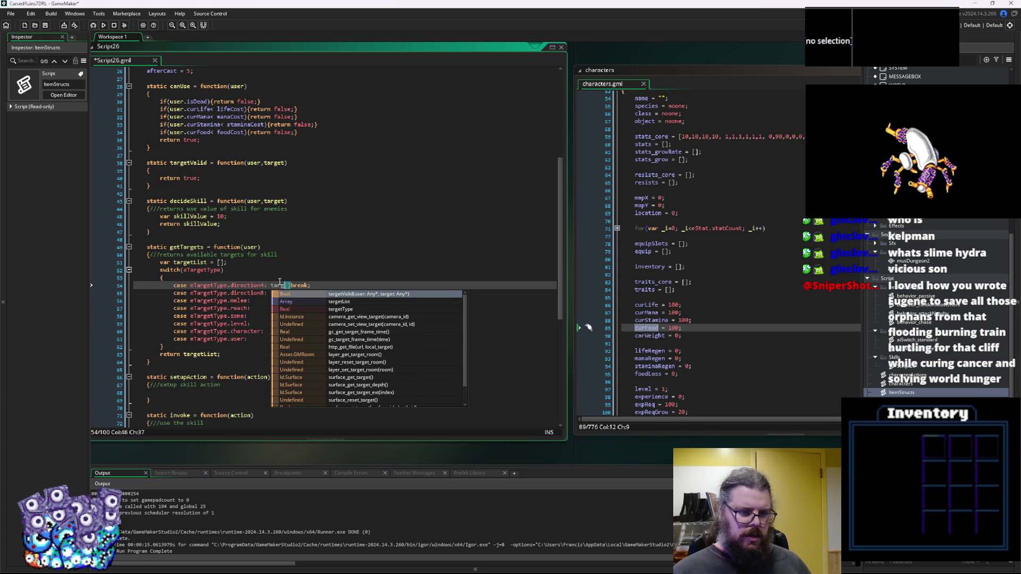
type("ist")
key("Right")
key("Right")
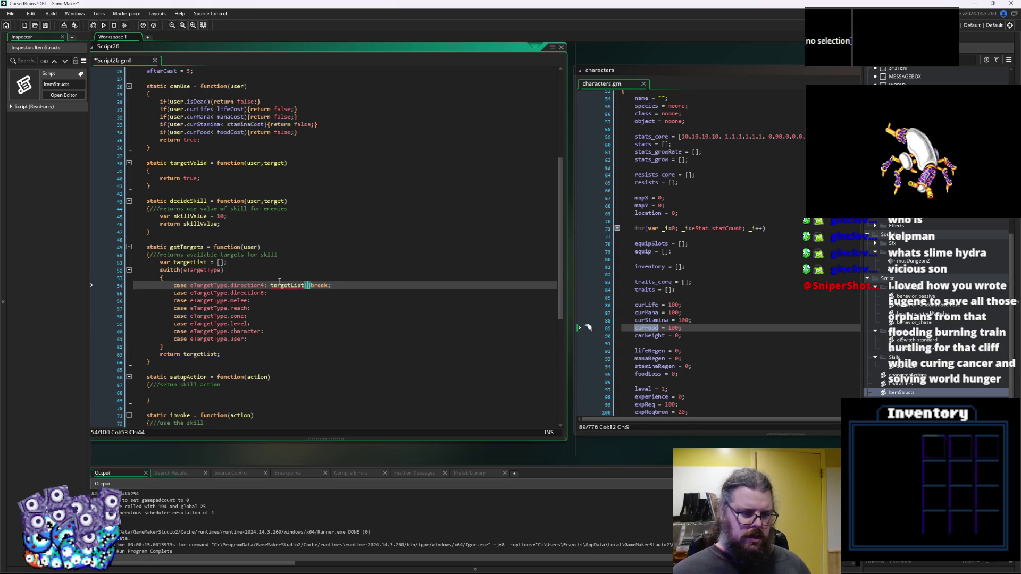
type(";")
key("Left")
key("Left")
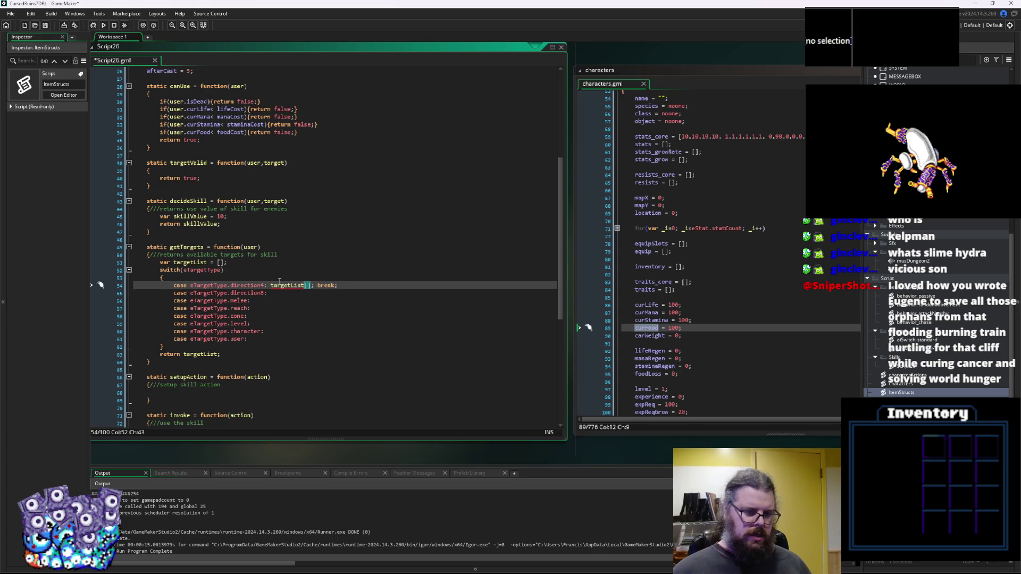
type("0,90,")
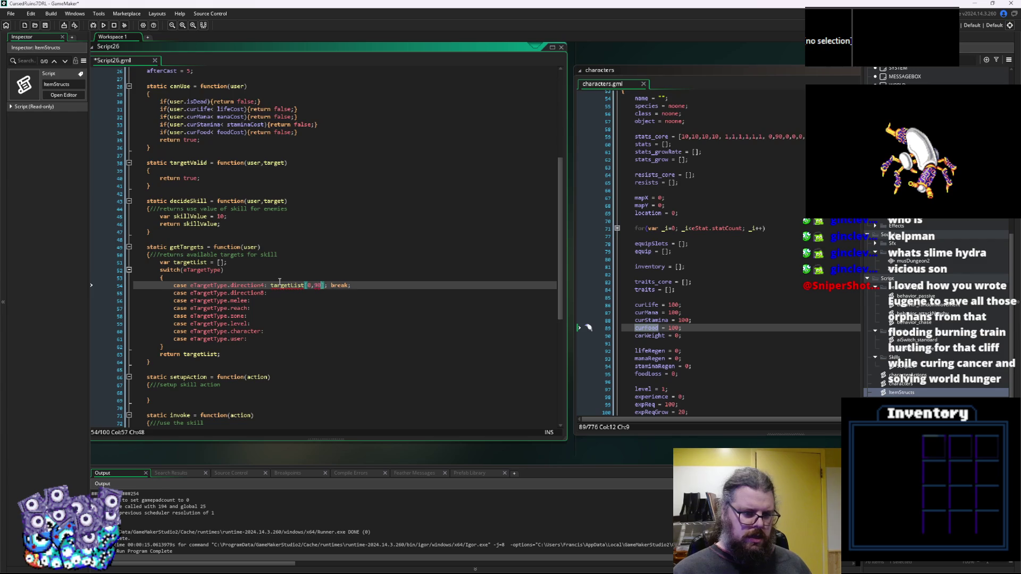
type("180,27")
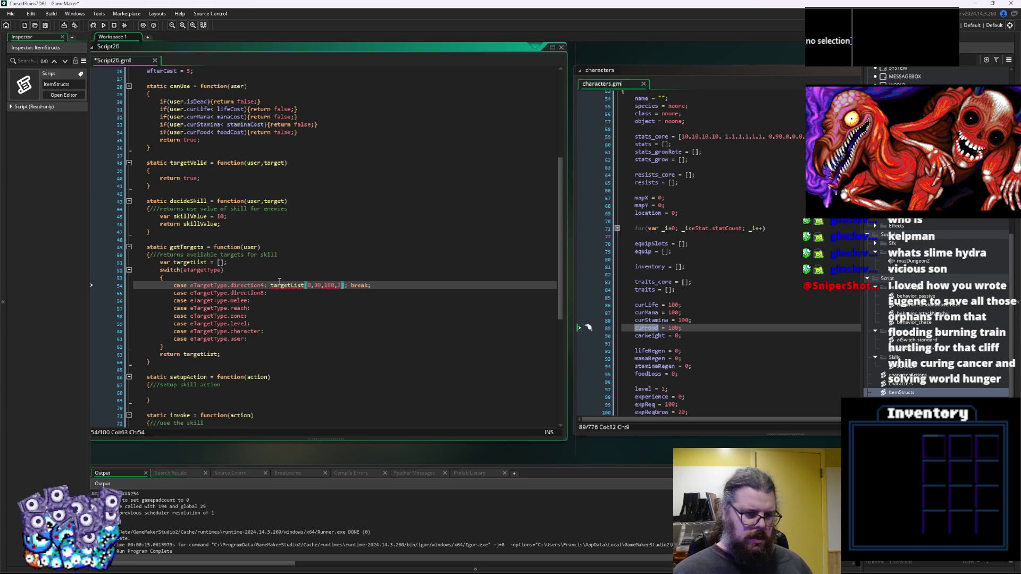
type("0")
key("Right")
key("Right")
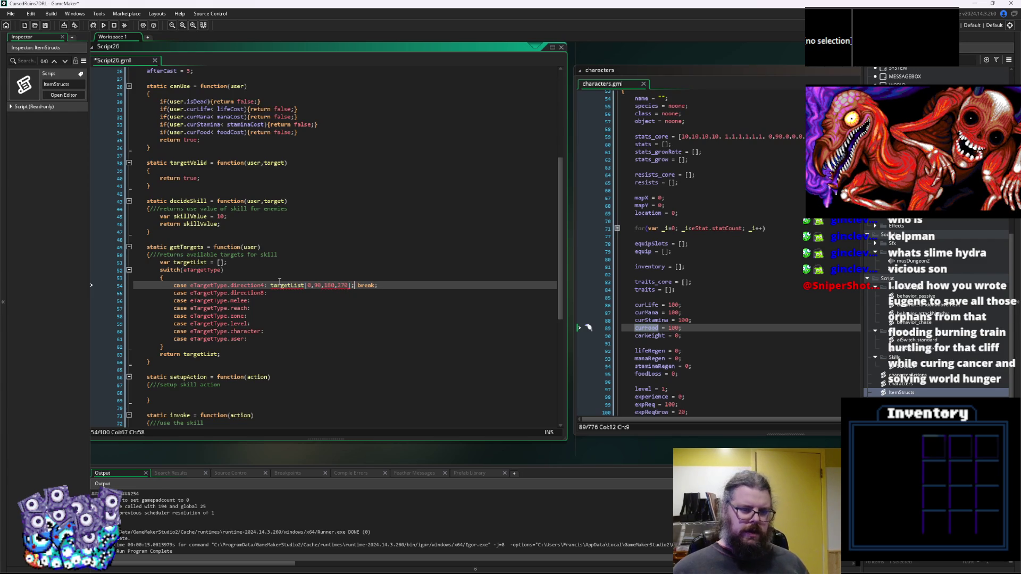
left_click(292, 264)
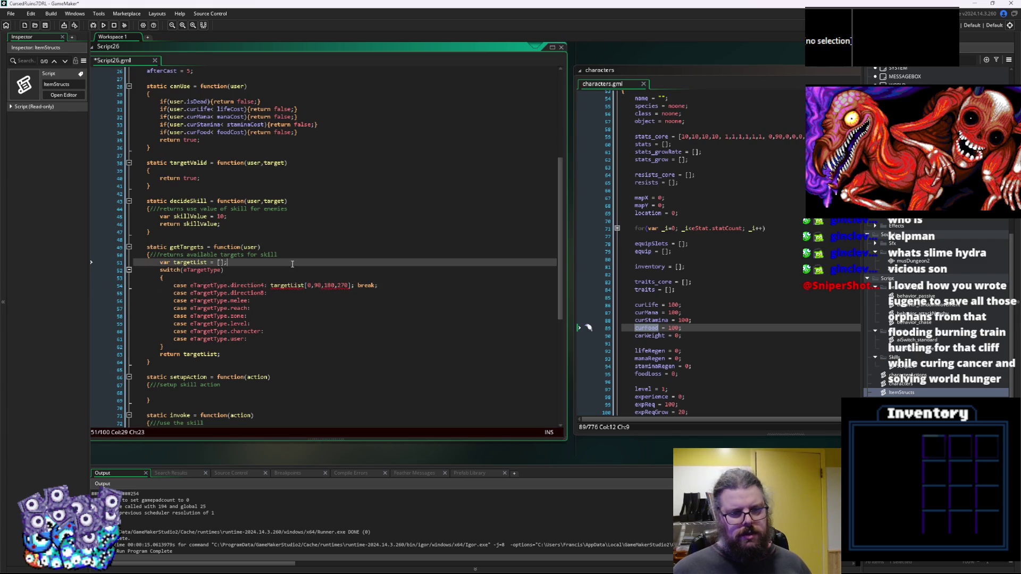
left_click(314, 286)
key("Left")
key("Left")
key("Left")
type("=")
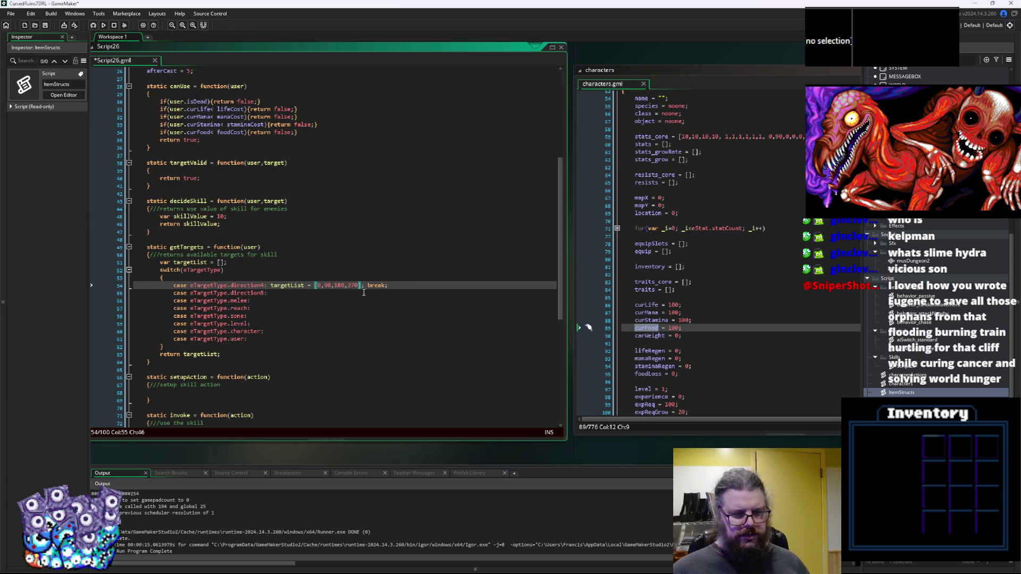
Copy that assignment onto the direction8 case and insert 45, giving [0,45,90,180,270].
left_click_drag(389, 285, 280, 291)
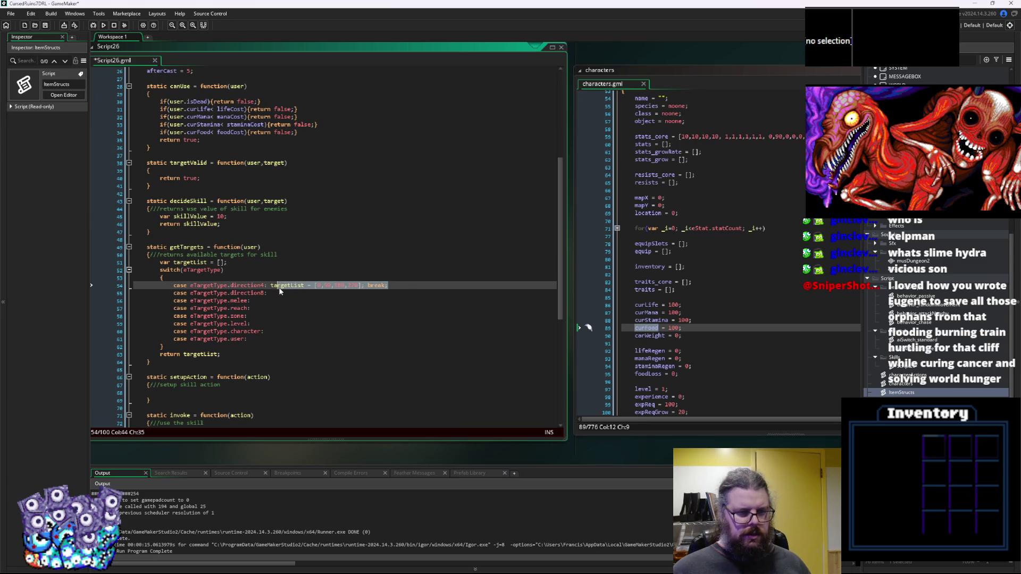
key("ctrl+c")
left_click(281, 292)
type("ta")
key("ctrl+v")
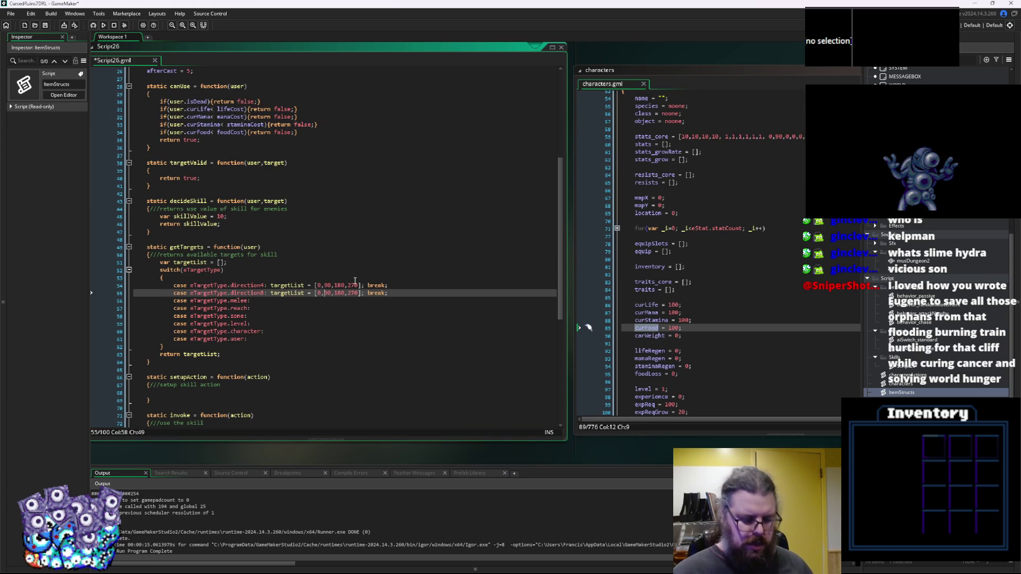
type("45,")
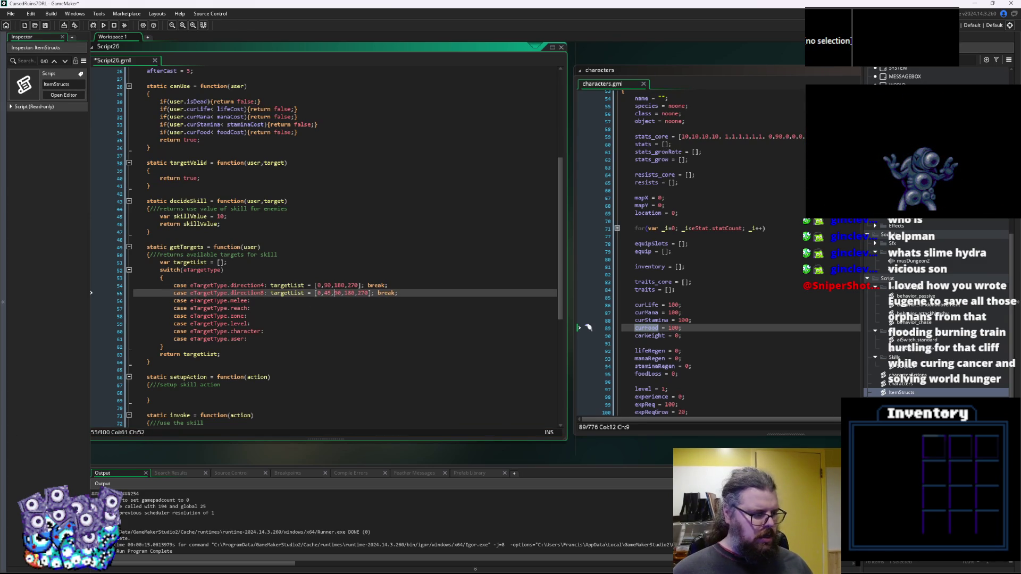
key("XF86Calculator")
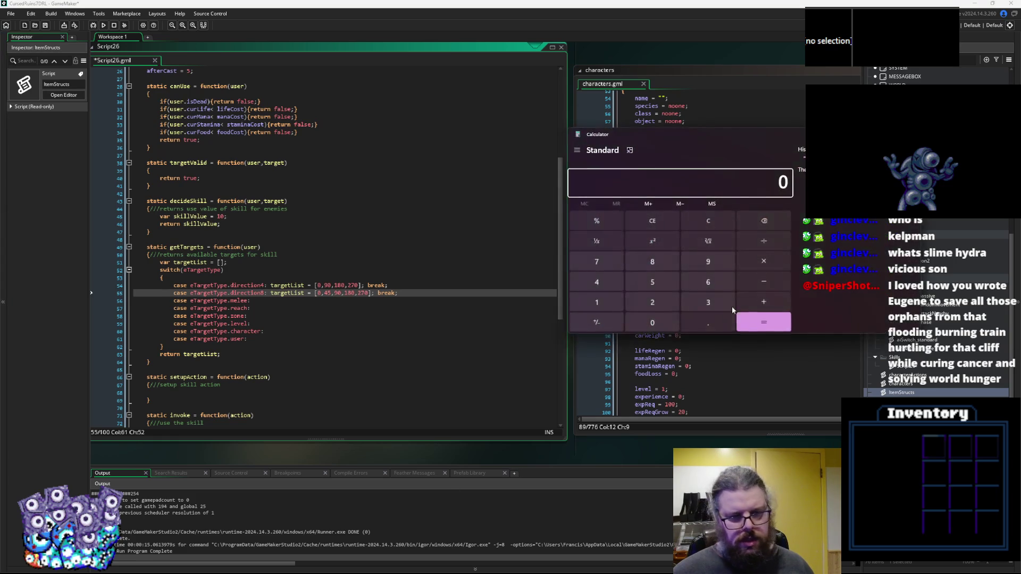
mouse_move(651, 163)
left_mouse_down()
mouse_move(930, 306)
mouse_move(1020, 309)
left_mouse_up()
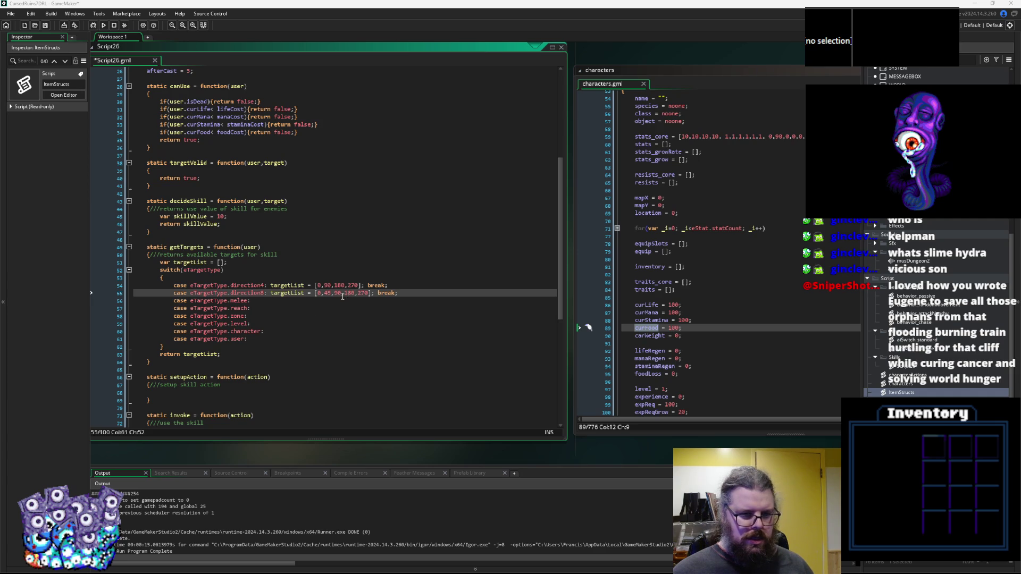
Complete the direction8 list as [0,45,90,135,180,225,270,315].
type("135,")
type("5")
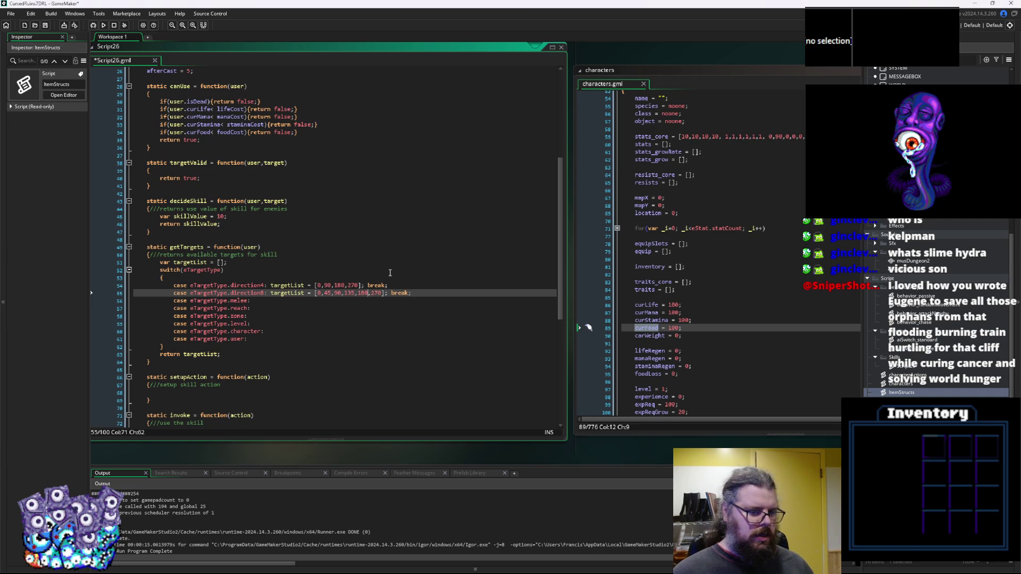
left_click(369, 293)
type(",225,2")
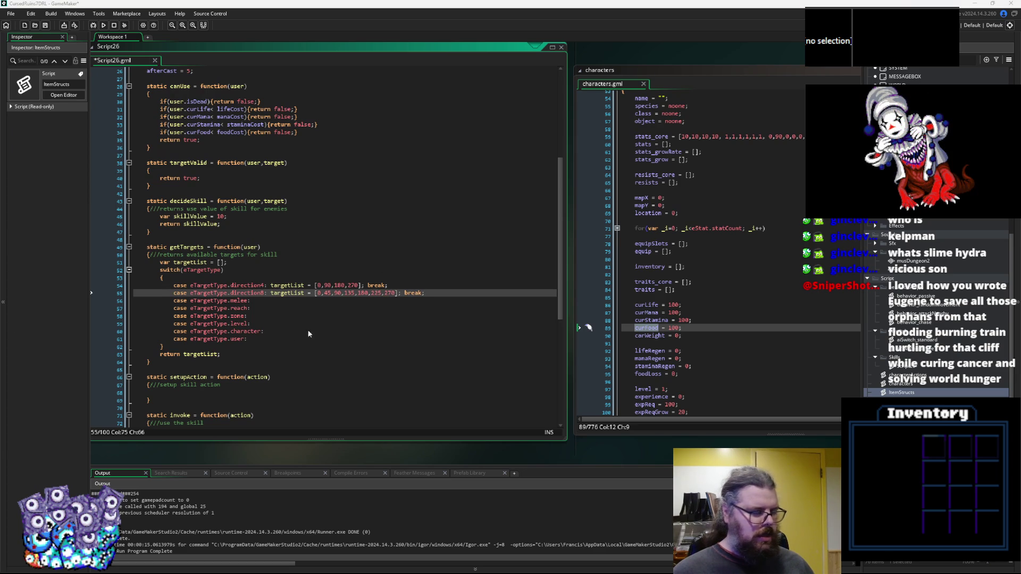
type("70,")
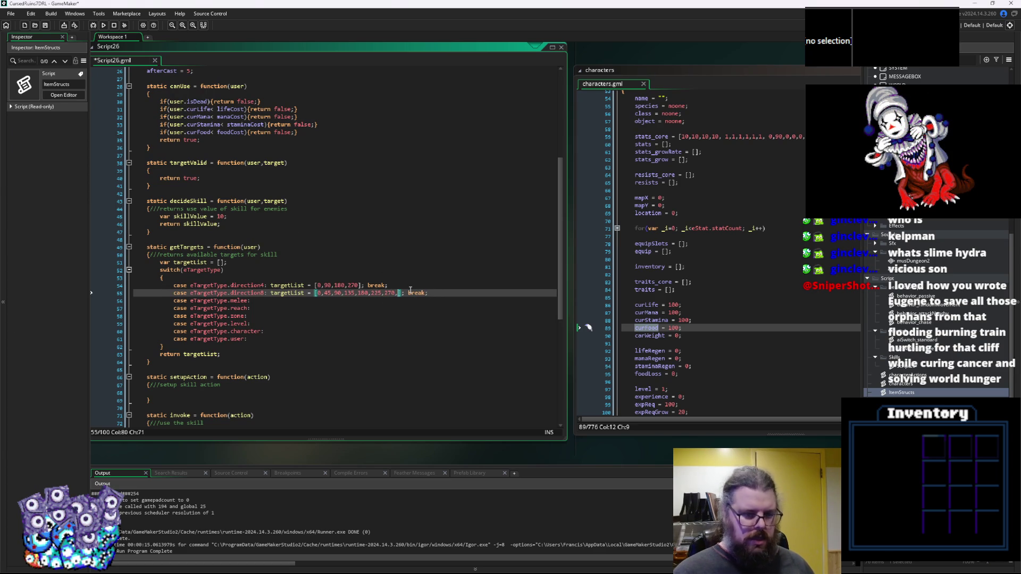
type("315")
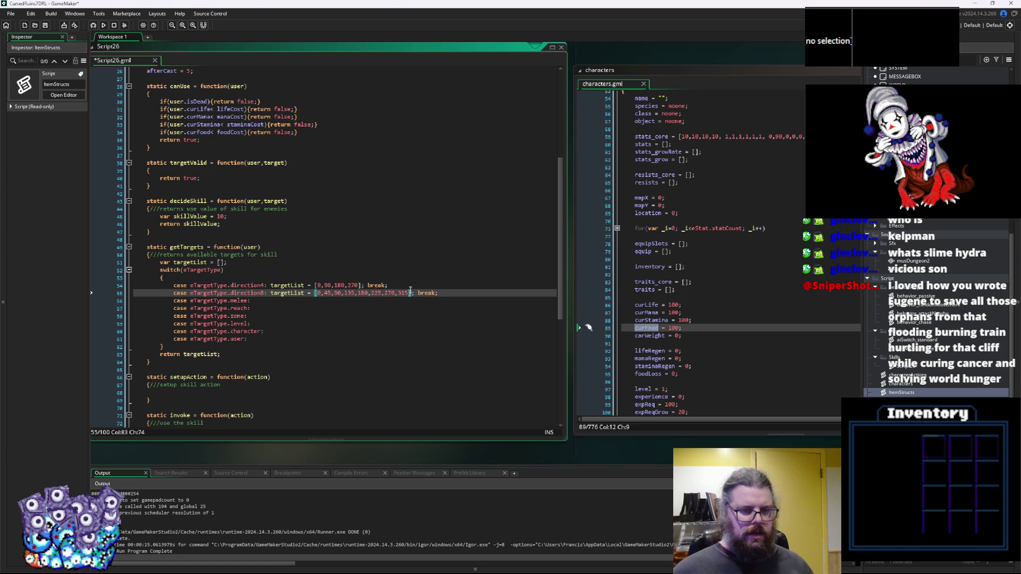
Add a break statement on its own line under the melee case.
left_click(366, 299)
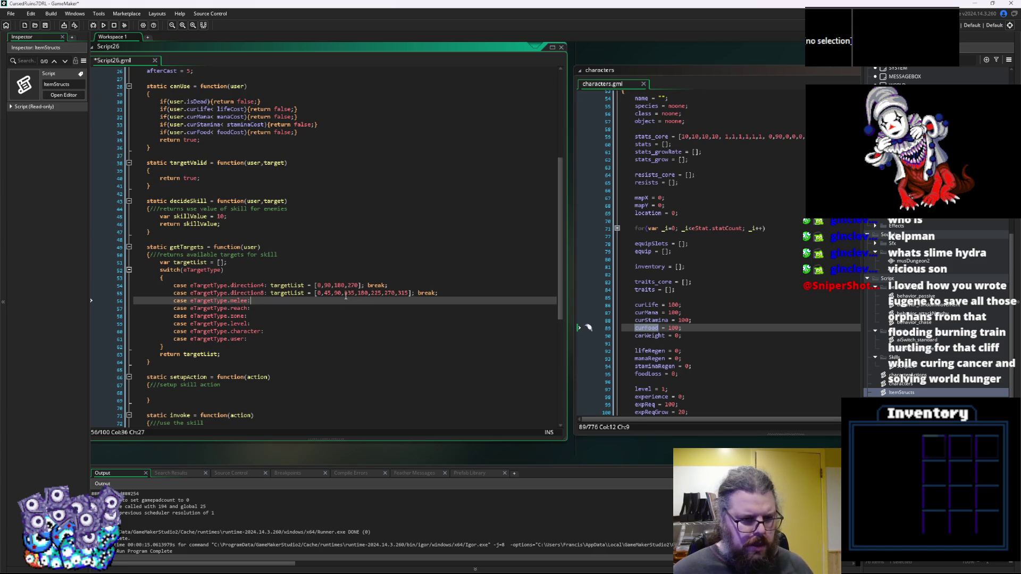
left_click_drag(389, 285, 310, 286)
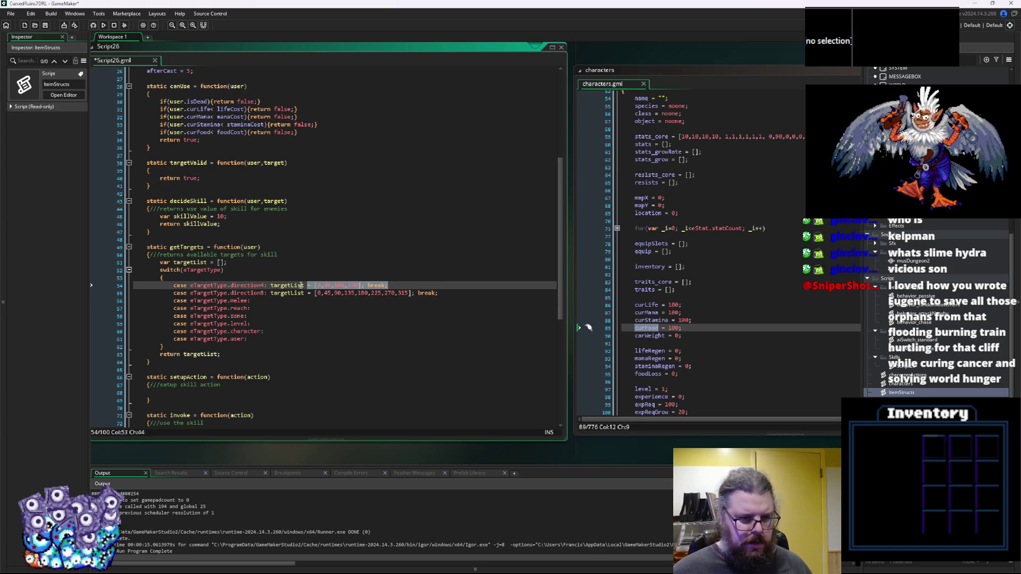
left_click(270, 300)
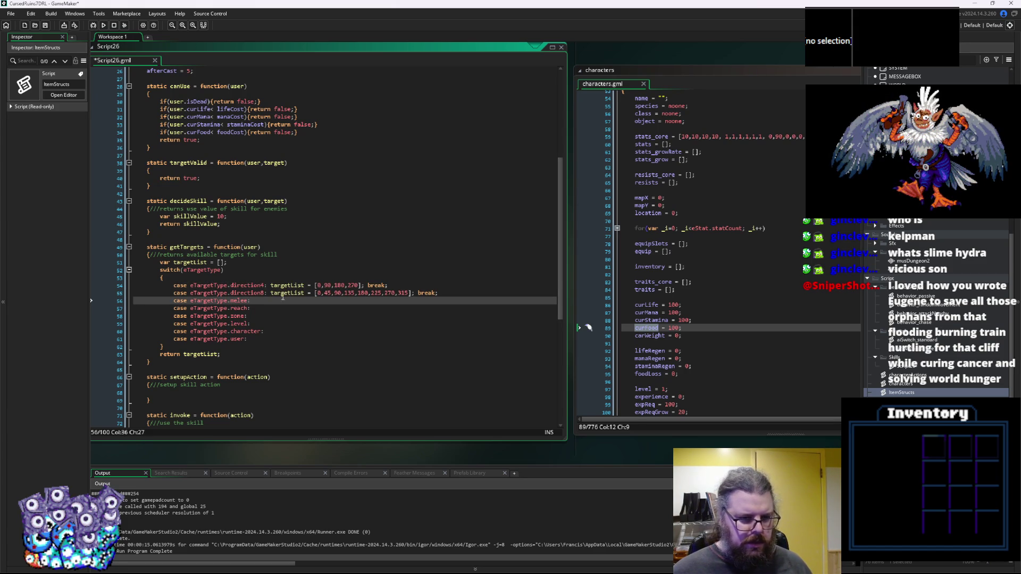
type(" break;")
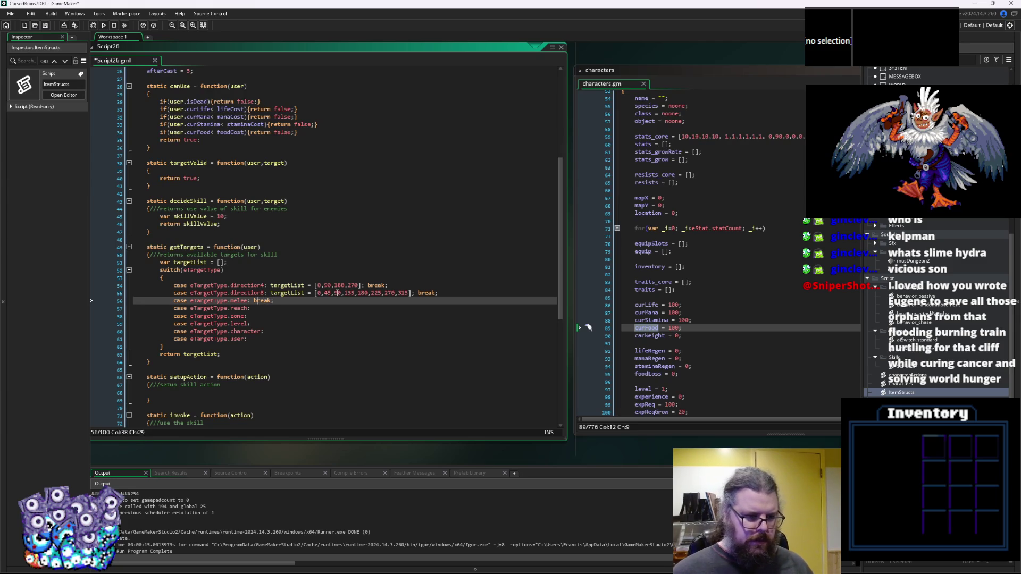
key("Return")
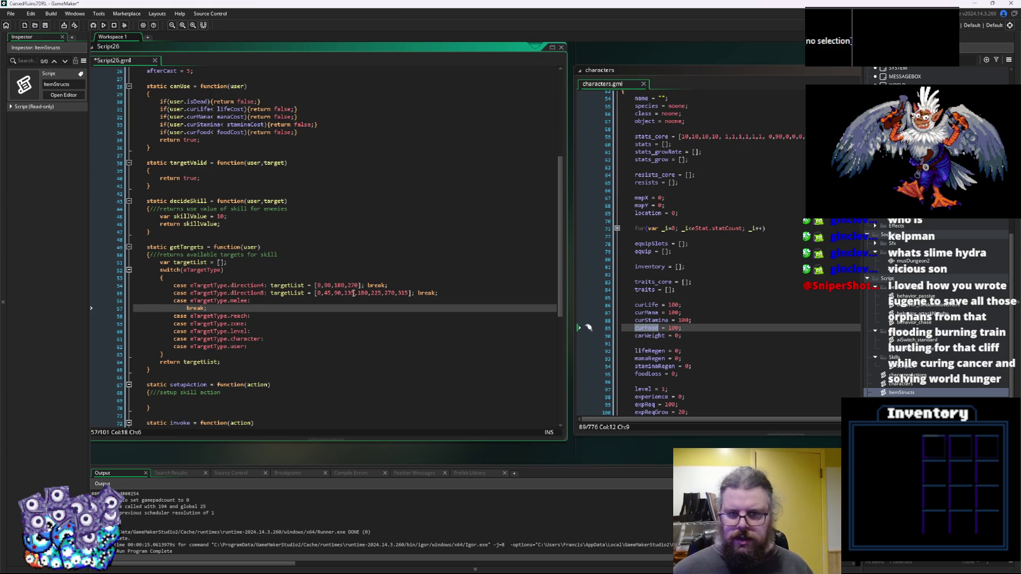
key("End")
scroll(261, 327, "down", 3)
scroll(261, 328, "down", 5)
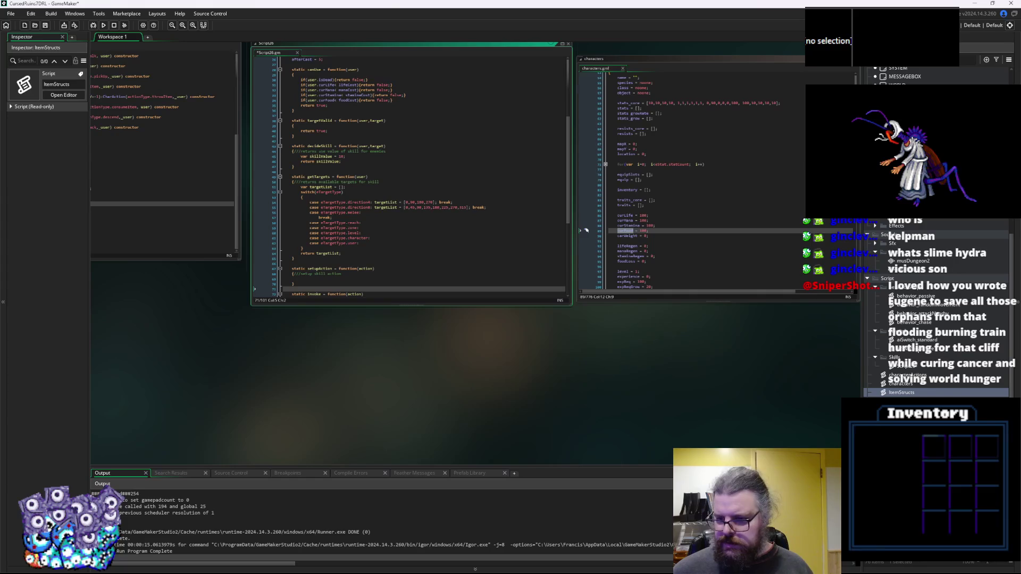
Review aiSwitch_standard's alerted, alert-timer and surprised checks, then close it and open behavior_attackNearby.
left_click(919, 340)
double_click(914, 341)
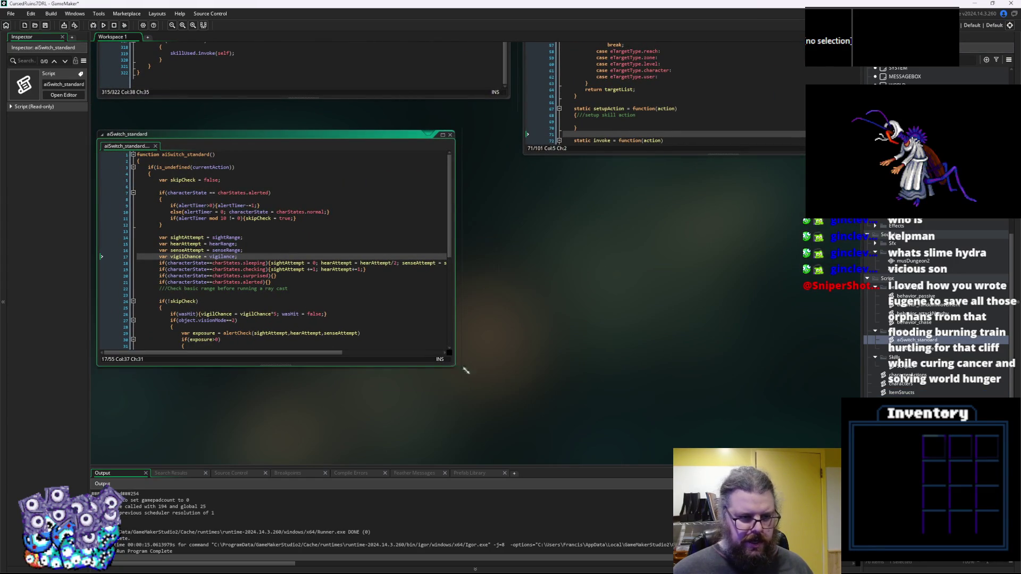
left_click_drag(454, 365, 685, 440)
scroll(491, 360, "down", 3)
scroll(490, 360, "up", 3)
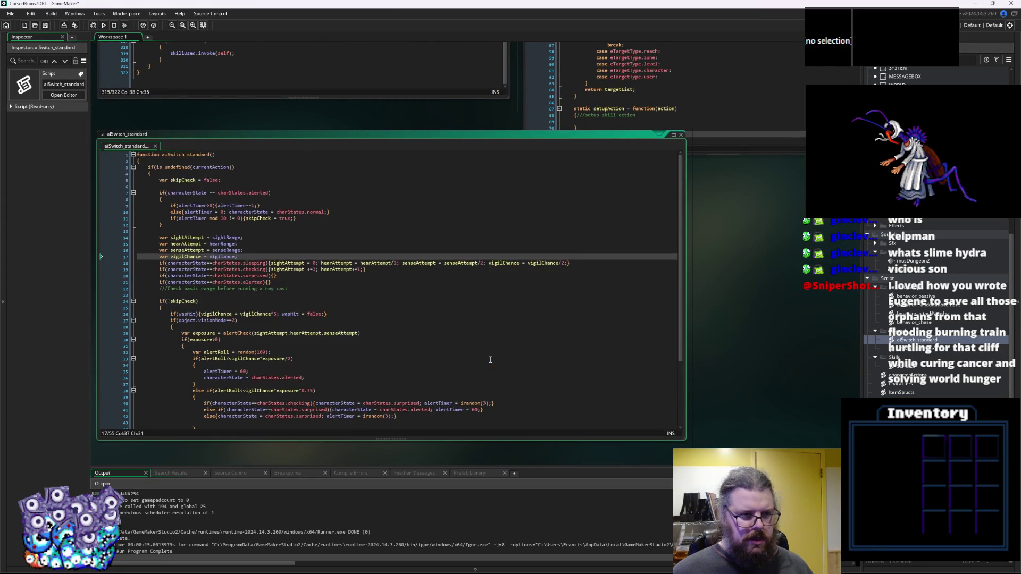
left_click(359, 275)
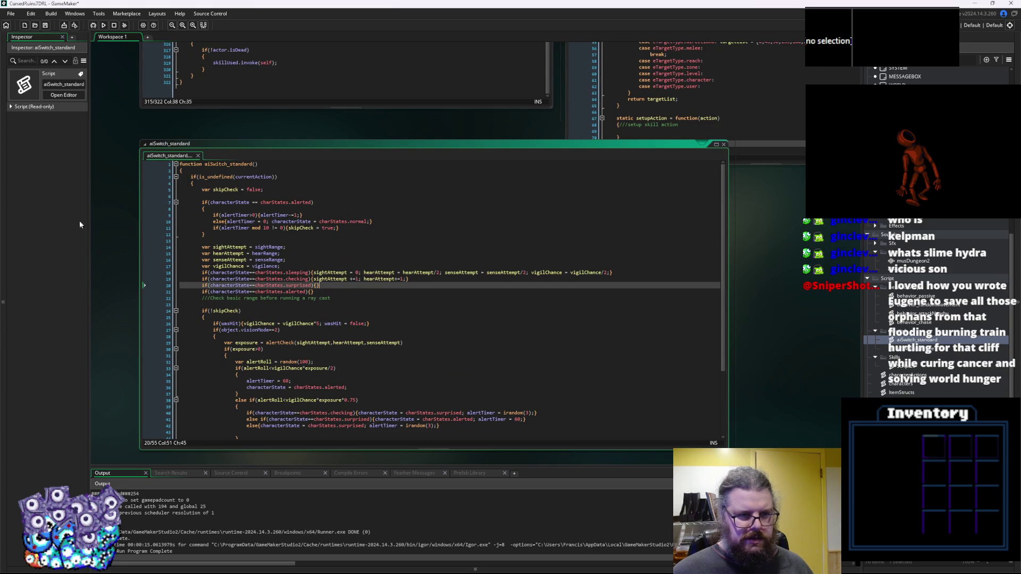
left_click(228, 238)
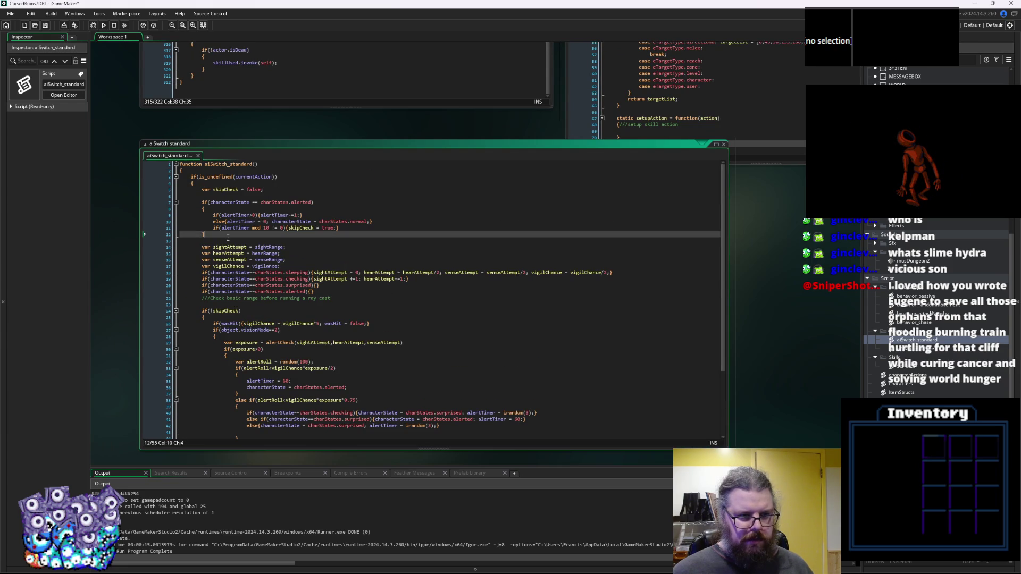
left_click(296, 203)
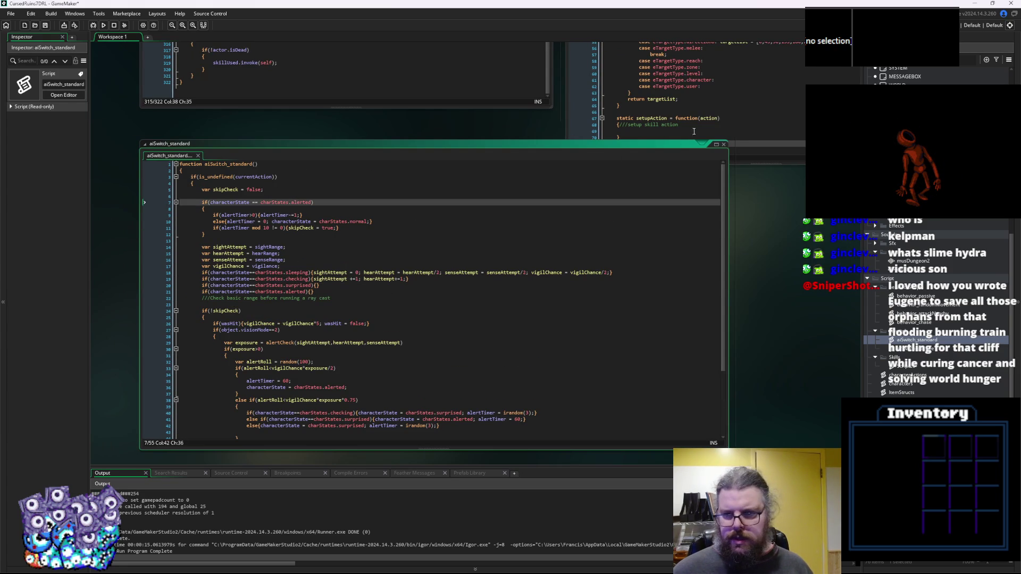
left_click(723, 145)
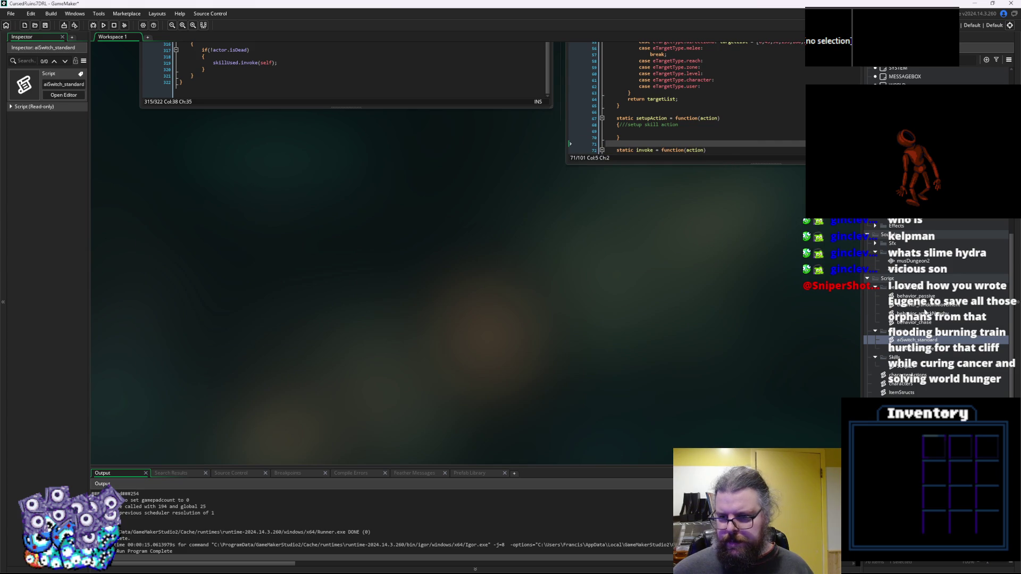
double_click(914, 314)
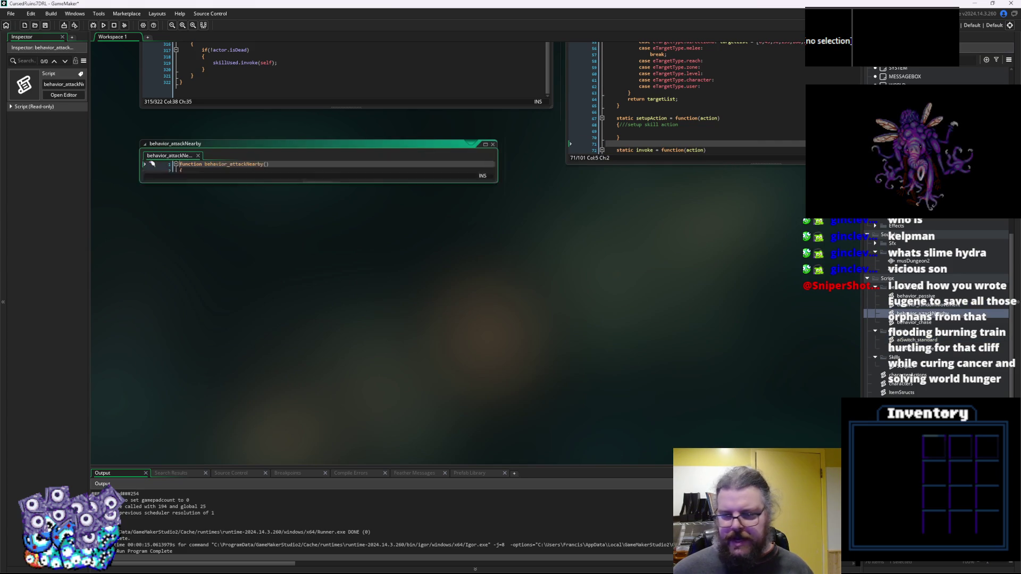
Copy the nested collision-check for-loop block in behavior_attackNearby.
mouse_move(245, 282)
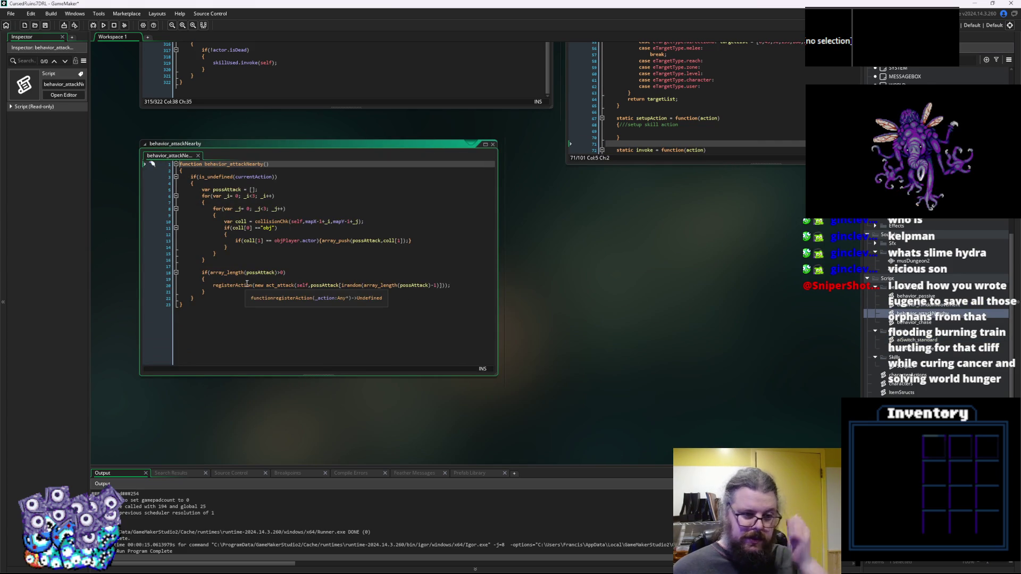
scroll(230, 296, "up", 1)
left_click(214, 284)
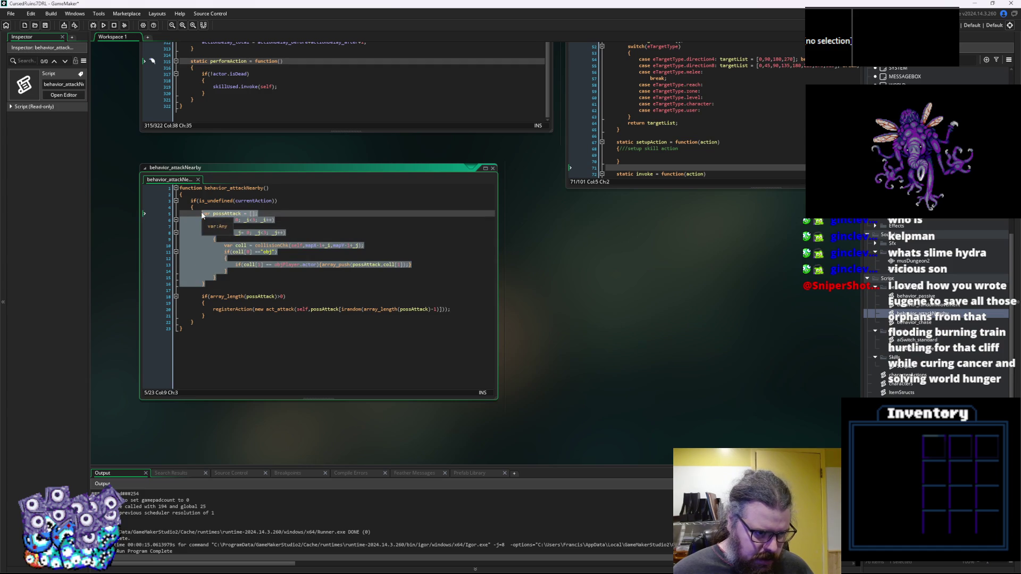
left_click(223, 266)
left_click_drag(219, 284, 202, 222)
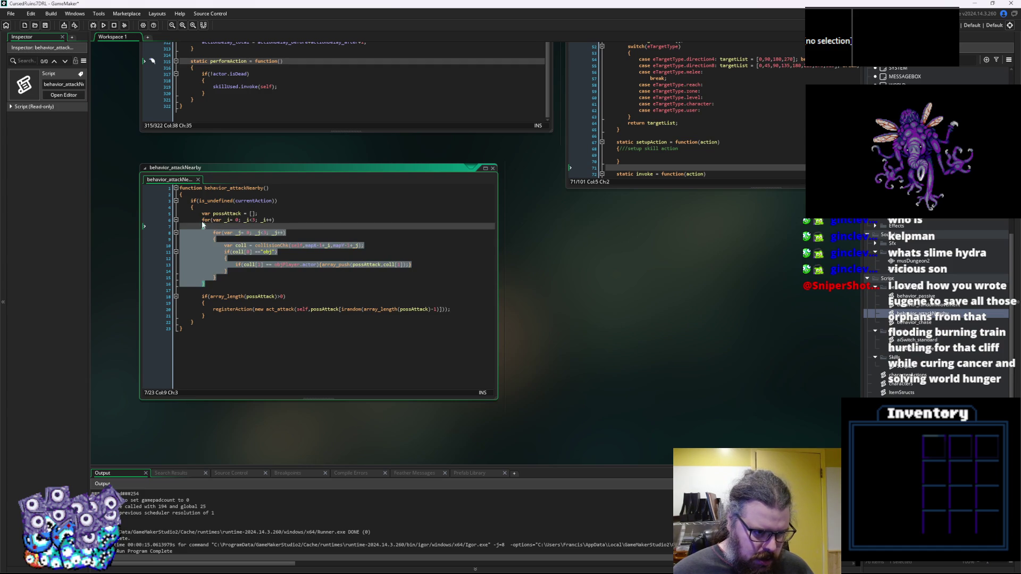
left_click(263, 221)
Pan the workspace past characterActions until Script26's getTargets function is in view.
left_click_drag(263, 223, 226, 447)
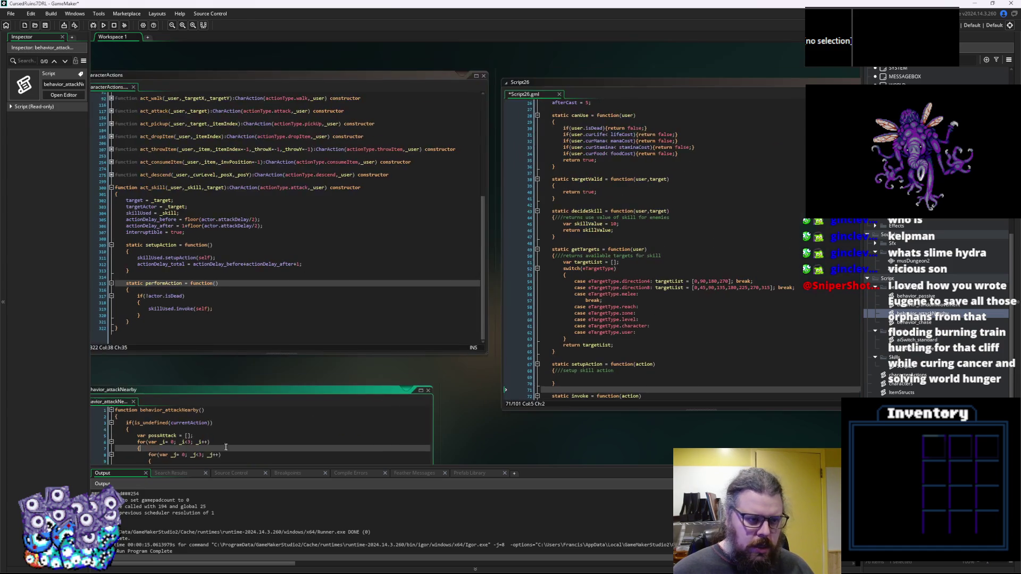
left_click(311, 272)
mouse_move(311, 274)
left_mouse_down()
mouse_move(528, 268)
mouse_move(534, 311)
left_mouse_up()
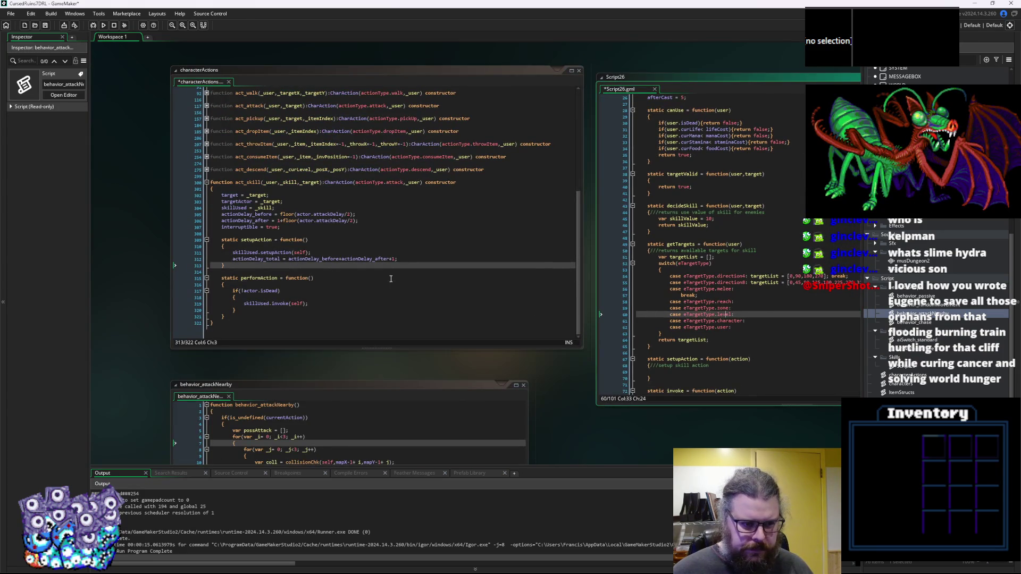
left_click_drag(391, 279, 137, 277)
left_click(467, 341)
left_click_drag(467, 340, 403, 340)
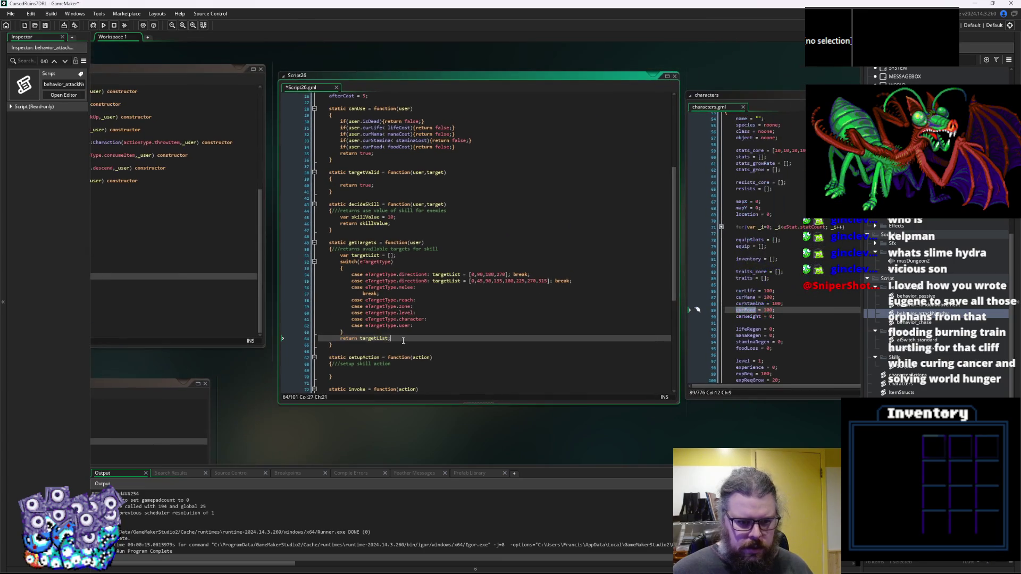
Paste the collision loop under the melee case and indent it two levels.
left_click(433, 288)
key("Return")
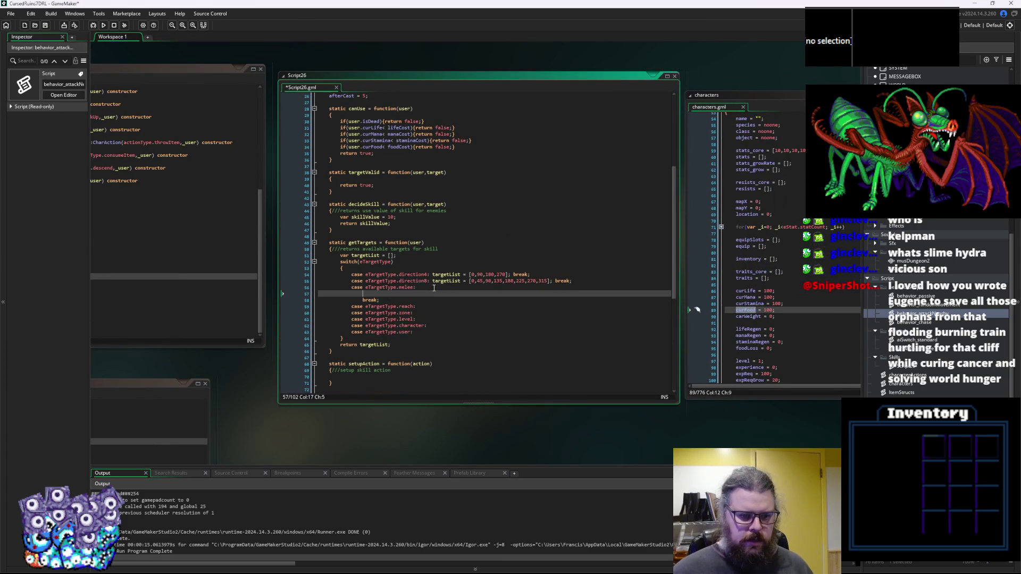
type("for(var _i= 0; _i<3; _i++) \t\t{ \t\t\tfor(var _j= 0; _j<3; _j++) \t\t\t{ \t\t\t\tvar coll = collisionChk(self,mapX-1+_i,mapY-1+_j); \t\t\t\tif(coll[0] ==\"obj\") \t\t\t\t{ \t\t\t\t\tif(coll[1] == objPlayer.actor){array_push(possAttack,coll[1]);} \t\t\t\t} \t\t\t} \t\t}")
left_click_drag(352, 357, 292, 301)
key("Tab")
key("Tab")
left_click(476, 309)
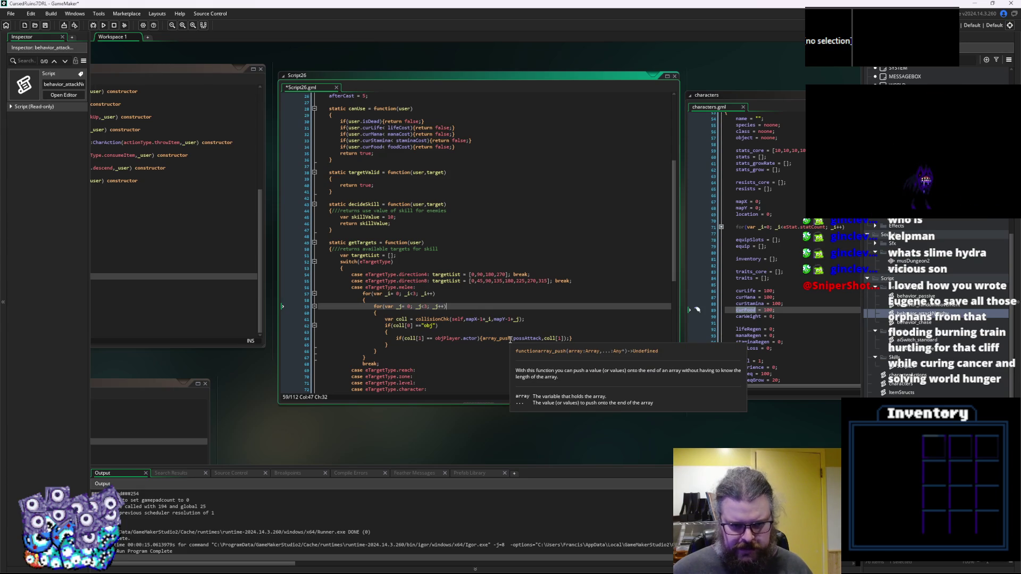
Replace the objPlayer.actor comparison with the isEnemy check copied from behavior_randomMovement.
left_click_drag(479, 340, 441, 342)
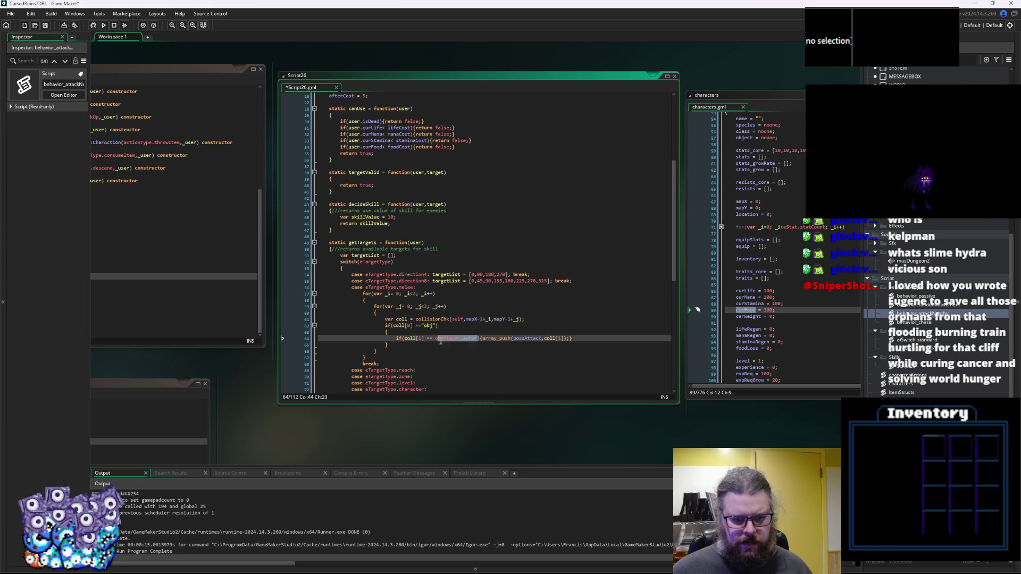
key("BackSpace")
key("BackSpace")
key("BackSpace")
key("BackSpace")
mouse_move(286, 422)
left_mouse_down()
mouse_move(453, 275)
mouse_move(590, 214)
left_mouse_up()
double_click(913, 305)
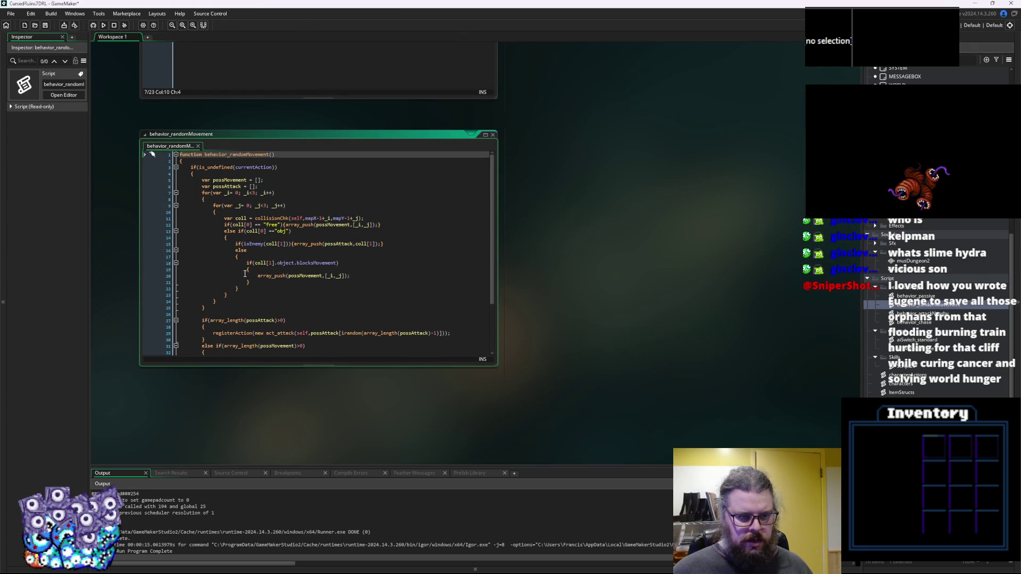
left_click(388, 244)
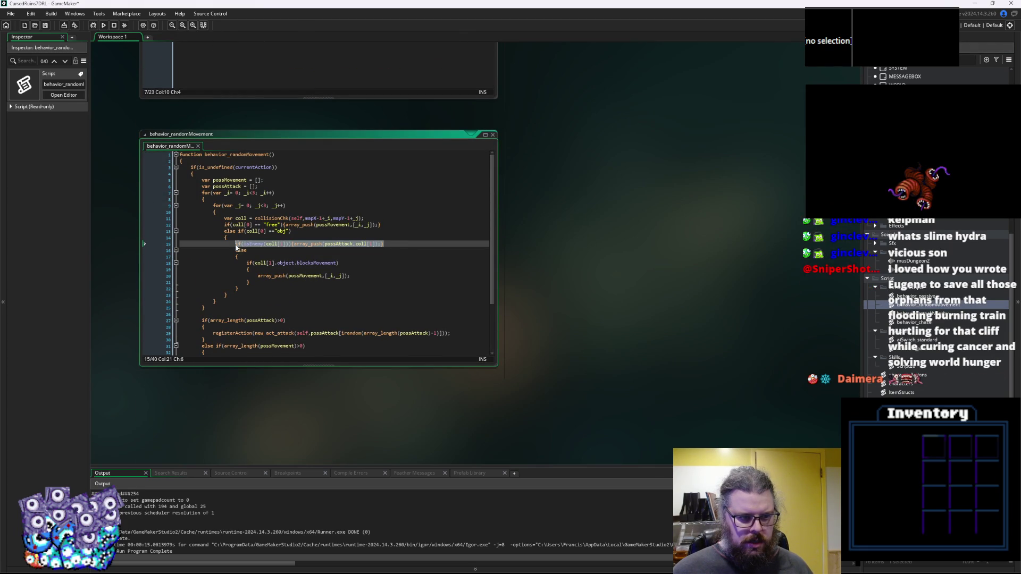
left_click(238, 257)
left_click_drag(633, 279, 602, 328)
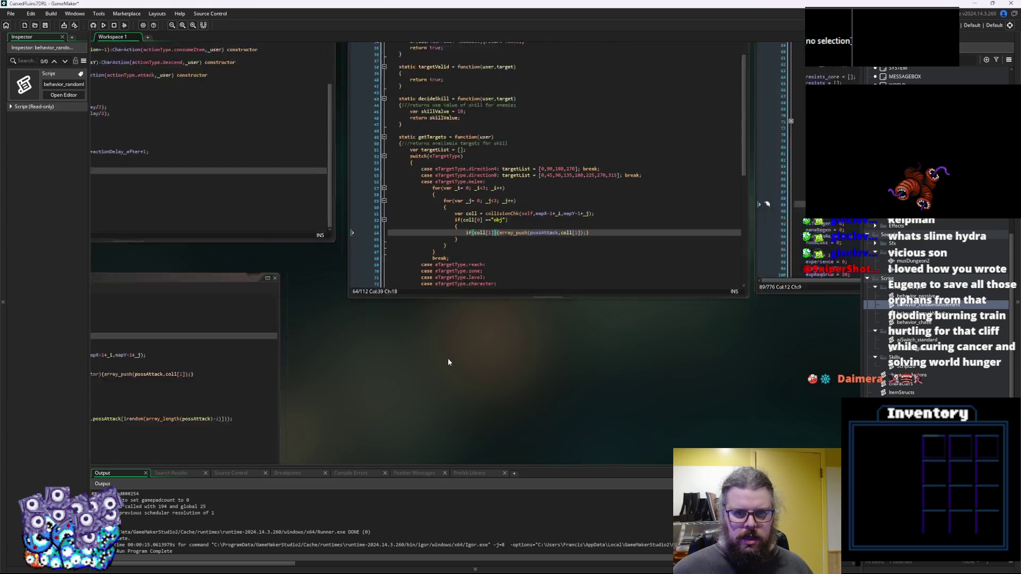
left_click_drag(512, 326, 390, 331)
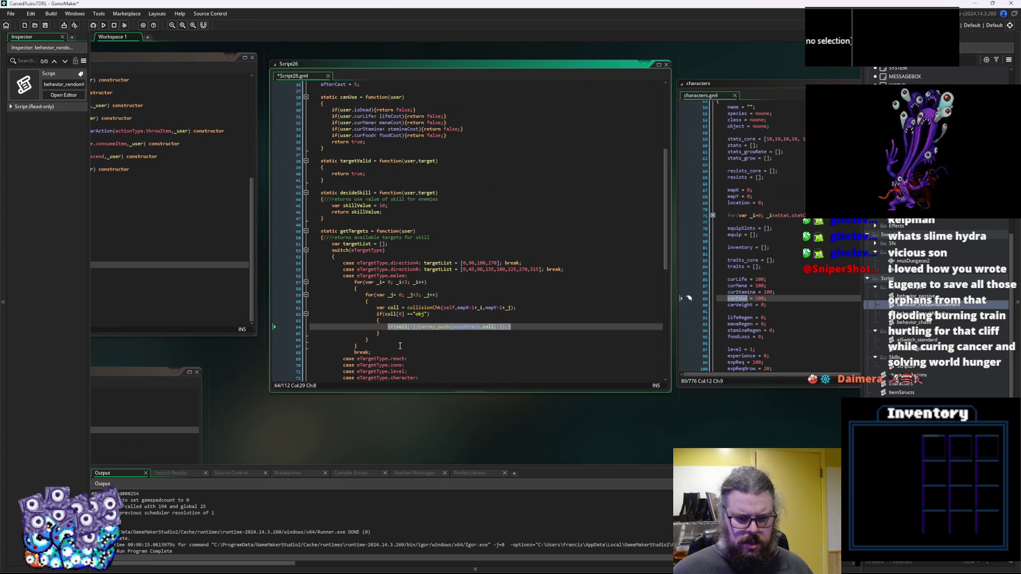
type("if(isEnemy(coll[1])){array_push(possAttack,coll[1]);}")
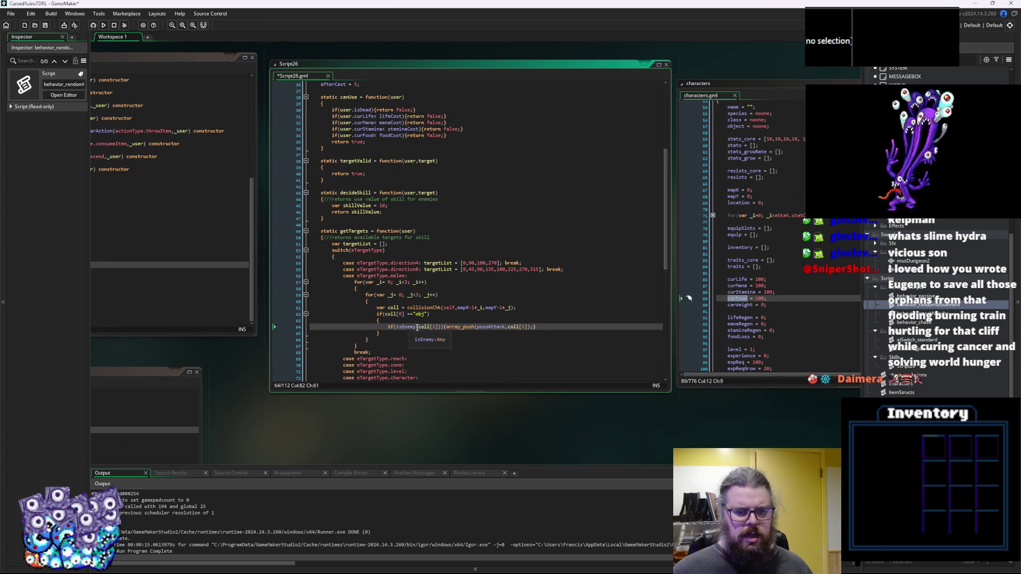
Change the array_push target from possAttack to targetList and end the line with a semicolon.
double_click(357, 245)
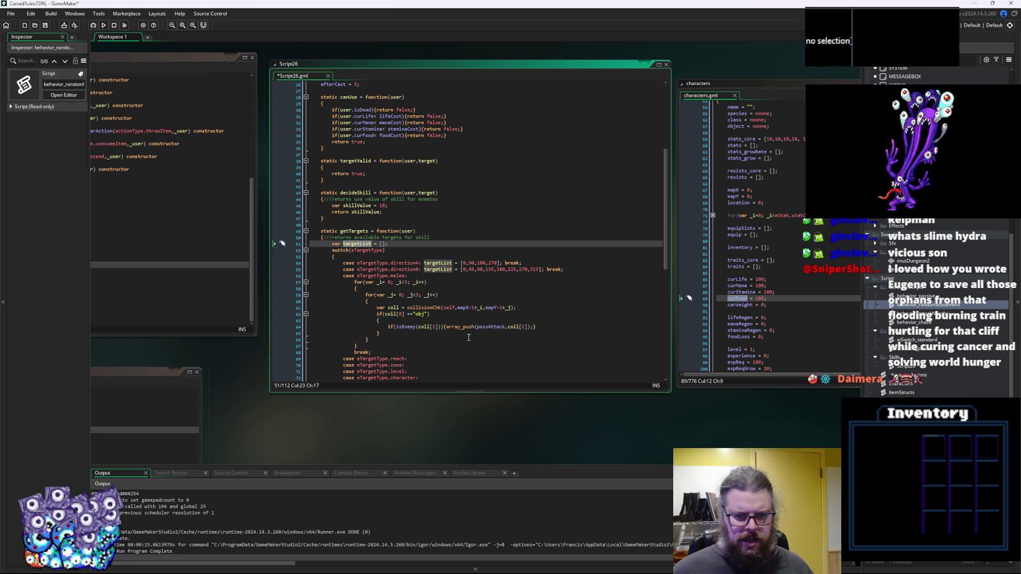
key("ctrl+c")
double_click(480, 327)
key("ctrl+v")
left_click(531, 327)
type(";")
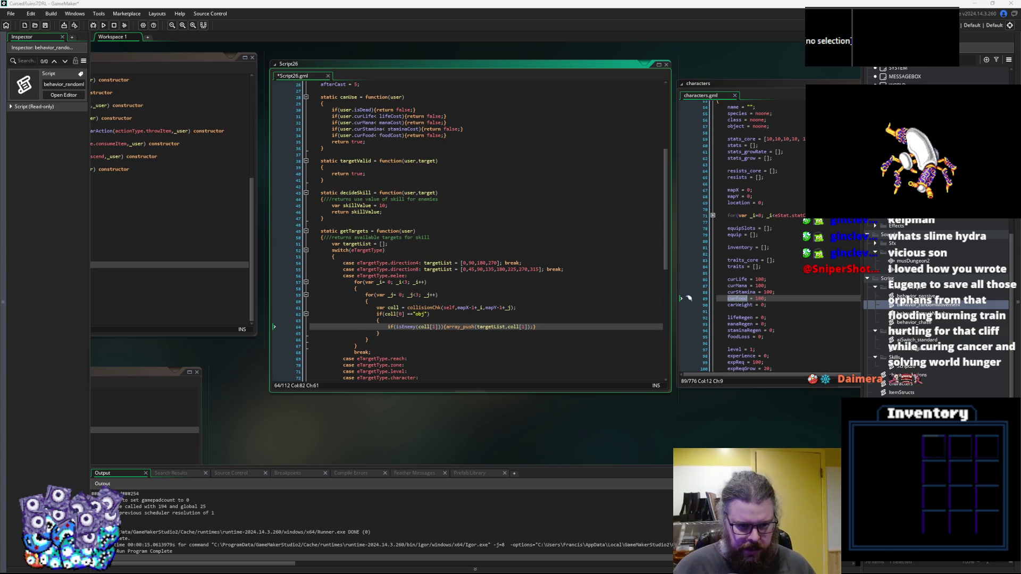
left_click(538, 286)
scroll(289, 258, "down", 3)
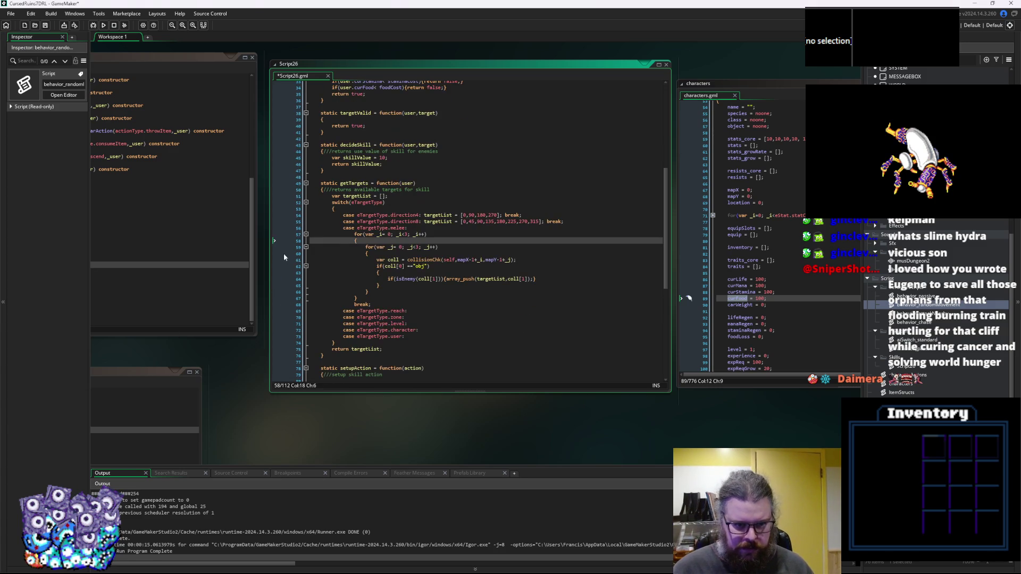
Add a break; statement under the reach case in getTargets.
left_click(425, 309)
key("Return")
type("break;")
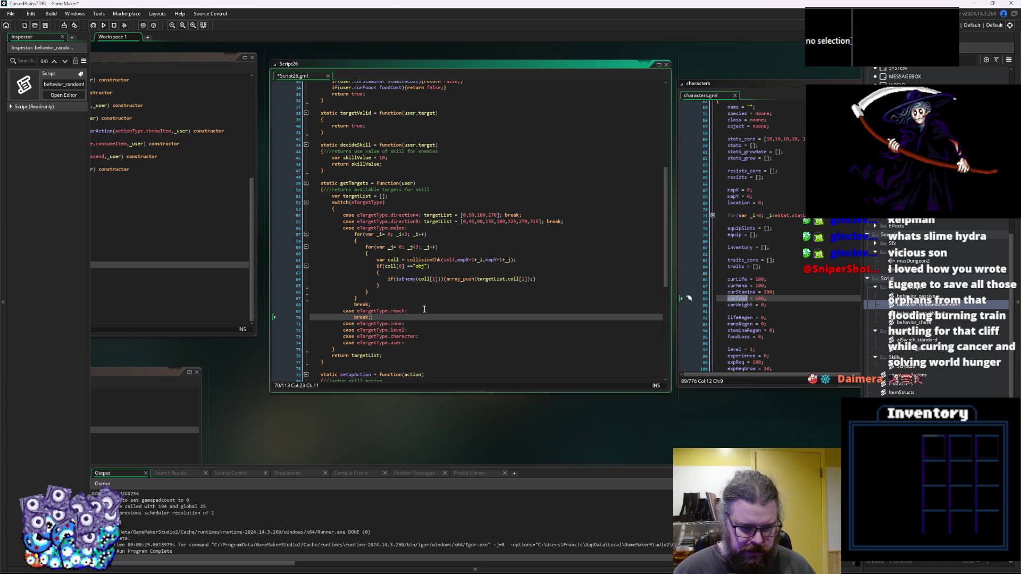
left_click(425, 310)
key("Return")
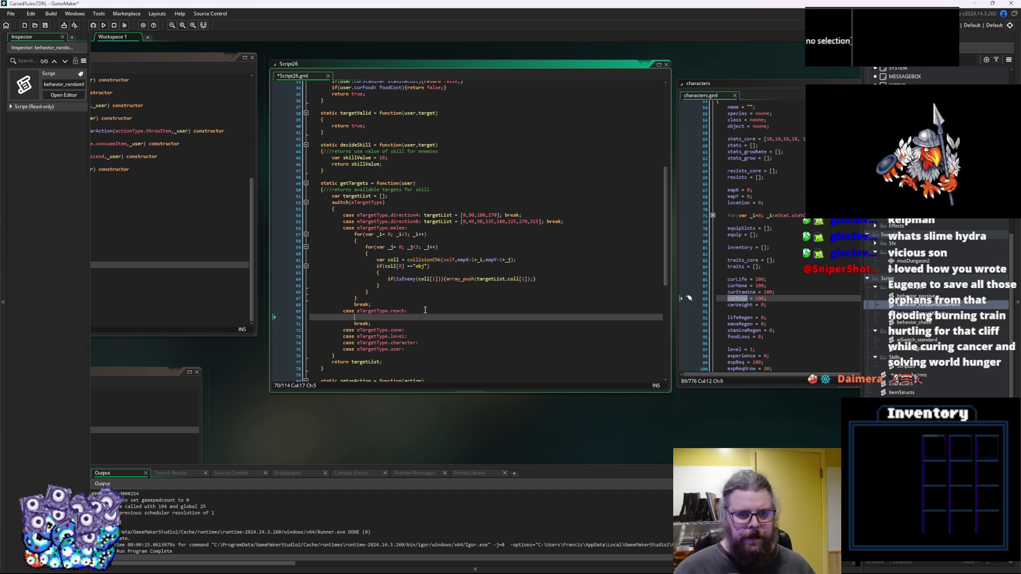
Rename skillReach to skillReachMax and write a skillReachMin line in the skill constructor.
scroll(425, 310, "up", 7)
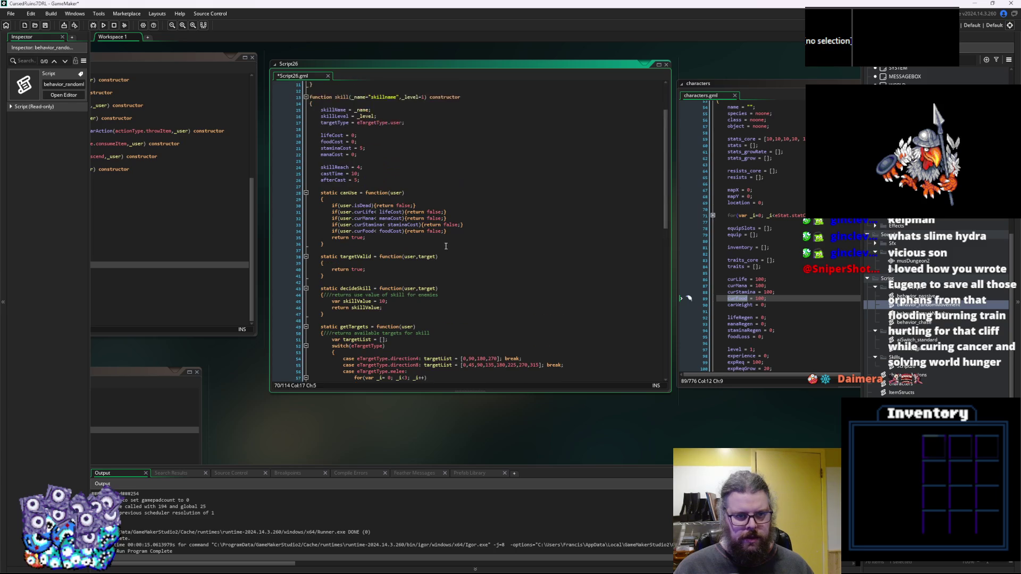
left_click(378, 179)
left_click(380, 168)
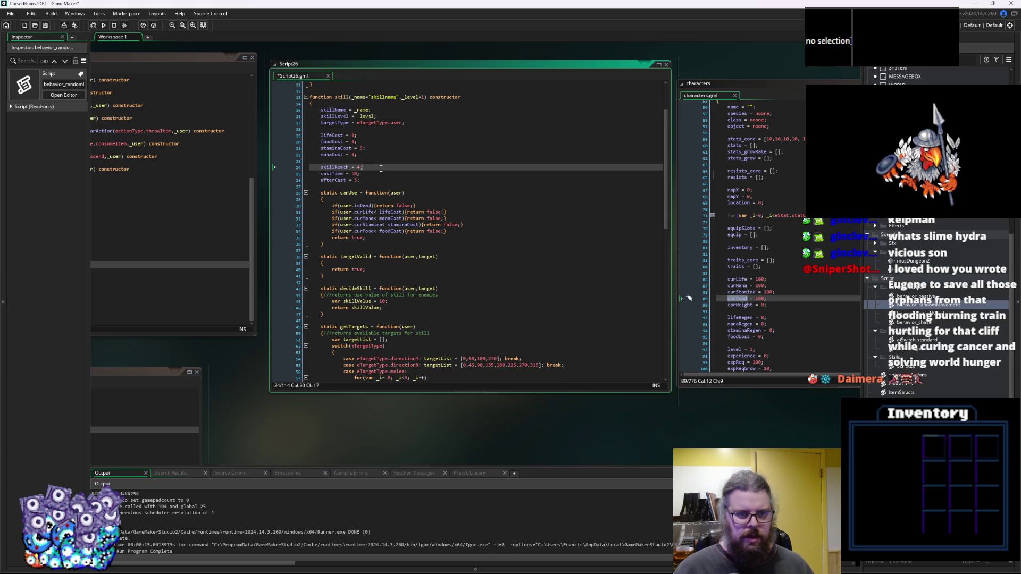
key("Return")
key("Up")
key("ctrl+Right")
type("Max")
key("Down")
type("skil")
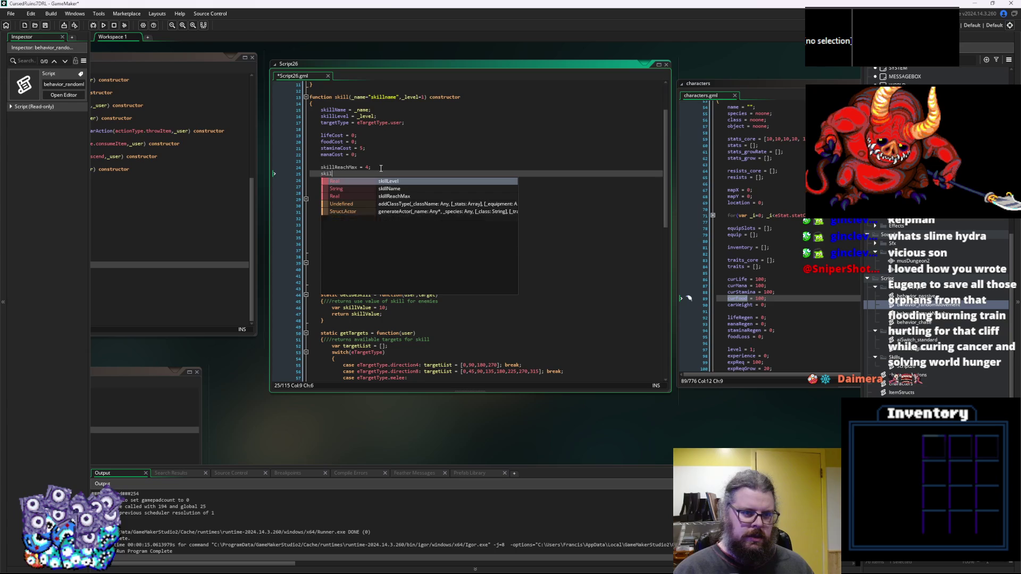
type("lReachMin ")
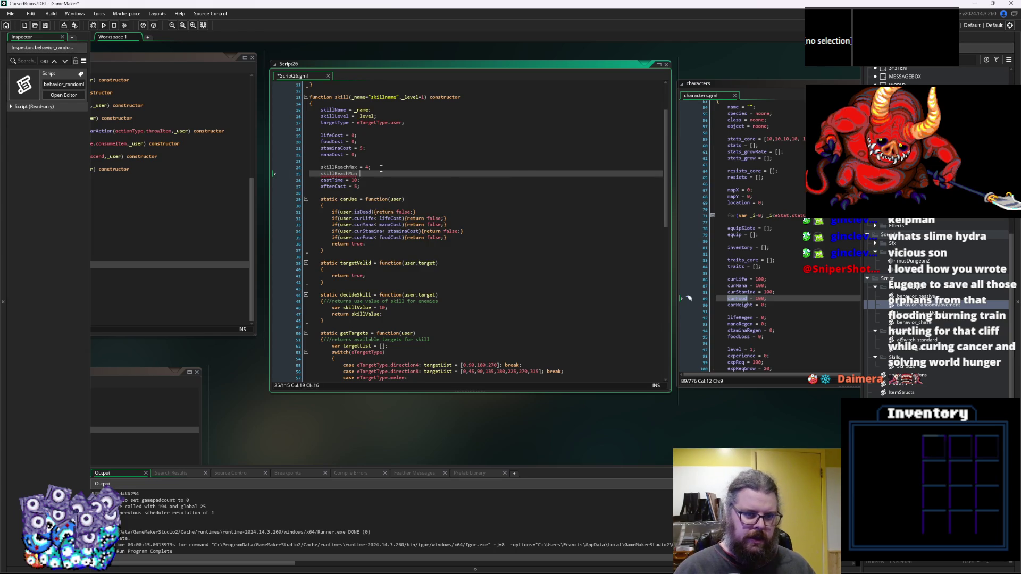
type("= 4;")
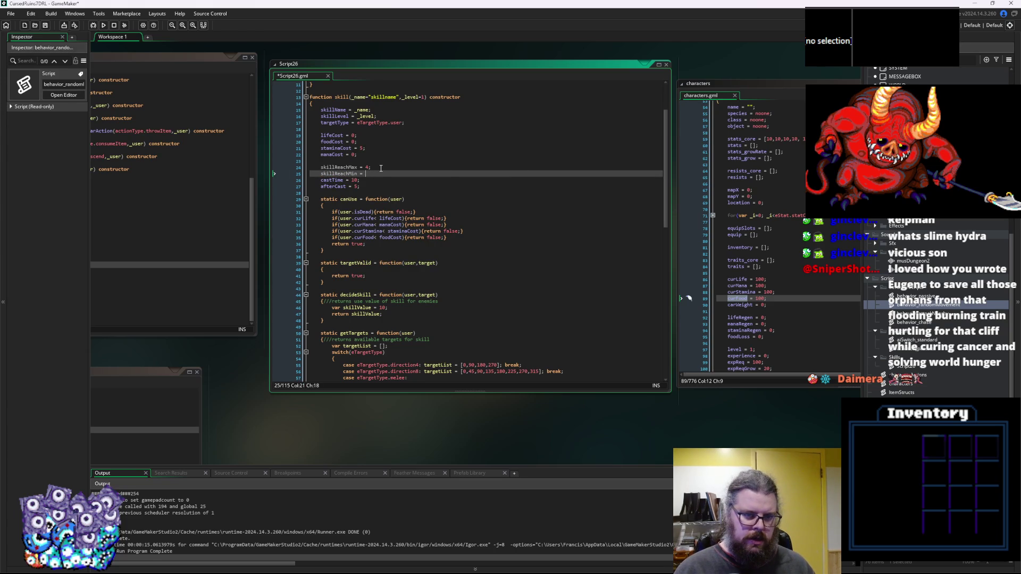
type("1;")
key("Return")
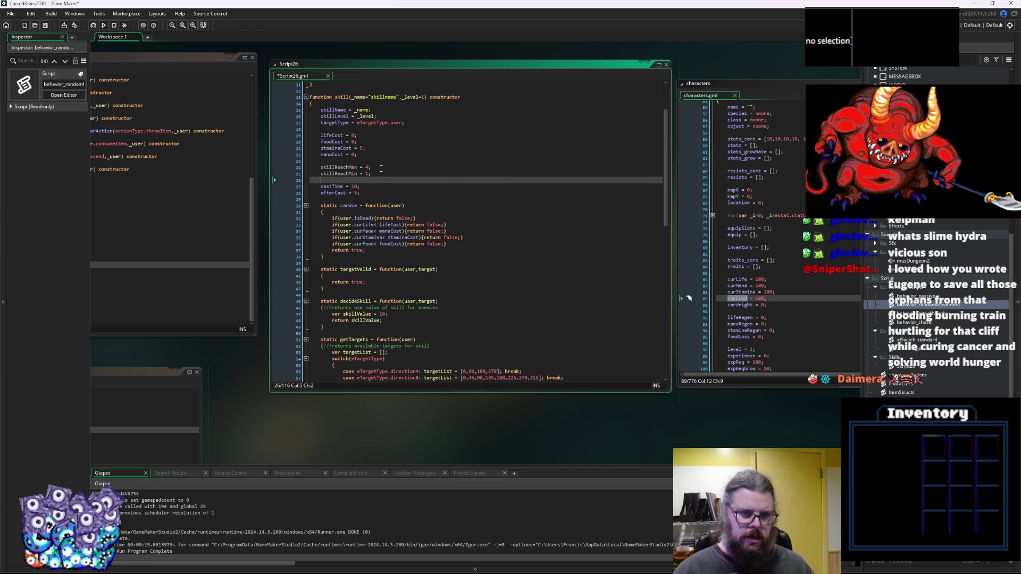
left_click_drag(381, 173, 319, 173)
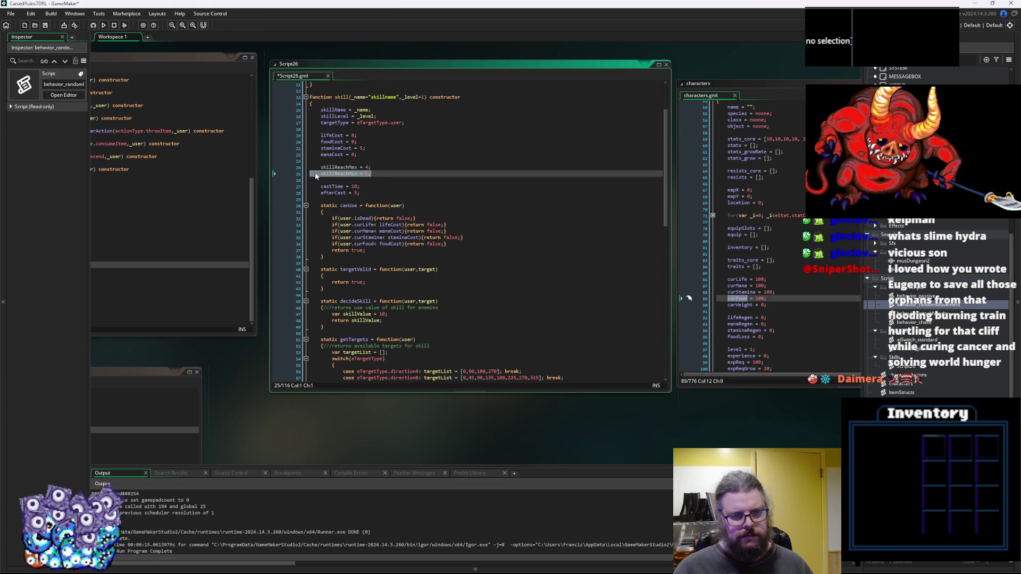
key("BackSpace")
Put the min line above the max line and drop the skill prefix: reachMin = 1, reachMax = 4.
left_click(336, 160)
key("Down")
key("ctrl+v")
key("Return")
key("End")
key("BackSpace")
key("BackSpace")
key("BackSpace")
key("Delete")
key("BackSpace")
key("Up")
key("BackSpace")
key("BackSpace")
key("BackSpace")
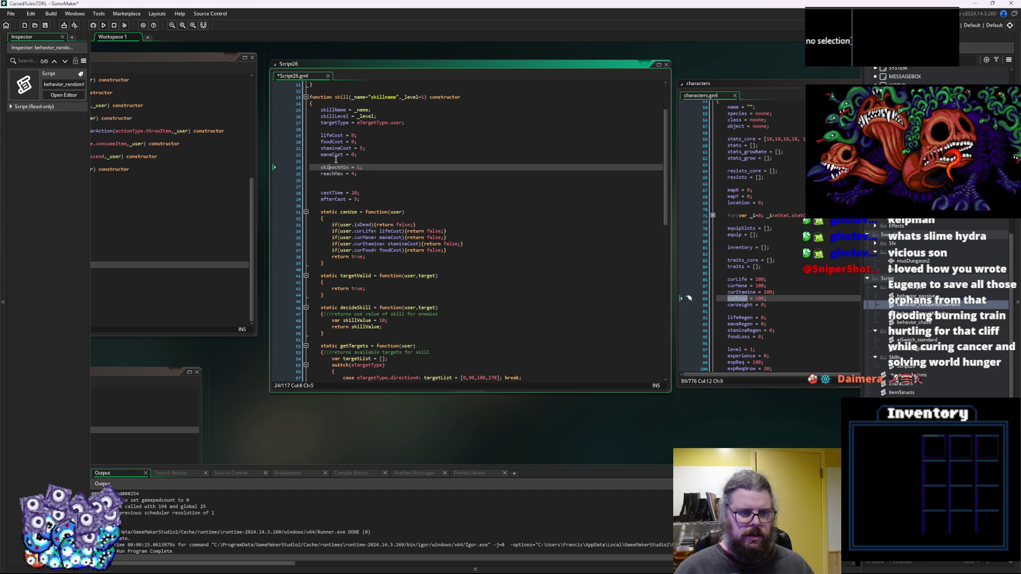
type("r")
key("Down")
key("Down")
key("Delete")
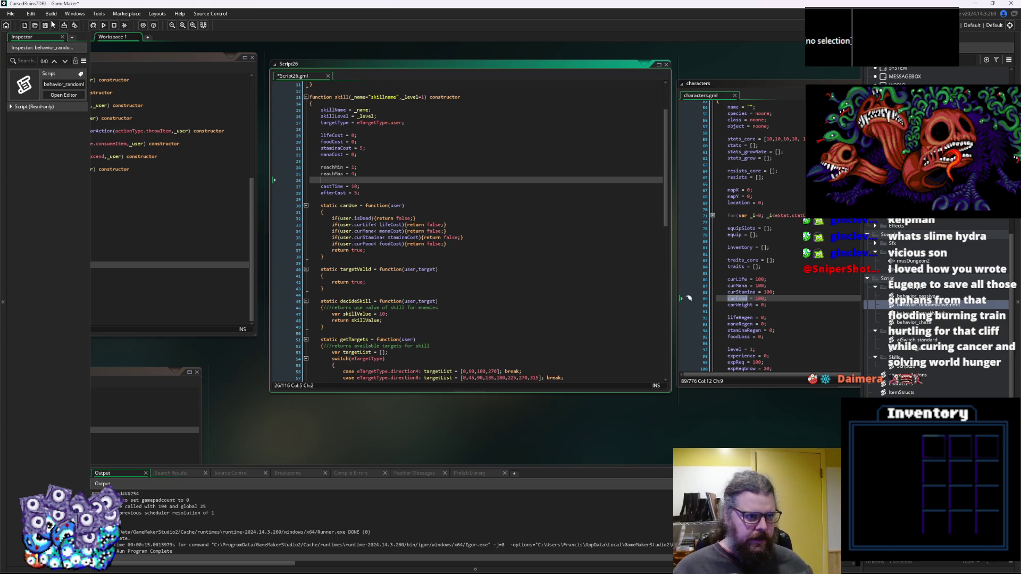
Save Script26 and return to the getTargets function.
left_click(45, 25)
left_click(372, 173)
scroll(394, 181, "down", 8)
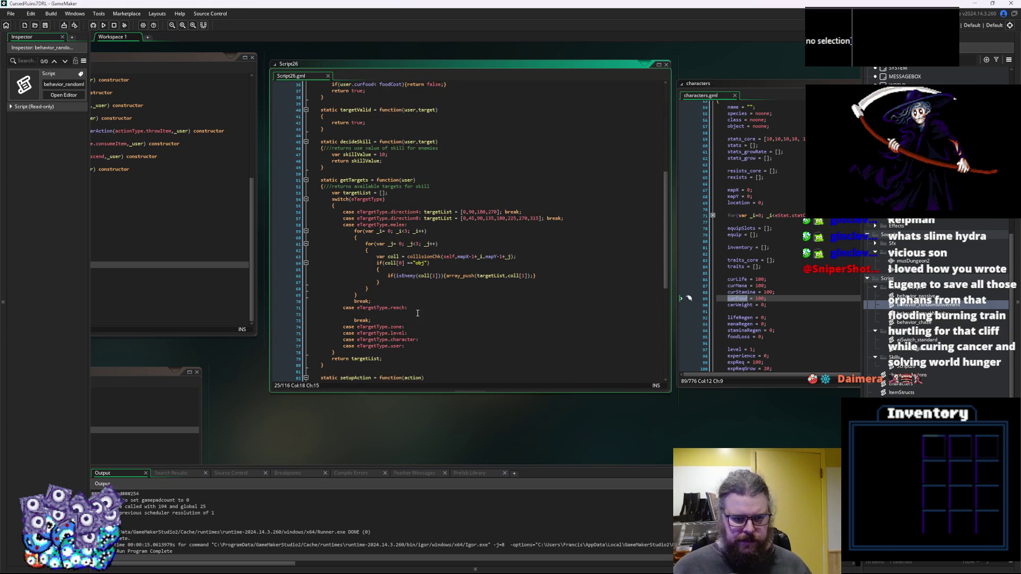
Copy the melee case's nested collision loop into the reach case.
left_click(551, 278)
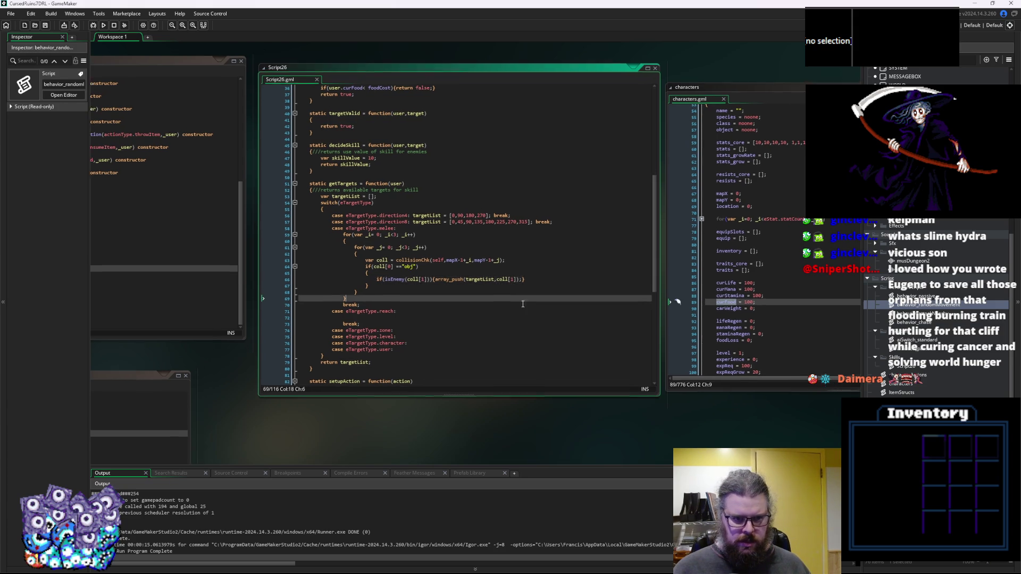
left_click(501, 314)
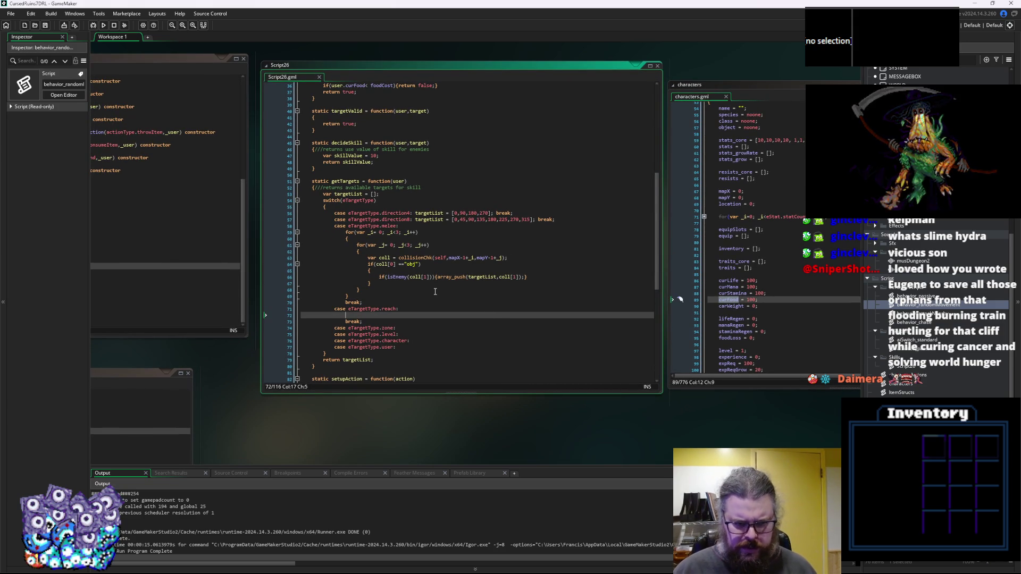
left_click_drag(352, 296, 346, 233)
key("ctrl+c")
left_click(359, 314)
key("ctrl+v")
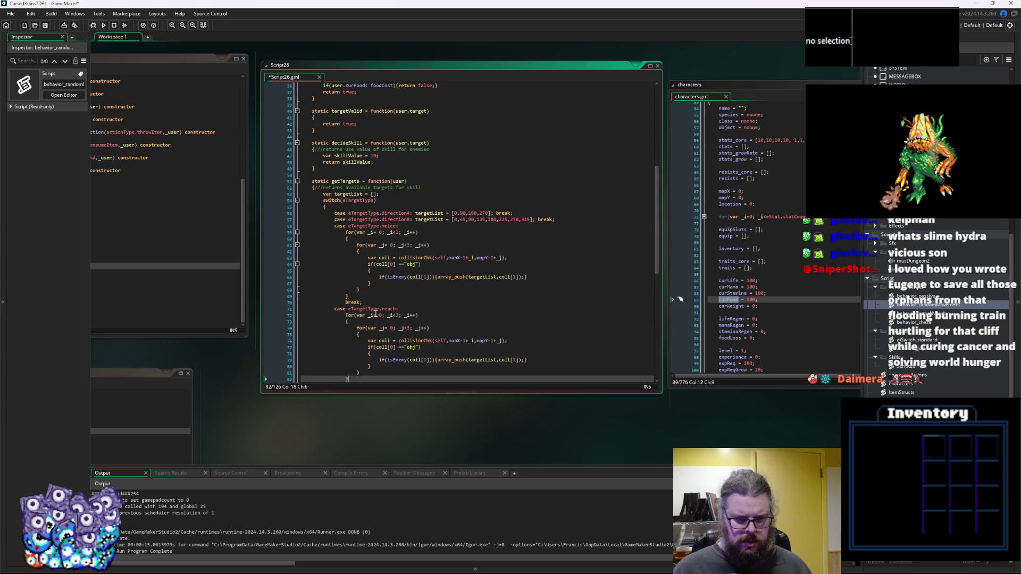
scroll(367, 246, "down", 3)
Start the reach loop at user.mapX and prefix the melee check's mapX and mapY with user.
left_click(381, 251)
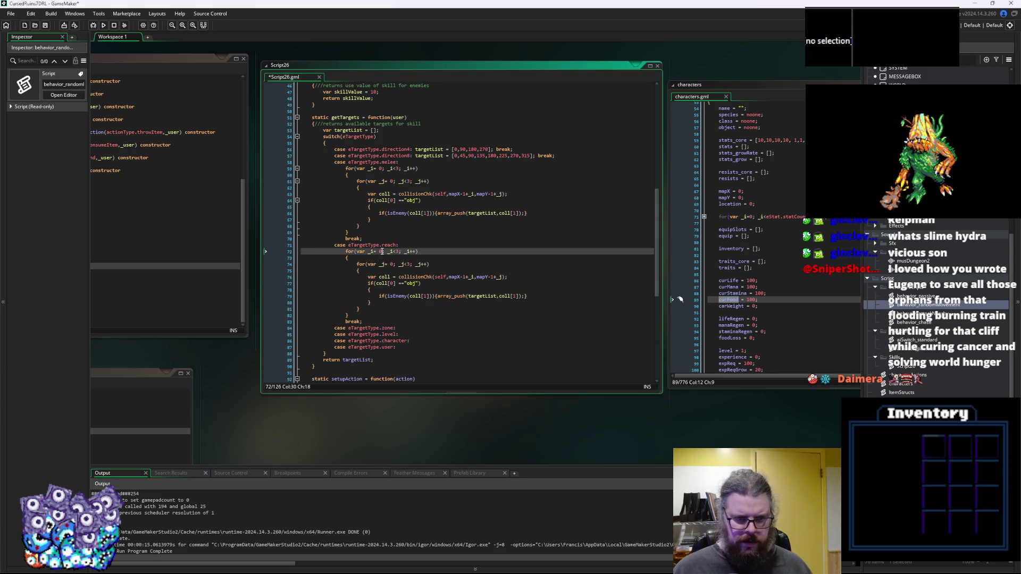
key("BackSpace")
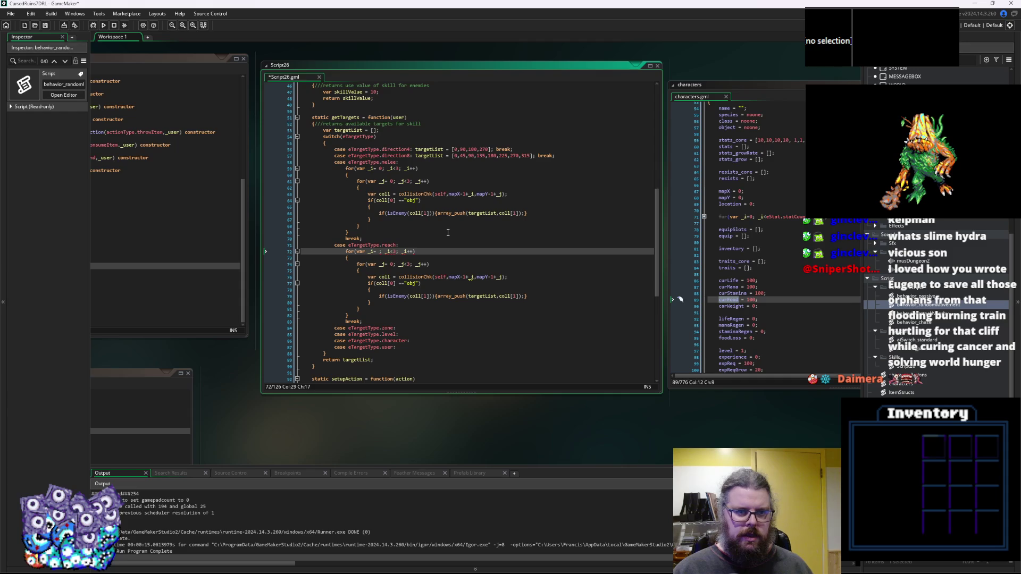
type("user.m")
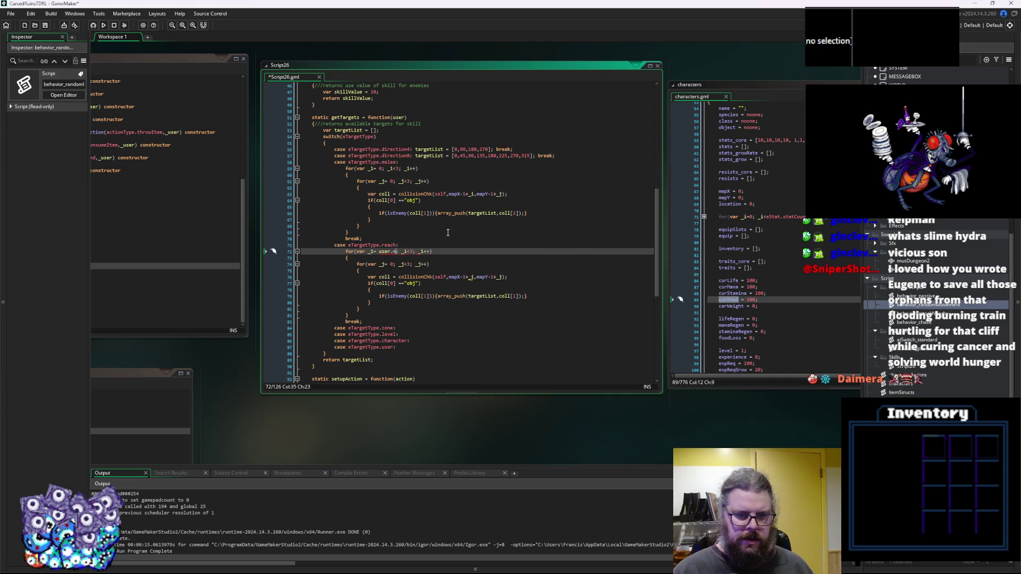
type("apX")
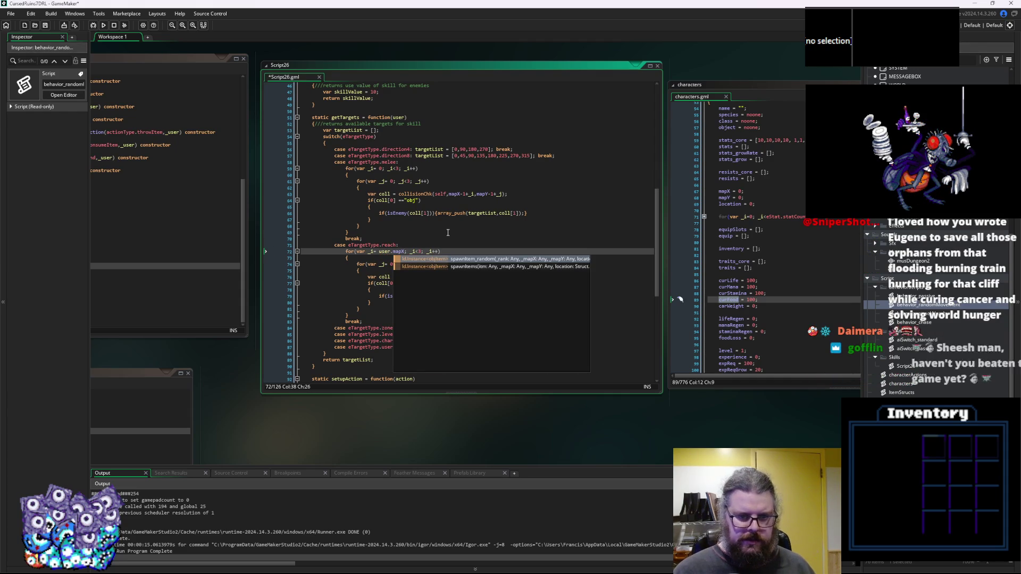
left_click(380, 253)
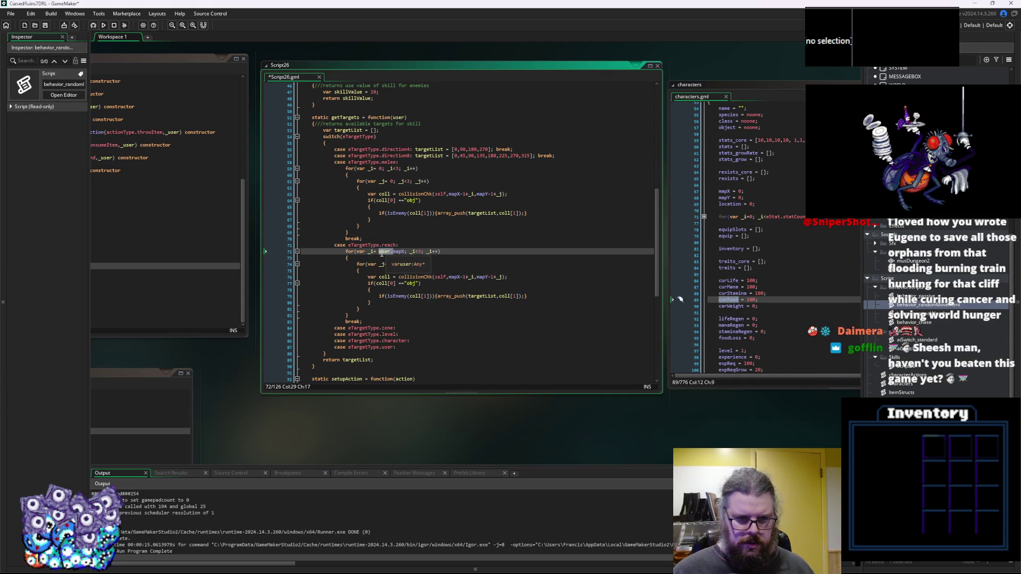
left_click(449, 195)
key("ctrl+v")
left_click(490, 196)
key("ctrl+v")
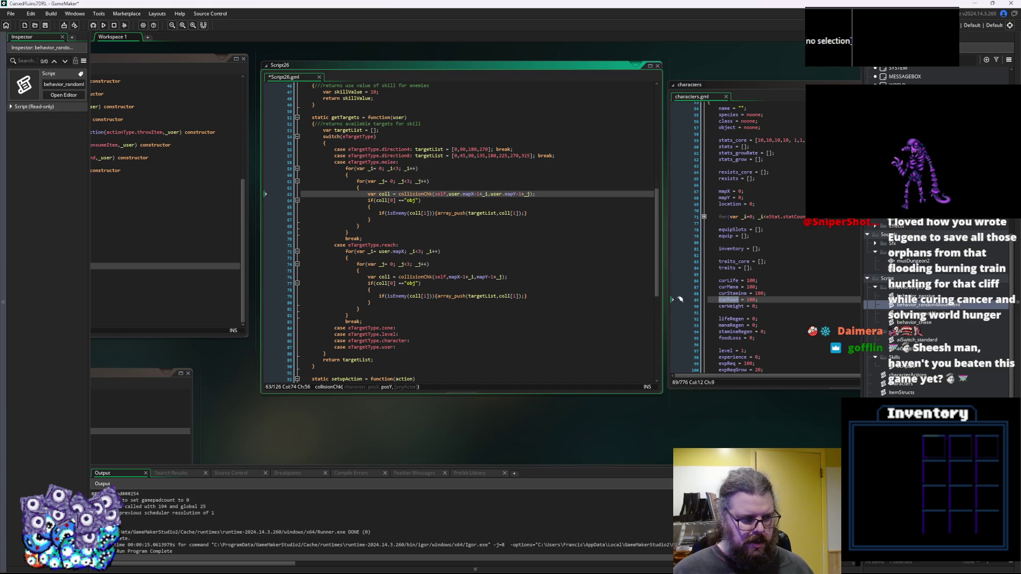
Replace the reach loop's upper bound 3 with user.
left_click(389, 283)
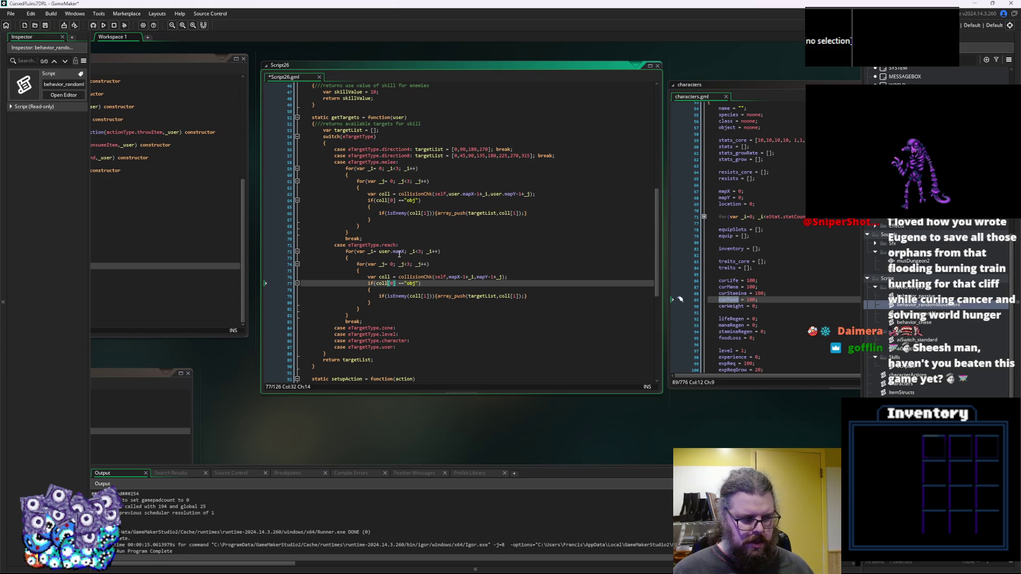
left_click(418, 245)
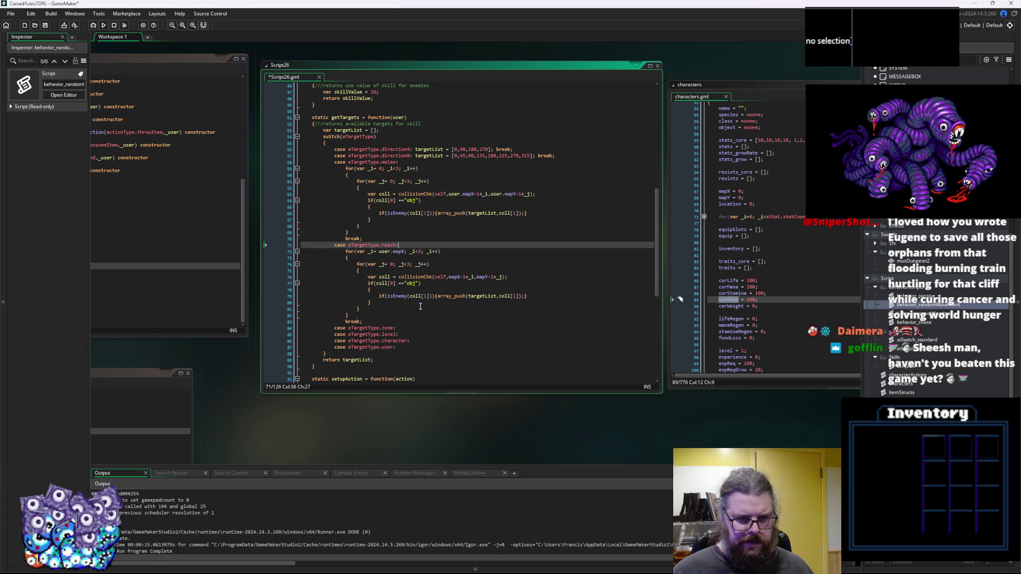
left_click(418, 251)
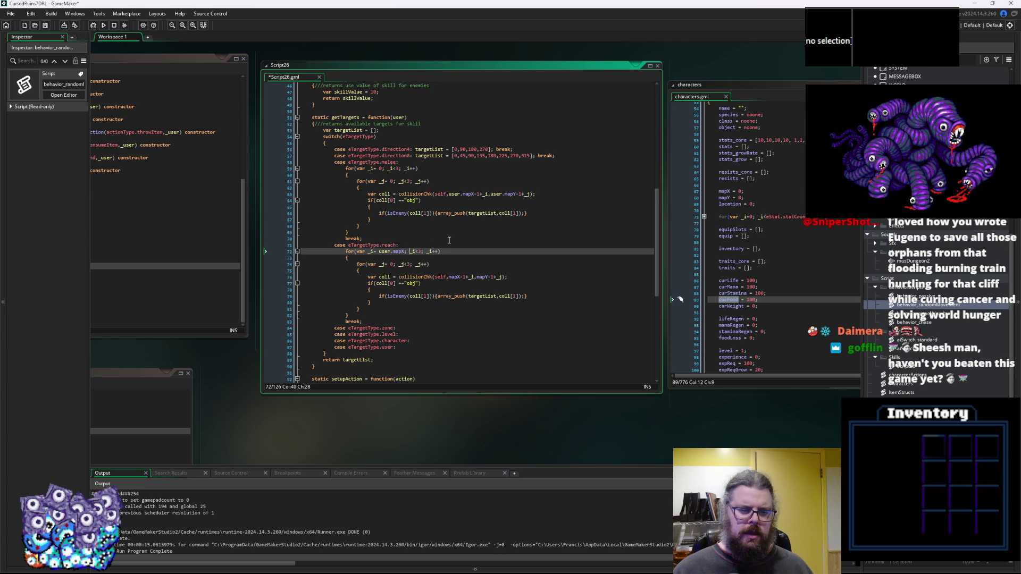
key("BackSpace")
type("user.")
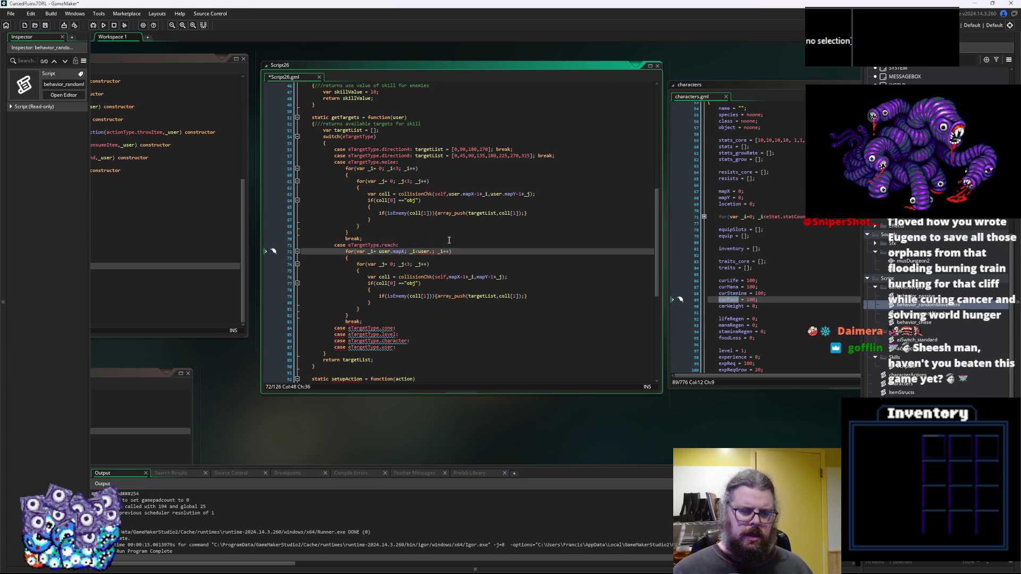
key("Left")
key("Left")
key("Left")
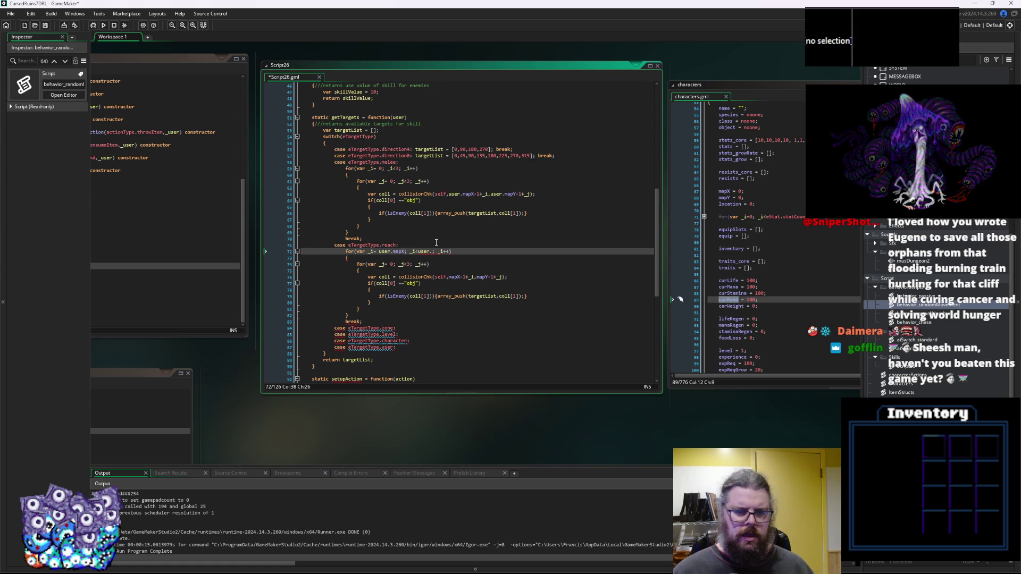
Look up the skill's reachMin and reachMax property declarations.
scroll(436, 242, "up", 8)
left_click(351, 144)
scroll(352, 143, "up", 3)
double_click(323, 153)
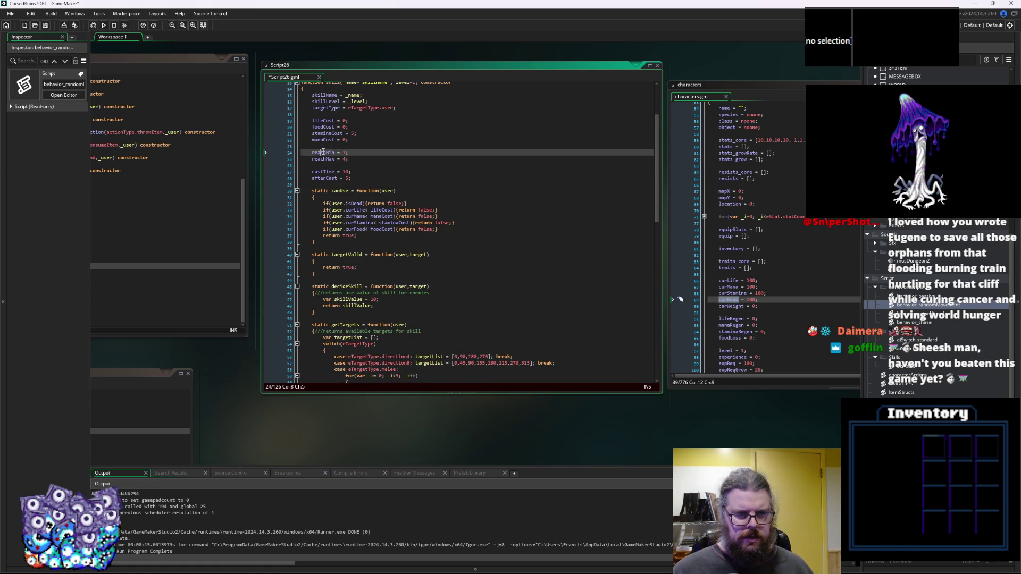
scroll(457, 211, "down", 2)
left_click(325, 122)
left_click(325, 127)
scroll(465, 256, "down", 8)
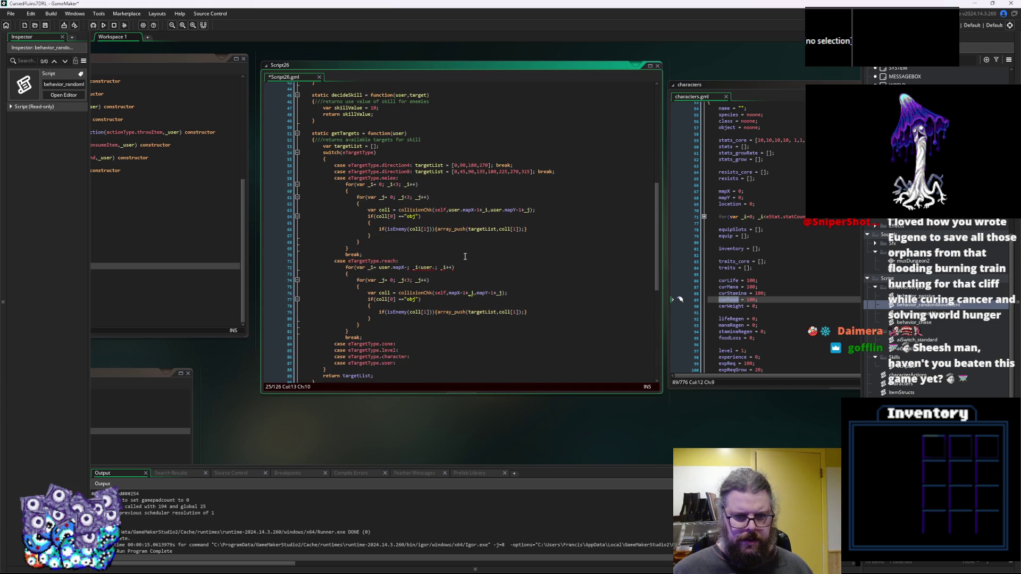
Make the outer reach loop run from user.mapX-reachMax to user.mapX+reachMax.
left_click(408, 268)
type("reachMax")
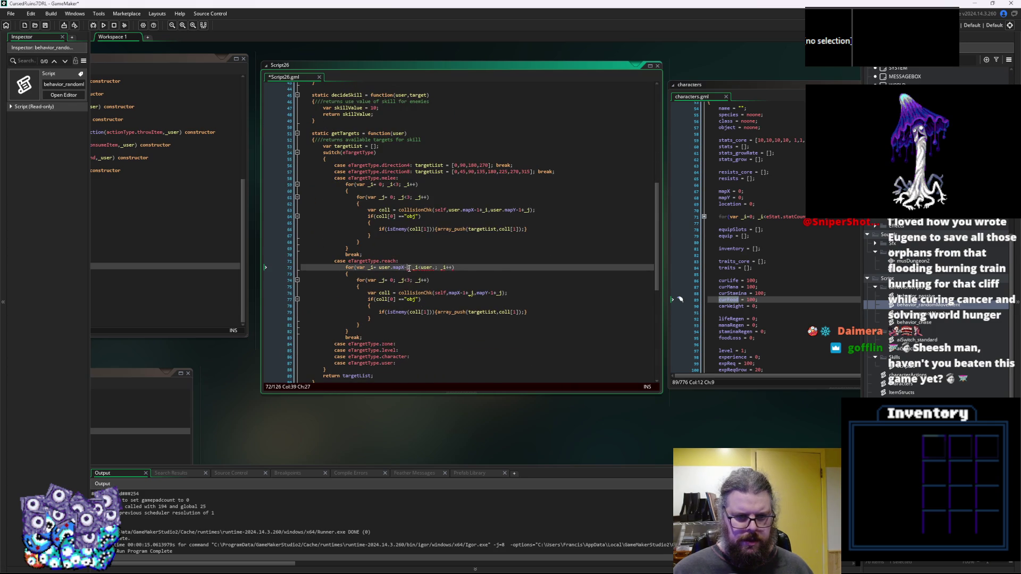
left_click_drag(429, 267, 379, 268)
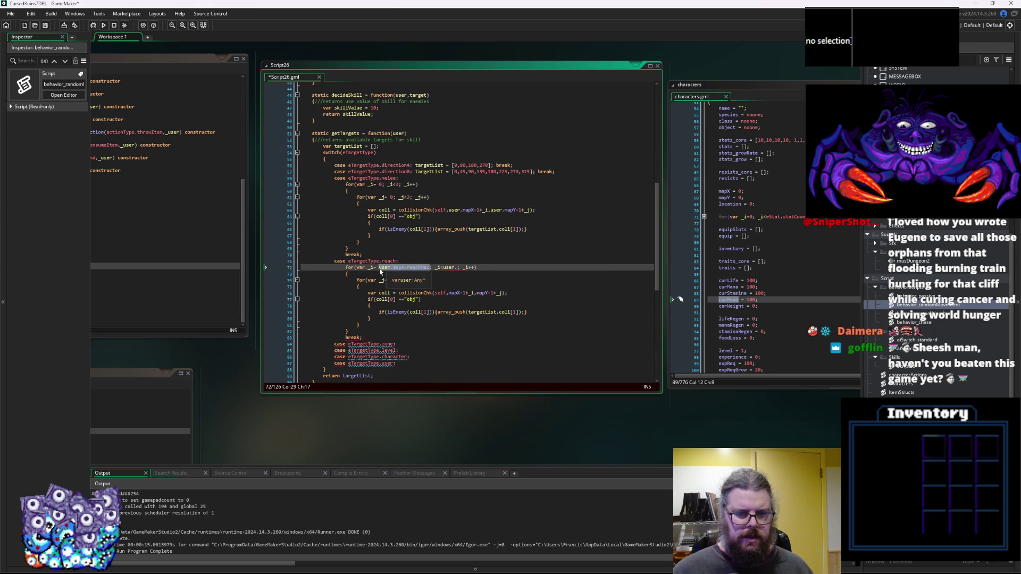
left_click(457, 268)
type("mapX-reachMax")
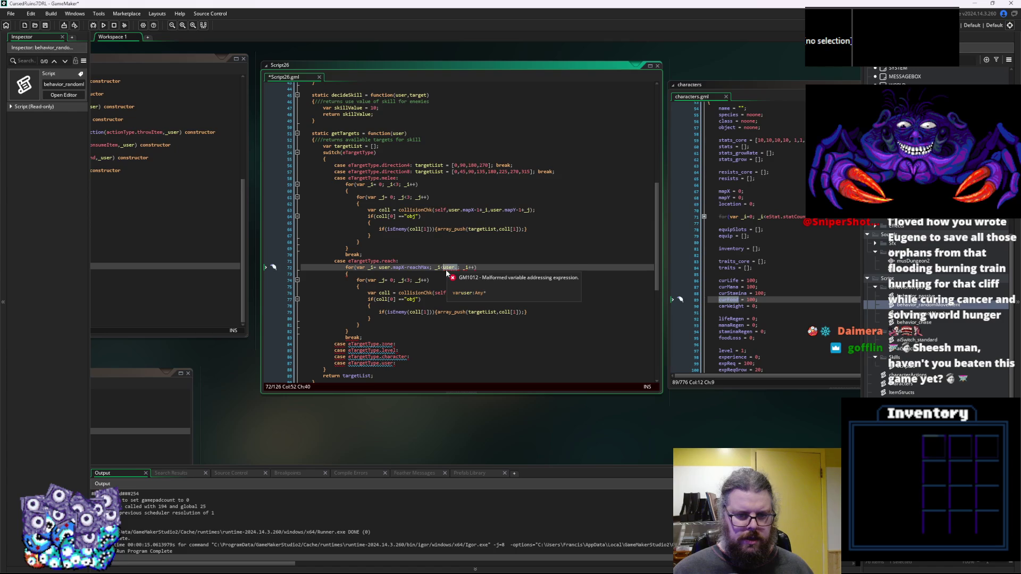
left_click(472, 267)
key("BackSpace")
type("+reachMax")
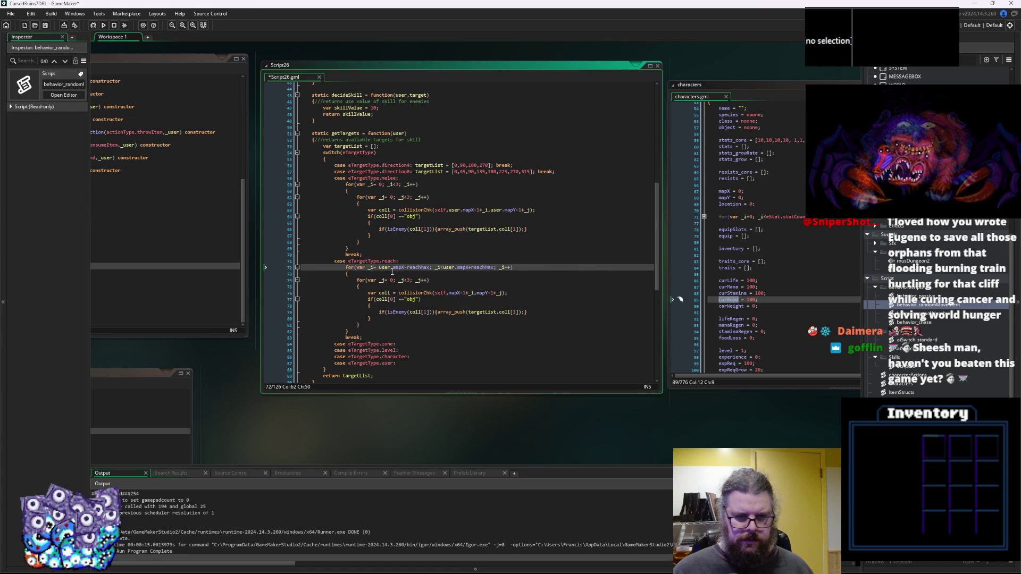
Set the inner reach loop's start to user.mapY-reachMax.
left_click_drag(431, 268, 378, 267)
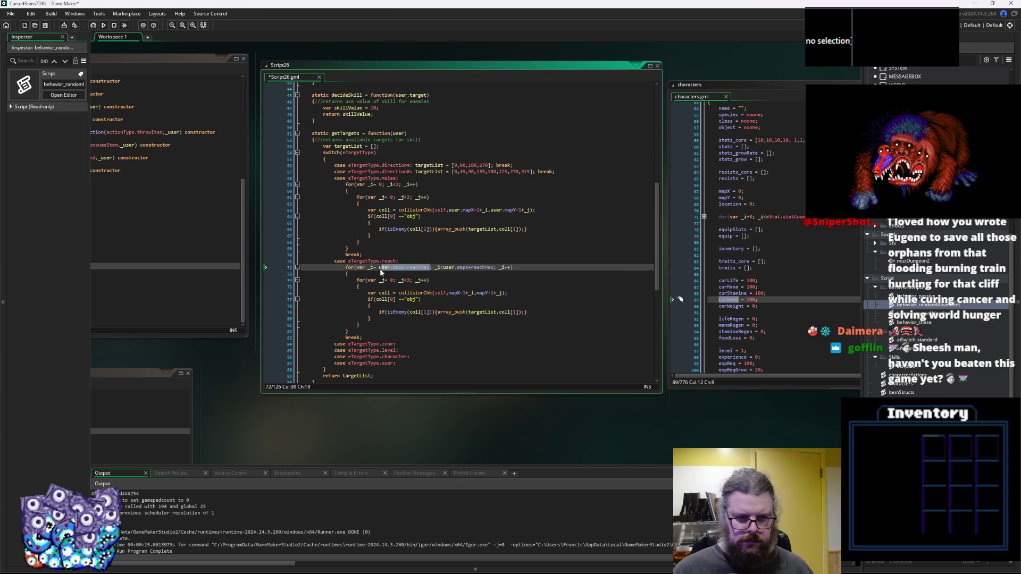
key("ctrl+c")
double_click(391, 281)
key("ctrl+v")
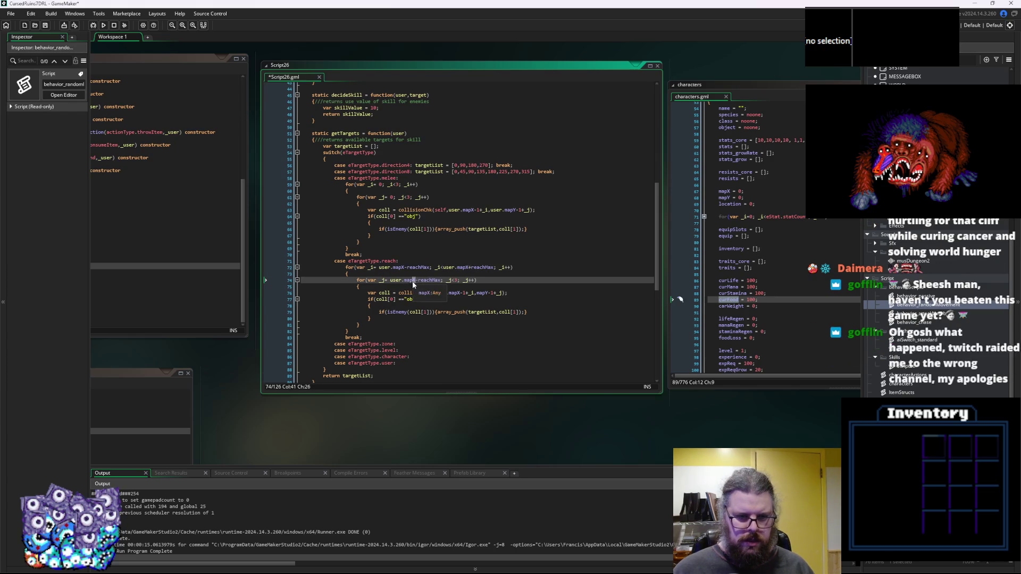
type("mapY")
Replace the inner loop's upper bound 3 with the copied +reachMax expression.
left_click(445, 268)
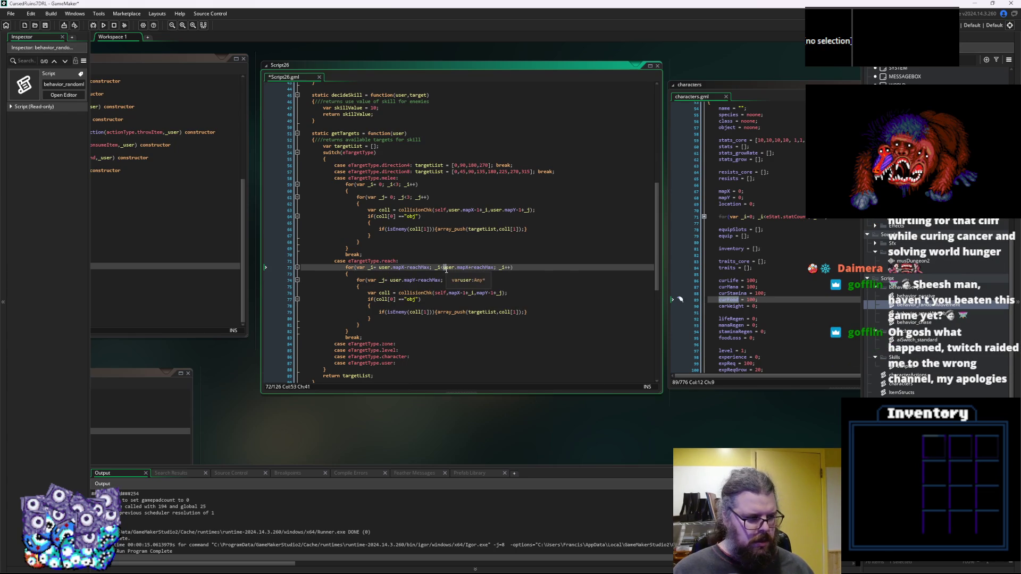
left_click_drag(446, 268, 494, 270)
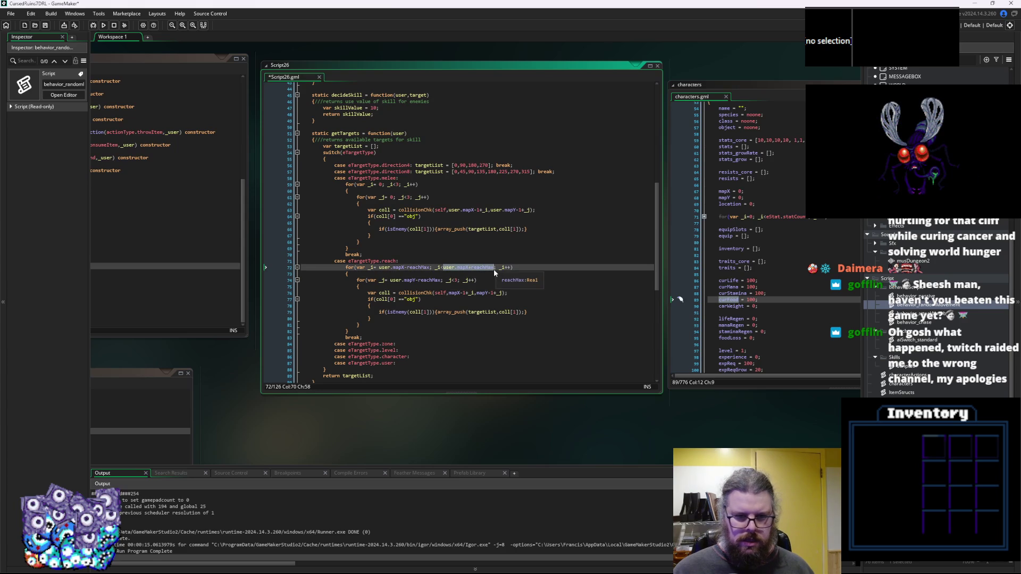
left_click(455, 281)
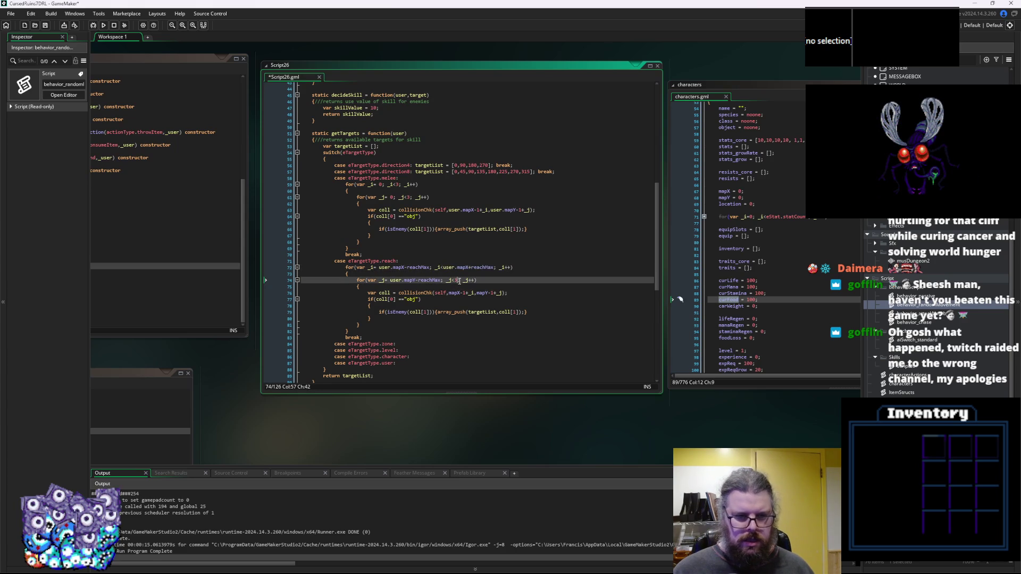
key("Delete")
key("ctrl+v")
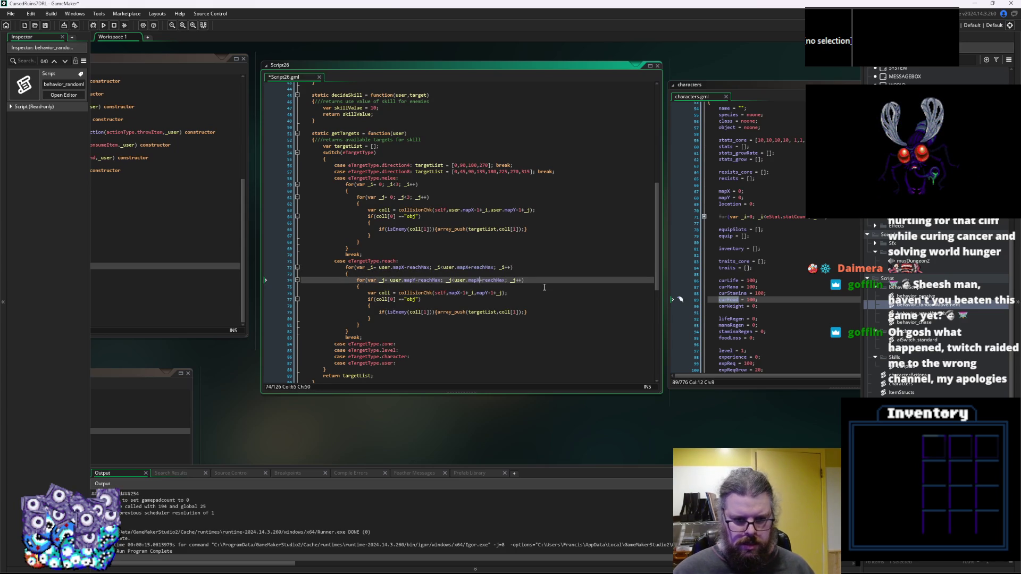
key("ctrl+Right")
key("ctrl+Right")
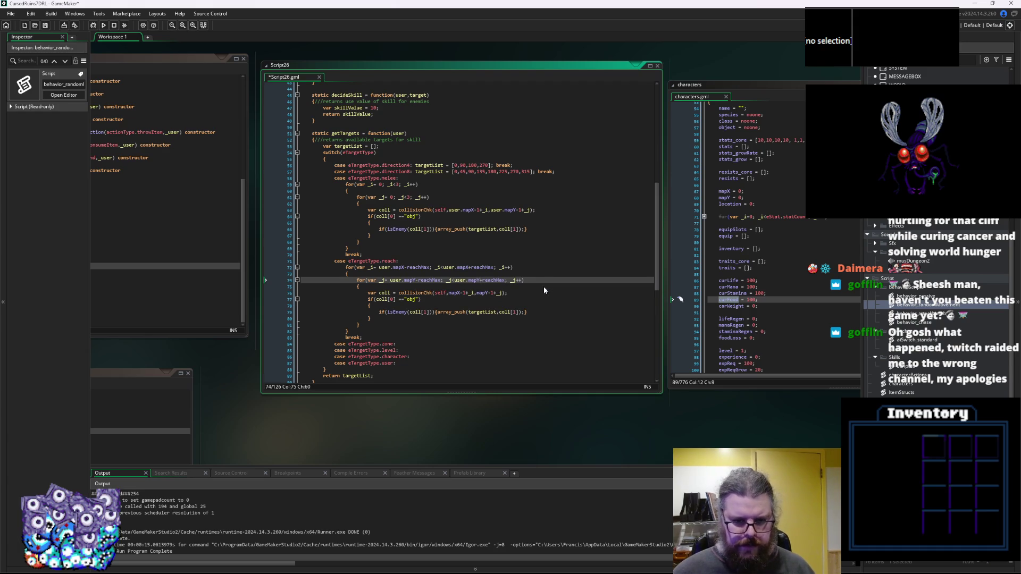
key("Down")
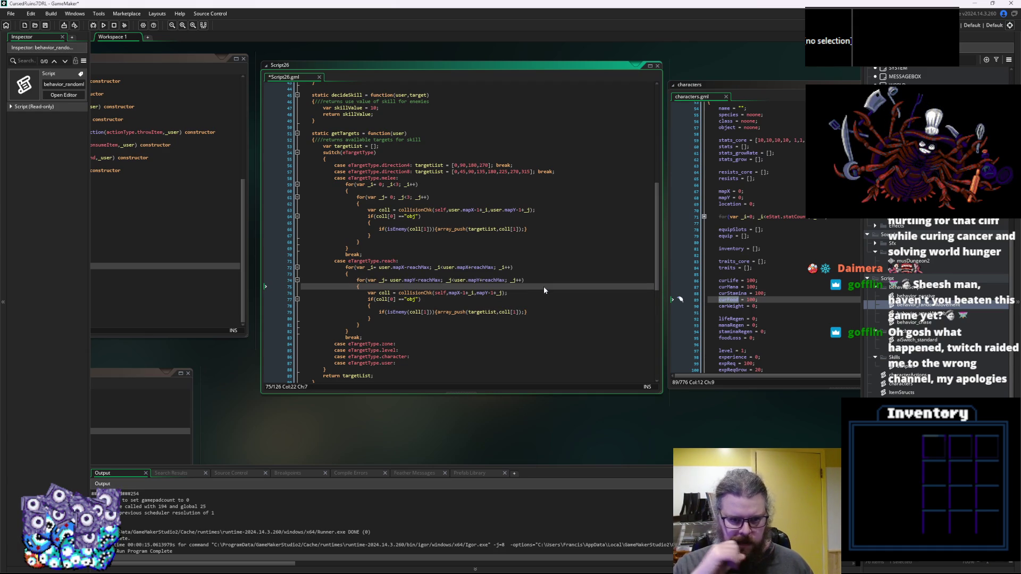
left_click(467, 297)
left_click(486, 292)
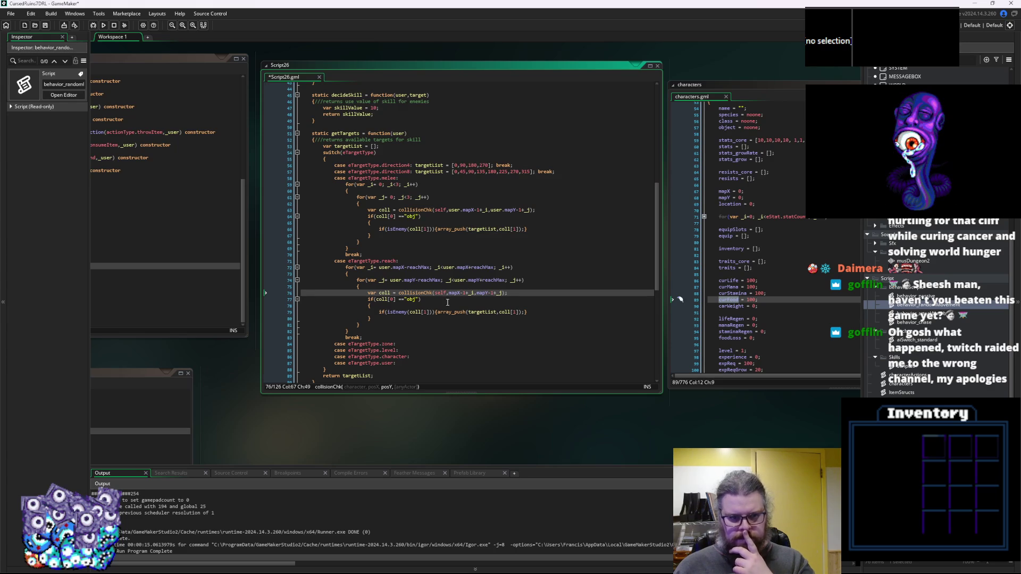
Comment out the reach loop's old collision check with /* */.
left_click(431, 286)
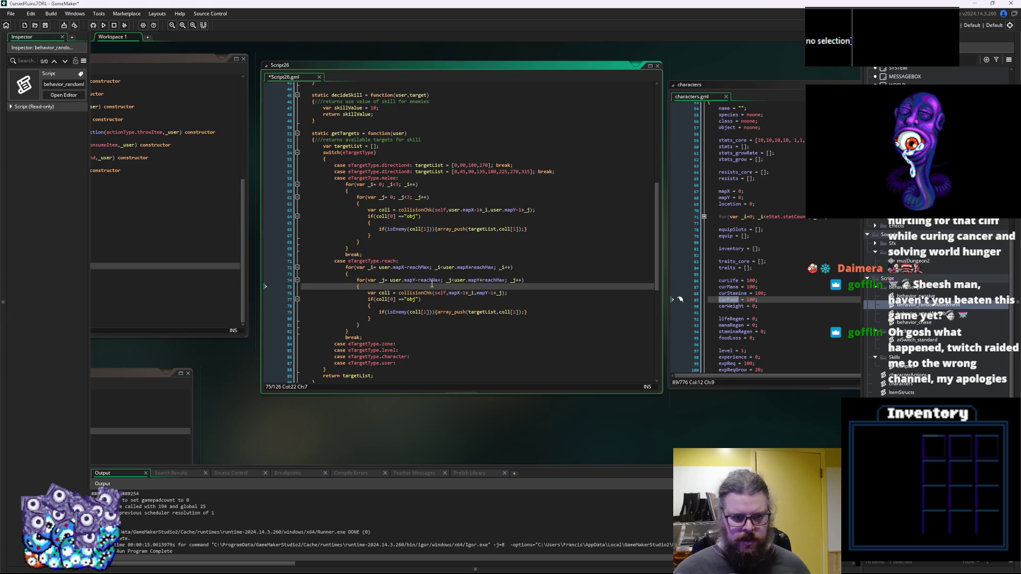
key("Down")
scroll(428, 284, "down", 1)
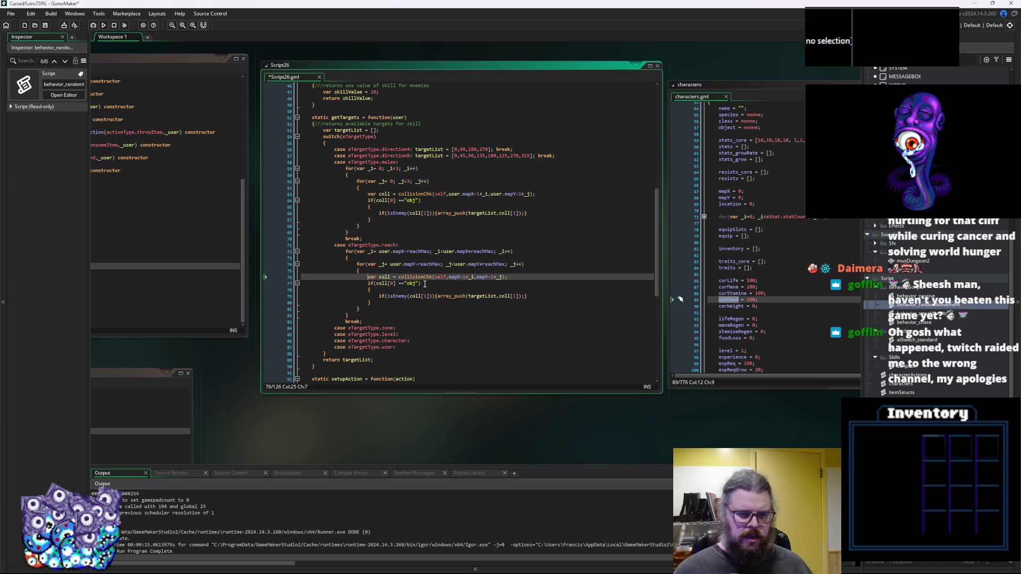
type("/*")
key("Down")
key("Down")
key("Down")
key("Down")
key("End")
type("*/")
key("Up")
key("Up")
key("Up")
key("Up")
key("Up")
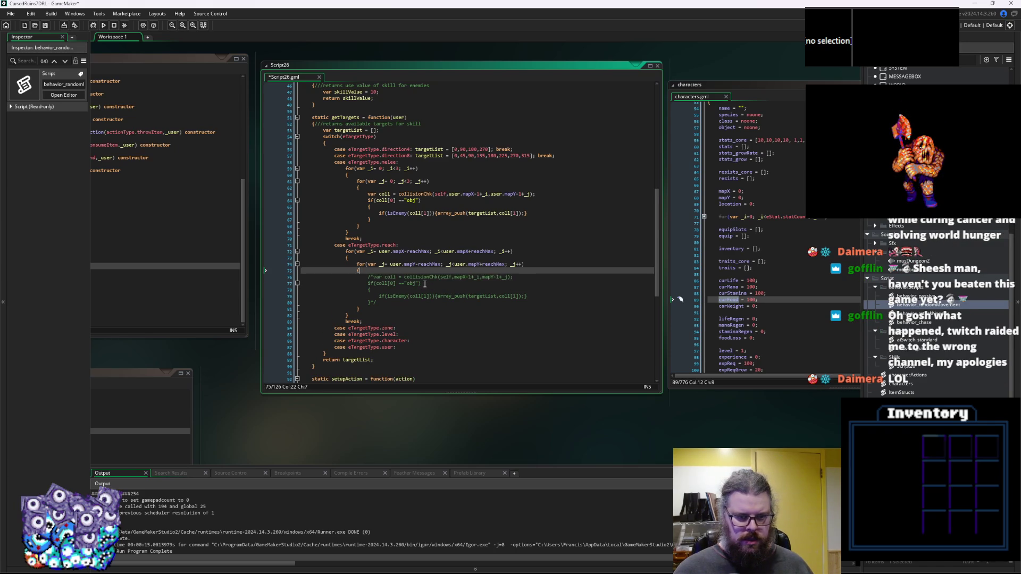
Start a new line 'var dst = point_distance(user.mapX,us' above the commented block.
key("Return")
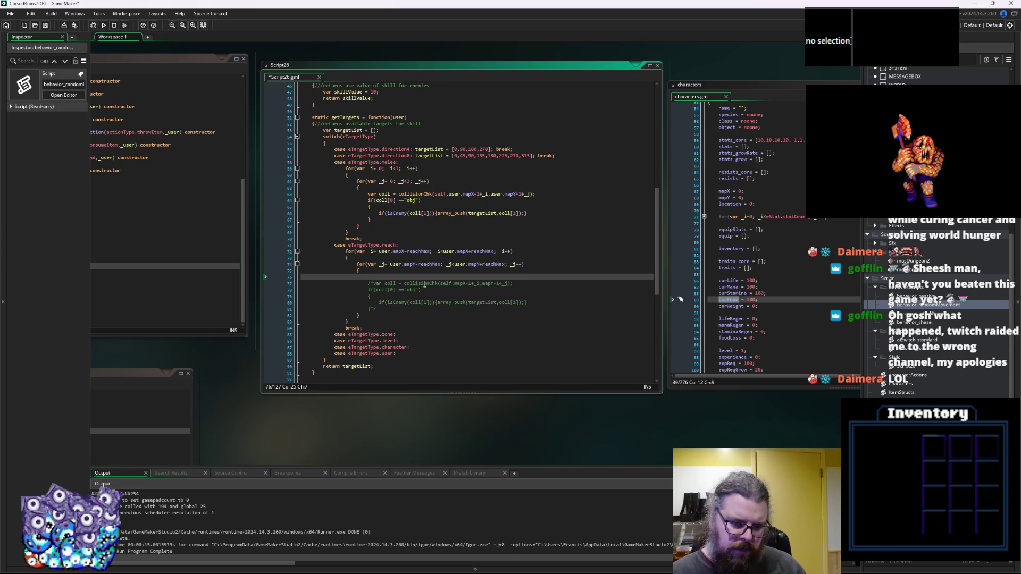
type("v")
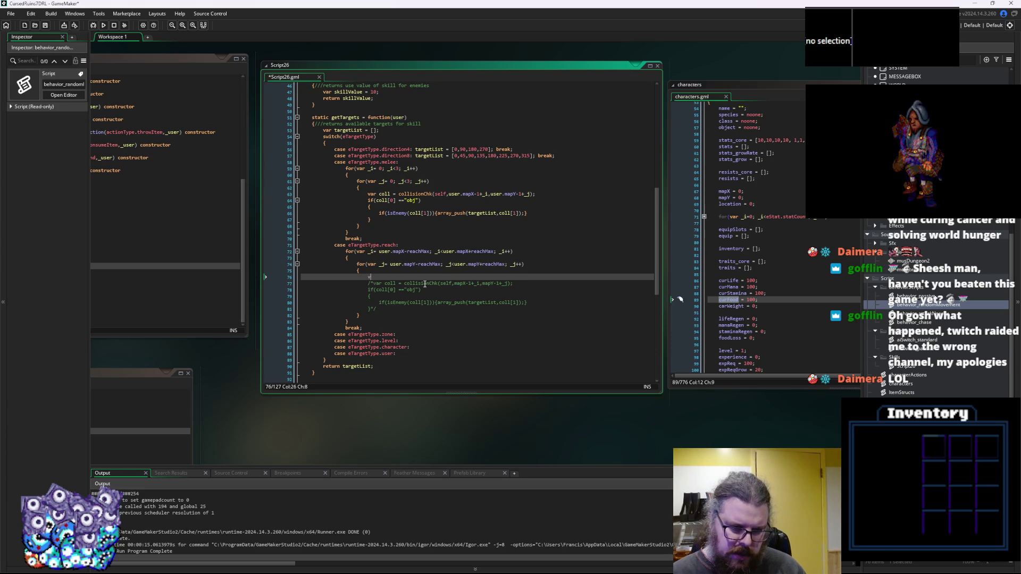
type("ar dst =")
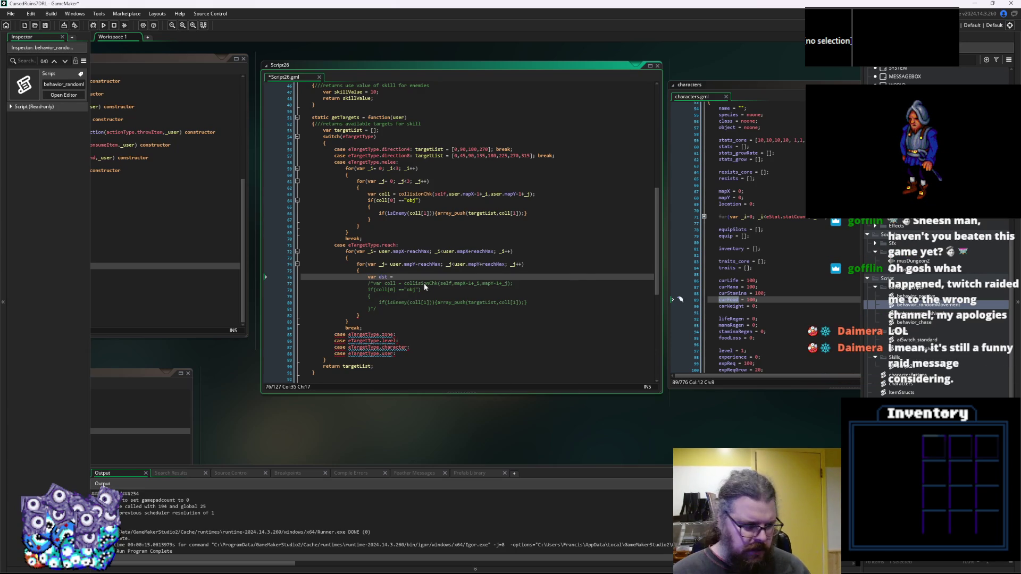
key("ctrl+space")
key("Escape")
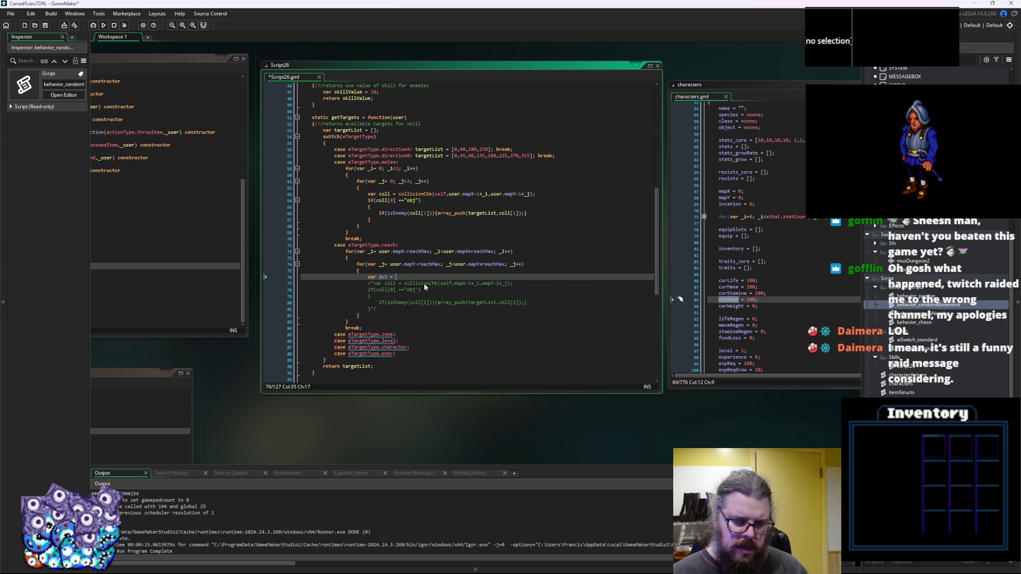
type("point_distance(")
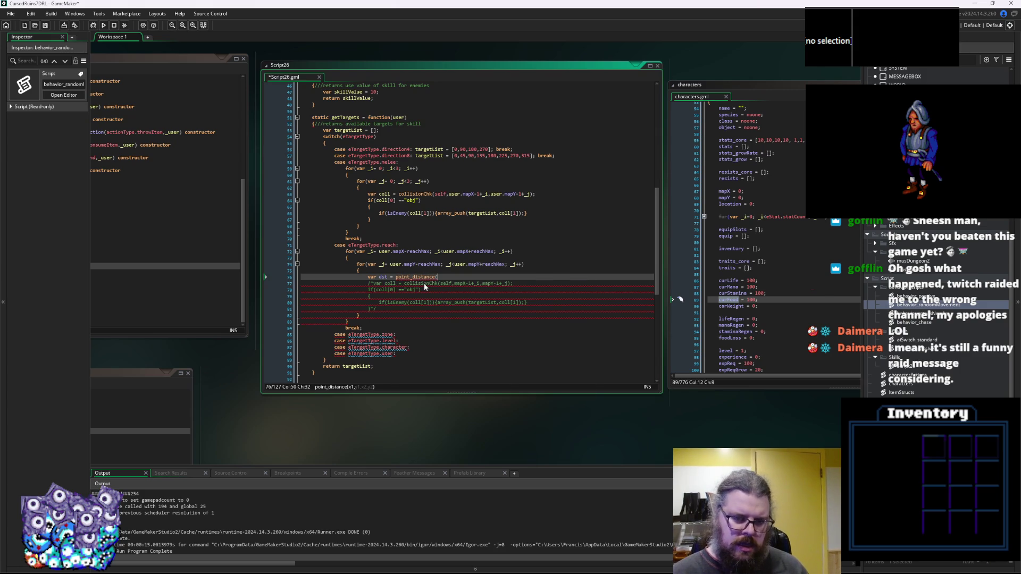
type("user.mapX,")
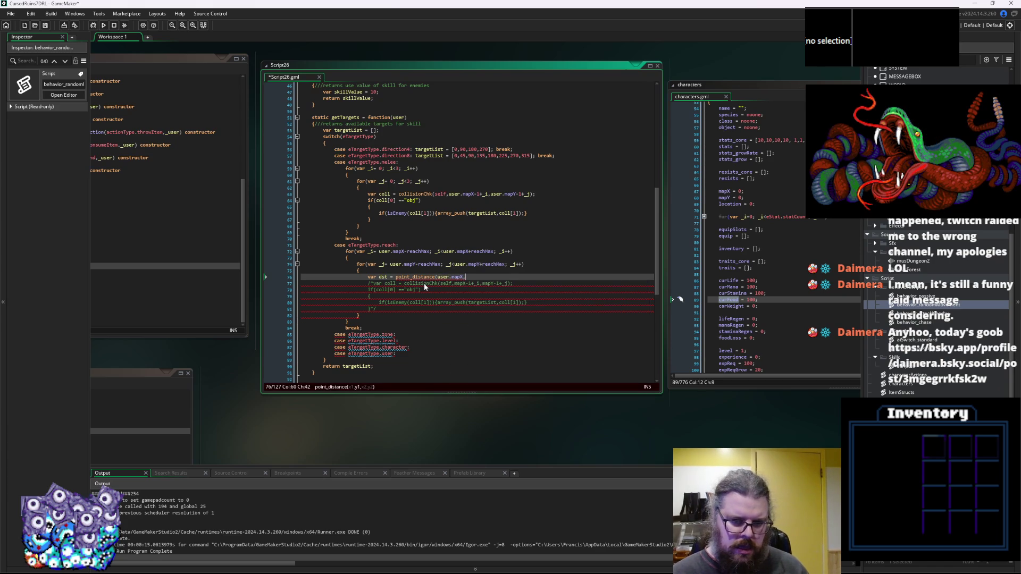
type("us")
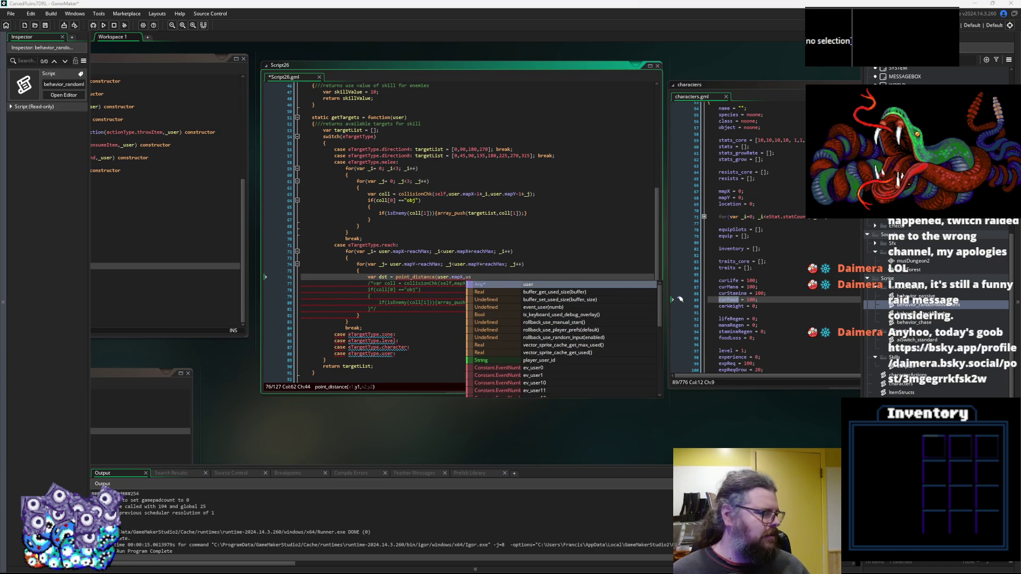
left_click_drag(0, 175, 415, 145)
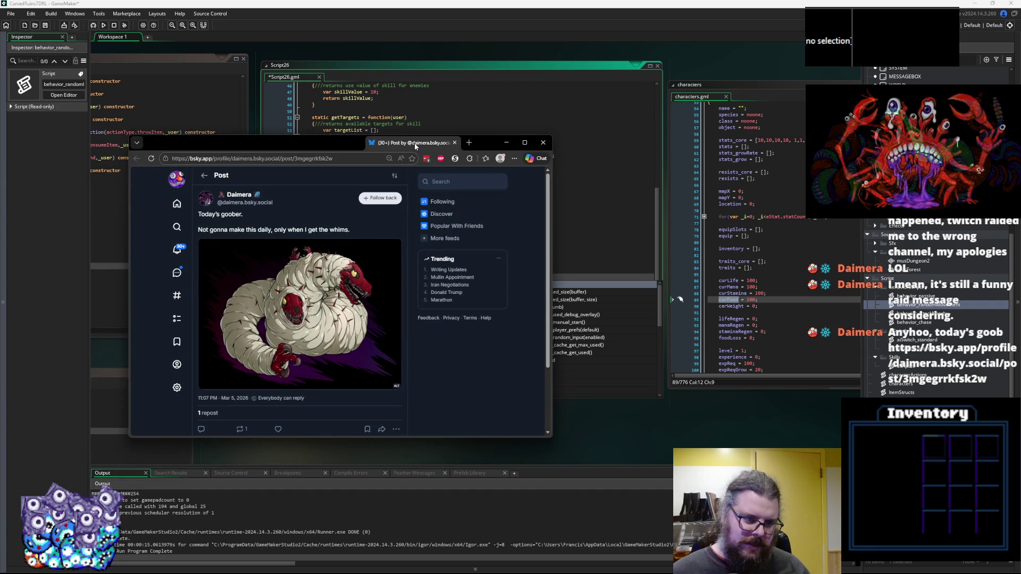
left_click(336, 297)
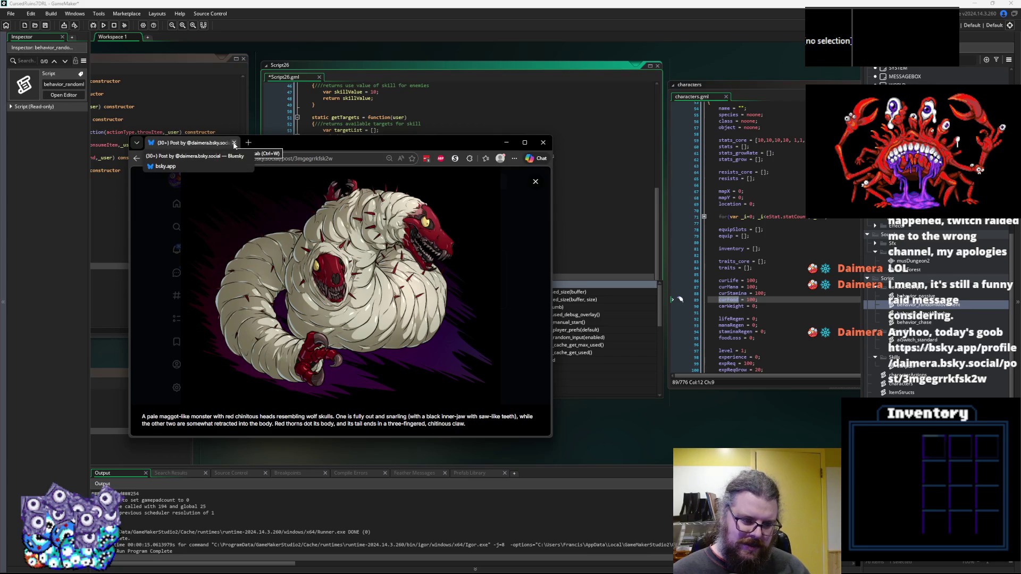
left_click(234, 145)
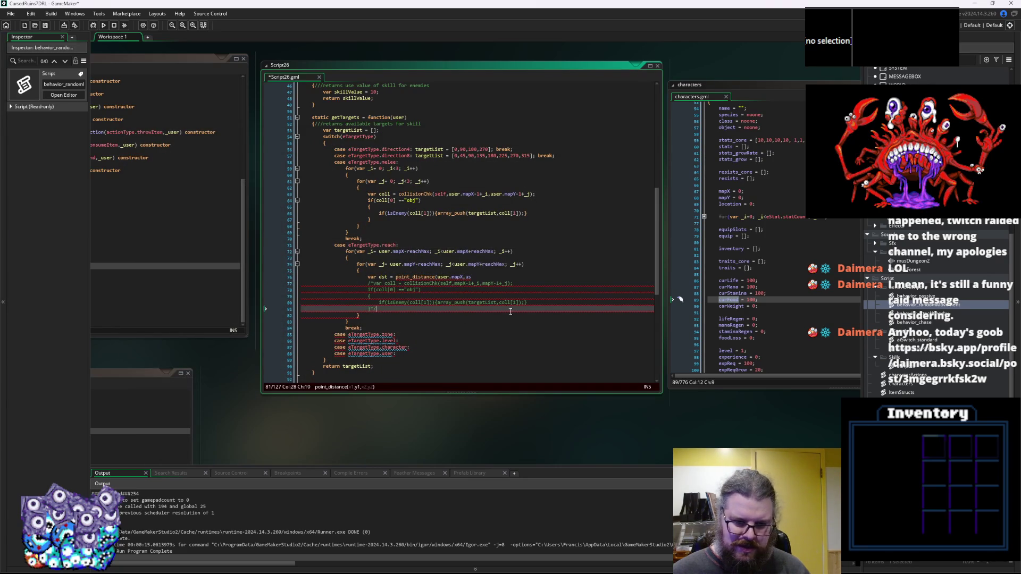
Finish 'var dst = point_distance(user.mapX,user.mapY,_i,_j);' and begin 'if(dst>' below it.
left_click(512, 280)
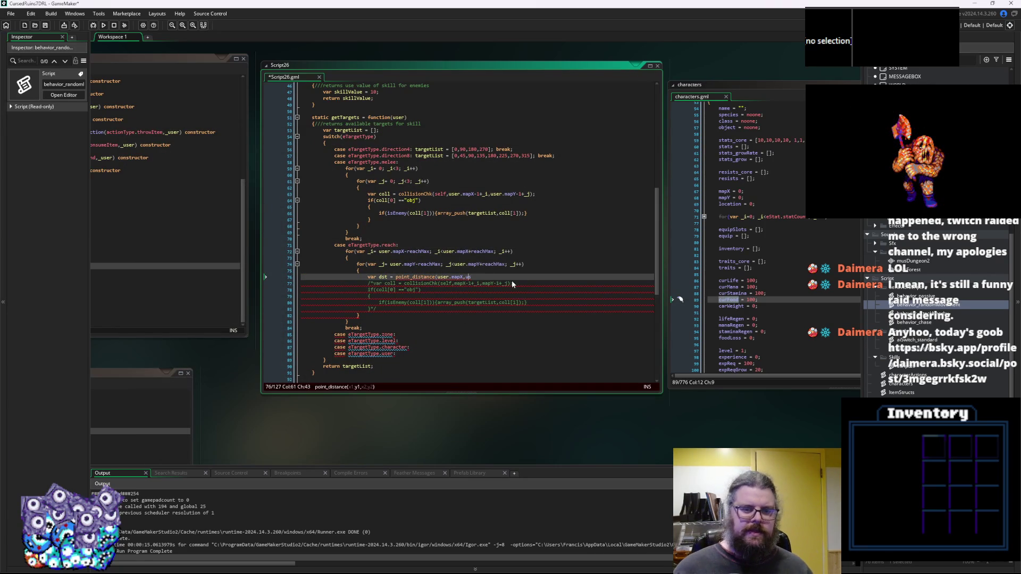
type("er.")
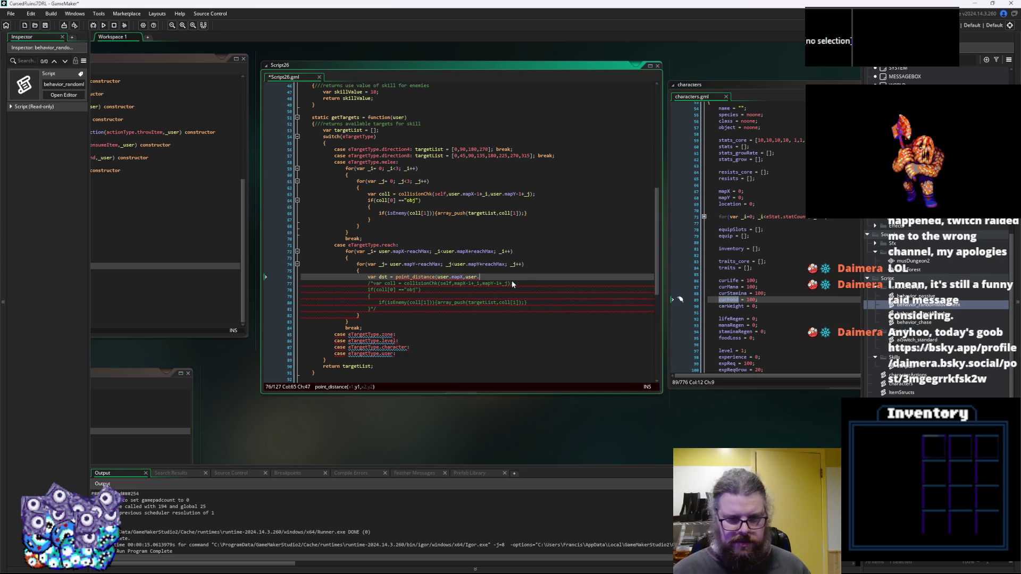
type("mapY,")
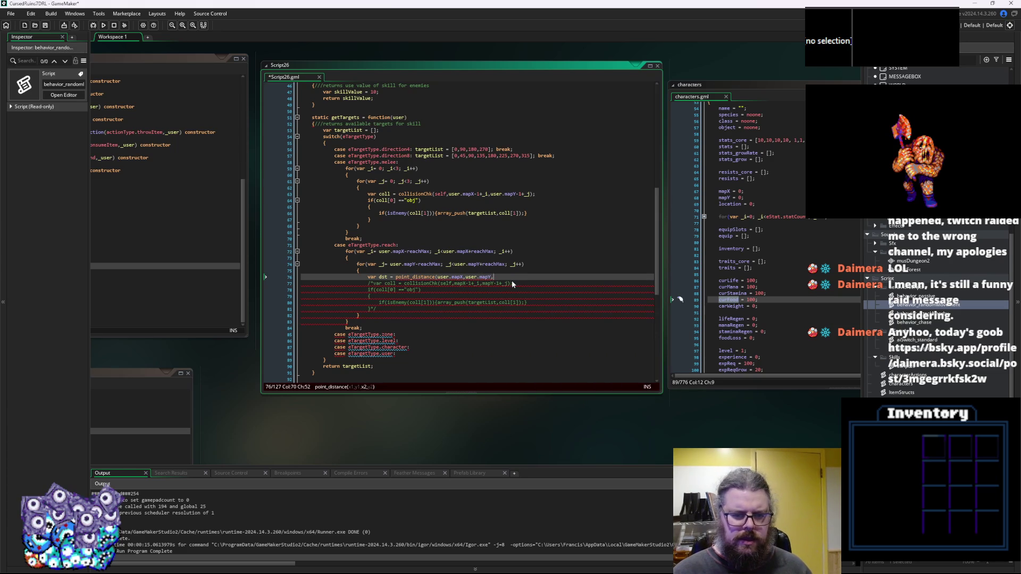
type("_i,")
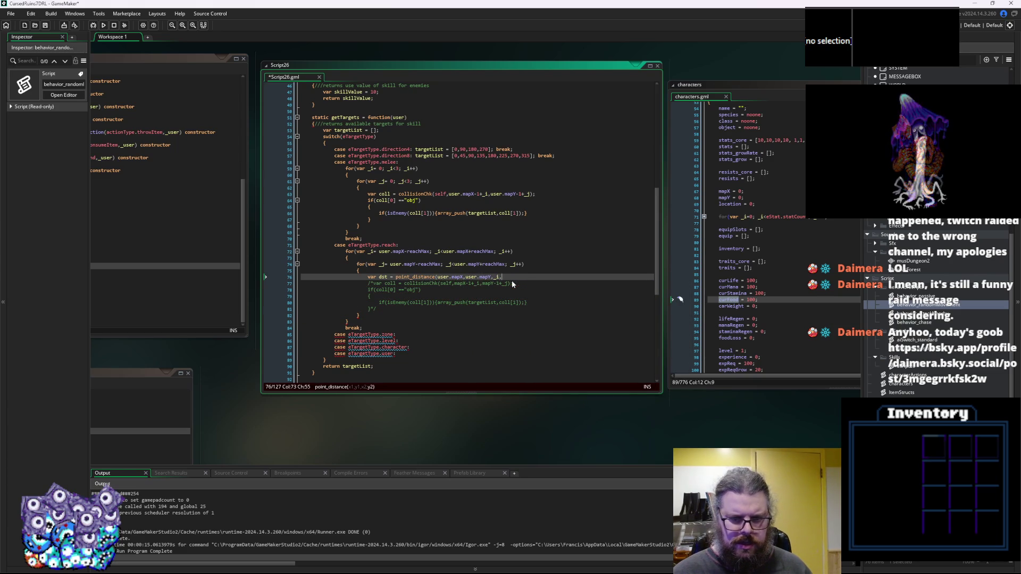
type("_j")
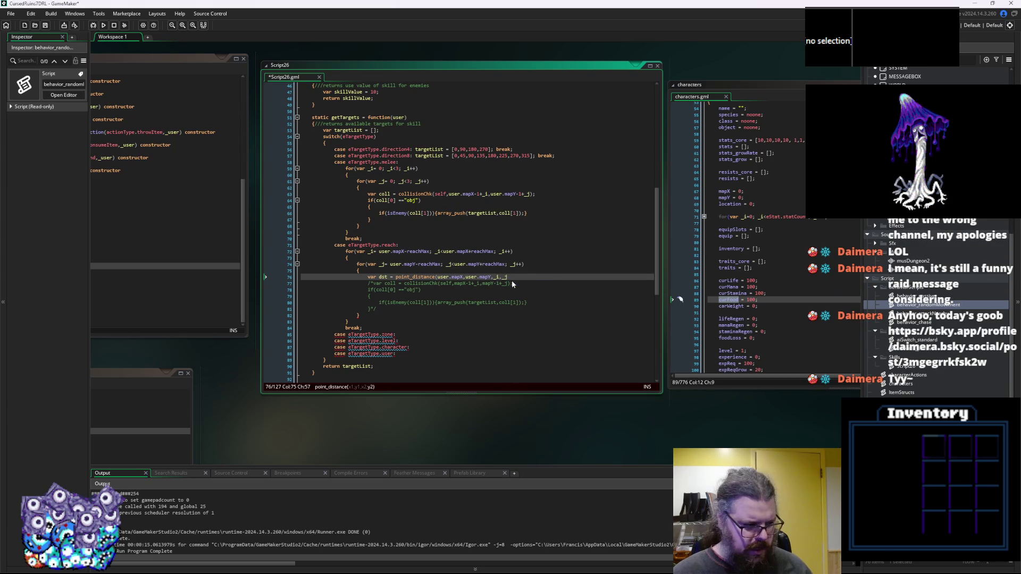
type(");")
key("Return")
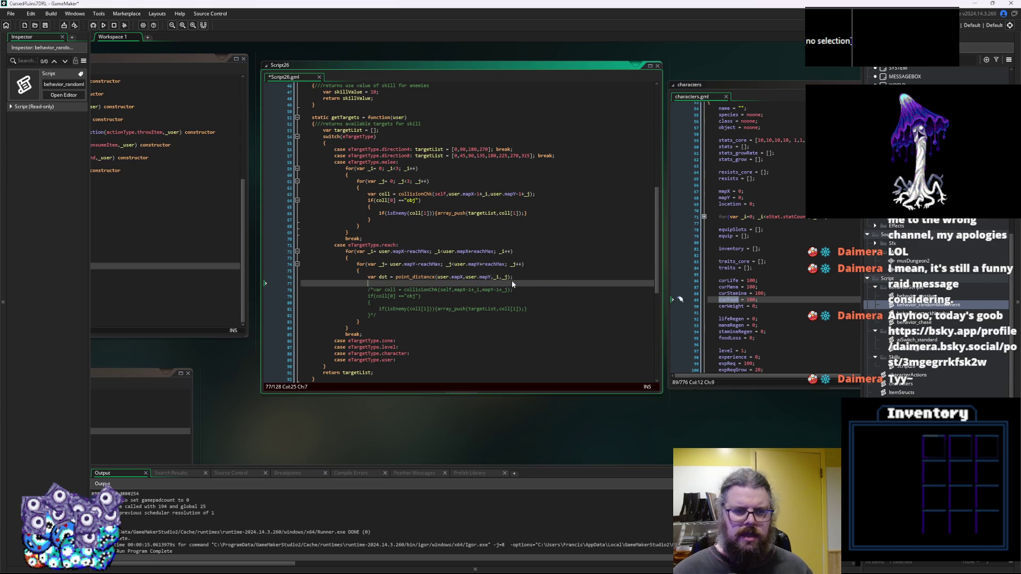
type("if(")
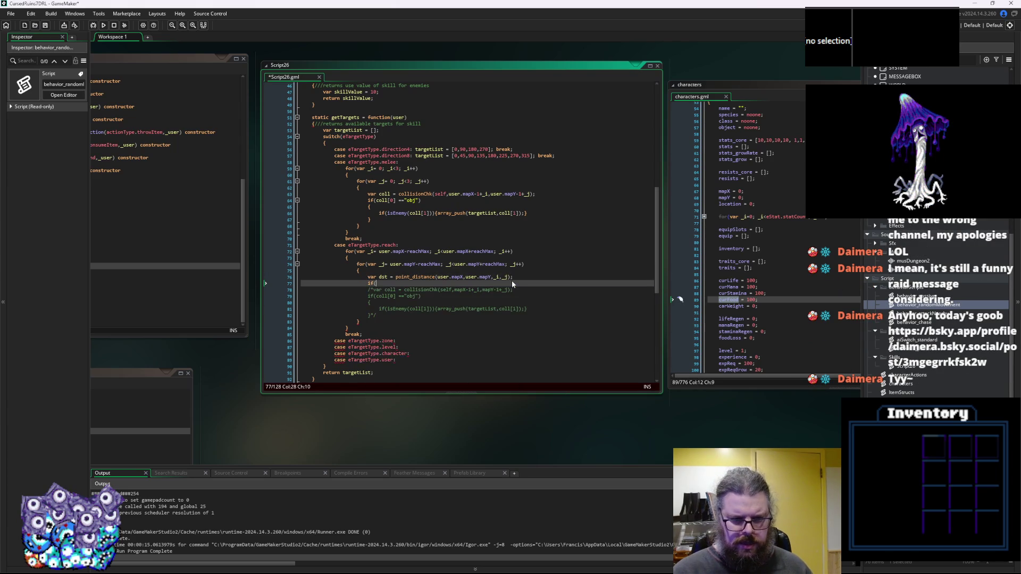
type("dst<")
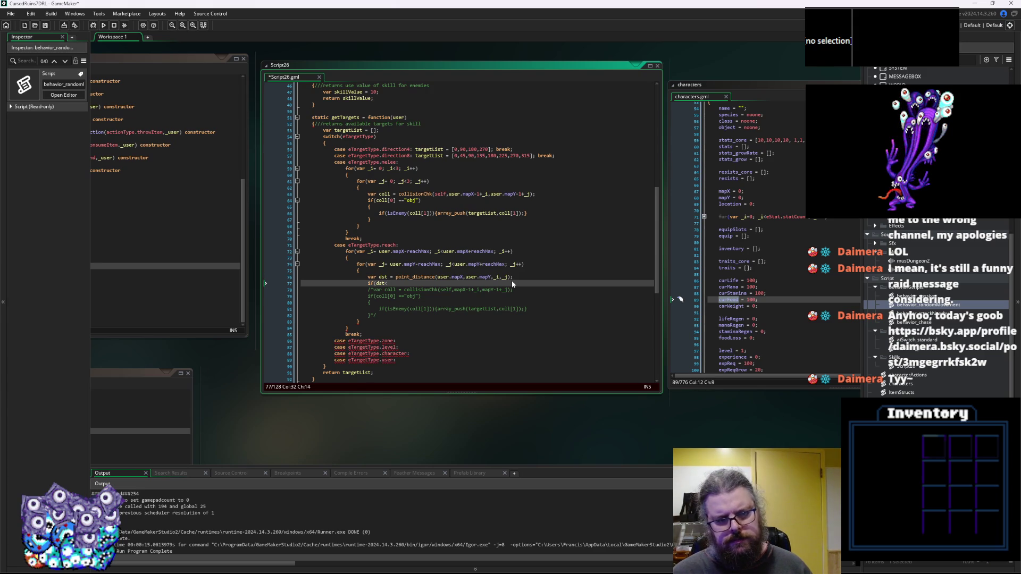
key("BackSpace")
type(">")
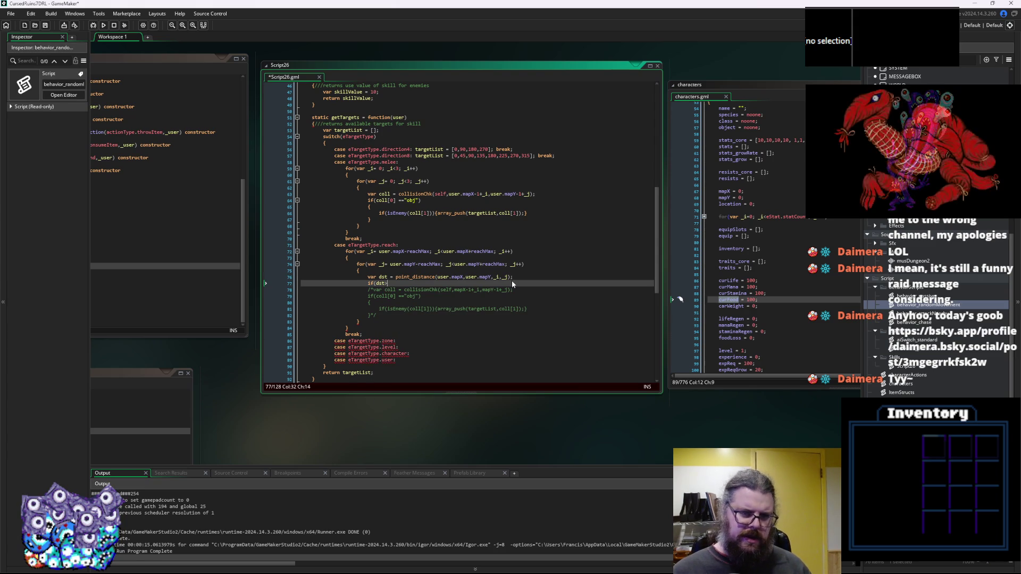
scroll(512, 282, "up", 8)
scroll(367, 155, "up", 2)
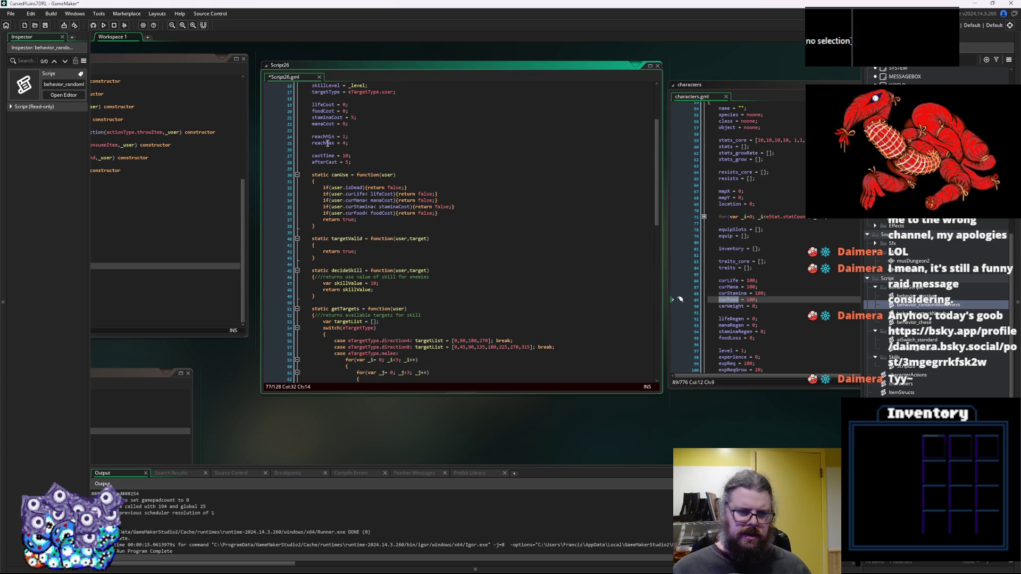
double_click(322, 136)
Complete if(dst>=reachMin && dst<=reachMax) with a block pushing [_i,_j] into targetList.
scroll(358, 194, "down", 12)
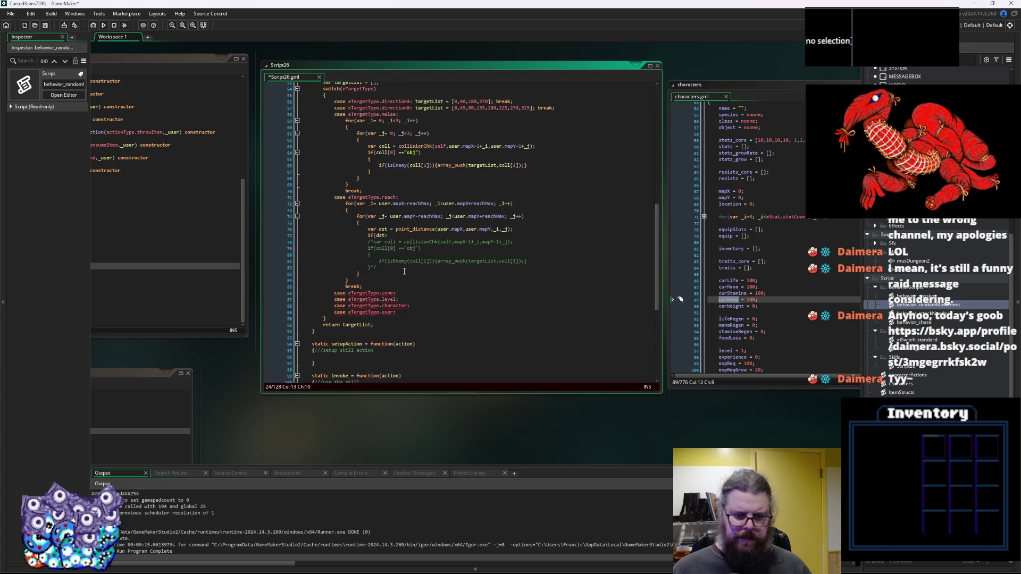
left_click(411, 253)
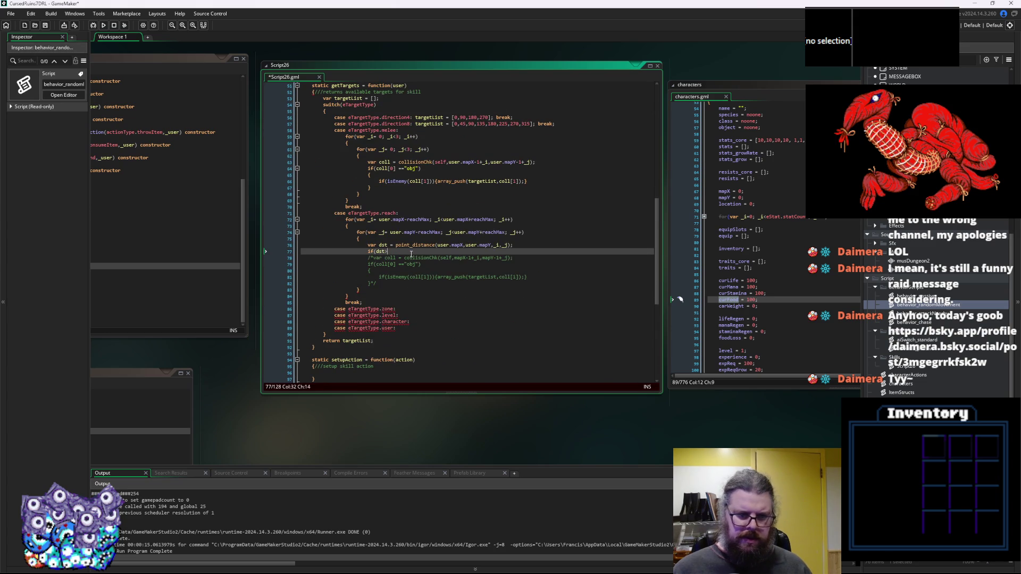
type("=reachMin && dst<")
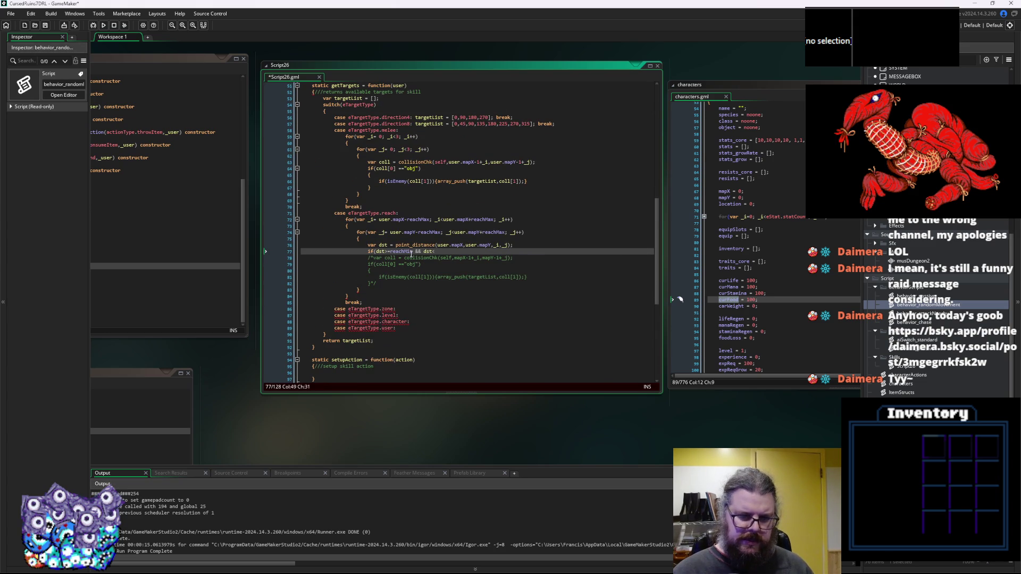
type("=reachMax)")
key("Return")
type("{")
key("Return")
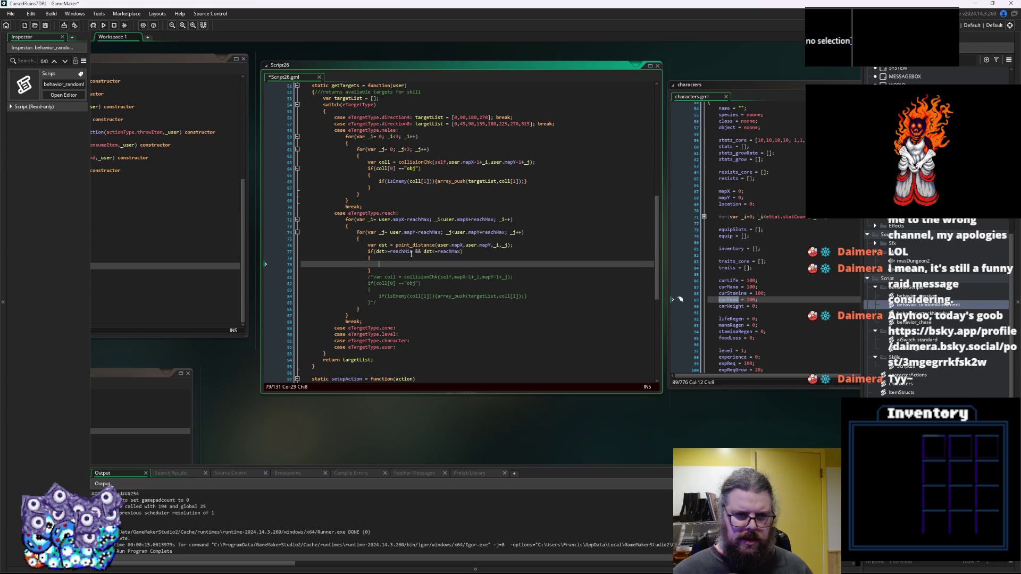
type("array_push()t")
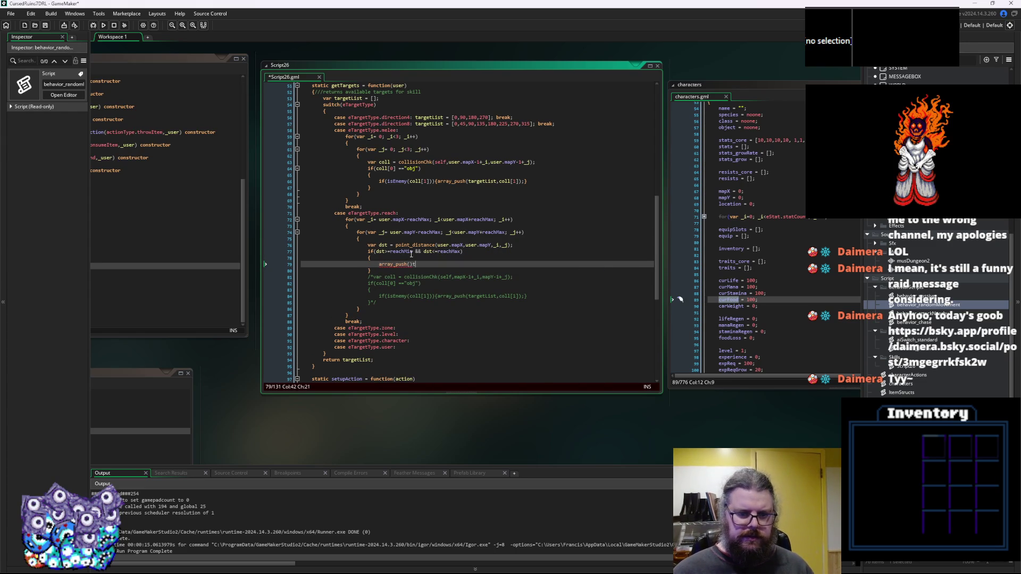
key("Left")
type("ta")
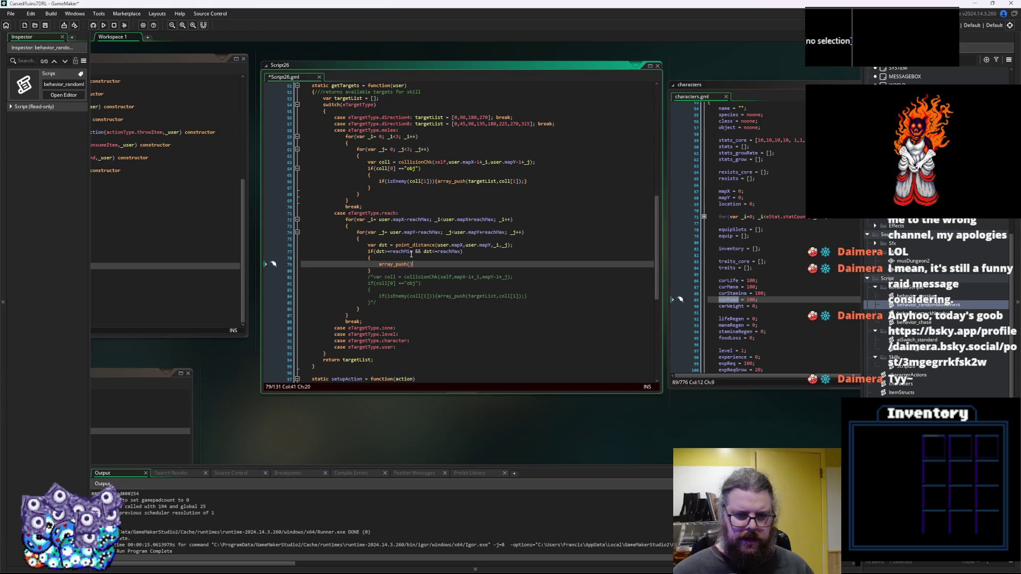
type("rgetrLIs")
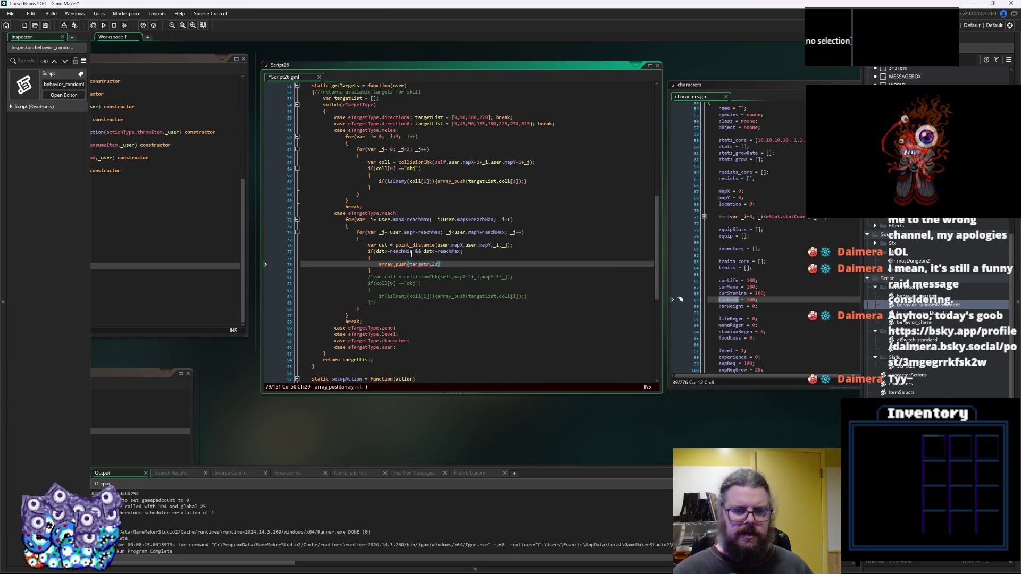
key("BackSpace")
key("BackSpace")
key("BackSpace")
type("List, ")
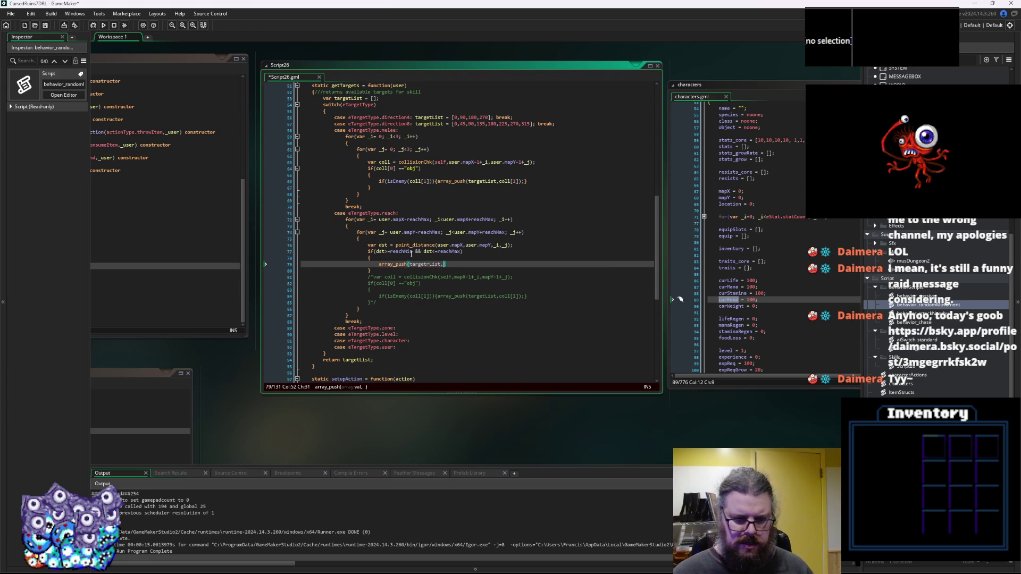
type("[")
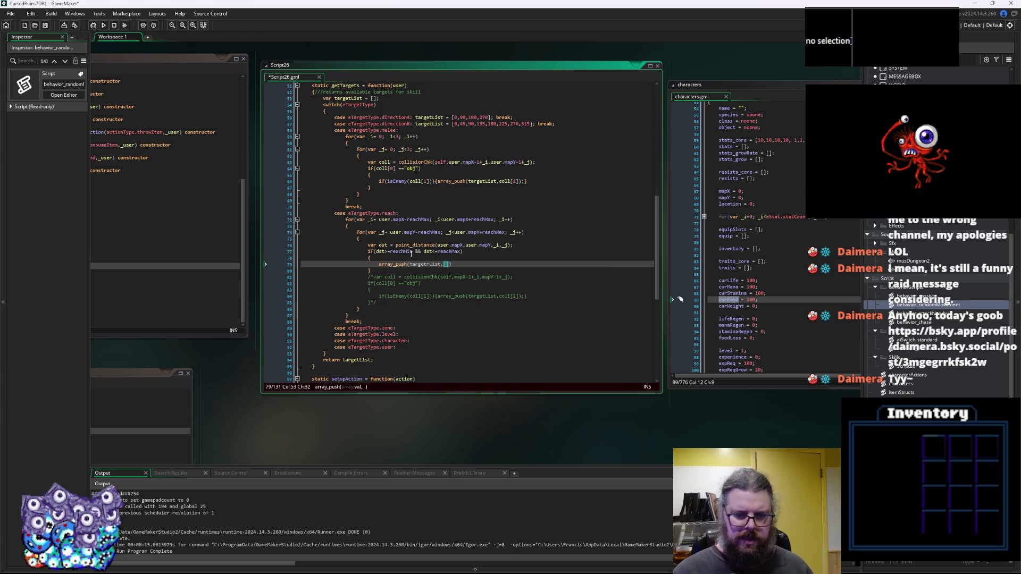
type("_i,")
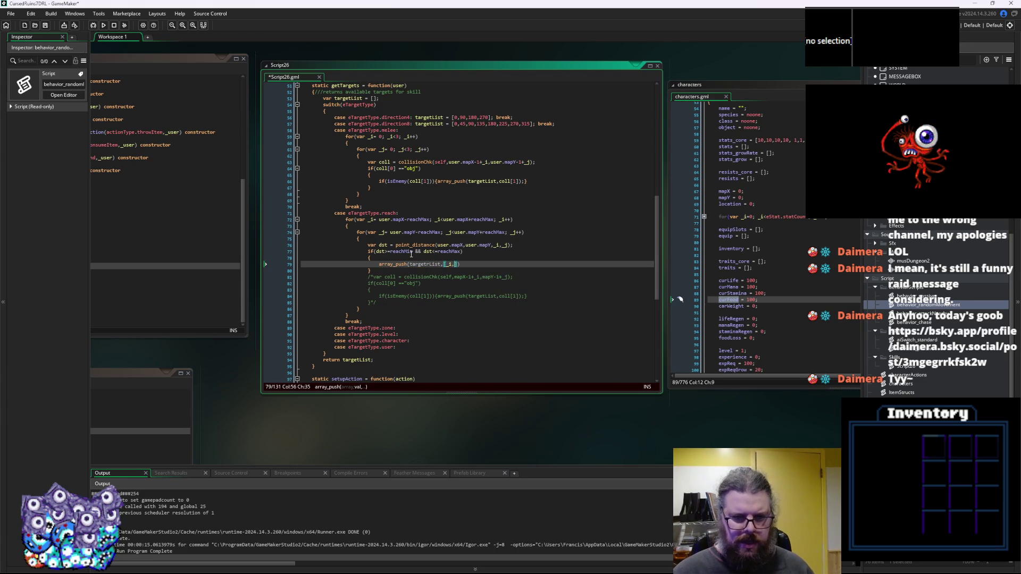
type("_j])")
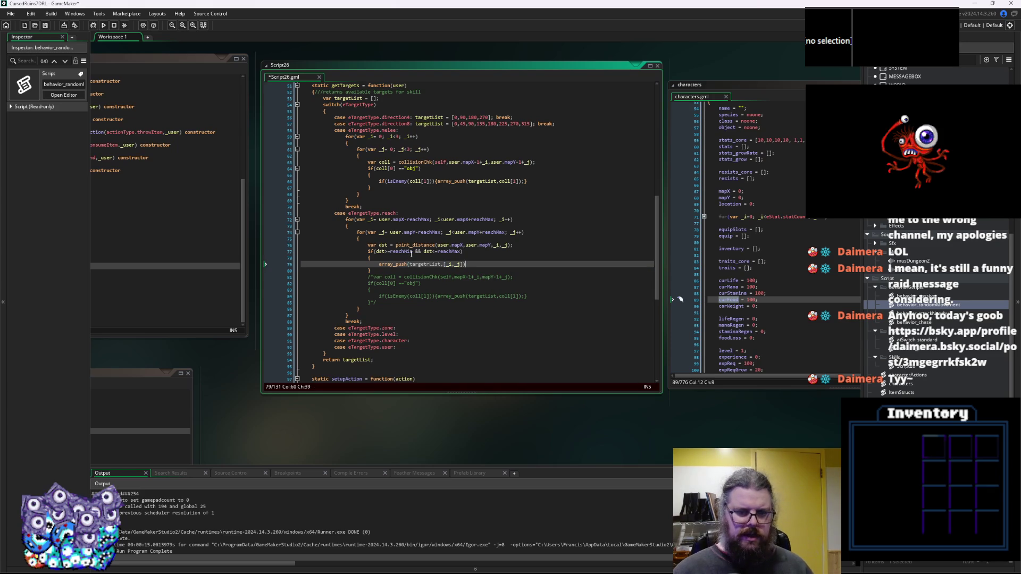
Delete the old commented-out collision block and fix the targetrList typo.
left_click_drag(380, 301, 256, 275)
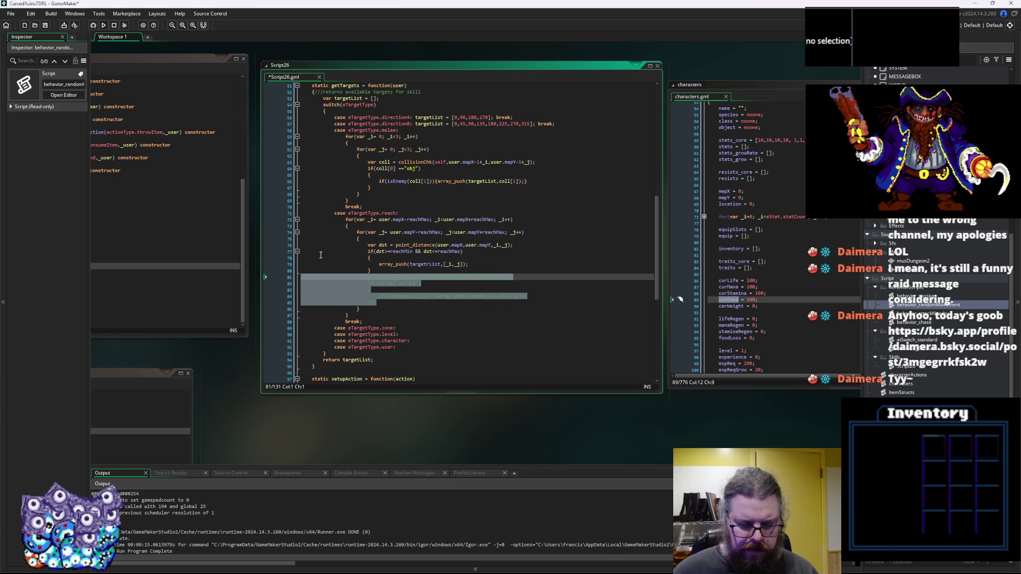
key("Delete")
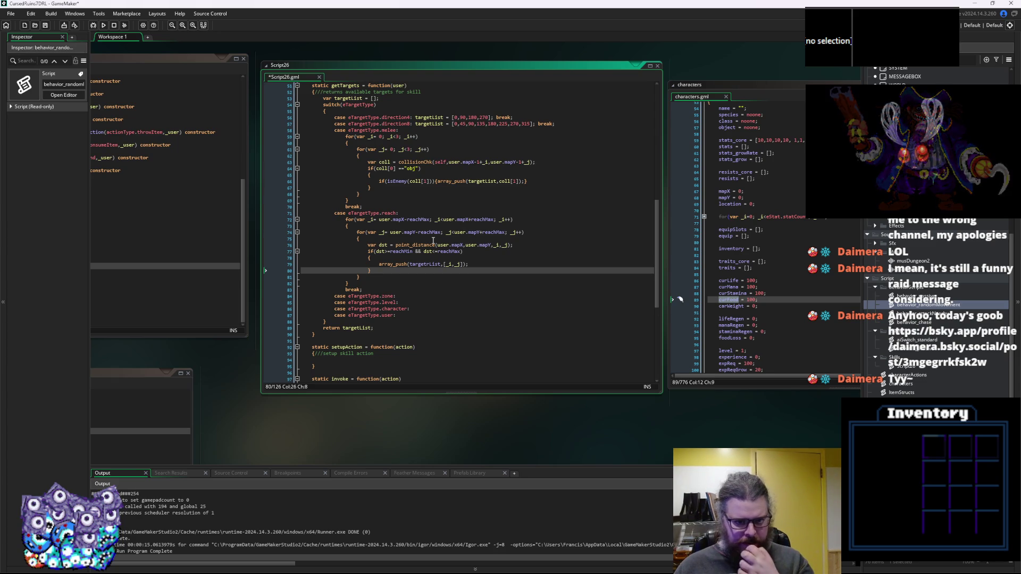
left_click(426, 265)
key("BackSpace")
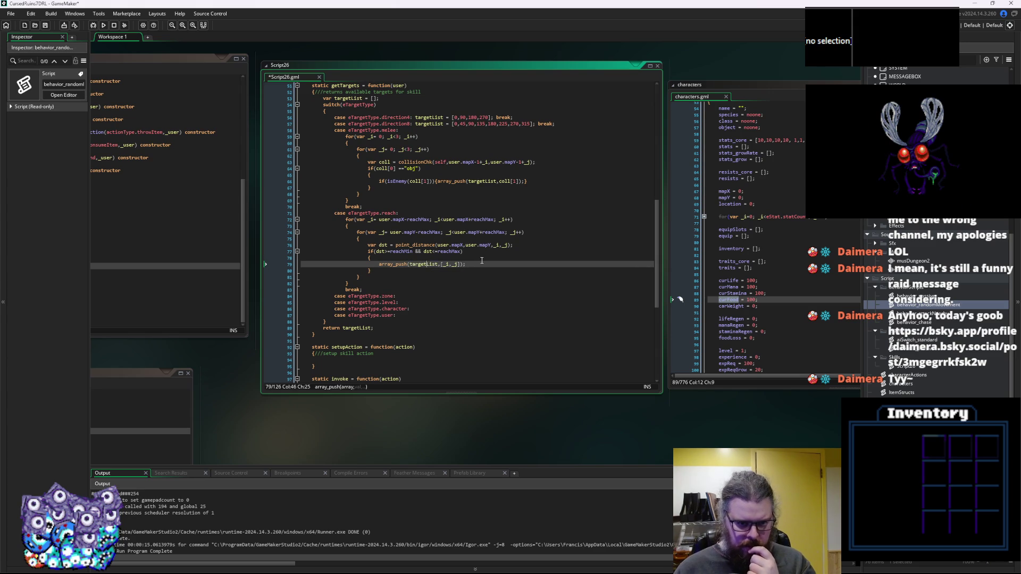
scroll(482, 261, "up", 1)
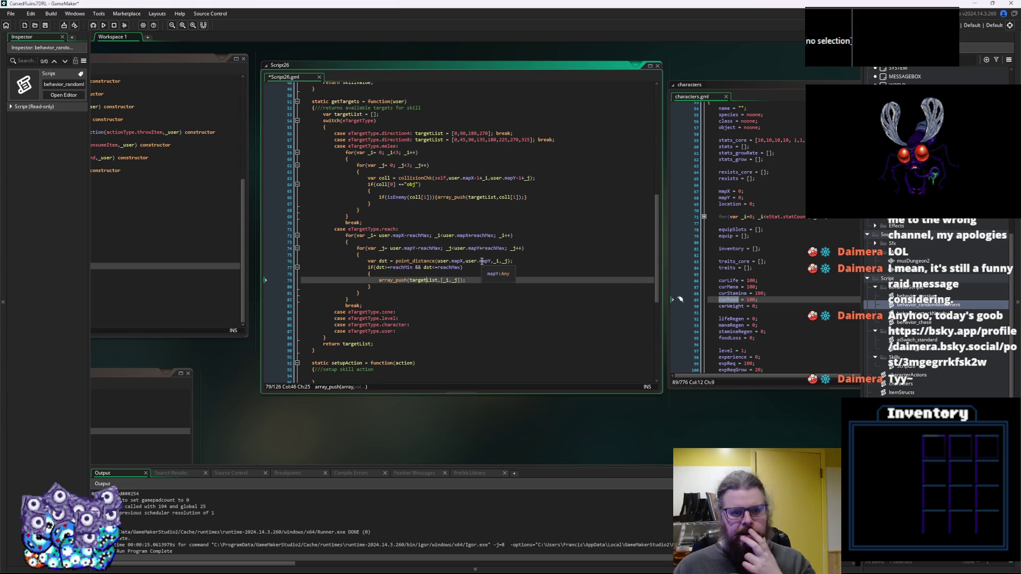
left_click(414, 315)
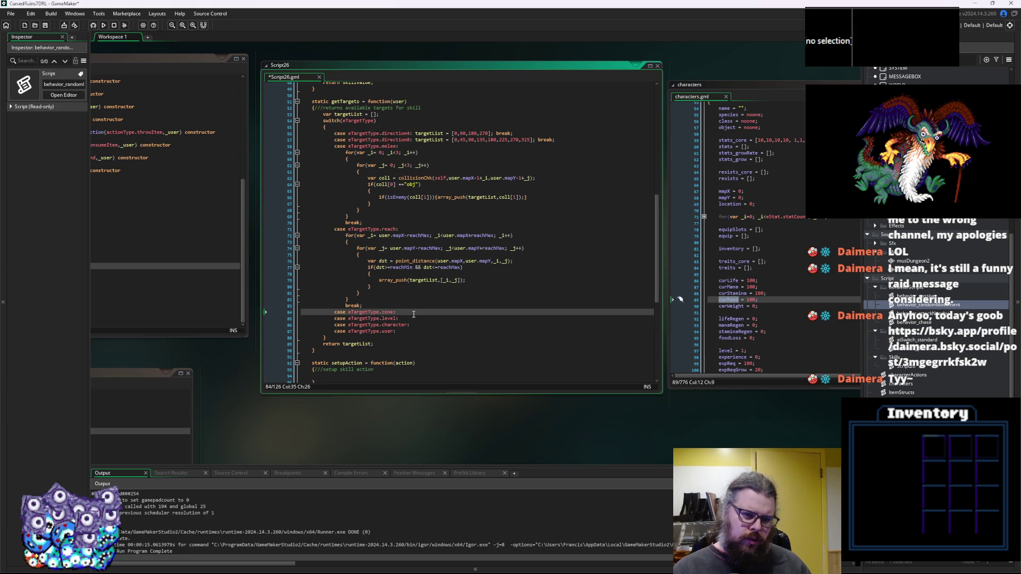
scroll(413, 314, "up", 13)
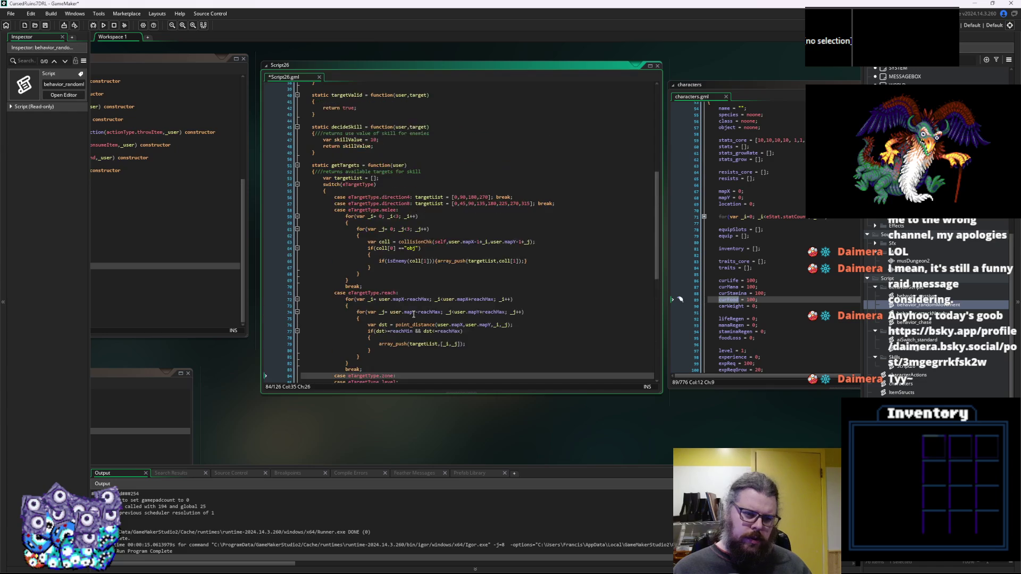
Add 'radius = 0;' below reachMax in the skill constructor.
left_click(369, 207)
key("Up")
key("Up")
key("Up")
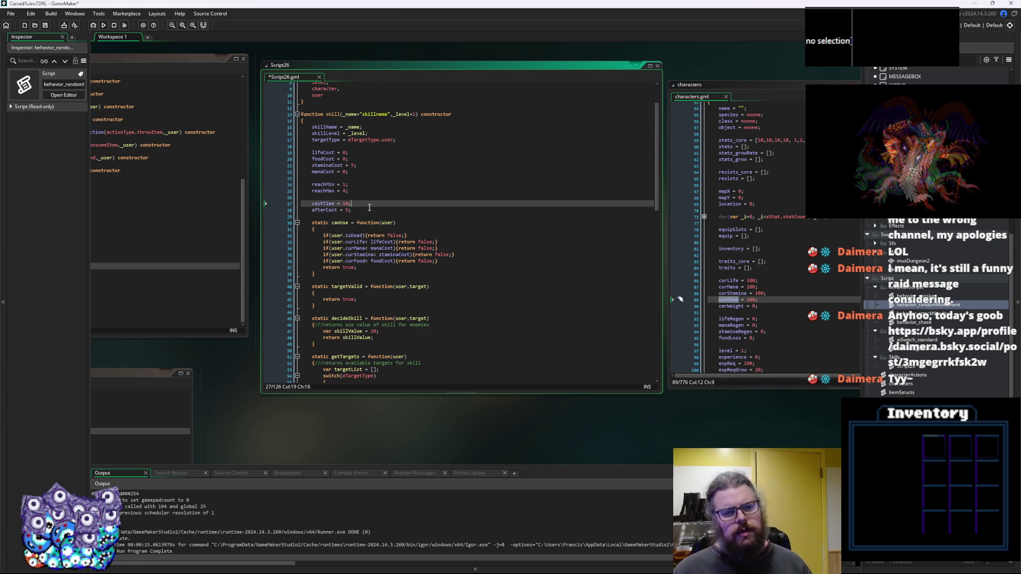
key("Return")
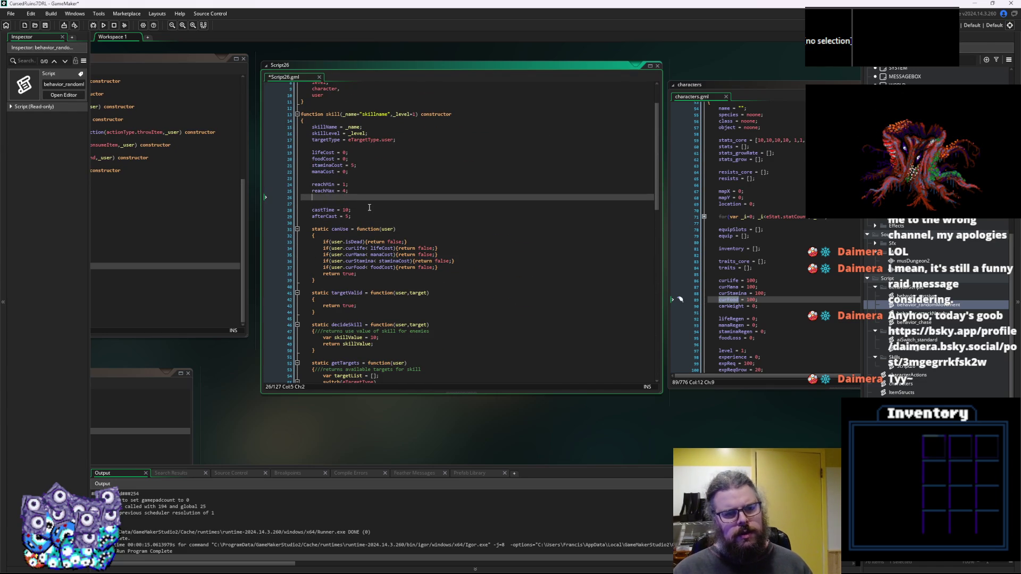
type("reach")
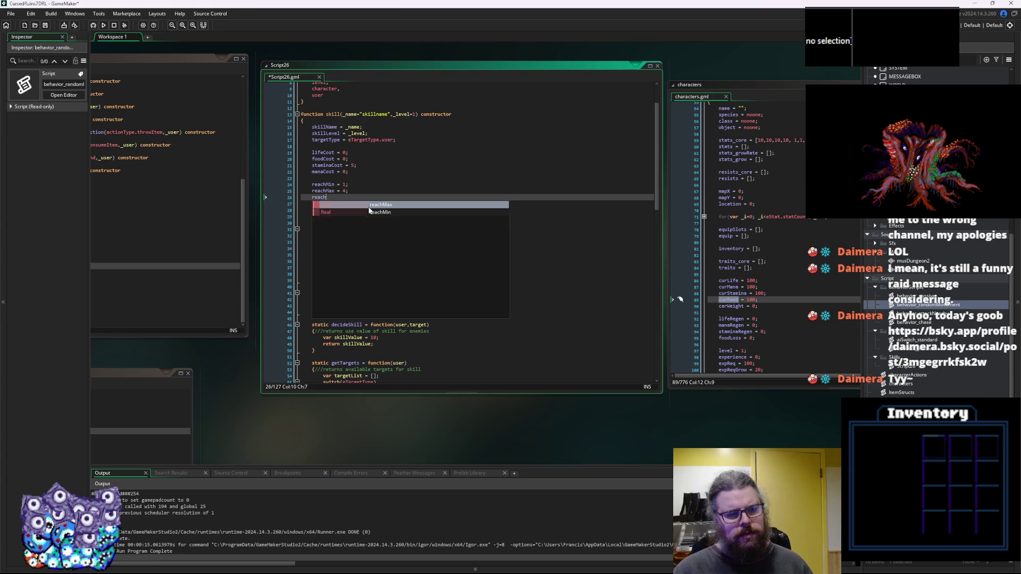
key("BackSpace")
key("BackSpace")
key("BackSpace")
key("BackSpace")
key("BackSpace")
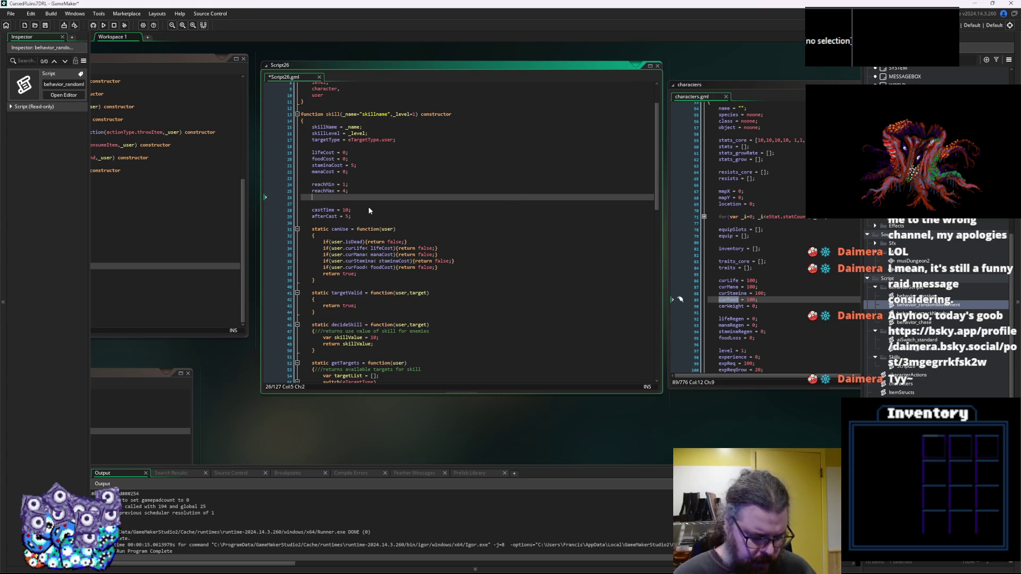
type("radius")
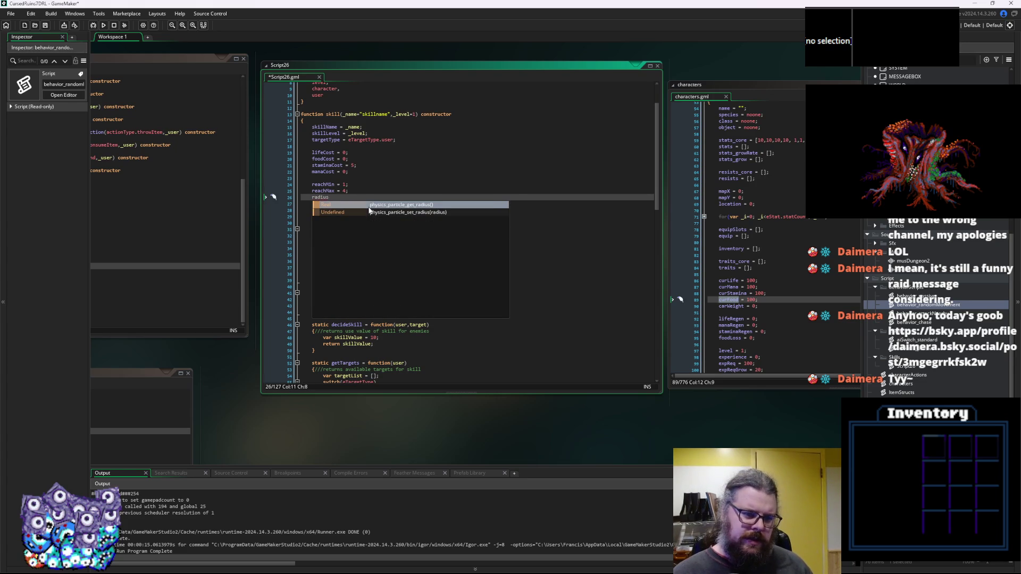
type(" = 0;")
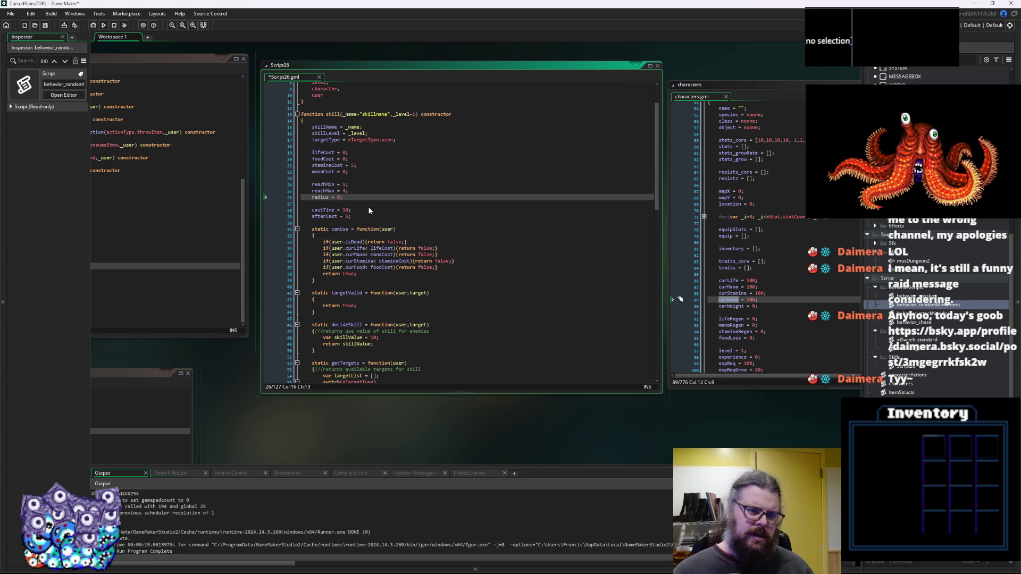
In the eTargetType enum, rename zone to square and add circle and cone entries.
scroll(369, 211, "up", 3)
left_click(344, 124)
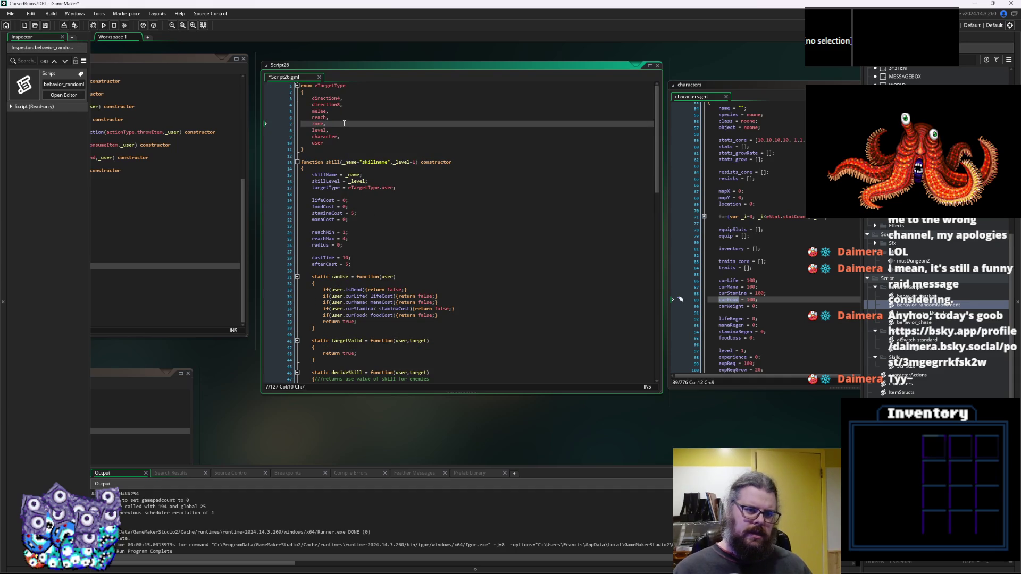
key("Return")
type(",circle")
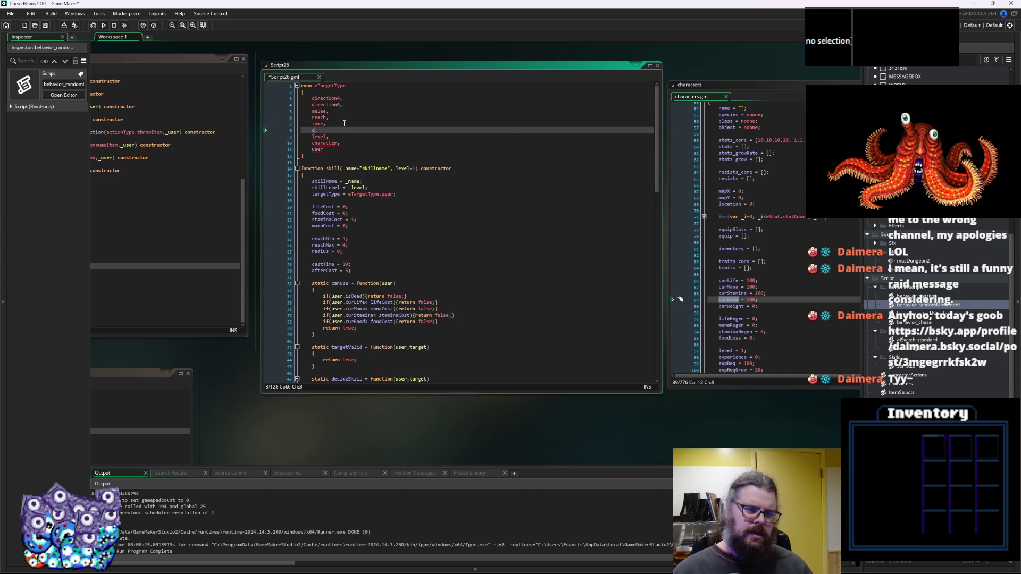
key("Escape")
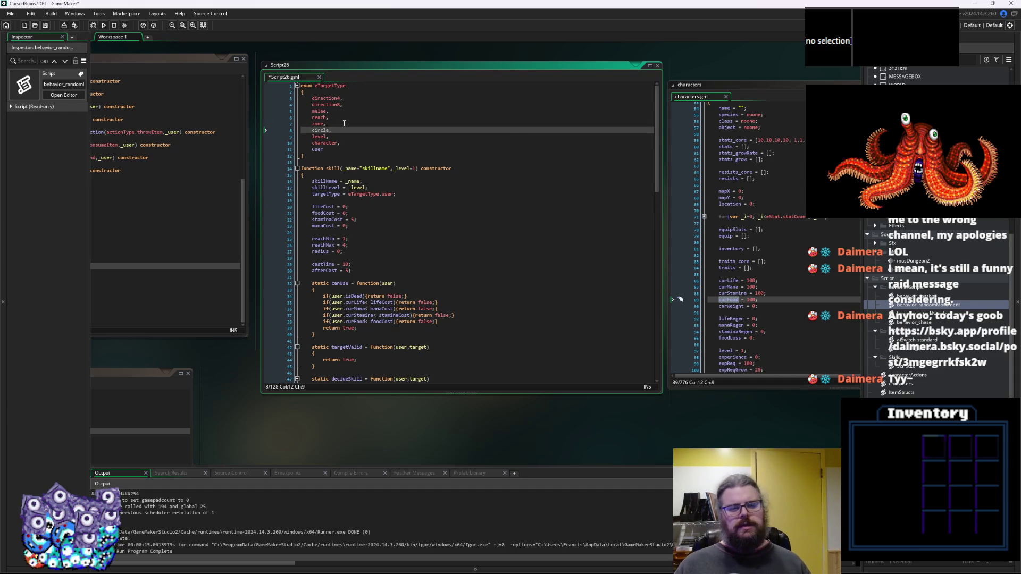
key("Up")
key("BackSpace")
key("BackSpace")
key("BackSpace")
type("squ")
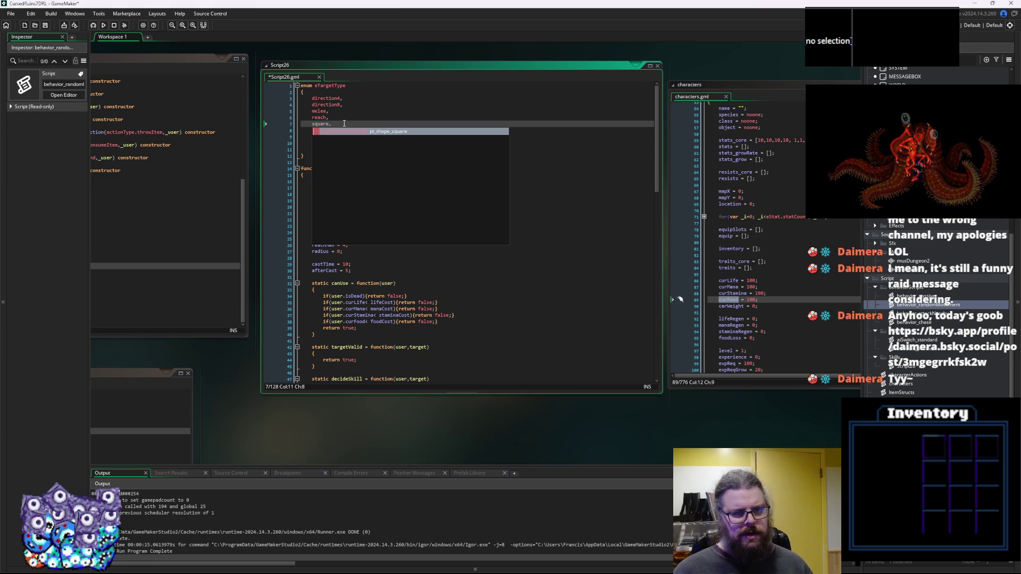
type("are")
key("Down")
key("Return")
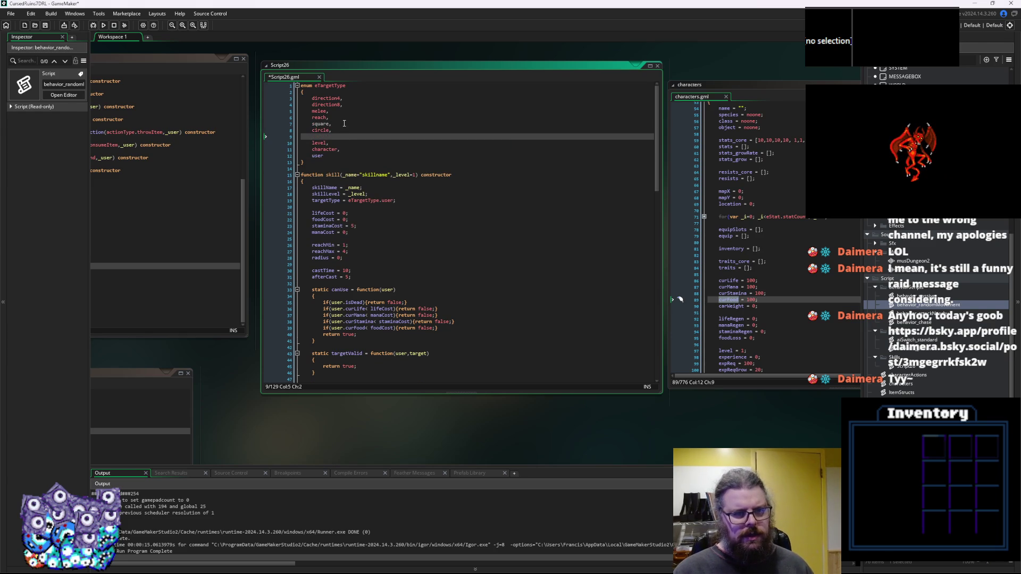
type("cone,")
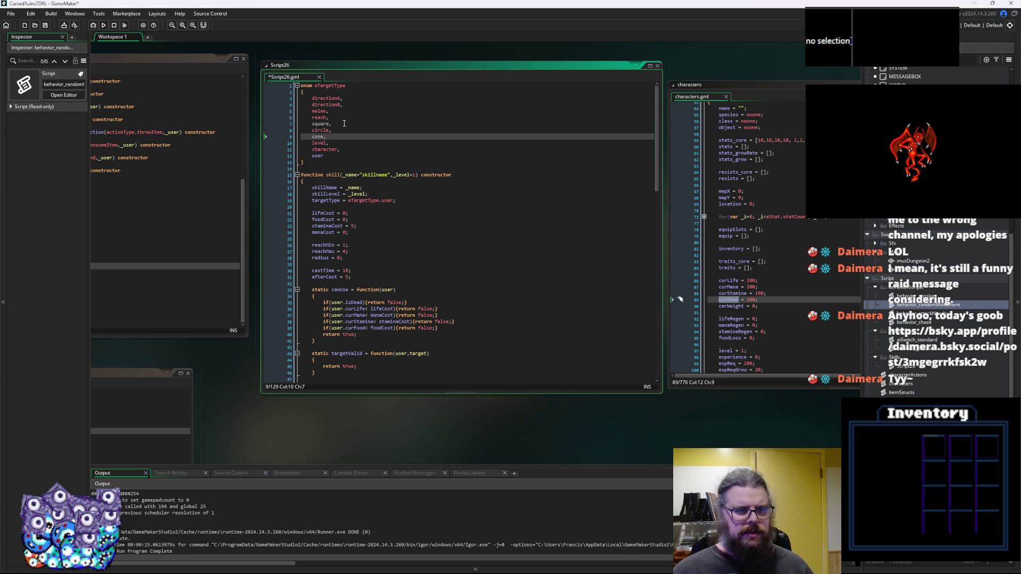
key("Down")
key("Down")
left_click(343, 125)
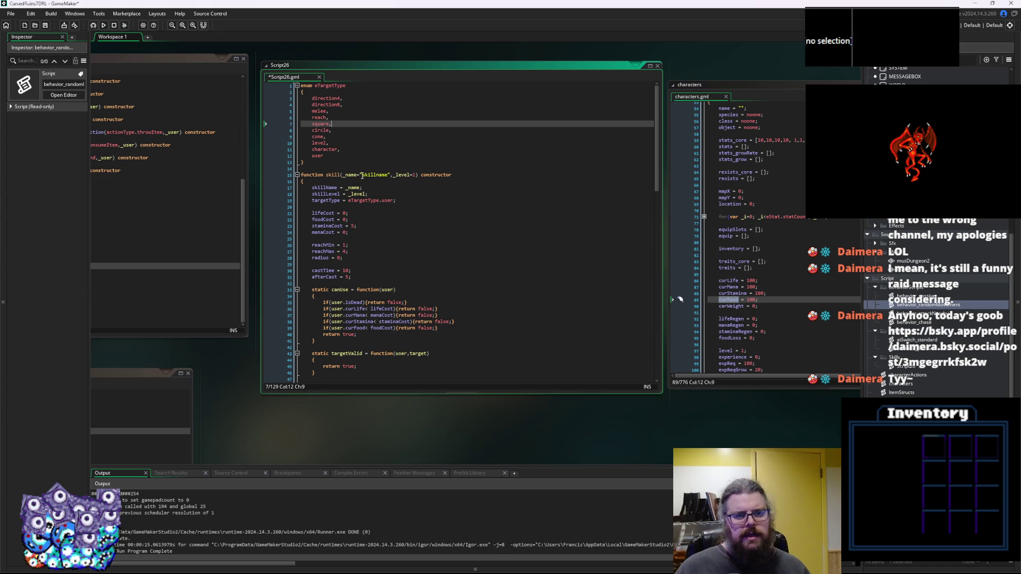
double_click(323, 145)
Rename the zone case to square and add circle and cone cases, each ending in break;.
scroll(415, 316, "down", 15)
left_click(411, 291)
scroll(410, 314, "up", 3)
left_click(410, 332)
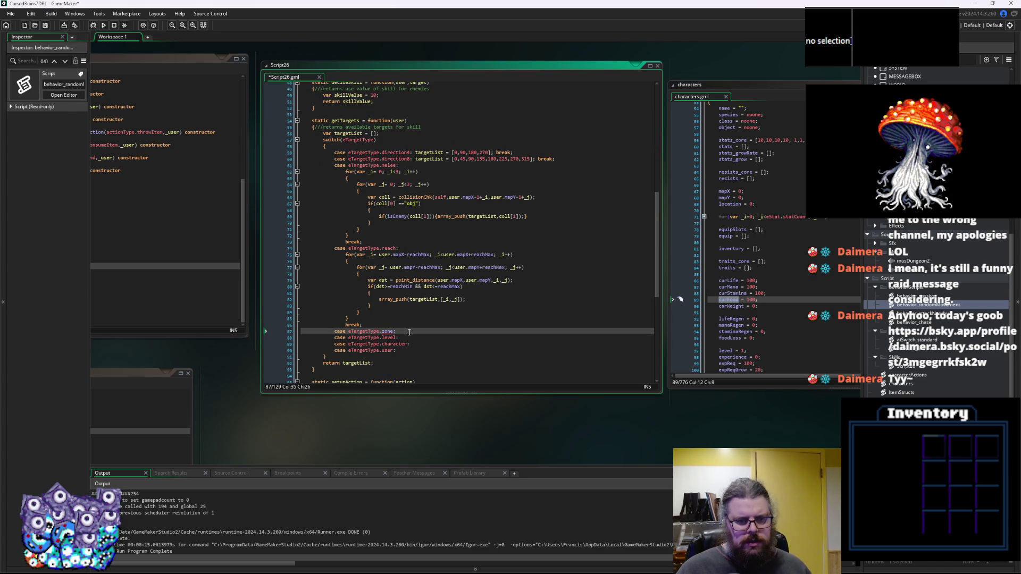
type("quare:")
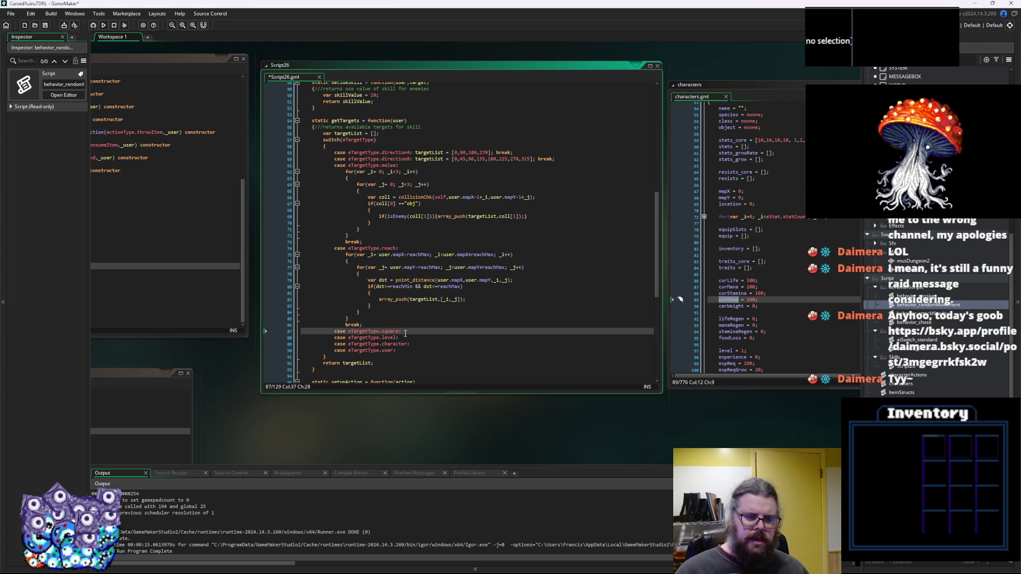
type(" break;")
key("Return")
type("case eTargetType.square: break;")
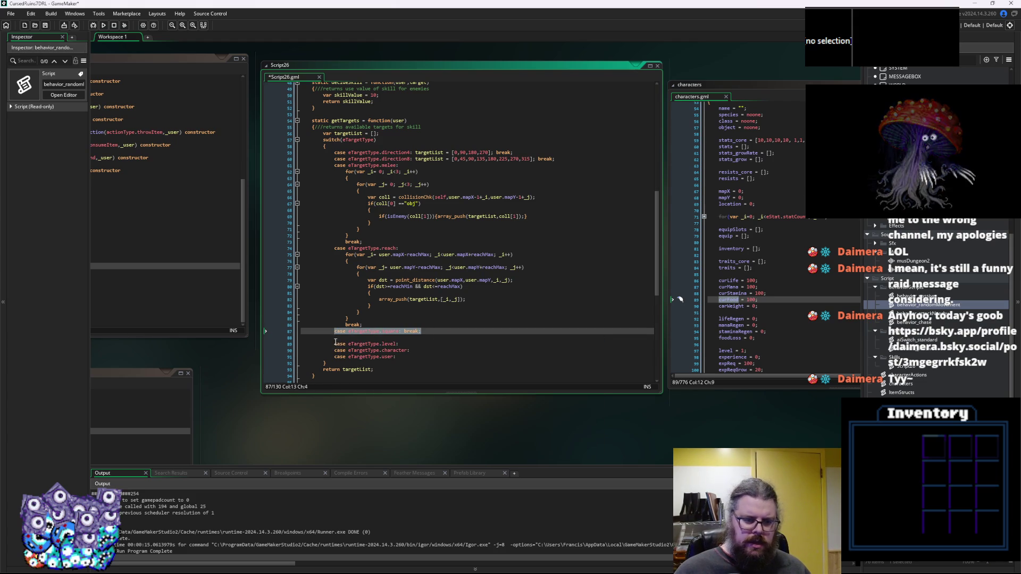
double_click(390, 339)
type("circle")
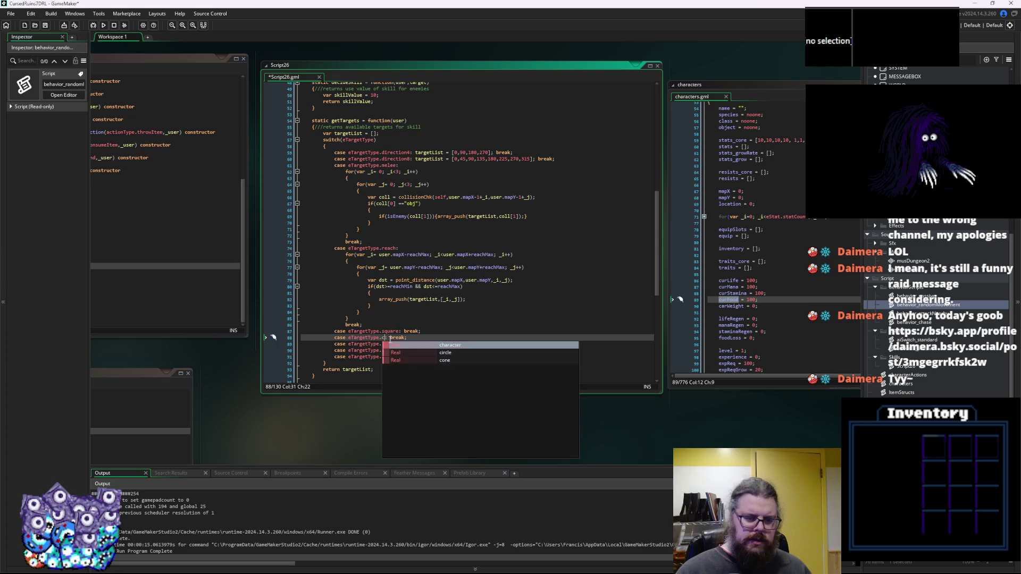
left_click(420, 339)
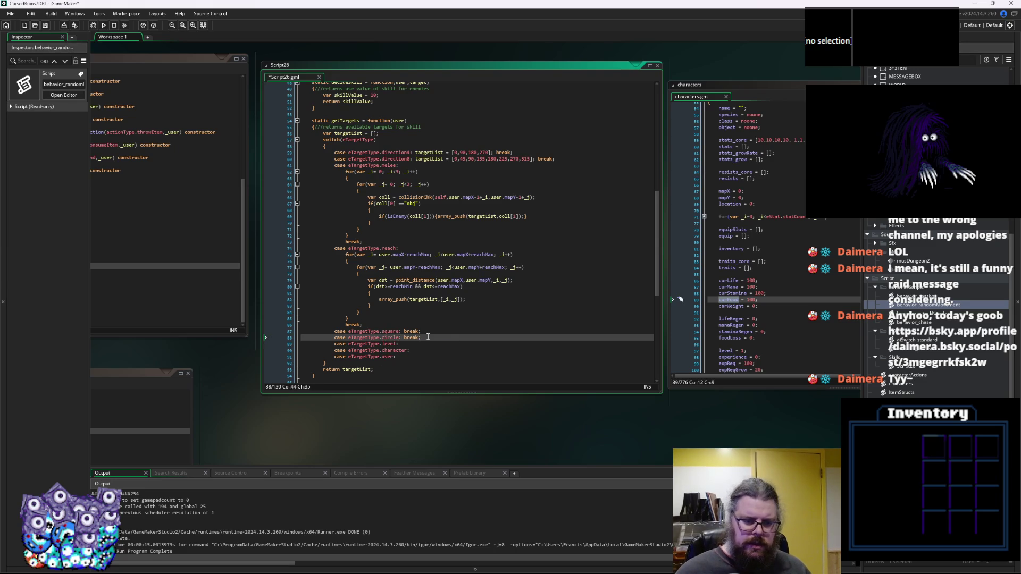
key("Return")
key("ctrl+v")
double_click(394, 344)
type("cone")
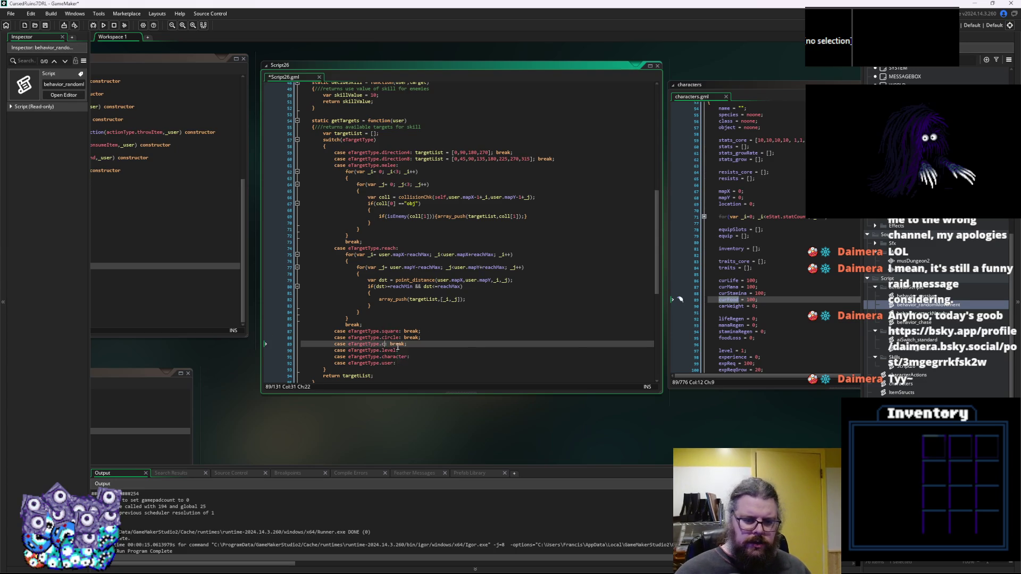
Add break; to the level and character cases, then bring up behavior_attackNearby.
left_click(408, 351)
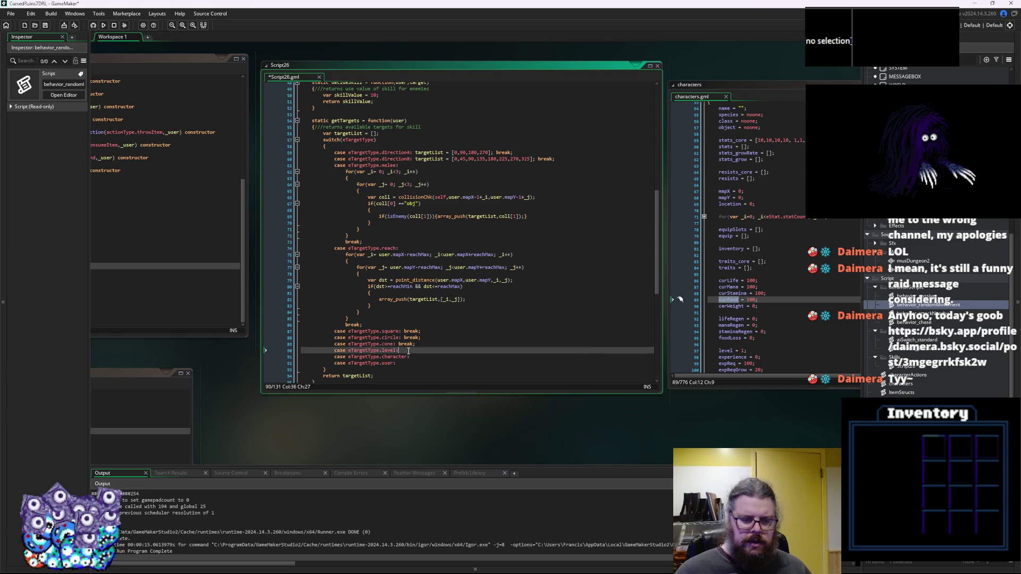
type(" break;")
key("Down")
type("b")
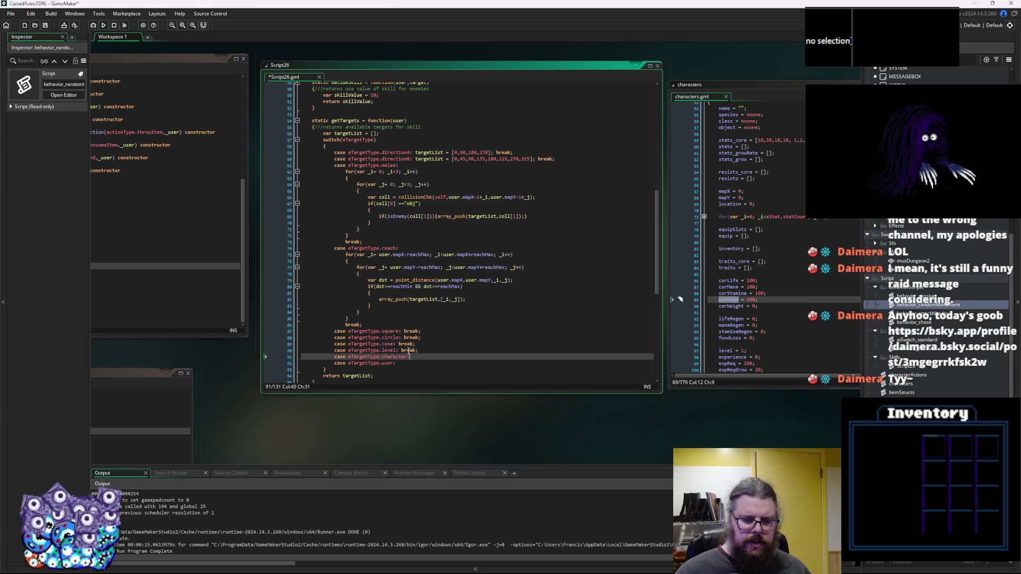
type("reak;")
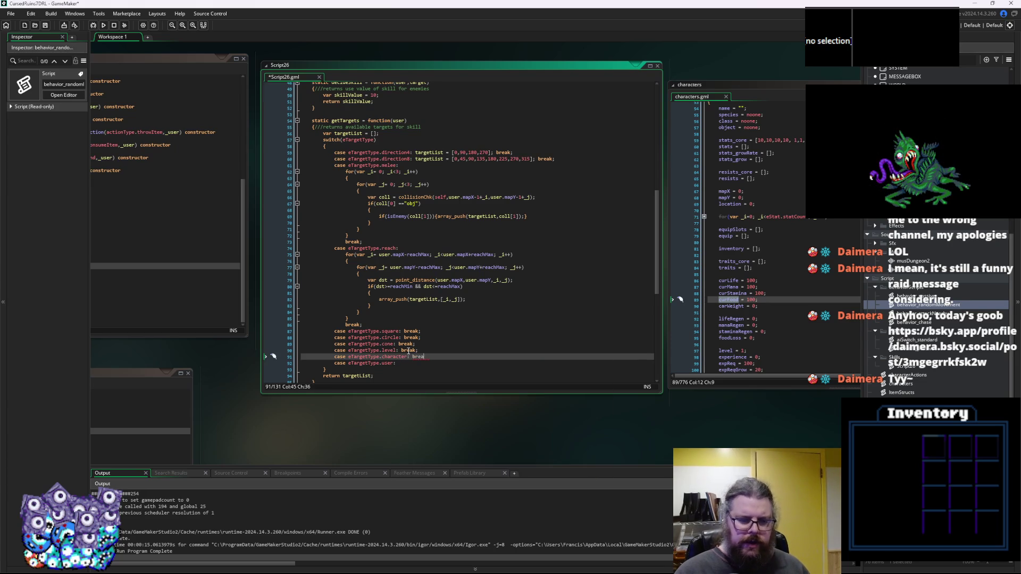
key("Down")
type("break;")
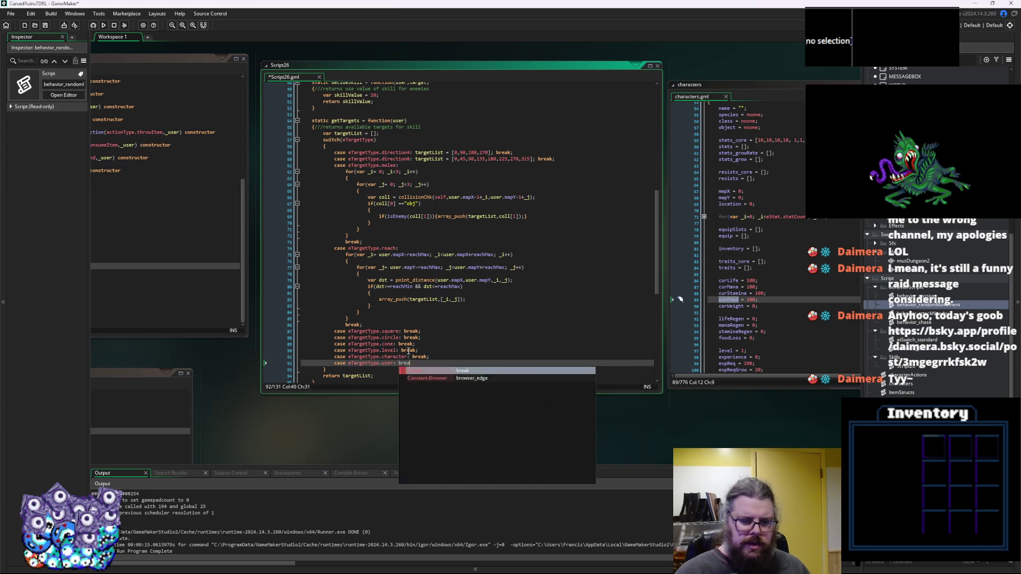
key("Up")
key("Return")
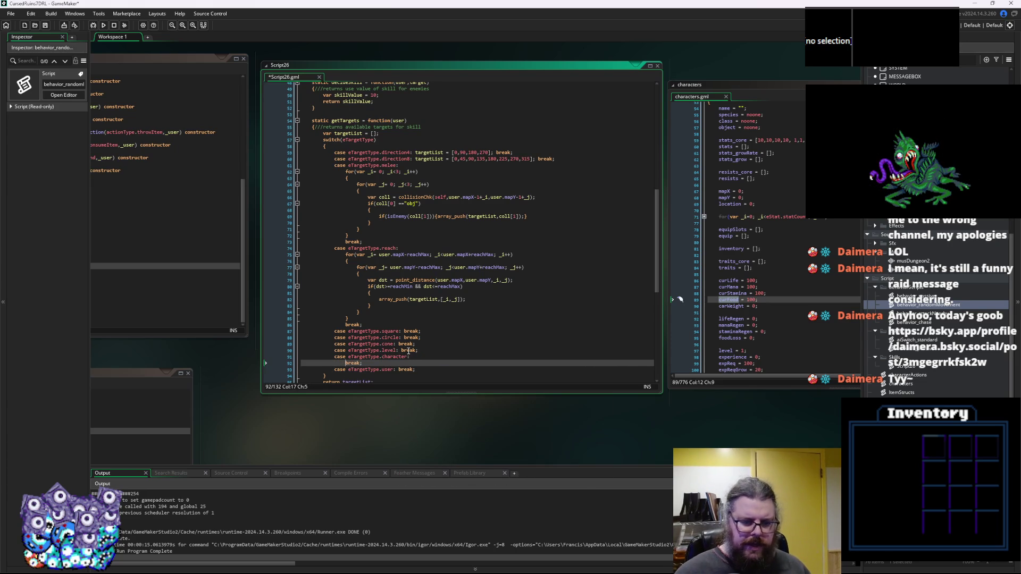
key("ctrl+Tab")
left_click(429, 324)
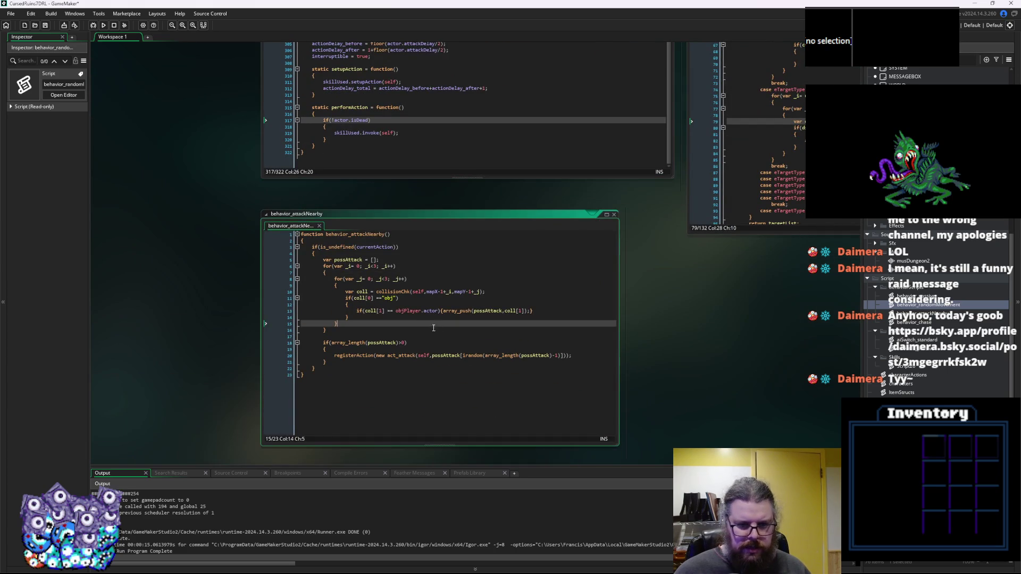
Review the loadGameData script, then return to the getTargets character case in Script26.
key("ctrl+Tab")
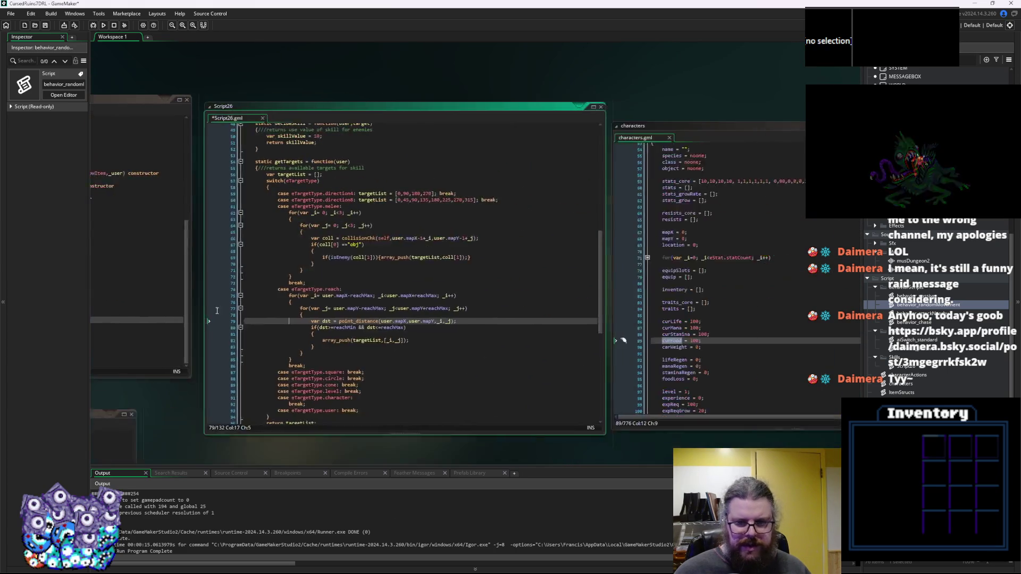
left_click(350, 297)
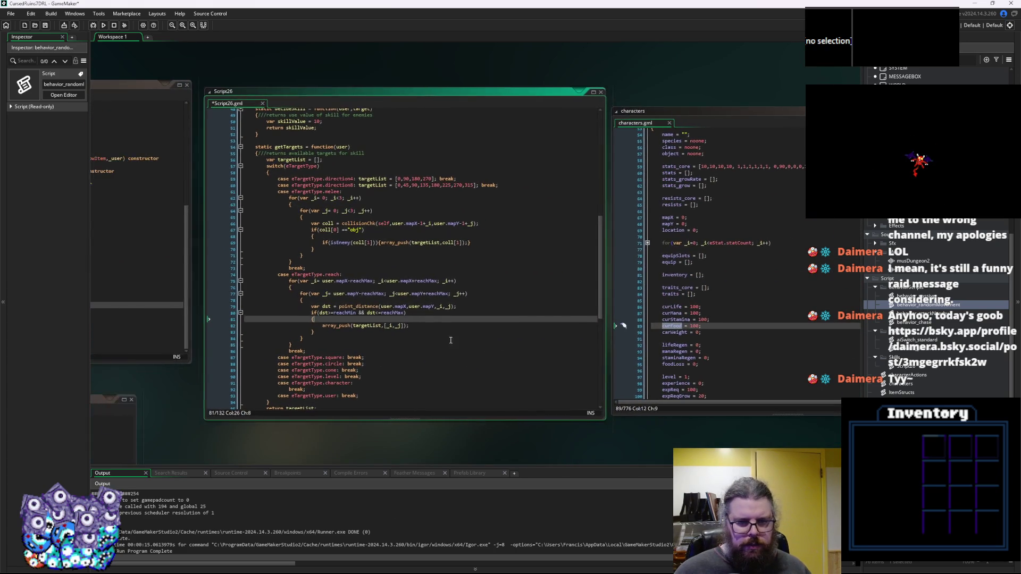
left_click(526, 362)
key("ctrl+Tab")
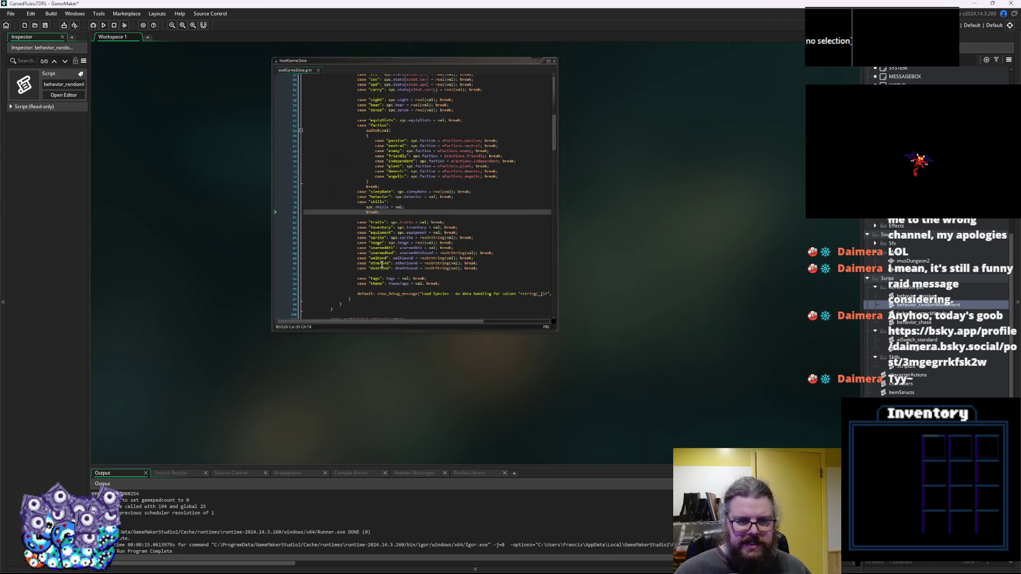
left_click(374, 334)
key("ctrl+Tab")
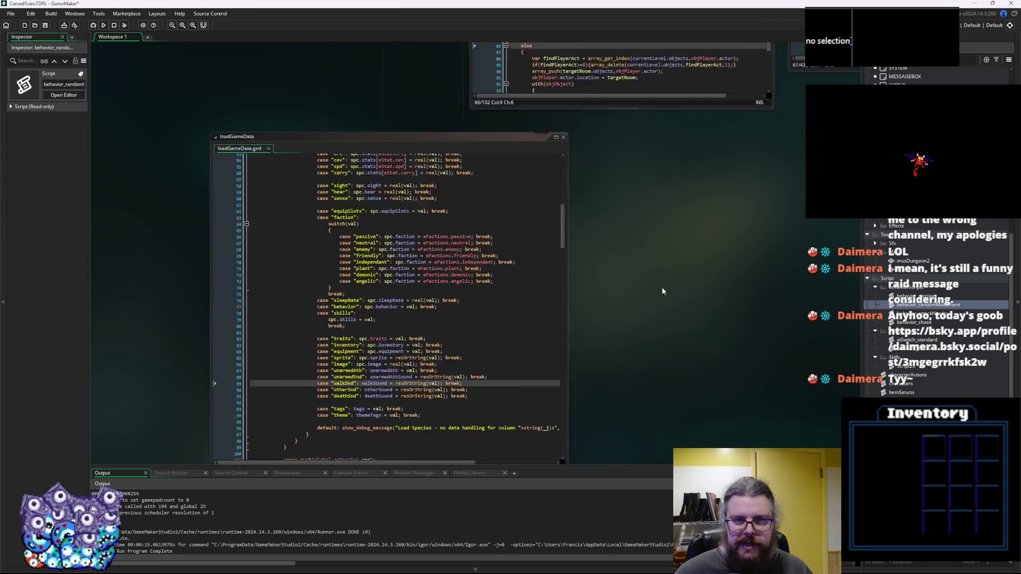
key("ctrl+Tab")
key("ctrl+Tab")
key("ctrl+Tab")
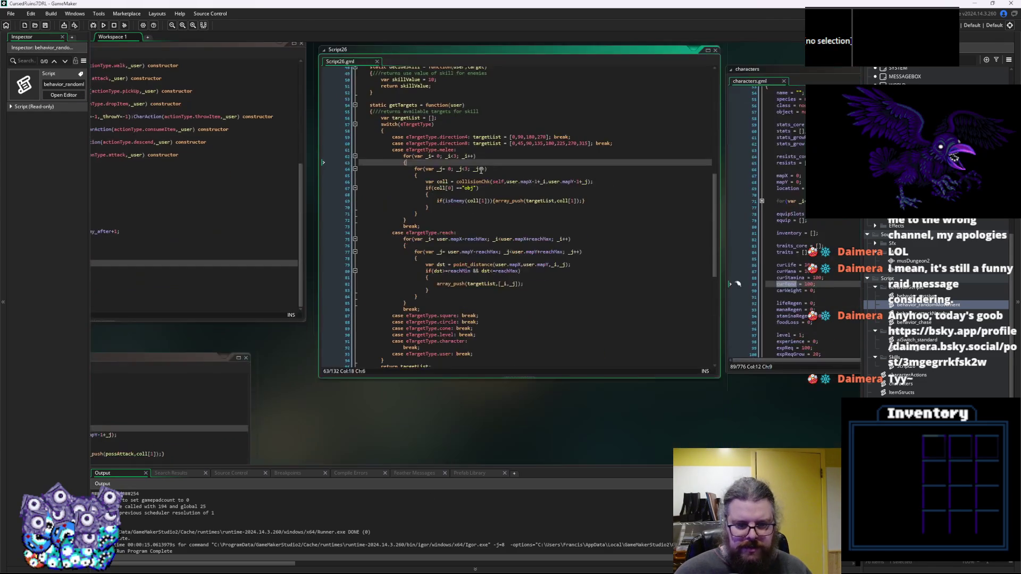
left_click(474, 319)
scroll(473, 319, "down", 2)
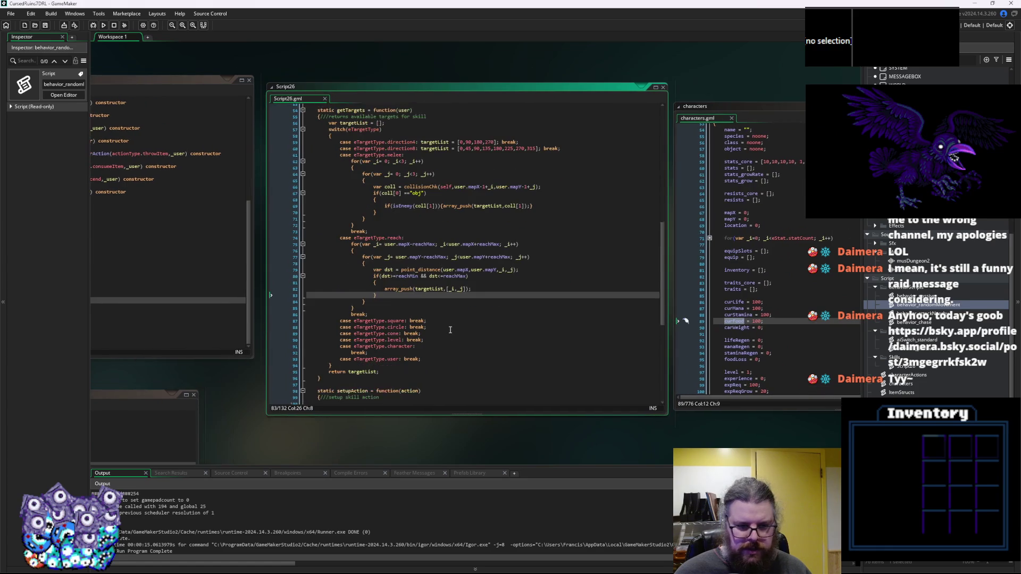
Add a with(objObject) block with an opening brace and indented line under the character case.
left_click(440, 346)
left_click(427, 358)
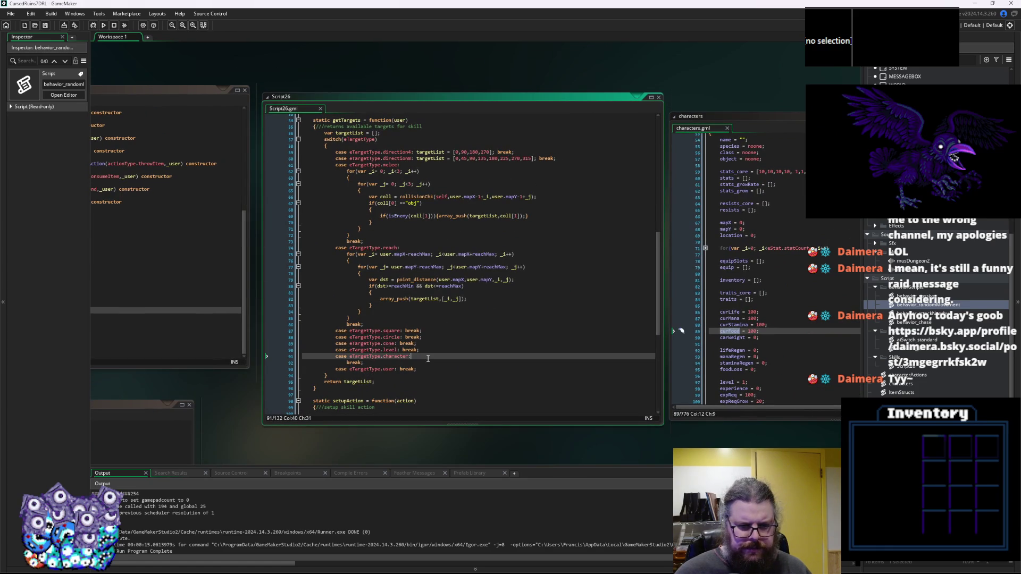
key("Return")
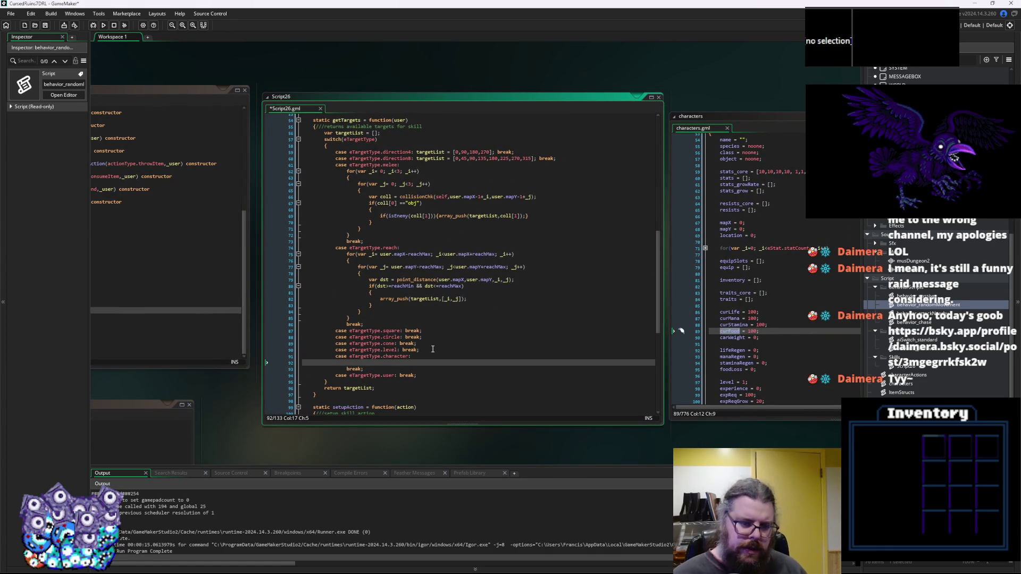
type("{with(obj")
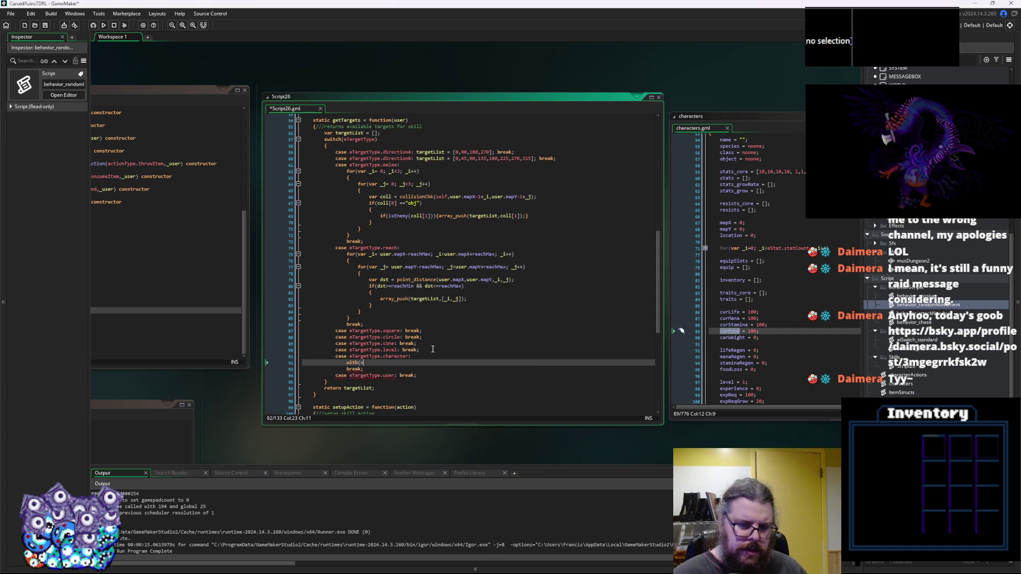
type("P")
key("BackSpace")
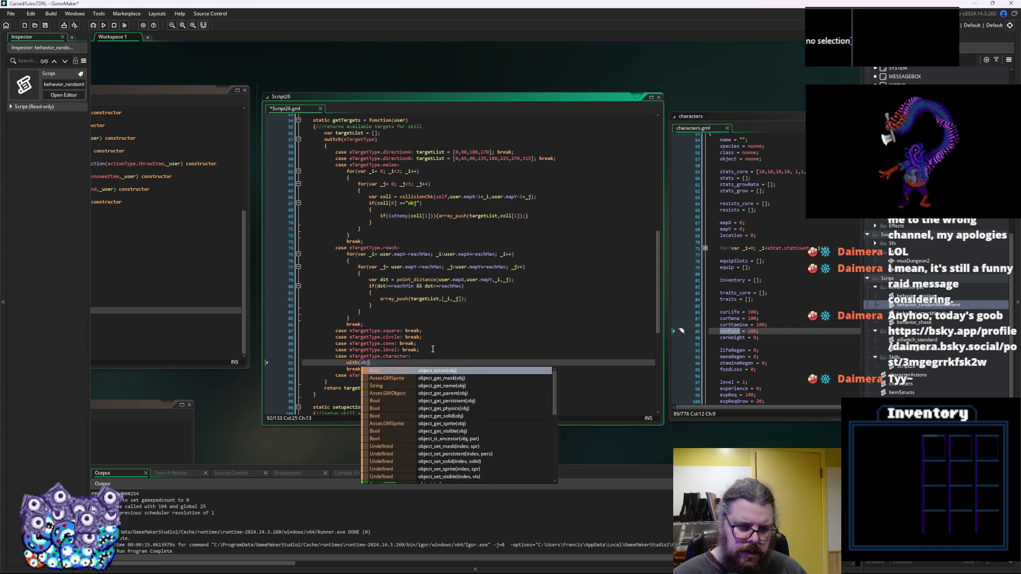
type("Object")
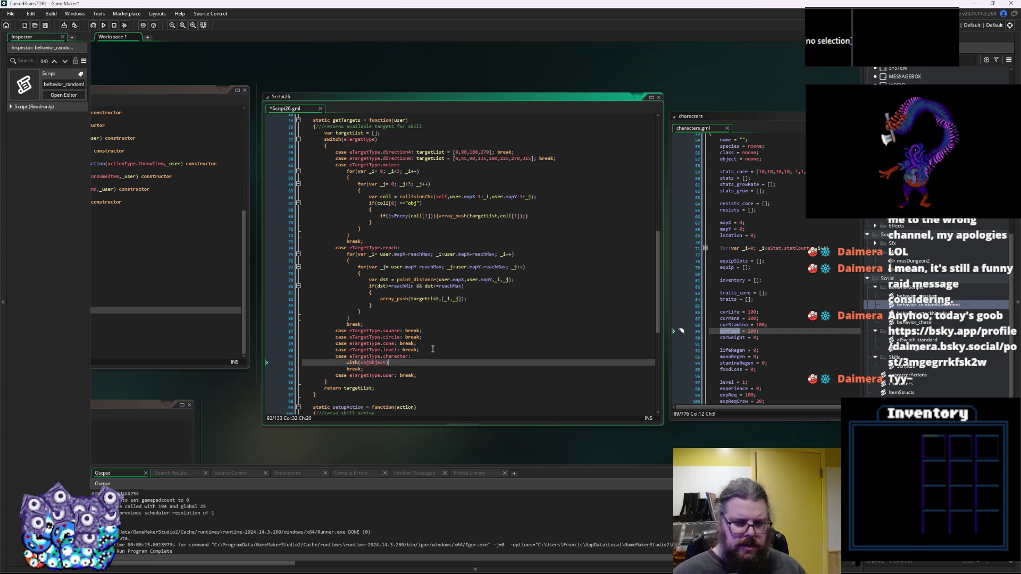
key("Return")
type("{")
key("Return")
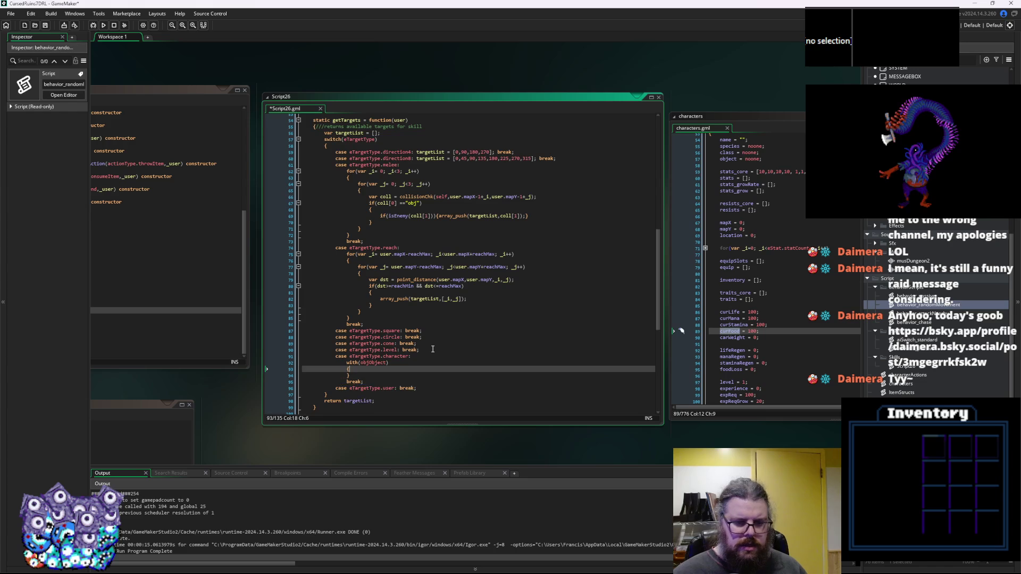
Open a blank line after afterCast in the skill constructor.
scroll(444, 347, "up", 5)
scroll(443, 346, "up", 12)
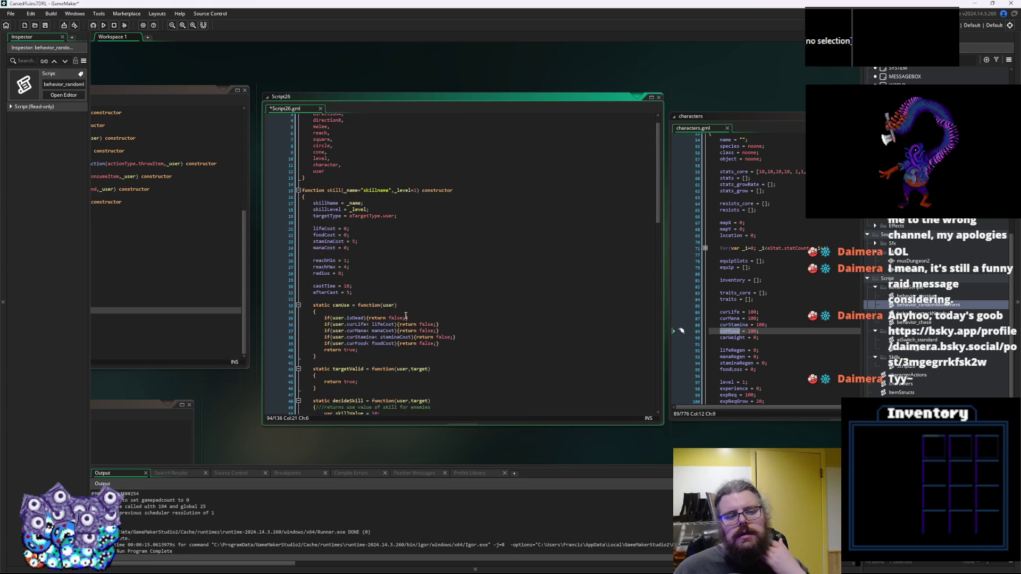
left_click(370, 297)
key("Return")
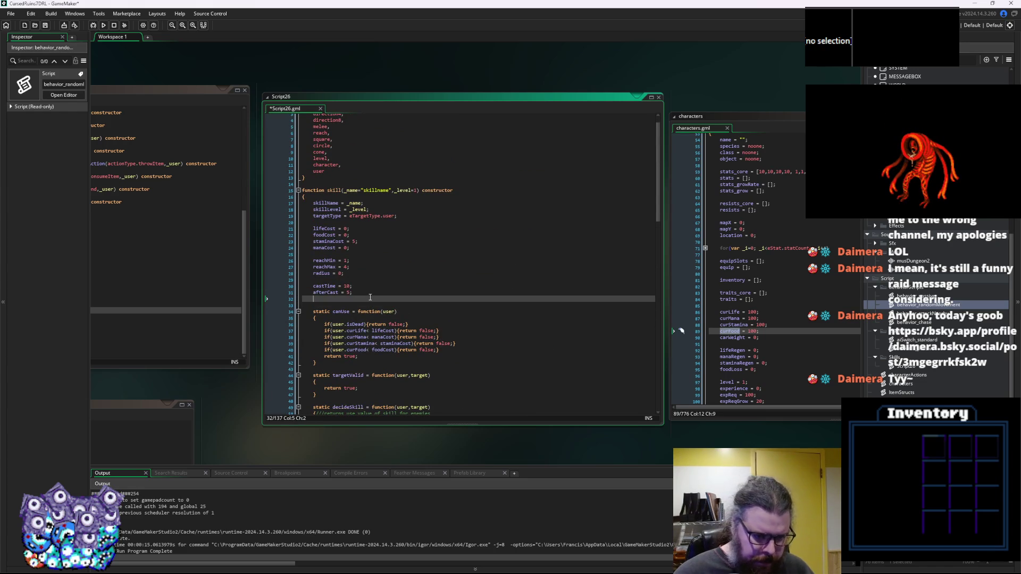
Replace a draft attacksEnemies line with selectEnemies = true; and selectFriends = false;.
type("attac")
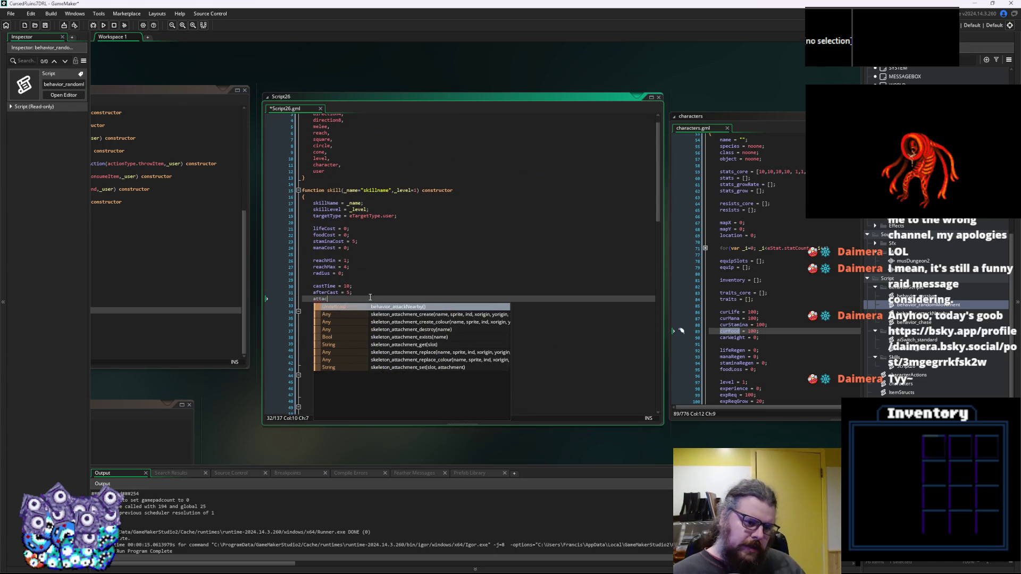
type("ksEnemies = true;")
key("Return")
type("att")
key("BackSpace")
key("BackSpace")
key("BackSpace")
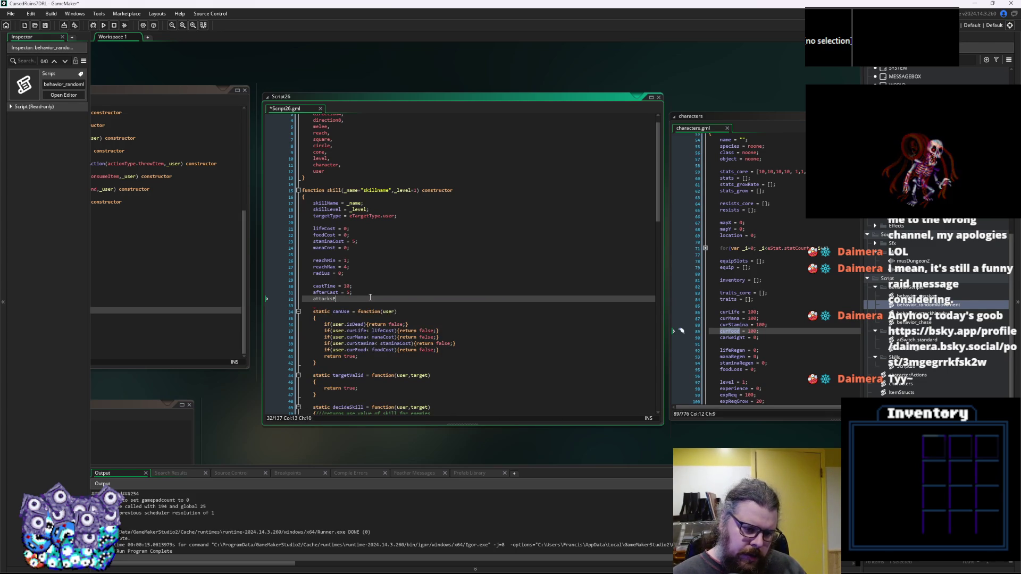
key("BackSpace")
key("BackSpace")
key("BackSpace")
type("selectEnemies = true;")
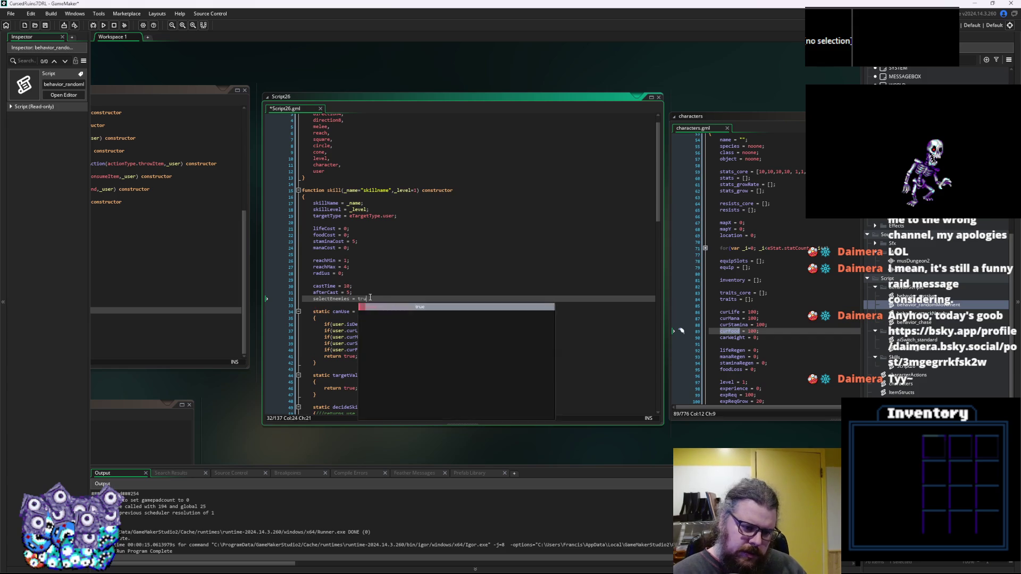
key("Return")
type("select")
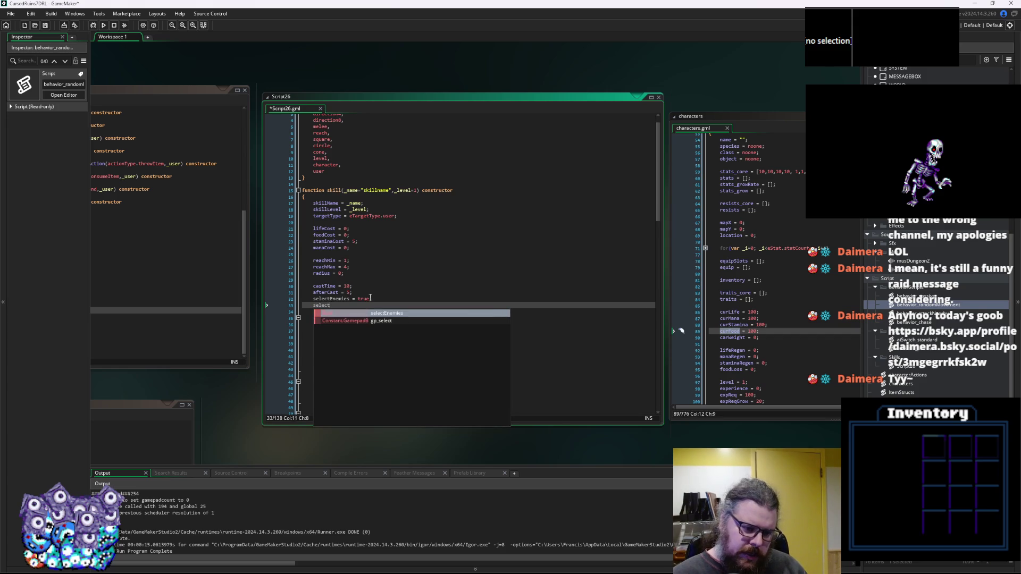
type("Friends = false;")
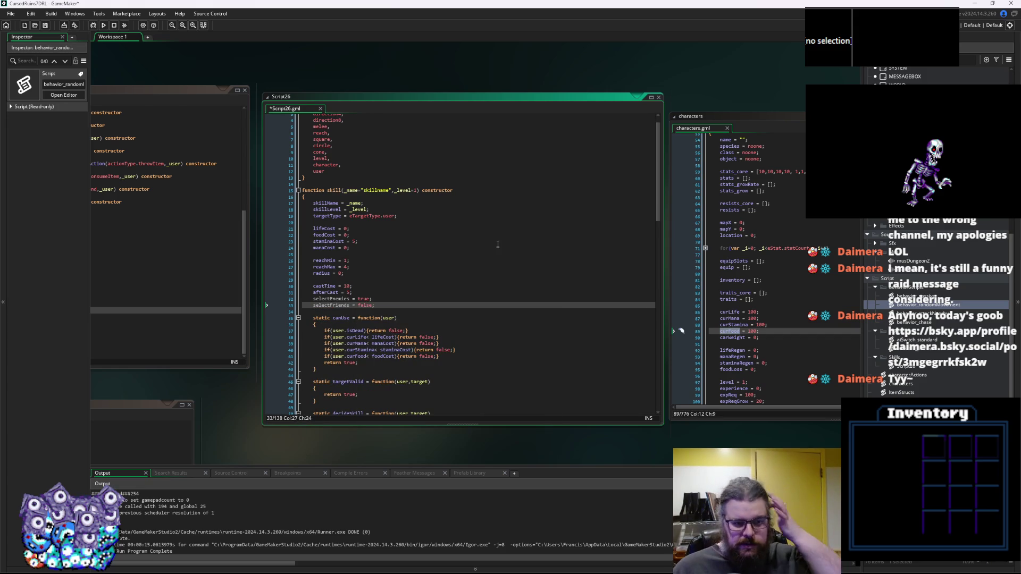
scroll(468, 279, "down", 8)
Put the melee enemy push call on its own line and add an empty else block.
scroll(468, 278, "down", 7)
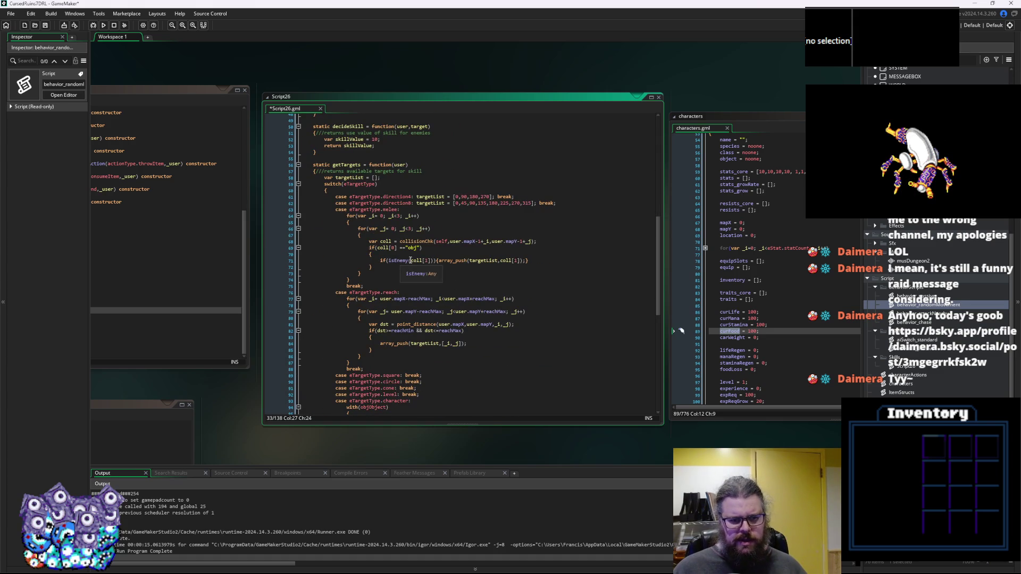
left_click(431, 262)
left_click(444, 254)
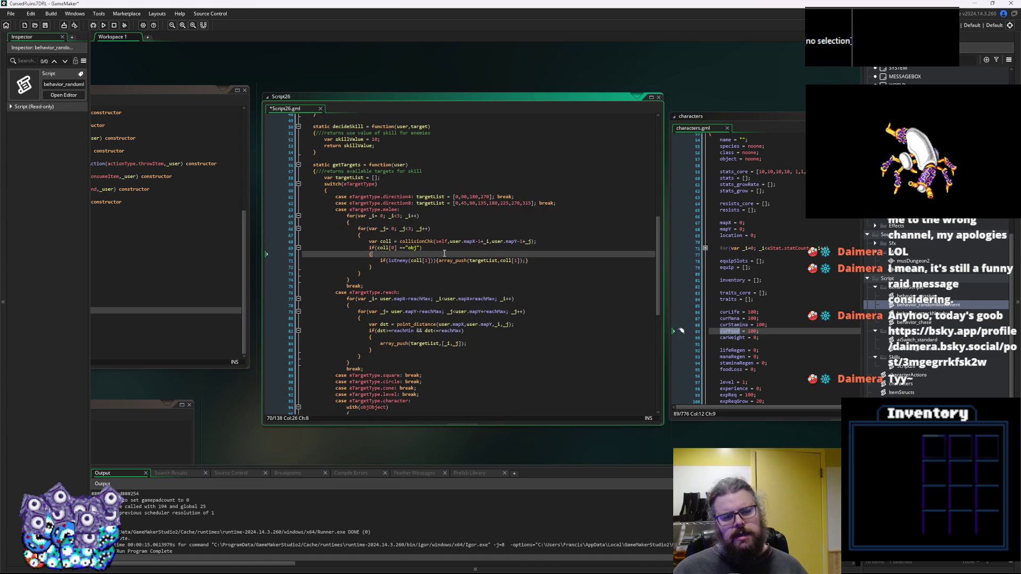
left_click(444, 261)
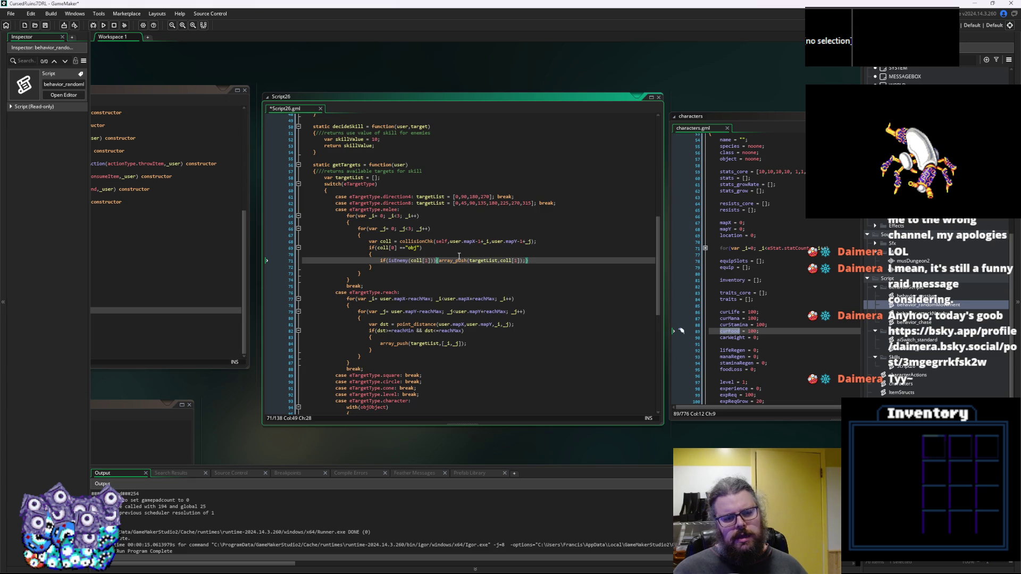
key("Return")
key("Right")
key("Return")
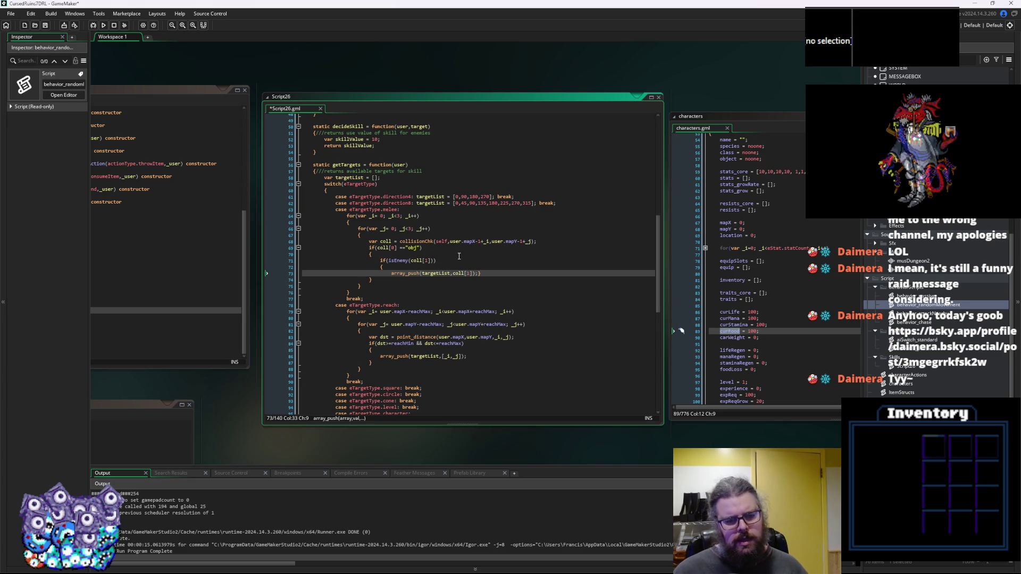
left_click(480, 273)
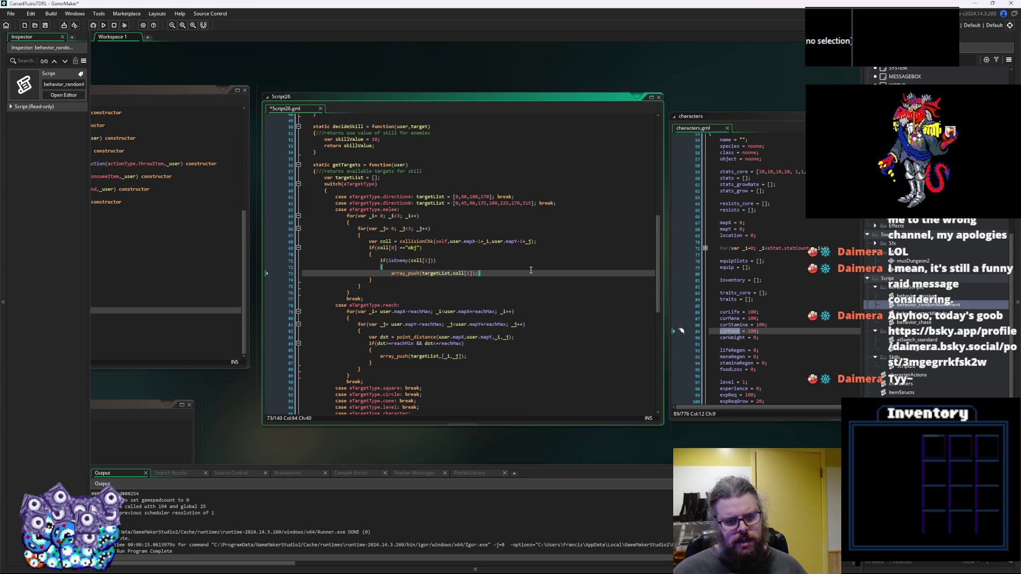
key("Return")
key("Return")
type("else")
key("Return")
type("{")
key("Return")
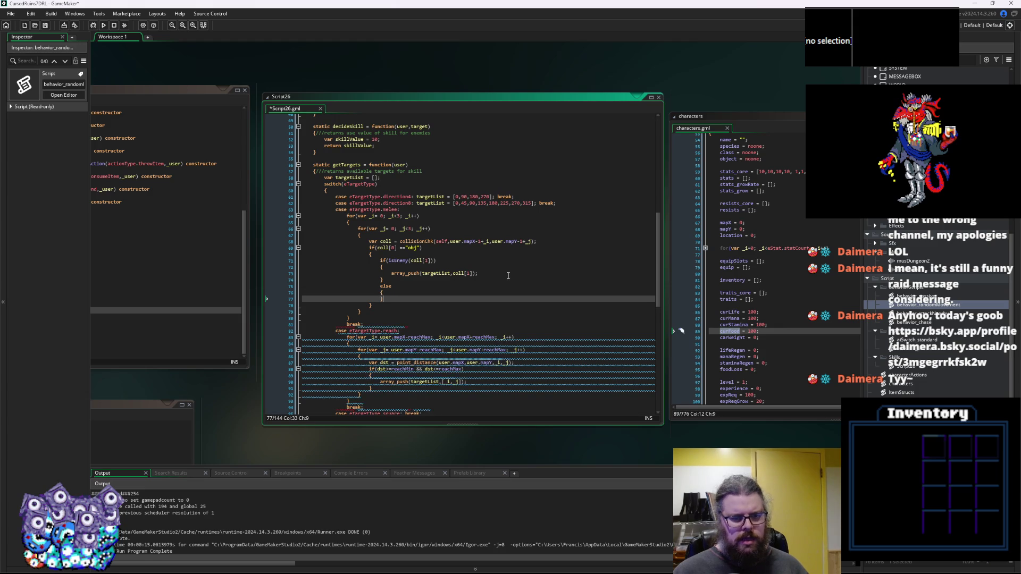
key("Return")
Guard the enemy push with if(selectEnemies) and copy it into the else block using selectFriends.
key("Up")
key("Up")
key("Up")
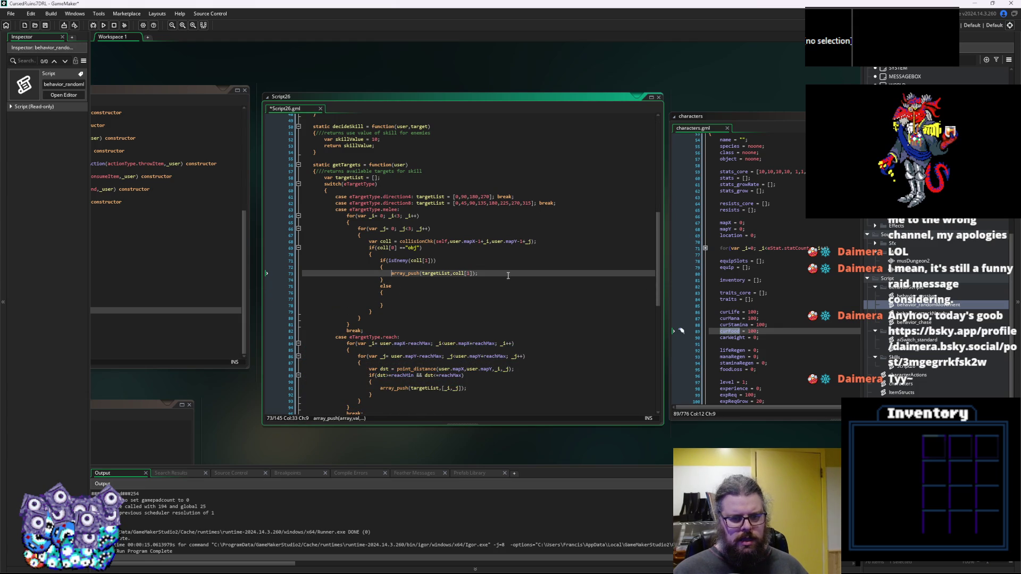
type("if(h")
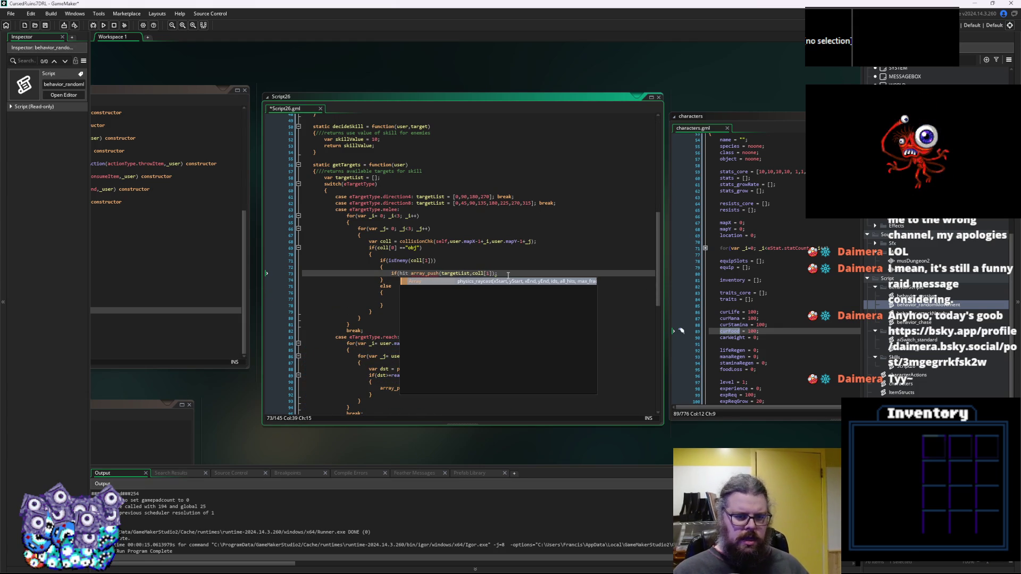
key("BackSpace")
type("selectEnemies")
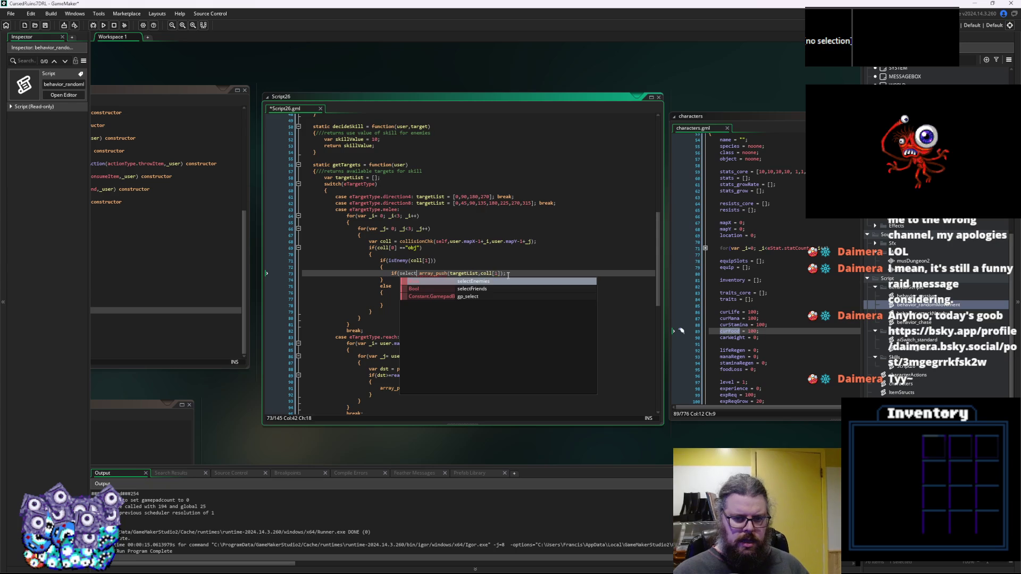
type("){")
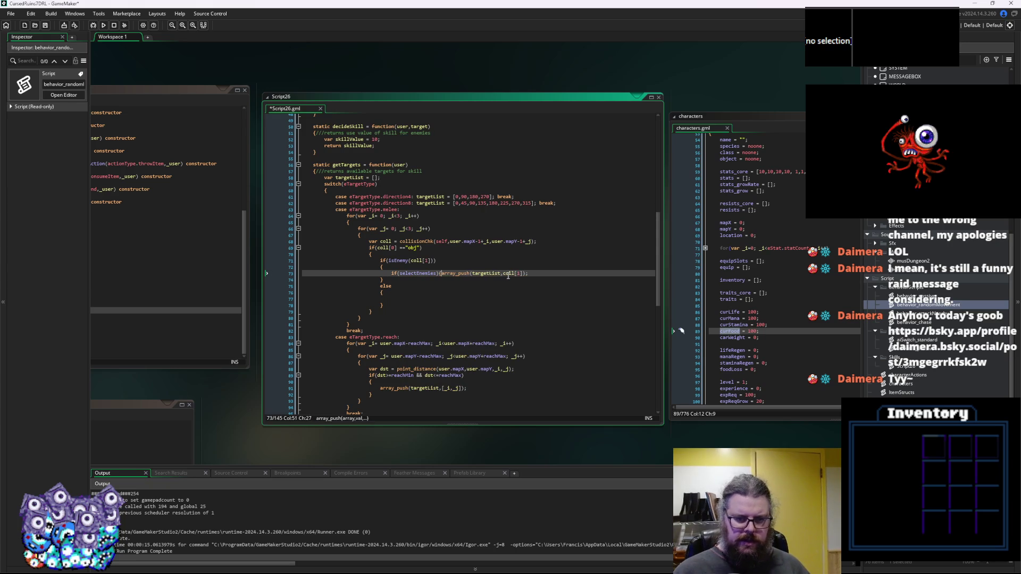
left_click(534, 273)
type("}")
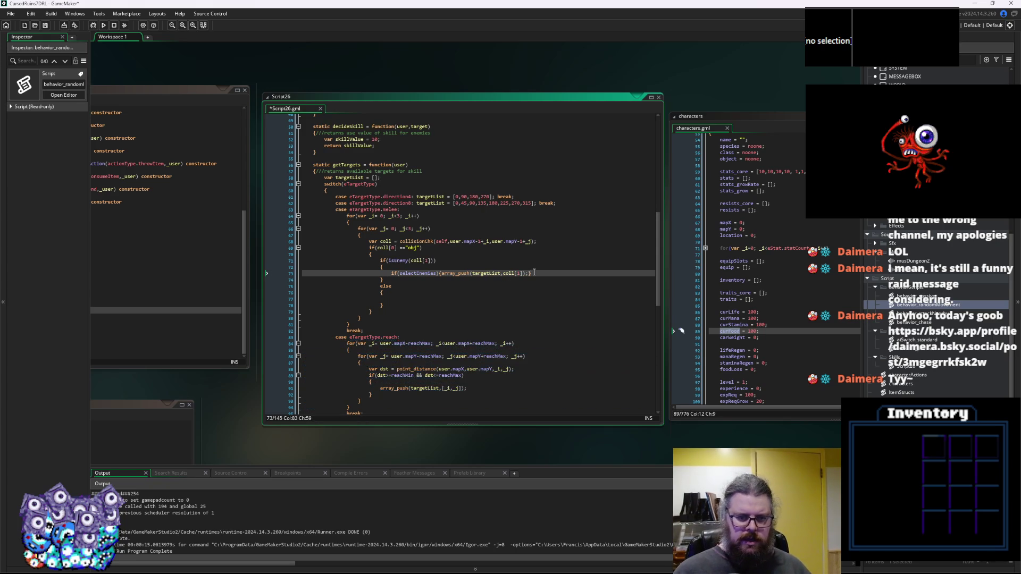
left_click_drag(534, 273, 392, 273)
key("ctrl+c")
left_click(391, 299)
key("ctrl+v")
left_click(435, 299)
left_click_drag(435, 299, 417, 299)
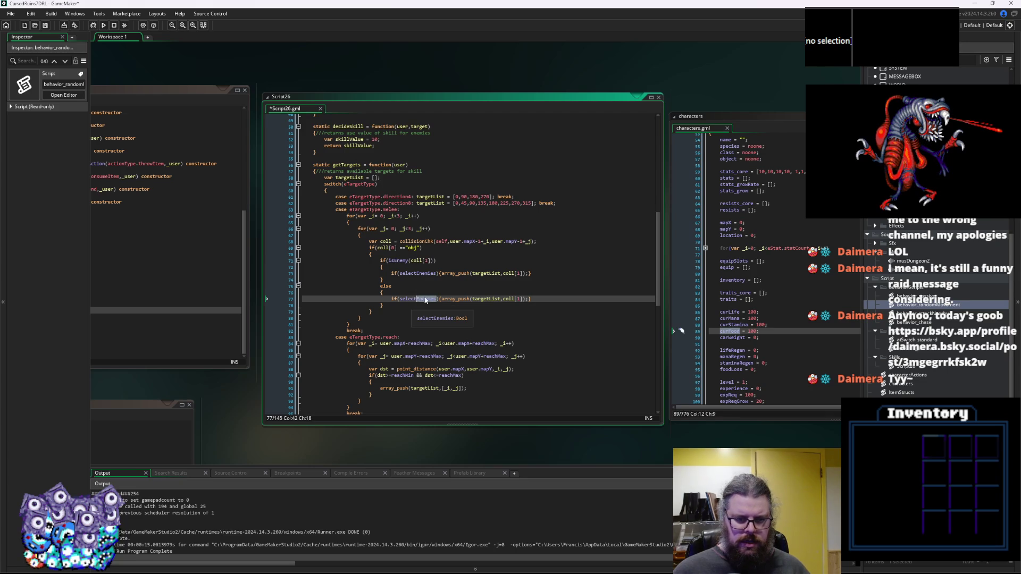
type("Friends")
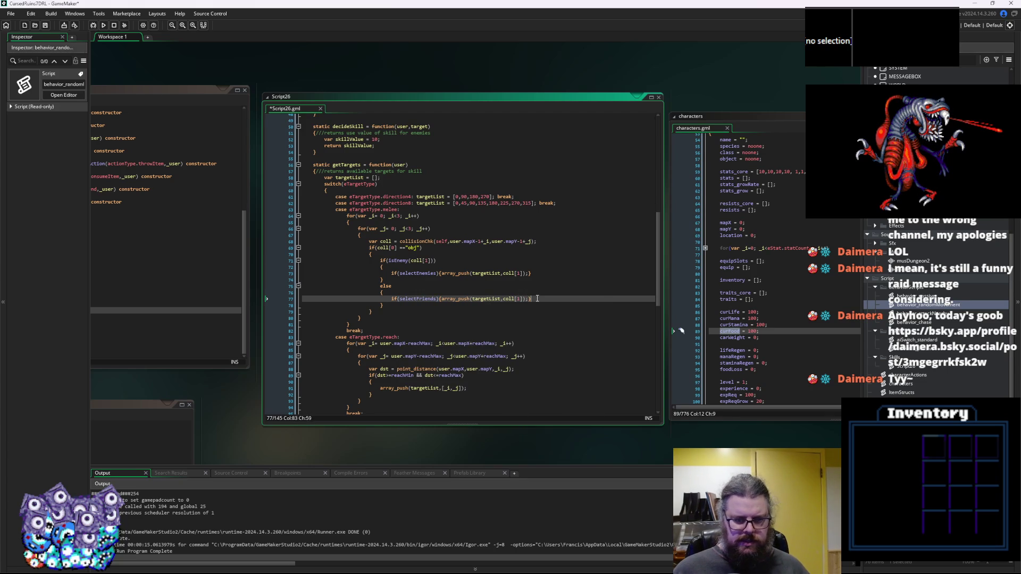
Save the script and review the melee case.
key("ctrl+s")
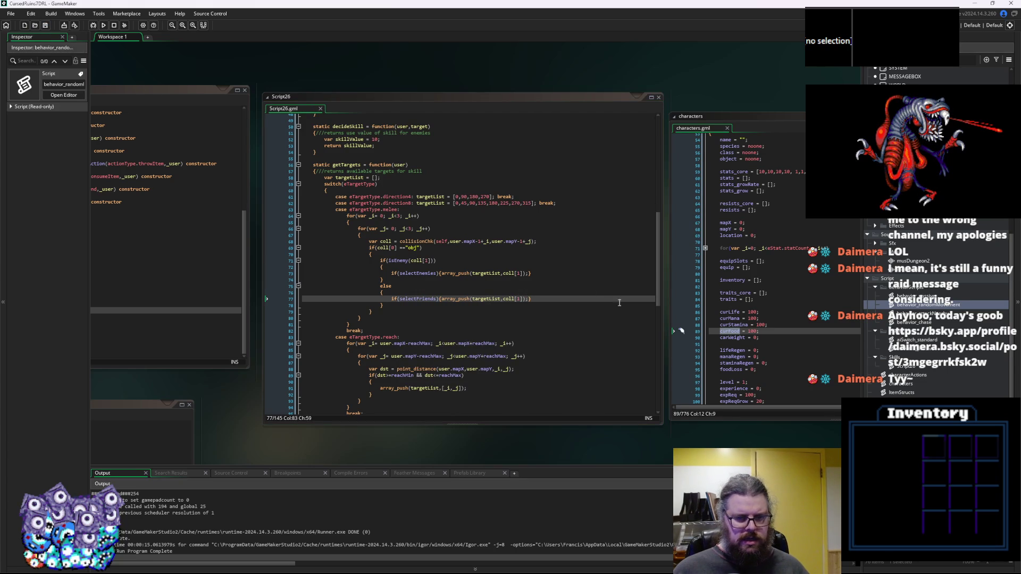
left_click(581, 291)
left_click(561, 298)
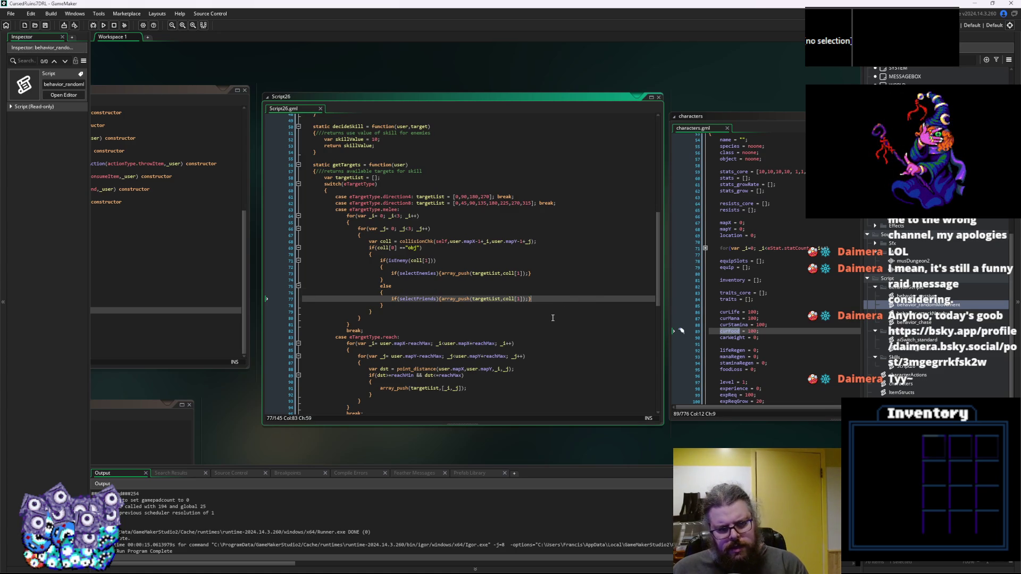
scroll(545, 322, "down", 3)
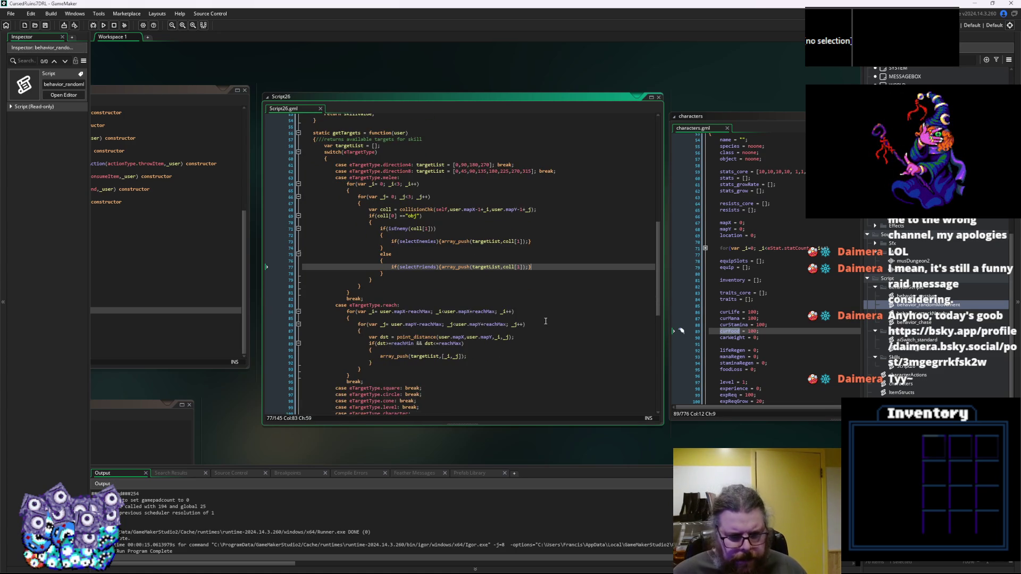
scroll(544, 322, "down", 2)
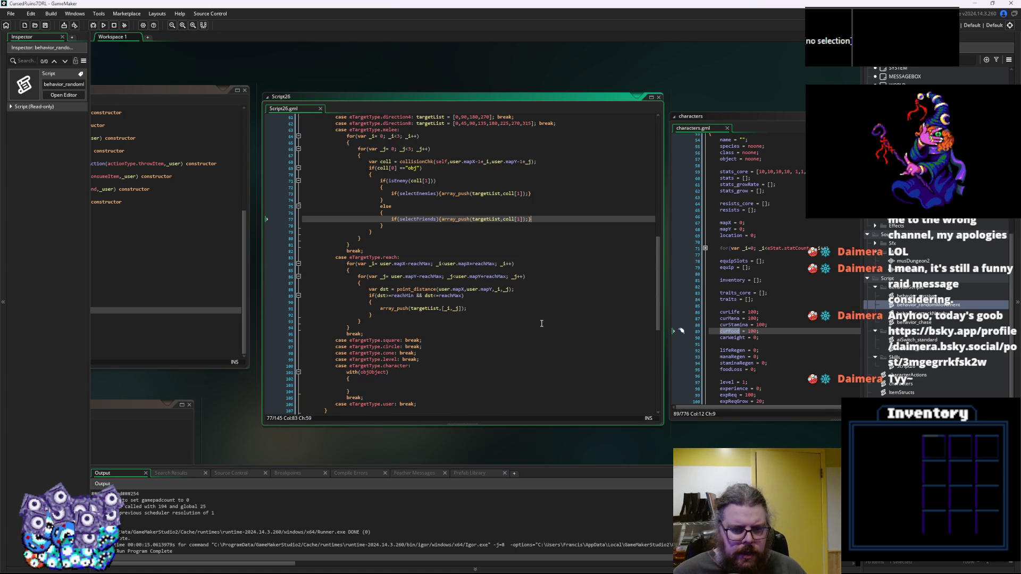
scroll(542, 323, "up", 2)
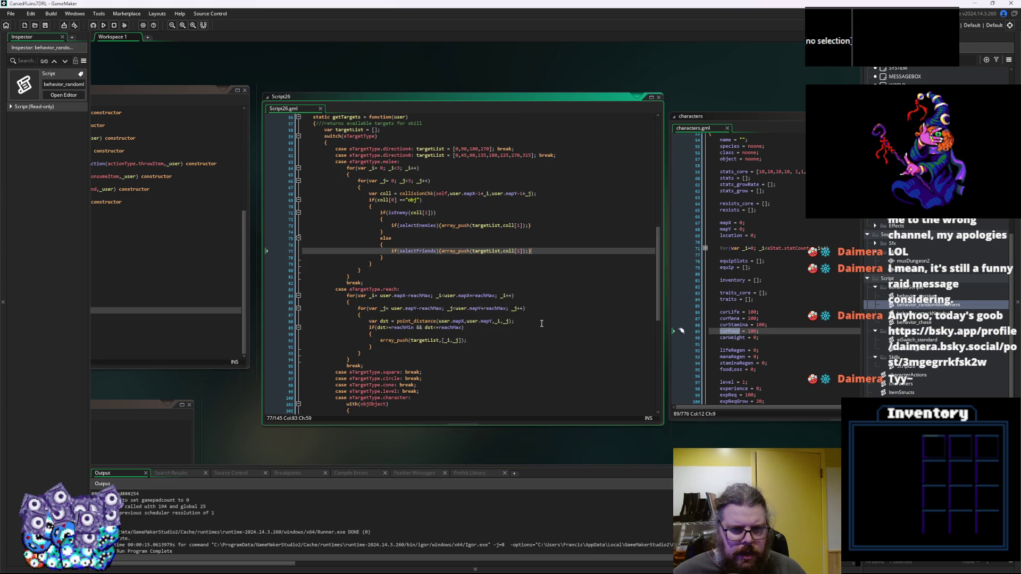
scroll(542, 324, "down", 8)
Copy the melee isEnemy if/else block and paste it inside the with(objObject) braces.
left_click(454, 295)
left_click(454, 291)
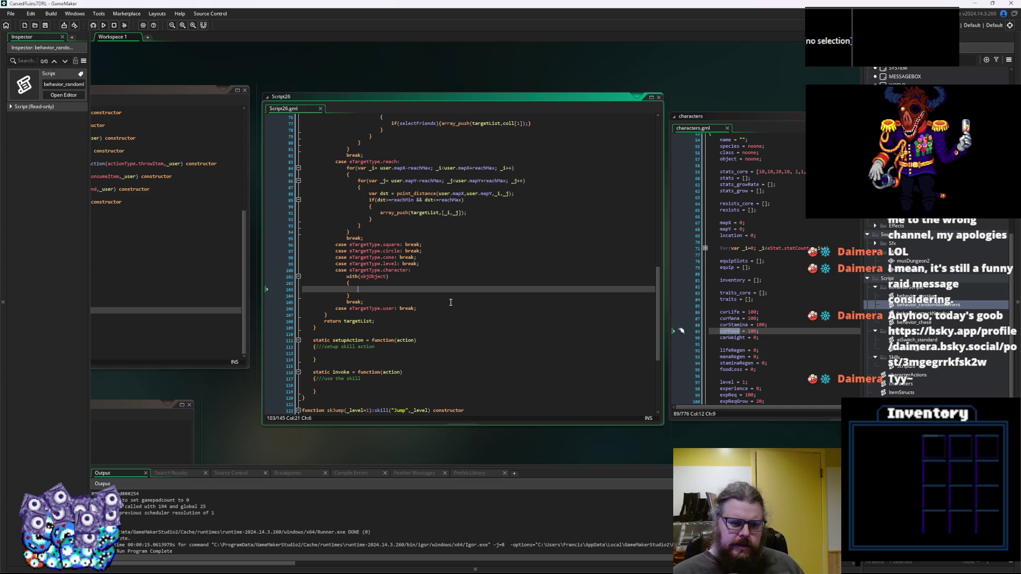
type("var")
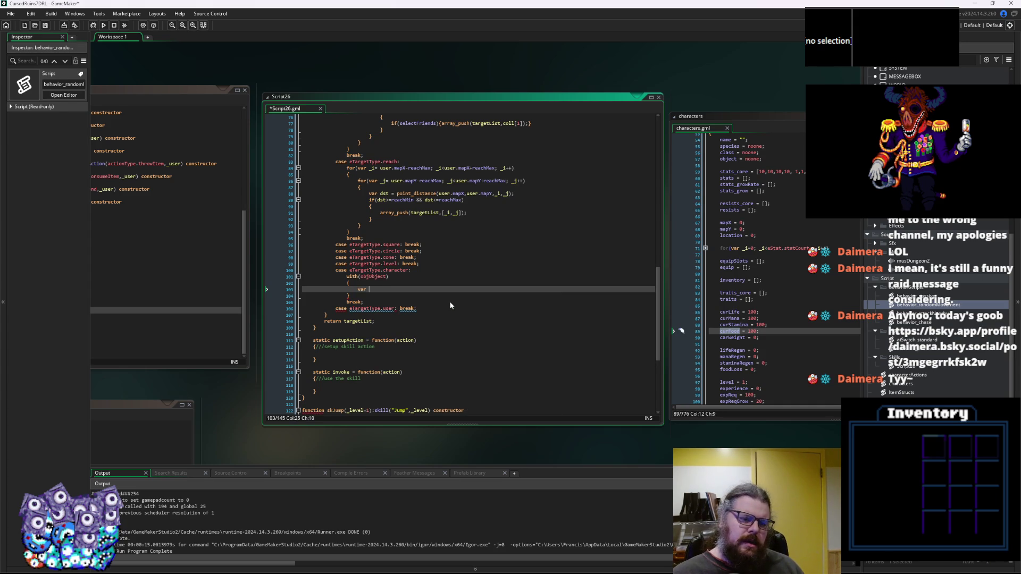
key("BackSpace")
key("BackSpace")
key("BackSpace")
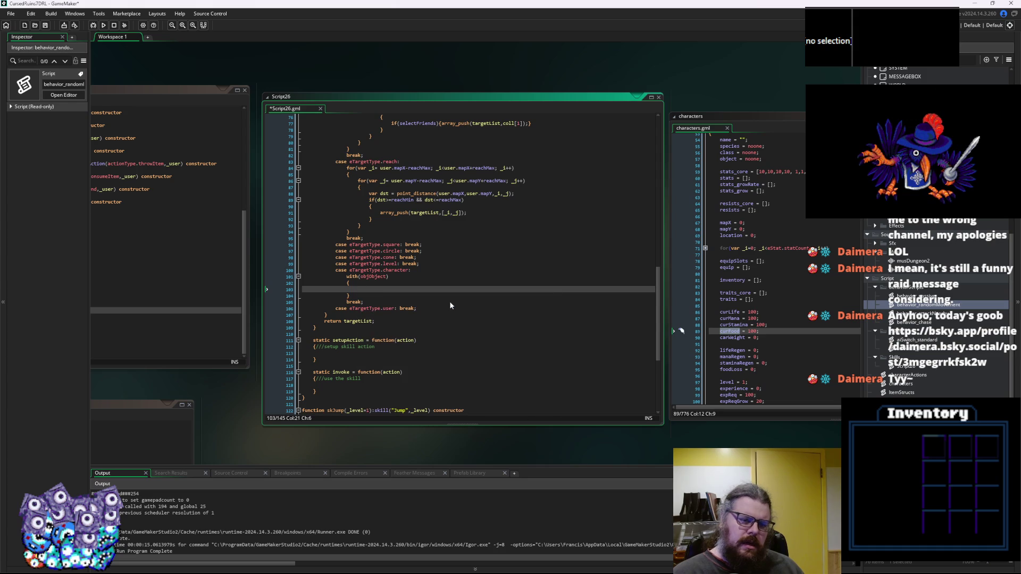
key("ctrl+v")
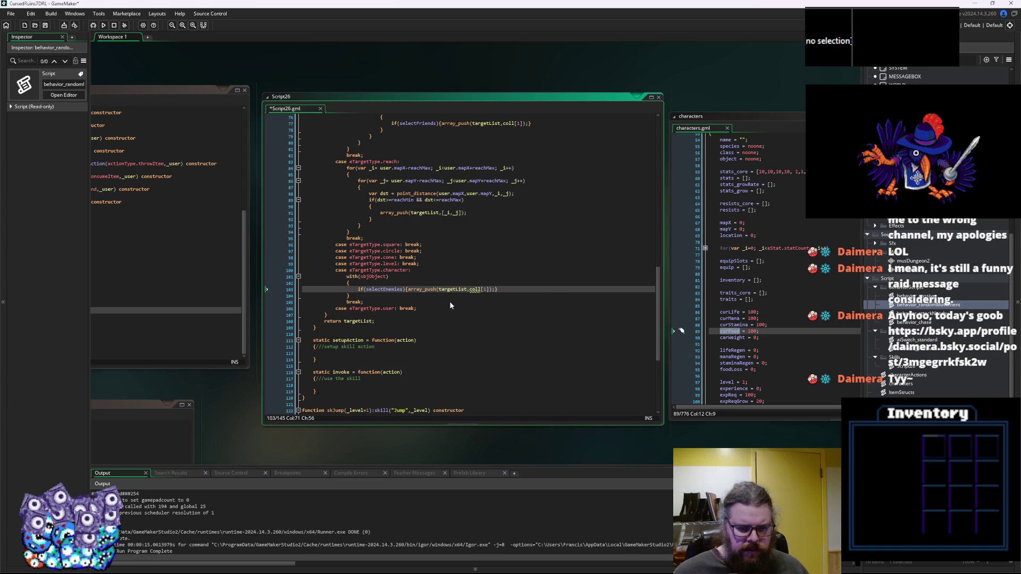
key("ctrl+z")
scroll(417, 197, "up", 5)
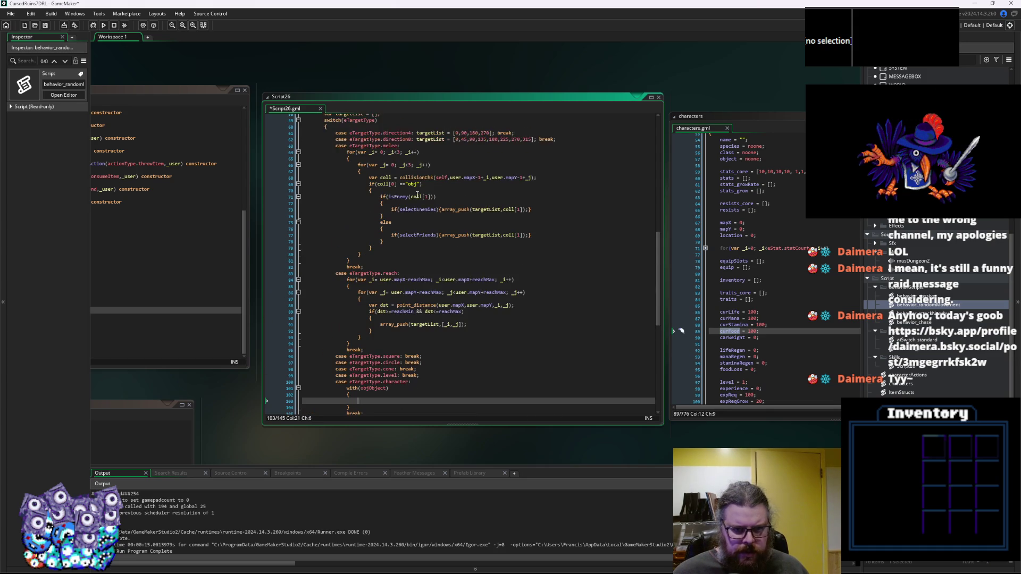
left_click_drag(392, 243, 380, 197)
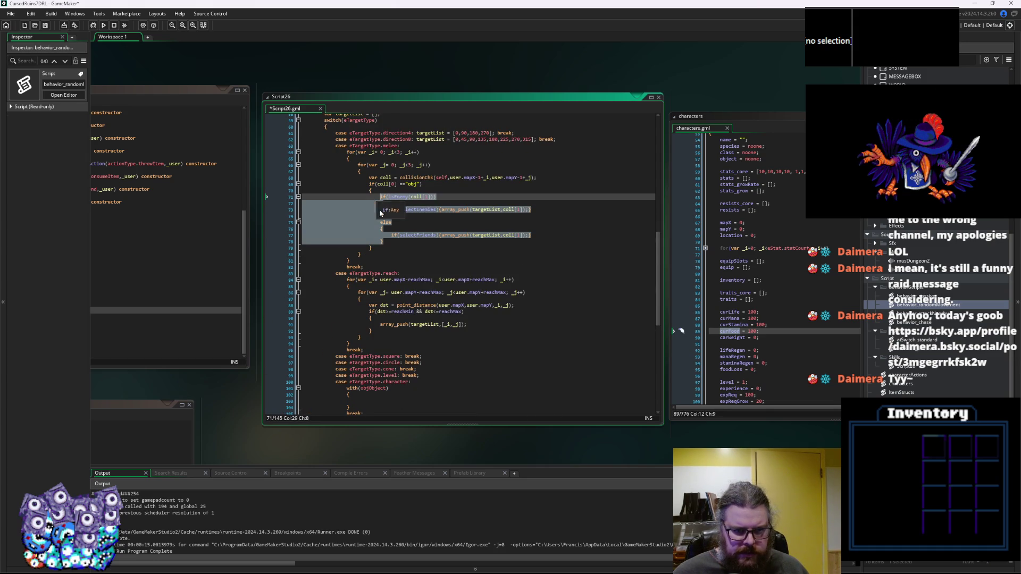
key("ctrl+c")
left_click(388, 277)
scroll(389, 278, "down", 3)
left_click(378, 337)
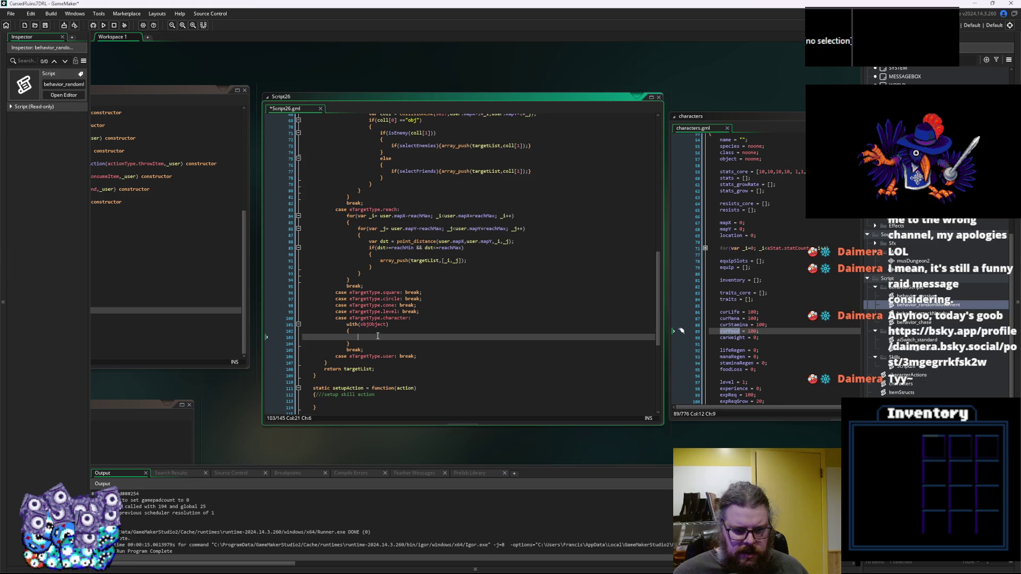
key("ctrl+v")
Unindent the pasted if/else block by one level.
left_click_drag(384, 382, 380, 343)
key("shift+Tab")
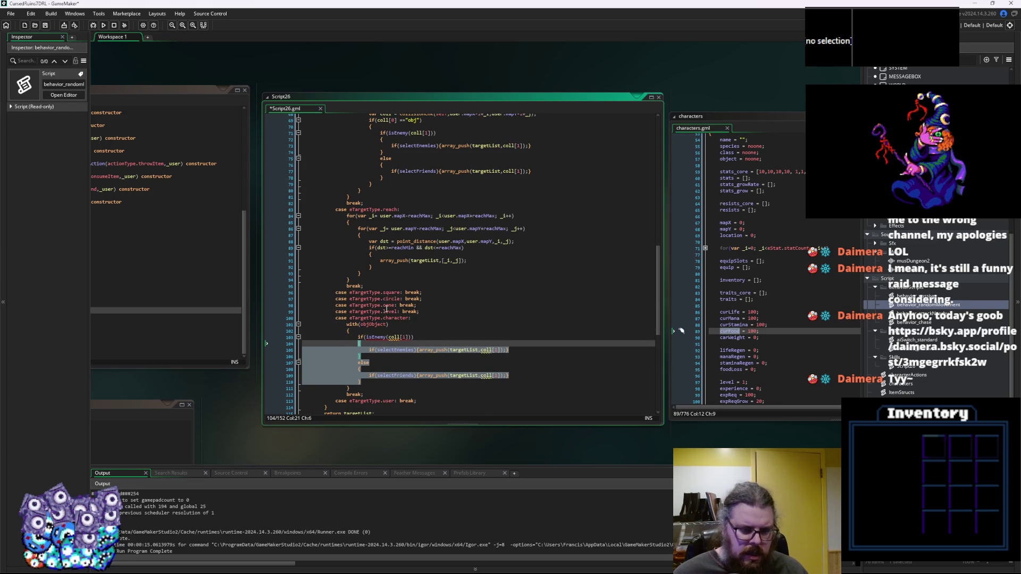
left_click(386, 305)
scroll(391, 313, "down", 3)
left_click(405, 291)
scroll(409, 290, "down", 3)
key("Right")
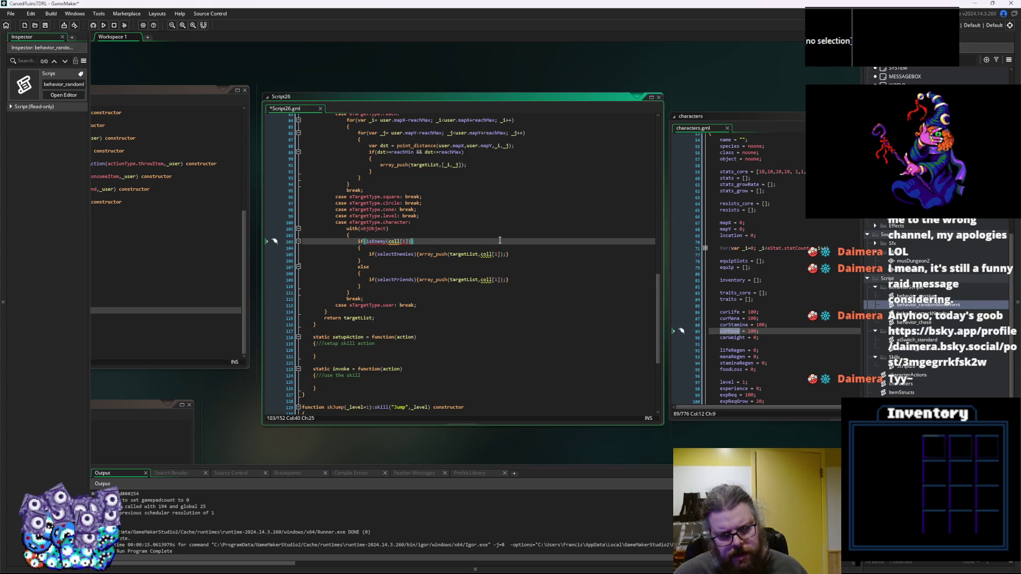
Pass actor as the argument to isEnemy in the pasted condition.
double_click(375, 242)
key("BackSpace")
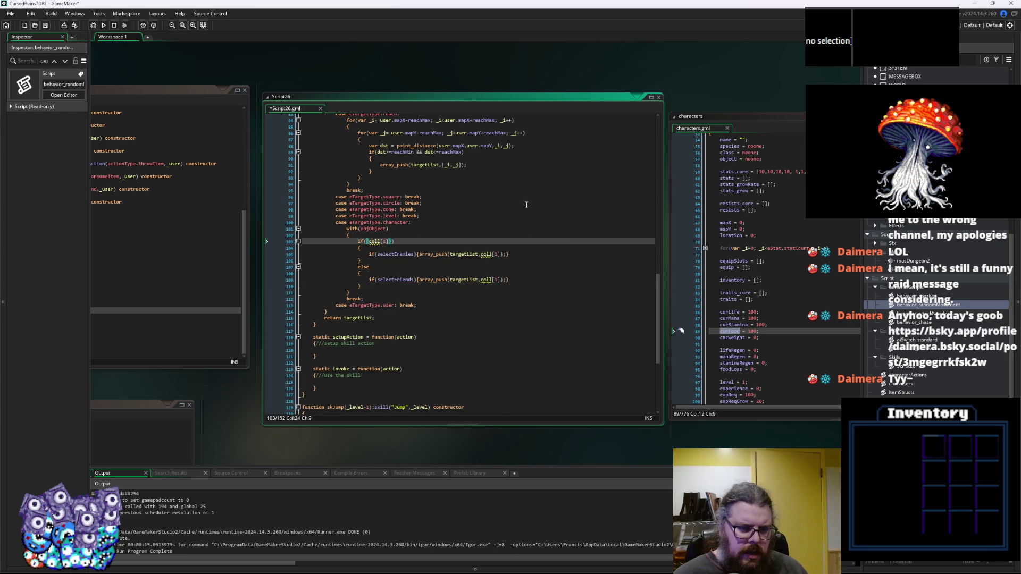
type("self")
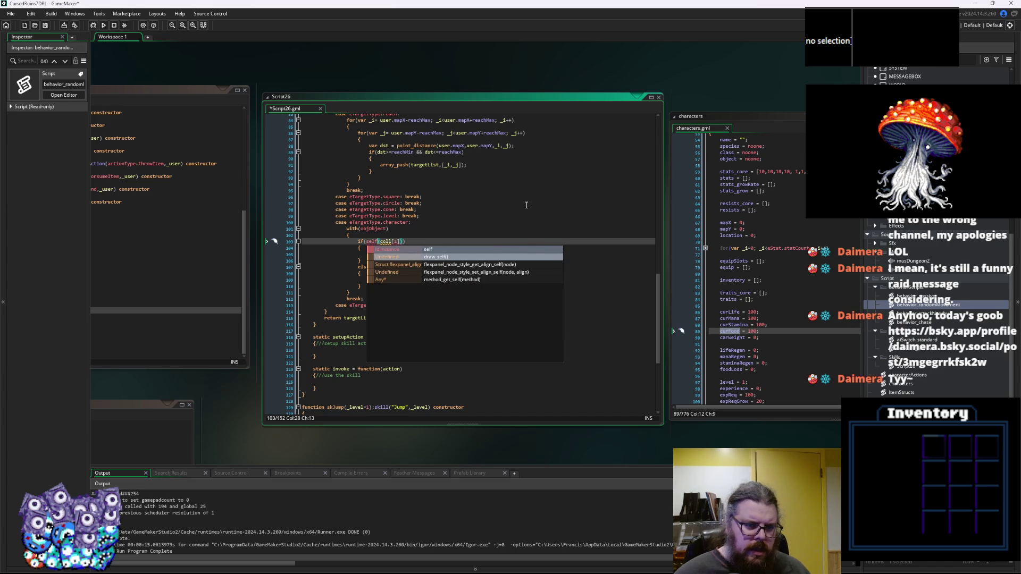
key("Right")
key("Right")
key("Right")
key("ctrl+z")
key("ctrl+z")
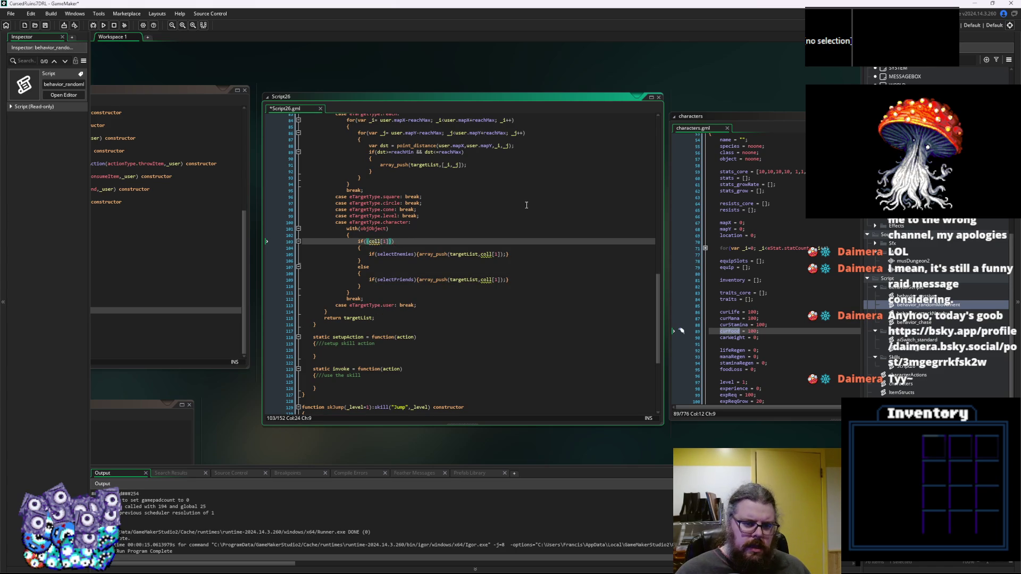
key("Right")
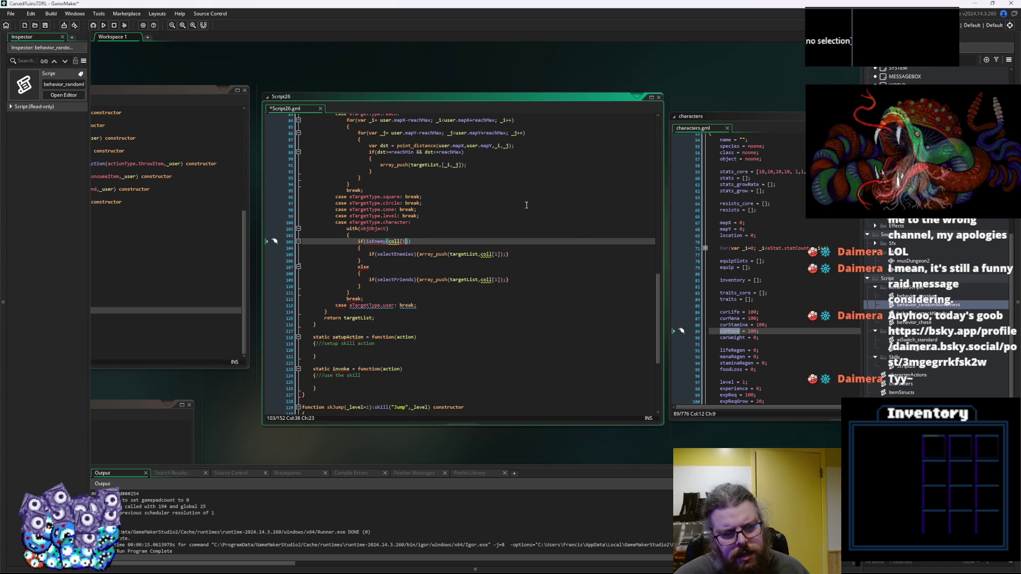
type("c")
key("BackSpace")
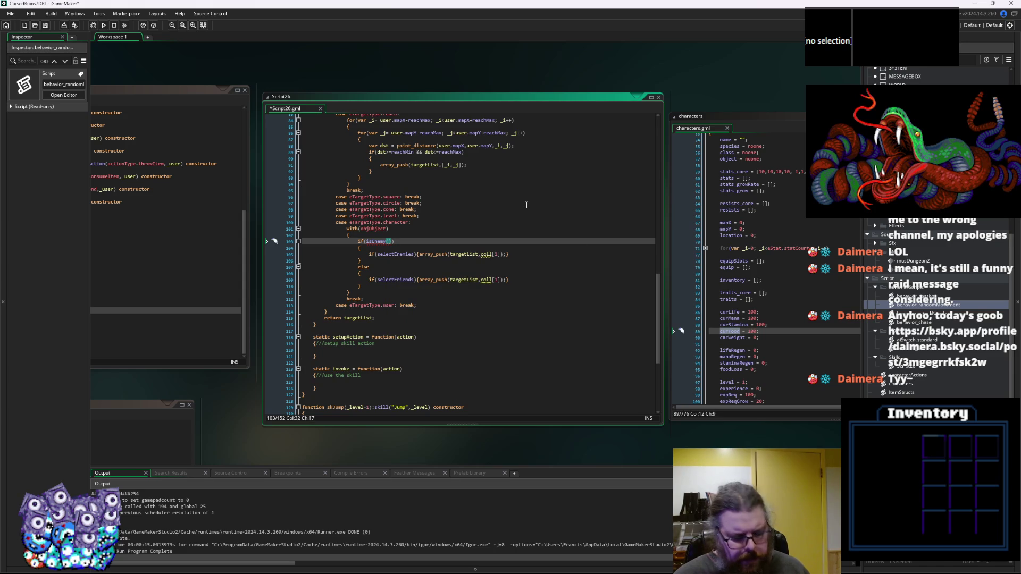
type("actor)")
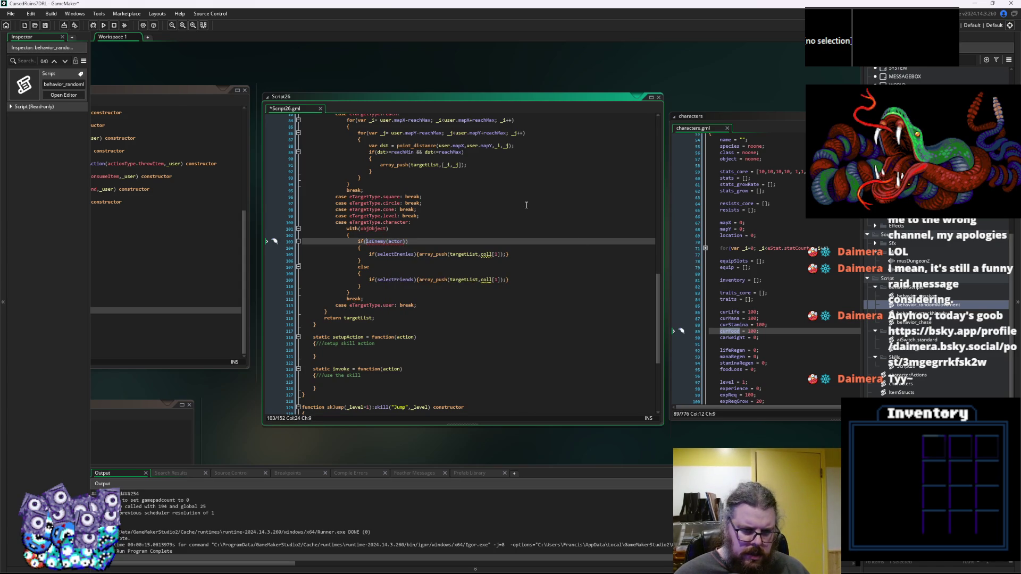
type("other.")
key("Down")
key("Down")
key("Up")
key("Up")
Replace other with user so the condition reads user.isEnemy(actor).
scroll(527, 205, "up", 15)
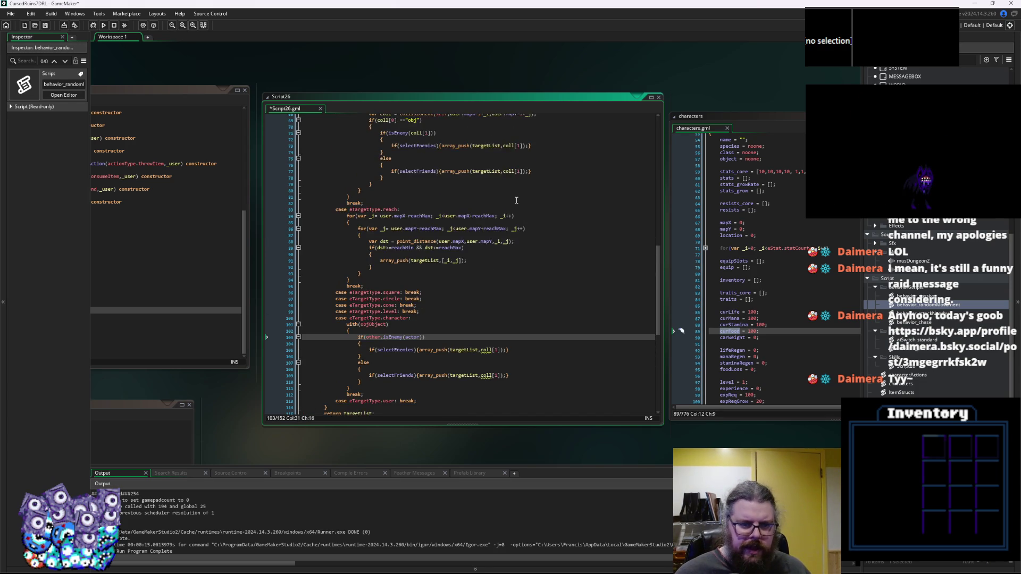
scroll(470, 204, "up", 9)
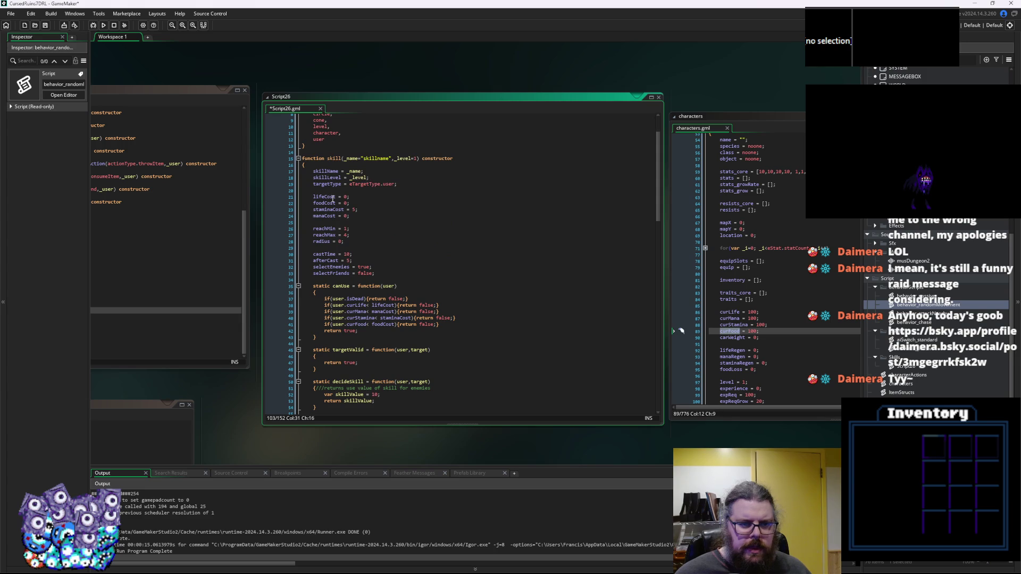
scroll(367, 234, "down", 13)
left_click(402, 166)
double_click(403, 166)
scroll(399, 319, "down", 7)
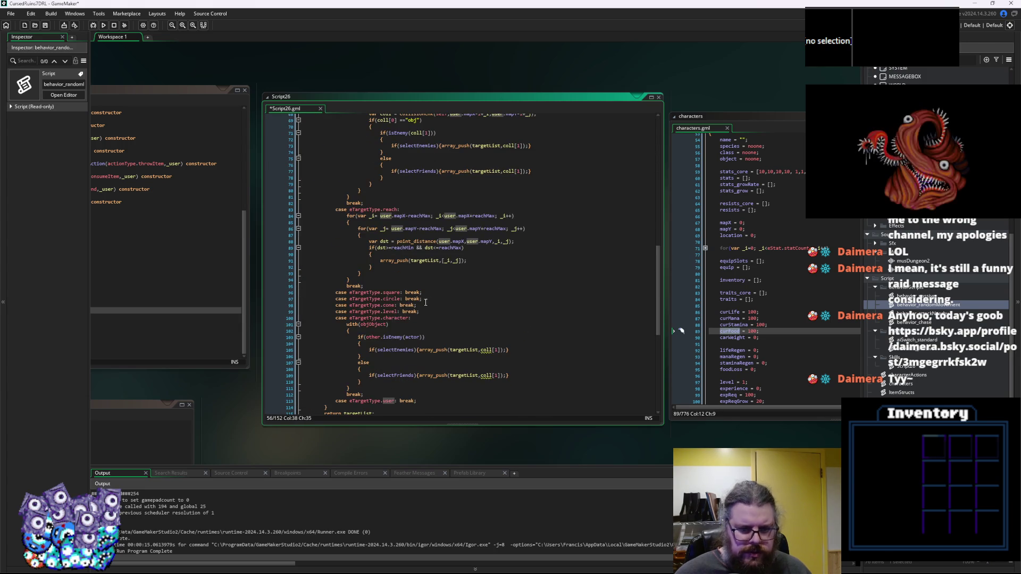
double_click(376, 337)
key("ctrl+v")
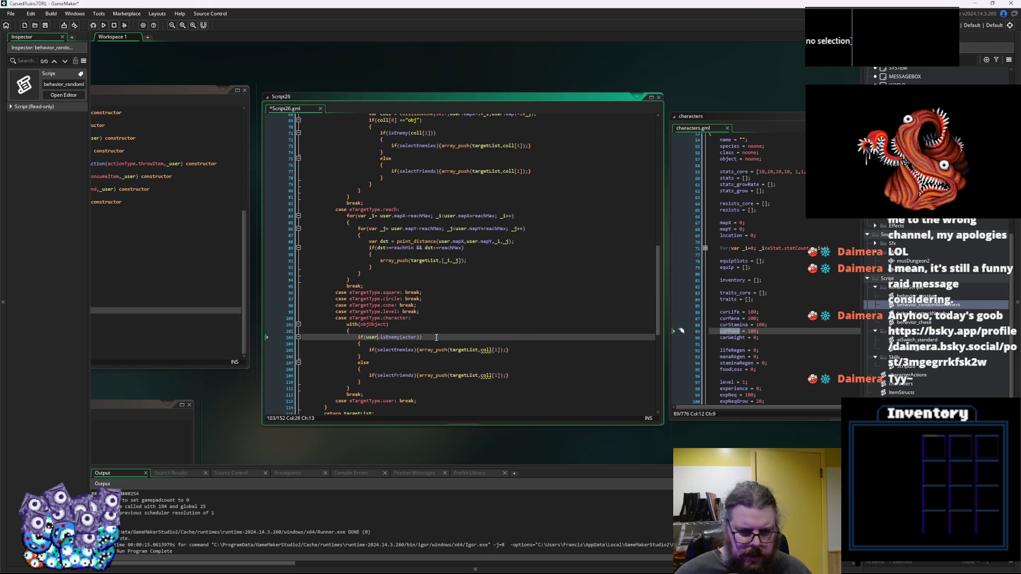
Prefix selectEnemies and selectFriends with other. in the pasted branches.
scroll(436, 337, "down", 3)
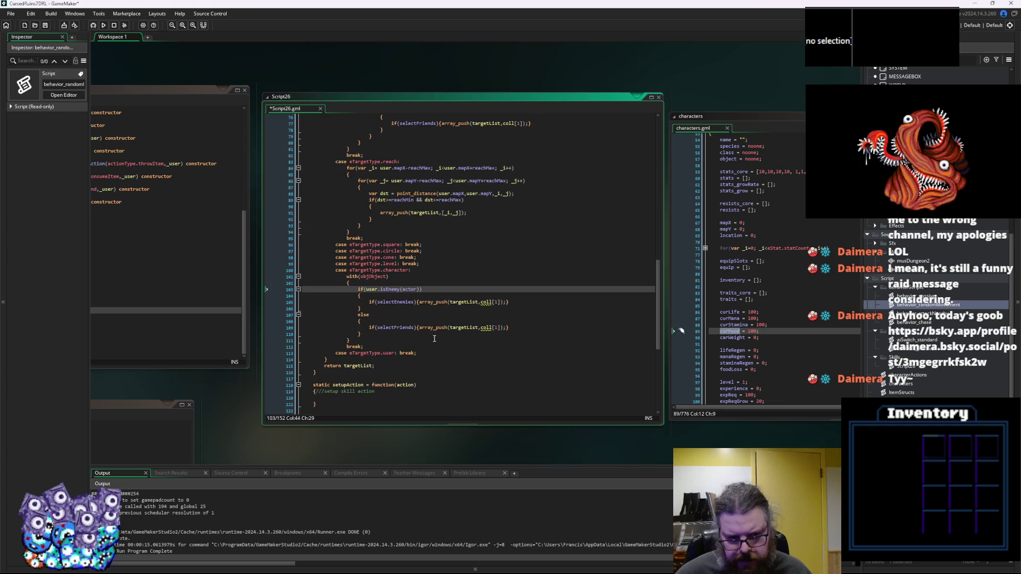
double_click(381, 301)
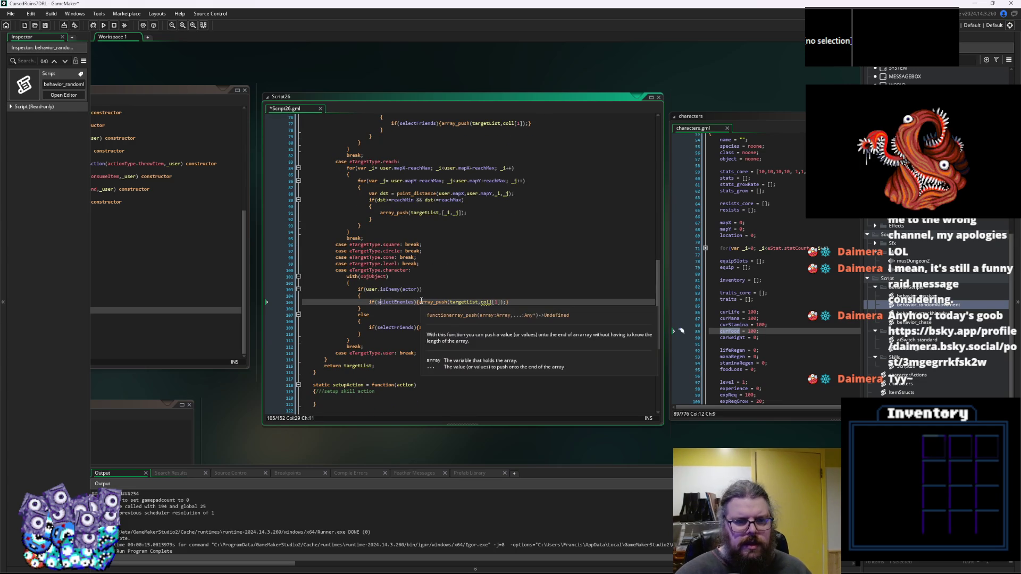
type("other.")
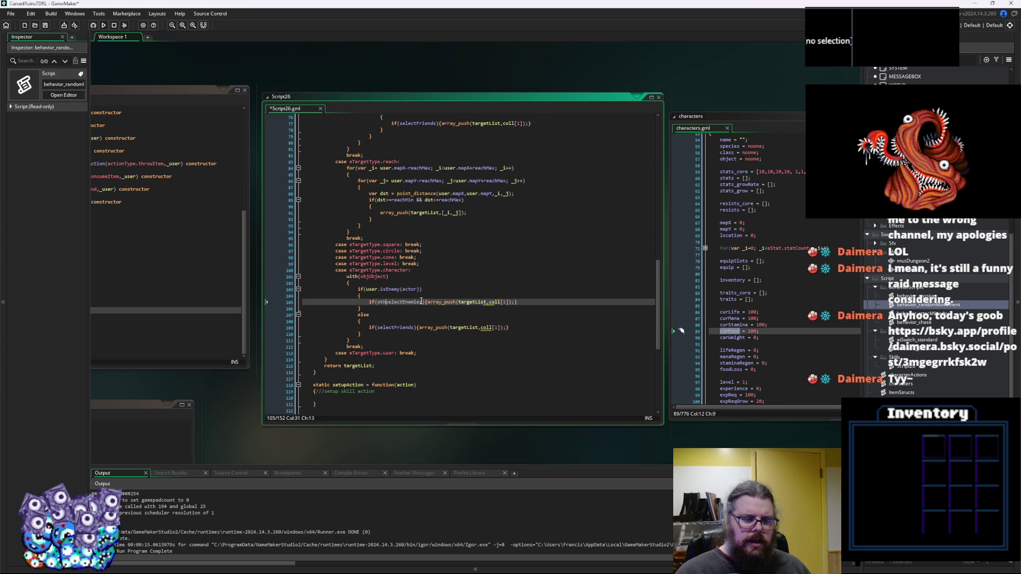
double_click(377, 302)
left_click(379, 302)
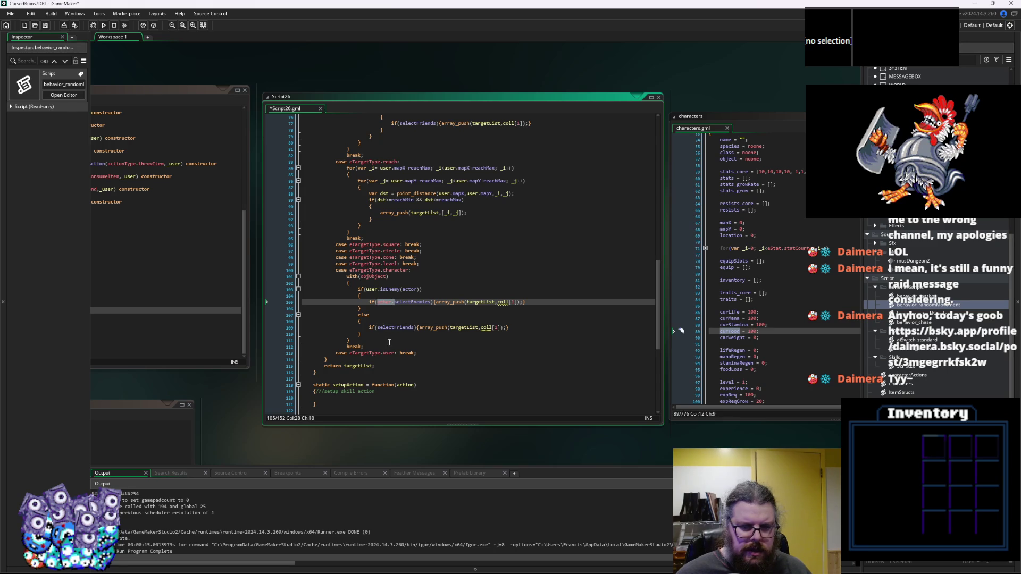
left_click(377, 327)
key("ctrl+v")
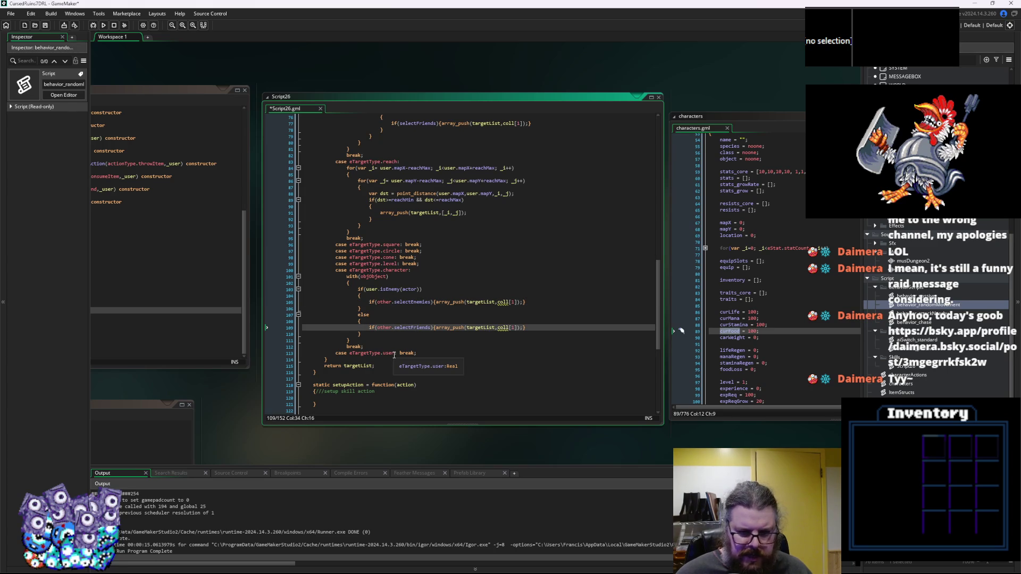
left_click(535, 323)
left_click(532, 328)
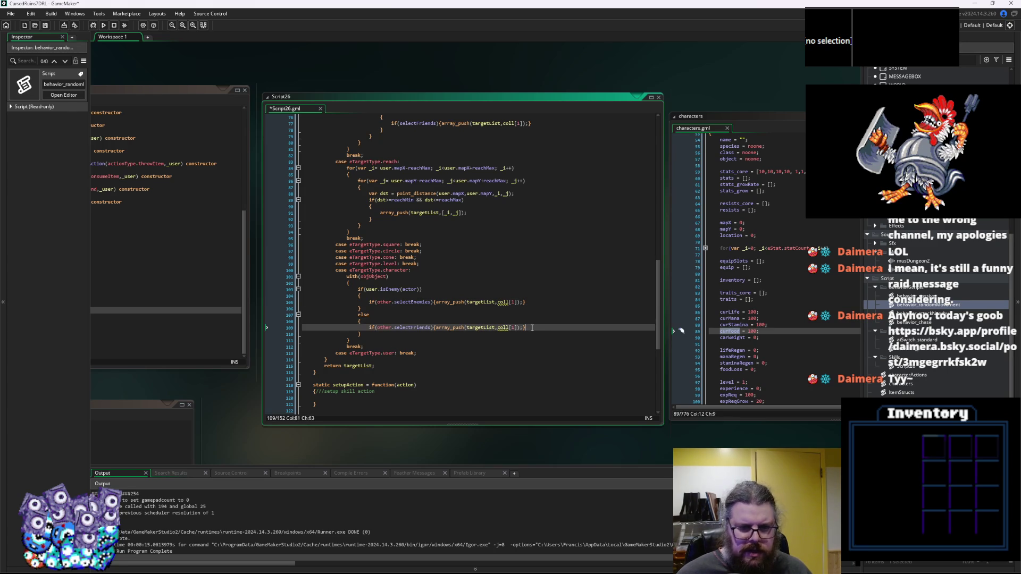
key("Up")
key("Up")
key("Up")
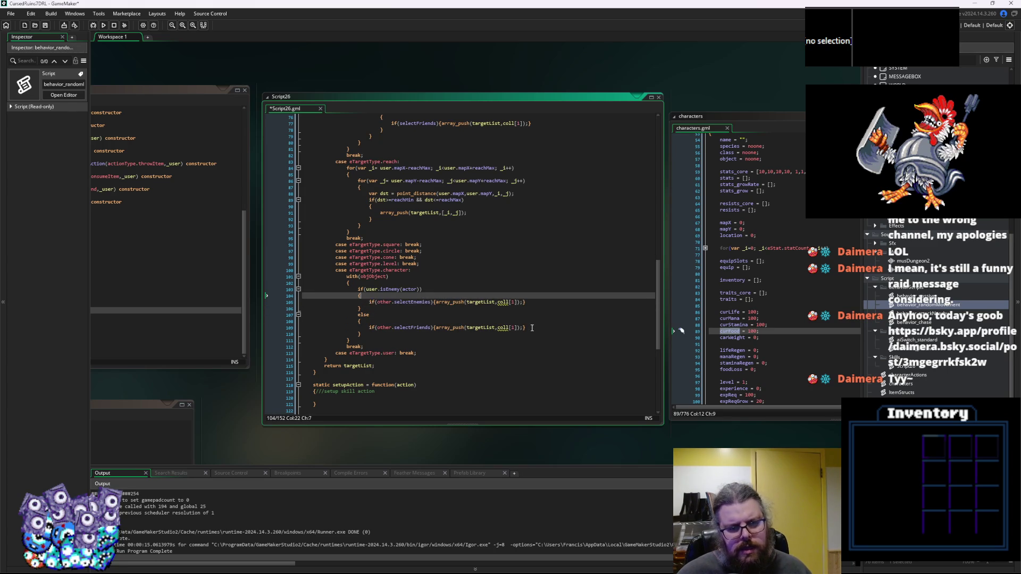
key("Down")
key("End")
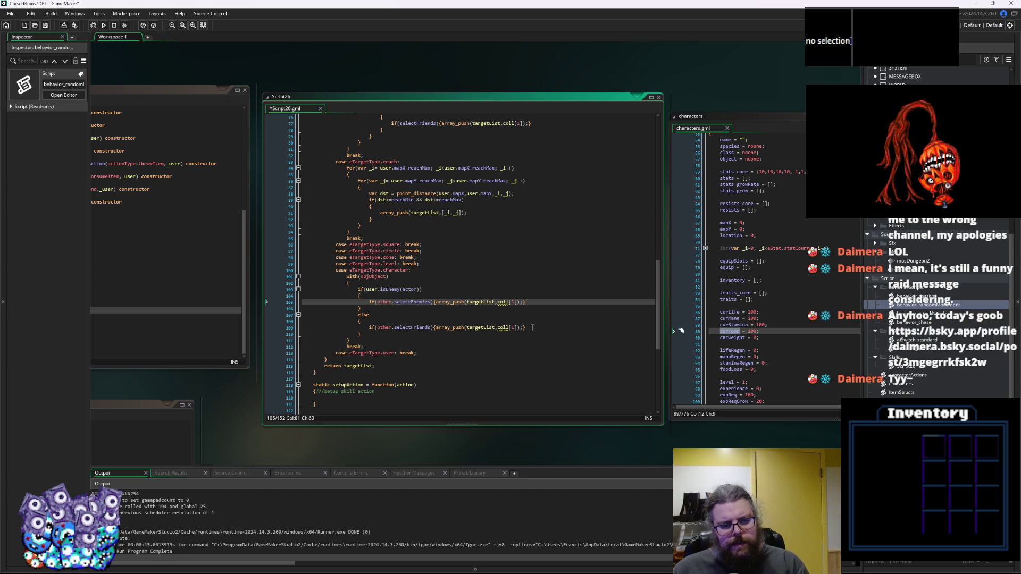
key("Up")
key("Up")
key("Up")
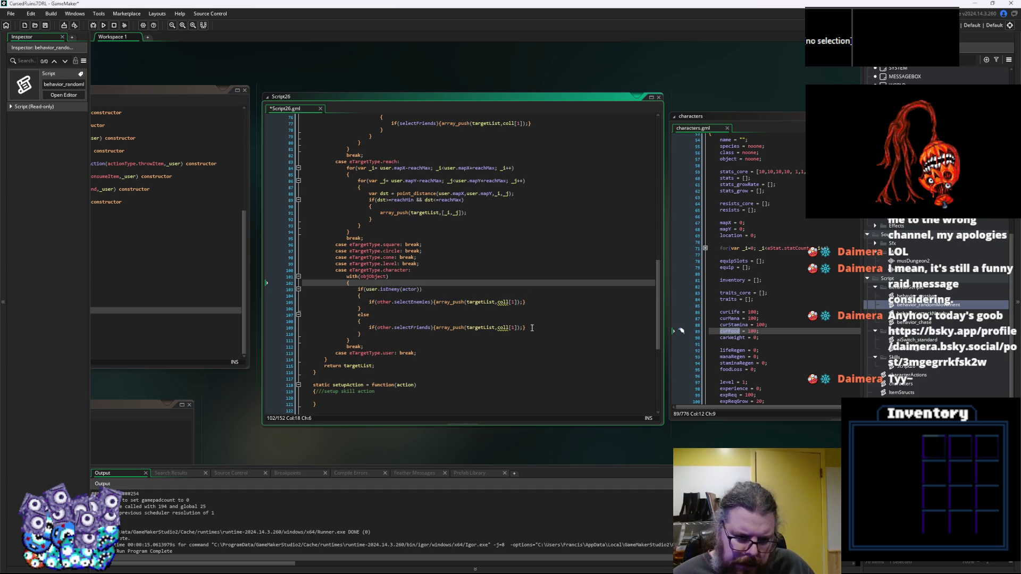
key("Return")
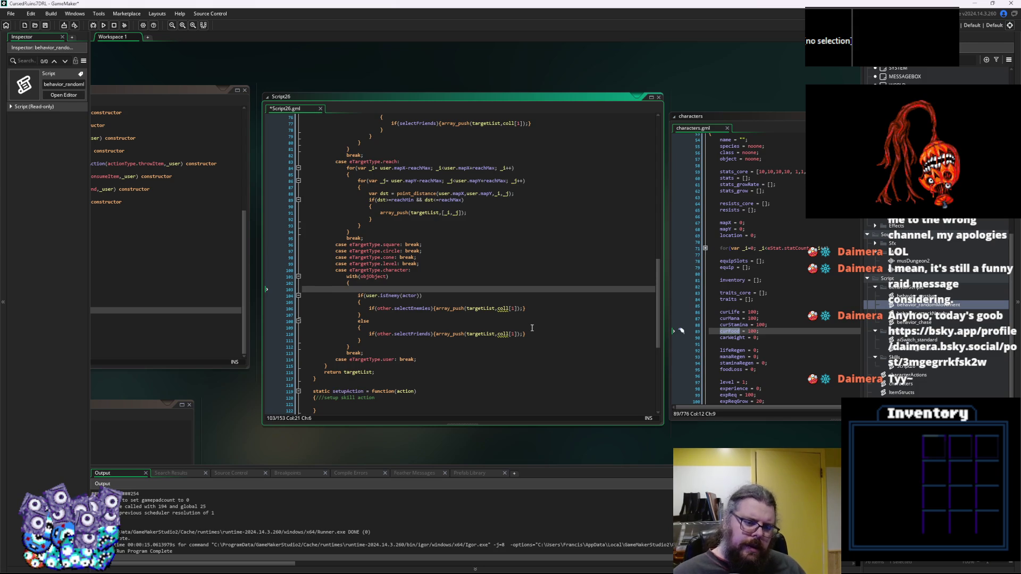
Declare var allow so it starts as false instead of true.
type("var al")
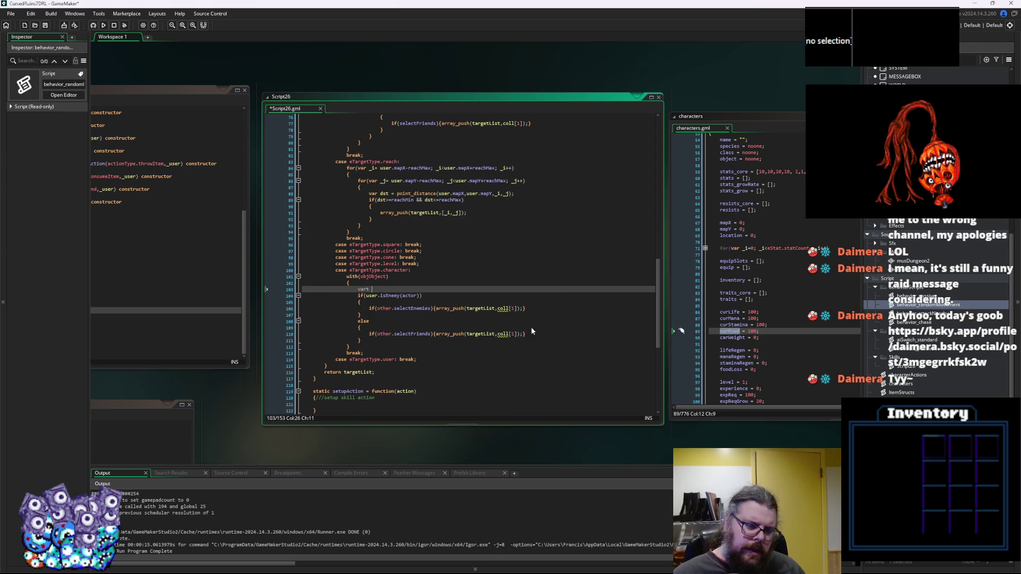
type("low")
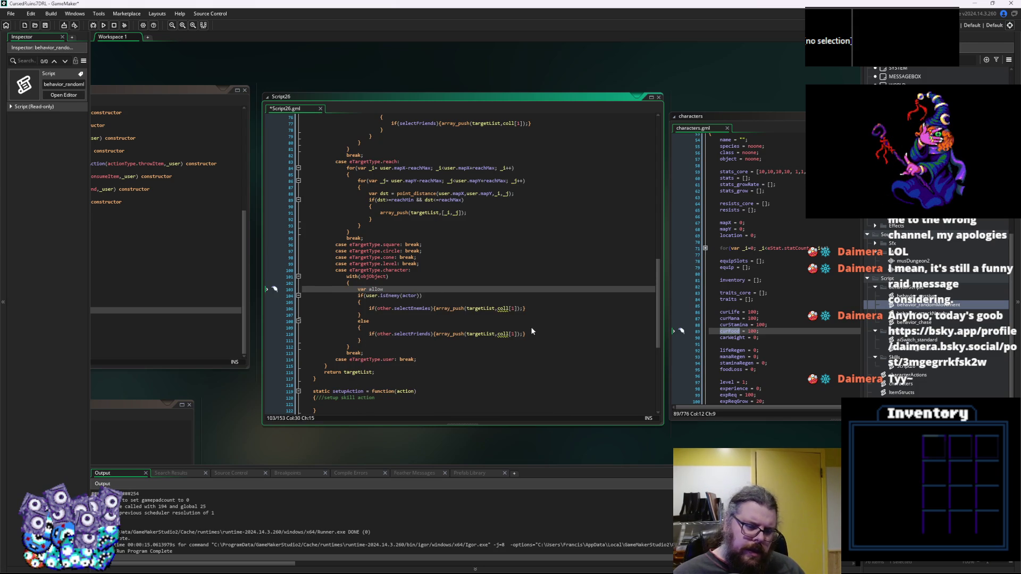
type(" = true")
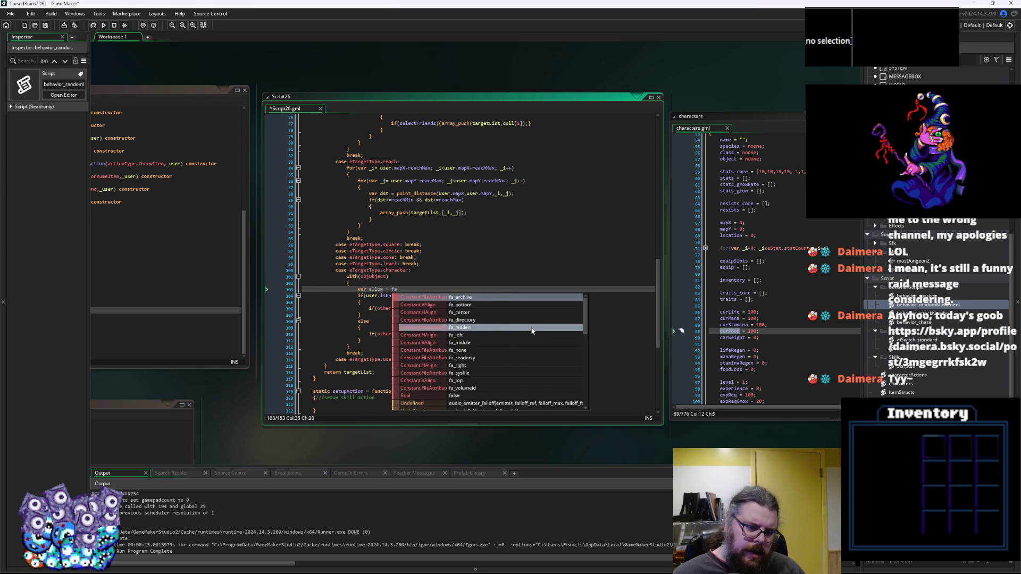
key("BackSpace")
key("BackSpace")
key("BackSpace")
type("tru")
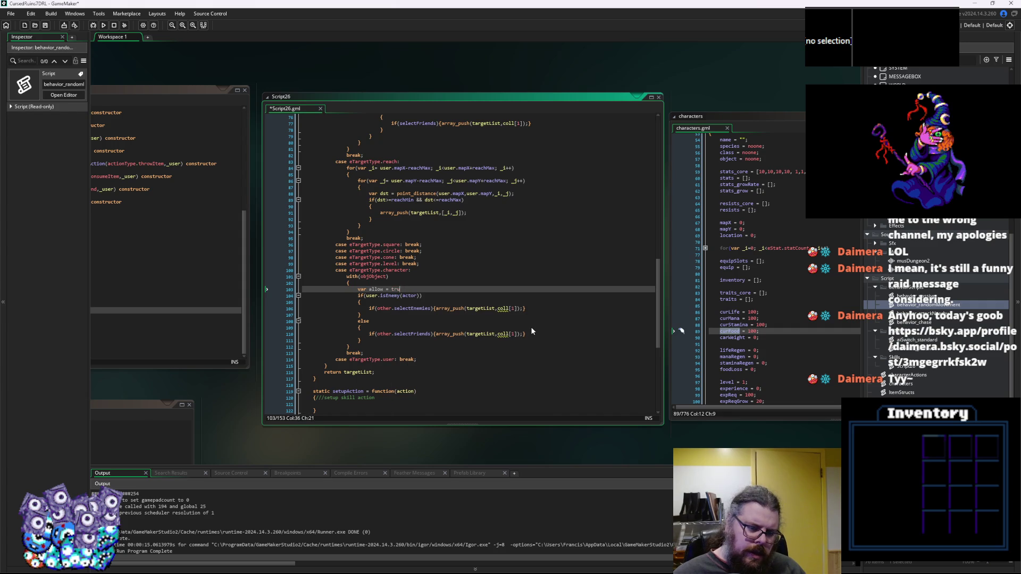
key("BackSpace")
key("BackSpace")
key("BackSpace")
type("false;")
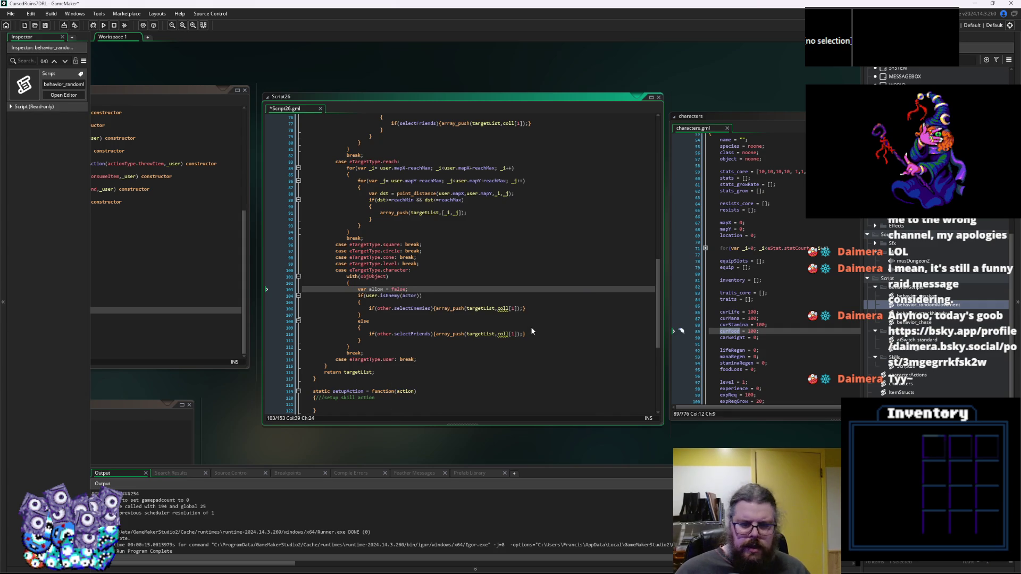
Begin an if(allow){ line below the else block, pasting the friend push statement and removing its other. prefix.
left_click(527, 331)
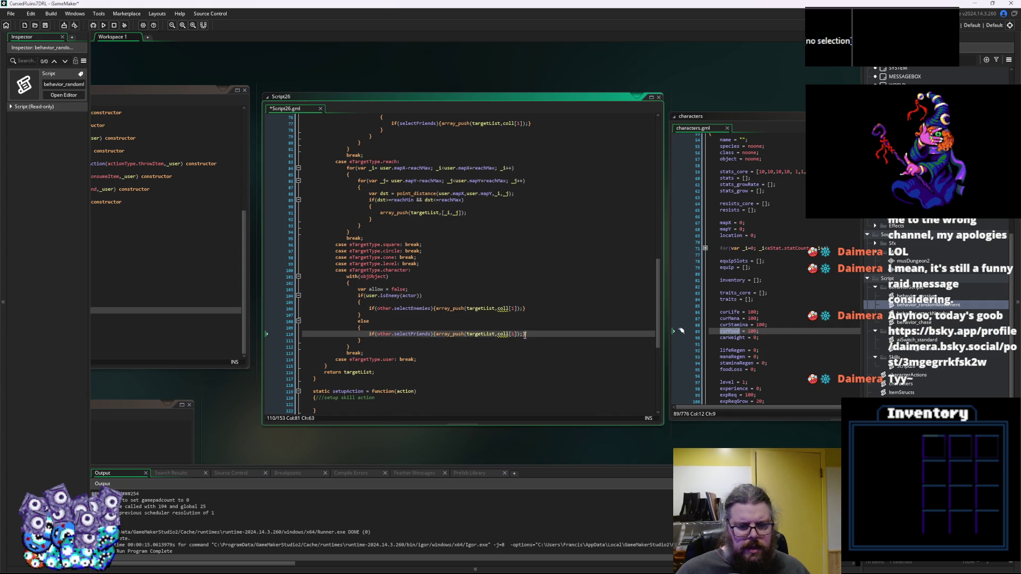
left_click(377, 339)
key("Return")
key("Return")
type("if(allow){")
type("if(other.selectFriends){array_push(targetList,coll[1]);}")
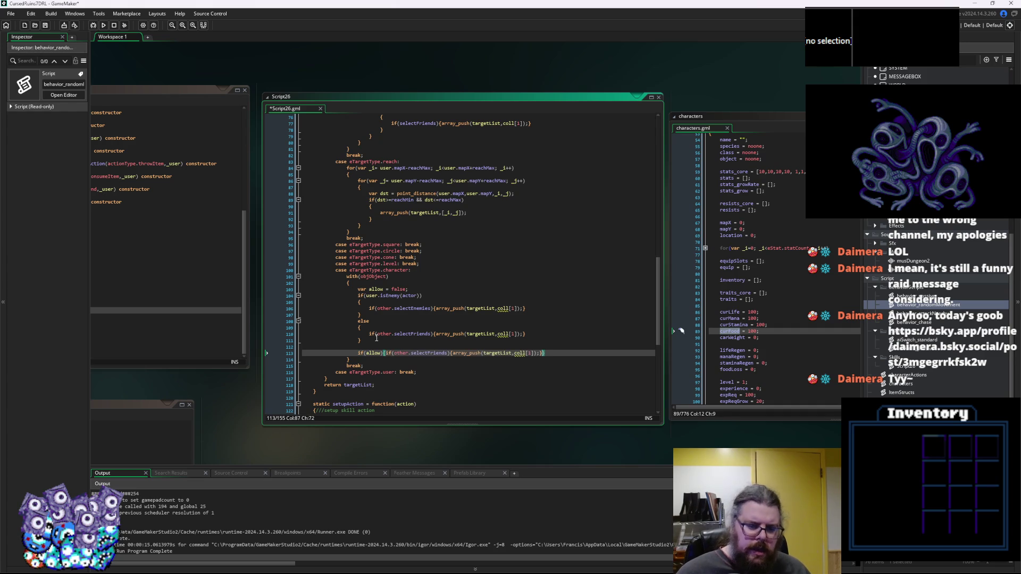
left_click(401, 352)
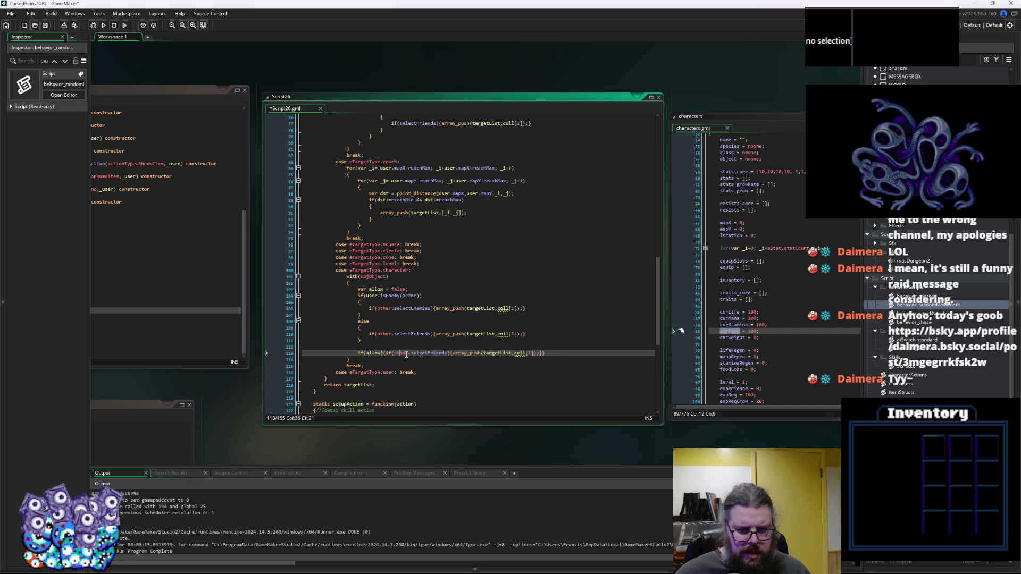
key("Delete")
key("Delete")
key("Delete")
key("BackSpace")
key("BackSpace")
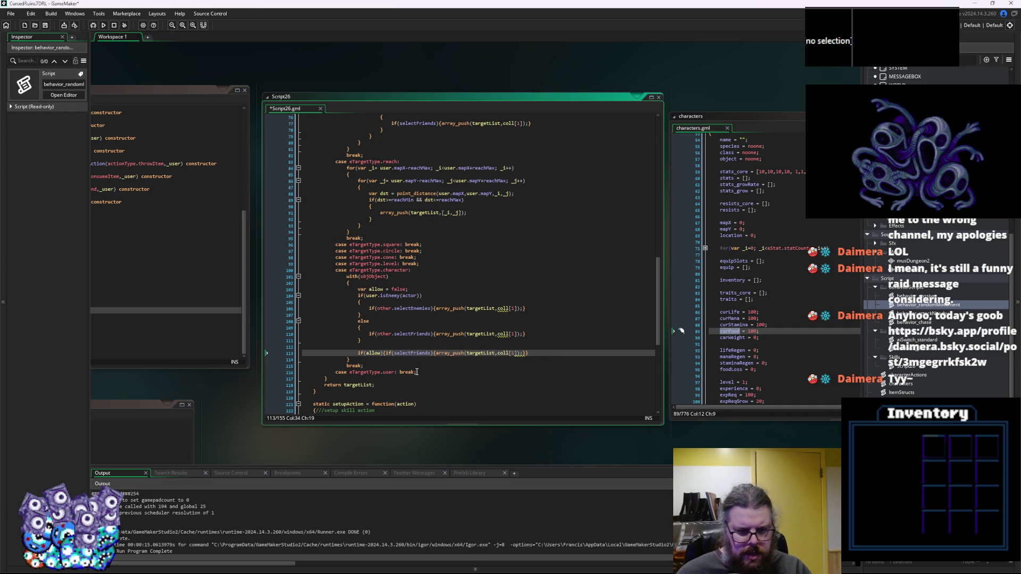
Replace both the enemy and friend array_push calls with allow = true.
double_click(376, 288)
left_click_drag(528, 308, 369, 314)
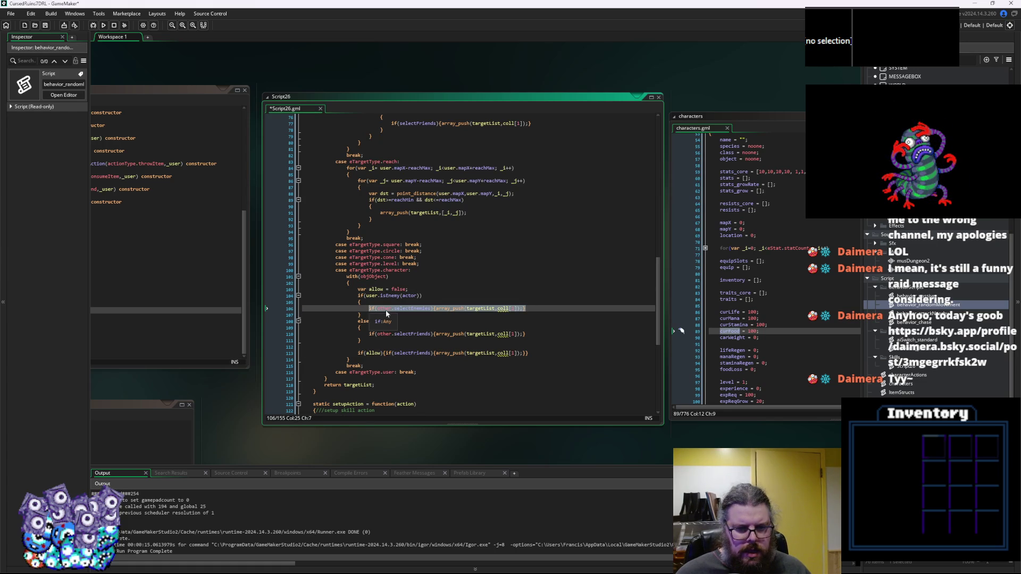
left_click(453, 310)
left_click(513, 309)
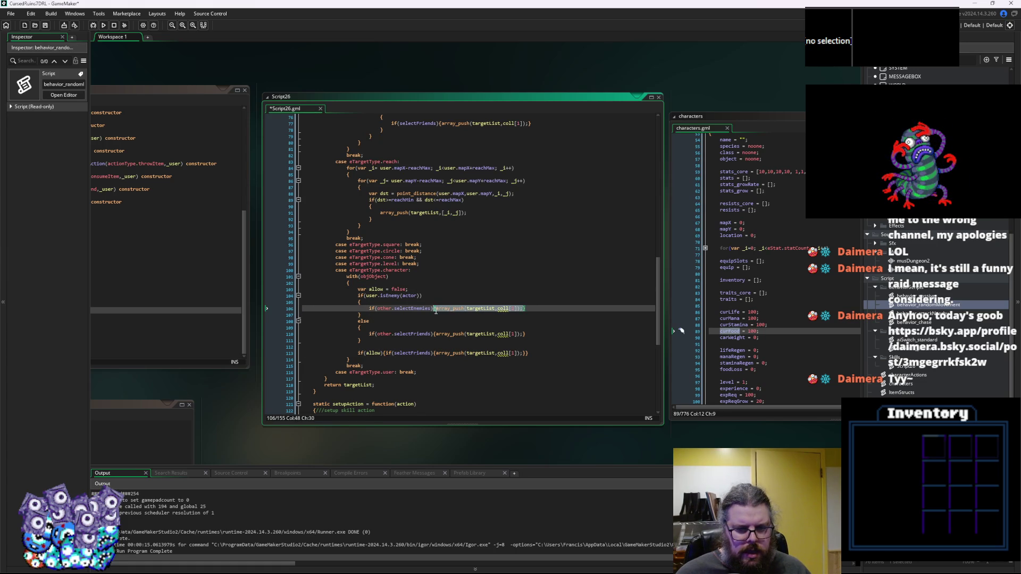
left_click(522, 311)
type("allow = true")
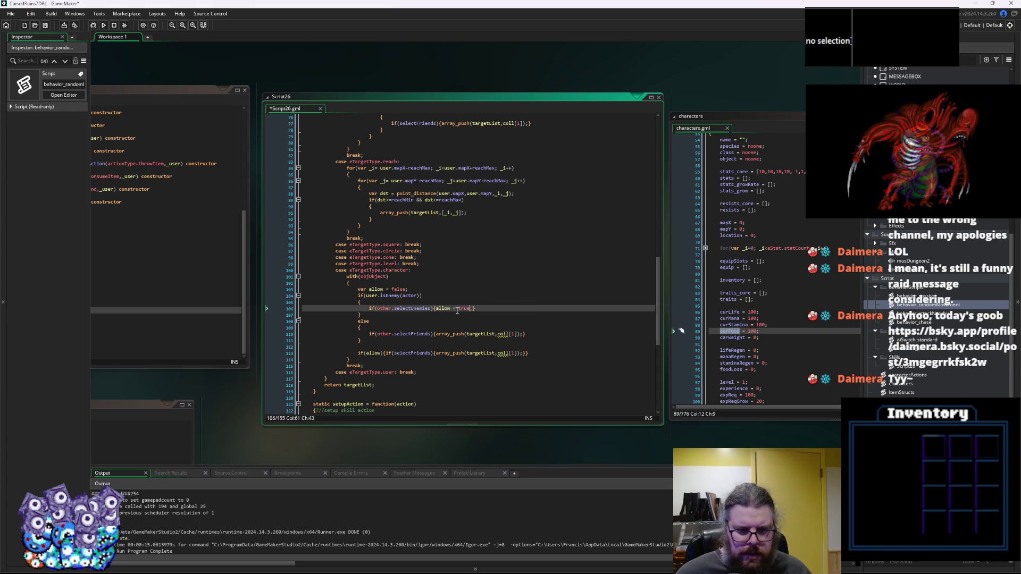
left_click_drag(523, 335, 435, 335)
type("allow =")
type(" true")
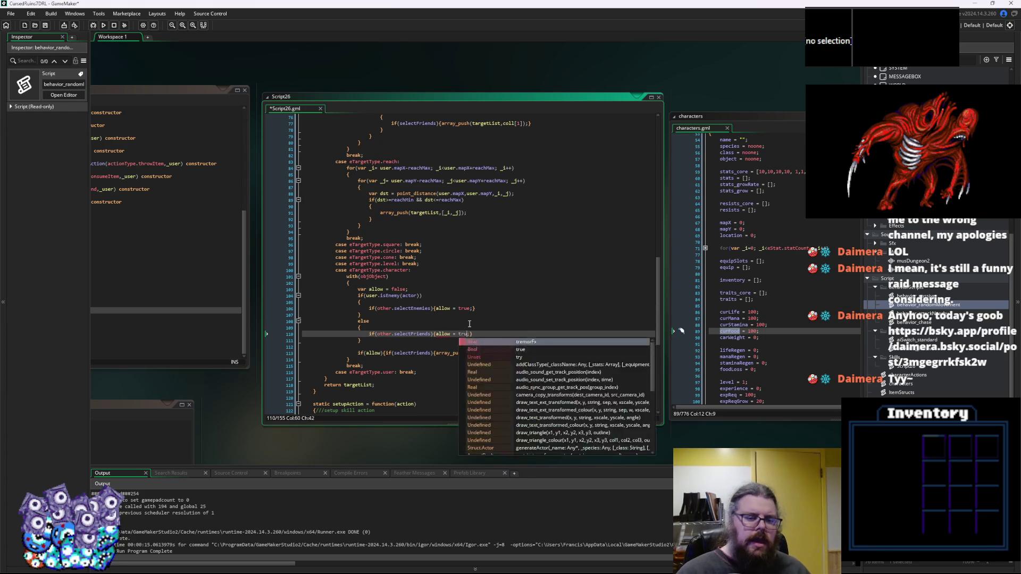
Add an if(allow) block, with its braces on separate lines, below the else block.
left_click(444, 346)
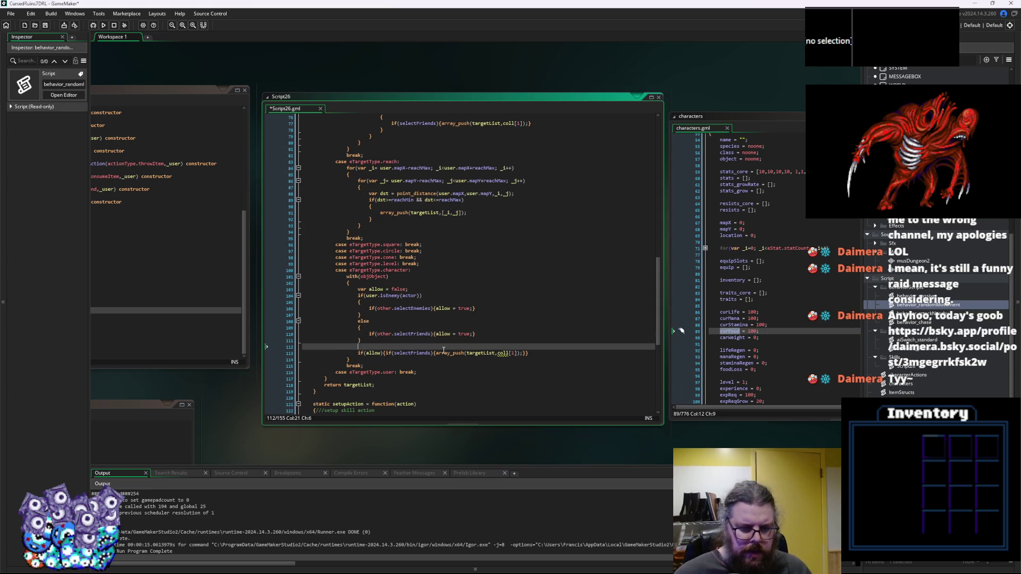
key("Return")
key("Up")
key("Return")
type("if(allow")
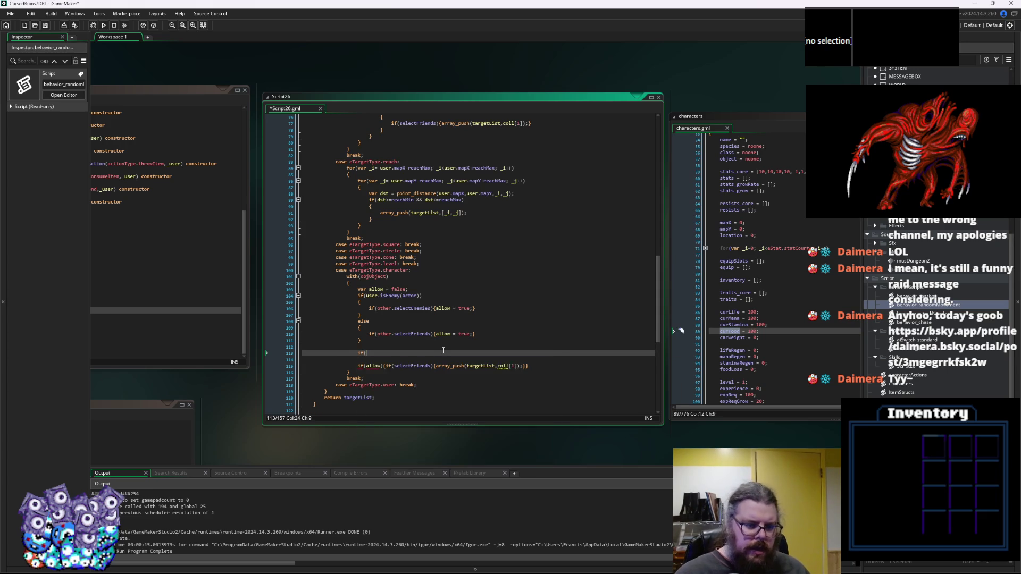
key("Return")
type("{")
key("Return")
scroll(444, 350, "up", 15)
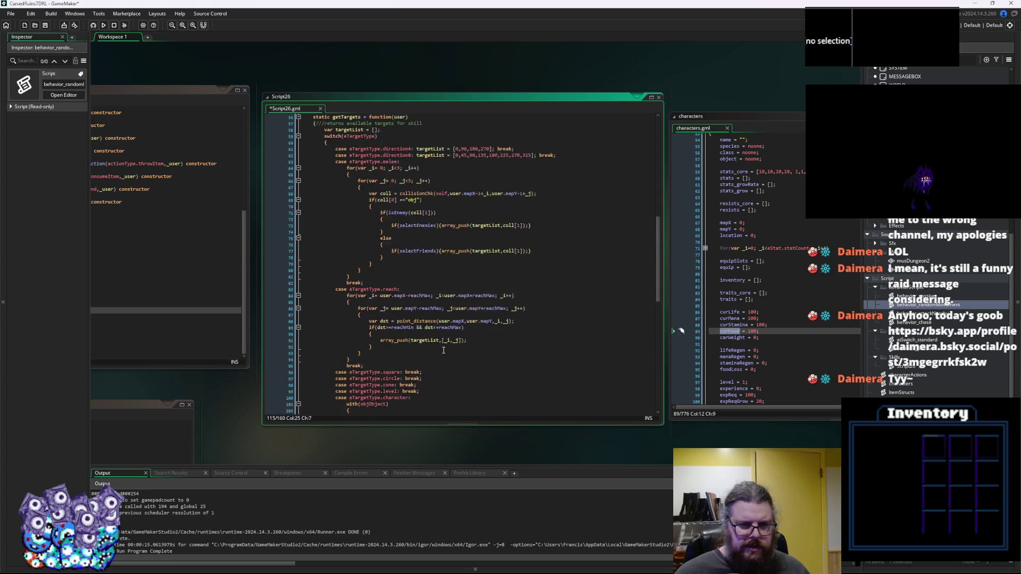
Insert needLineOfSight = false; on a new line between radius = 0 and castTime.
scroll(385, 257, "up", 3)
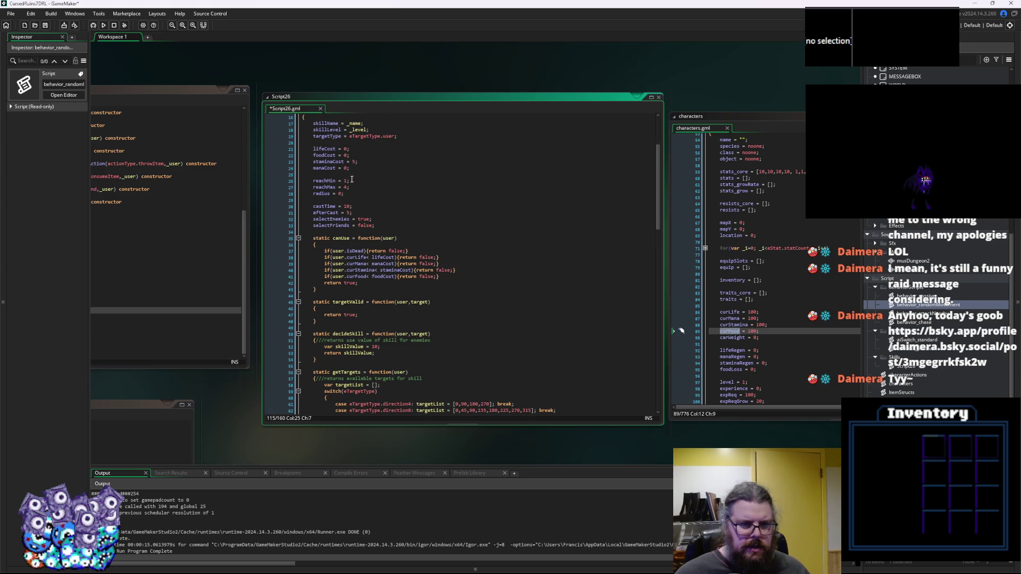
left_click(360, 190)
left_click(372, 205)
key("Up")
key("Return")
type("ne")
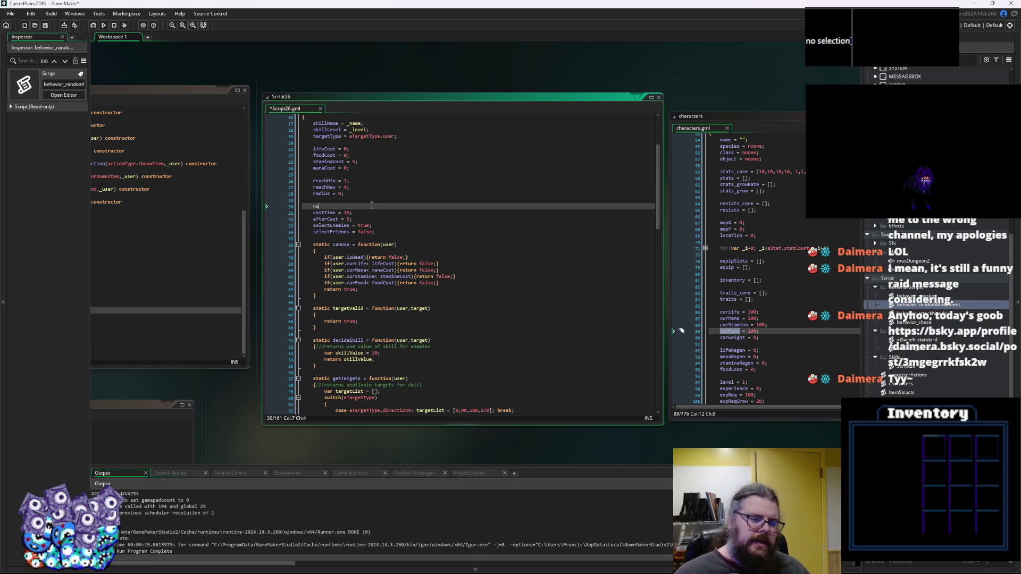
type("edLineOfSight = false;")
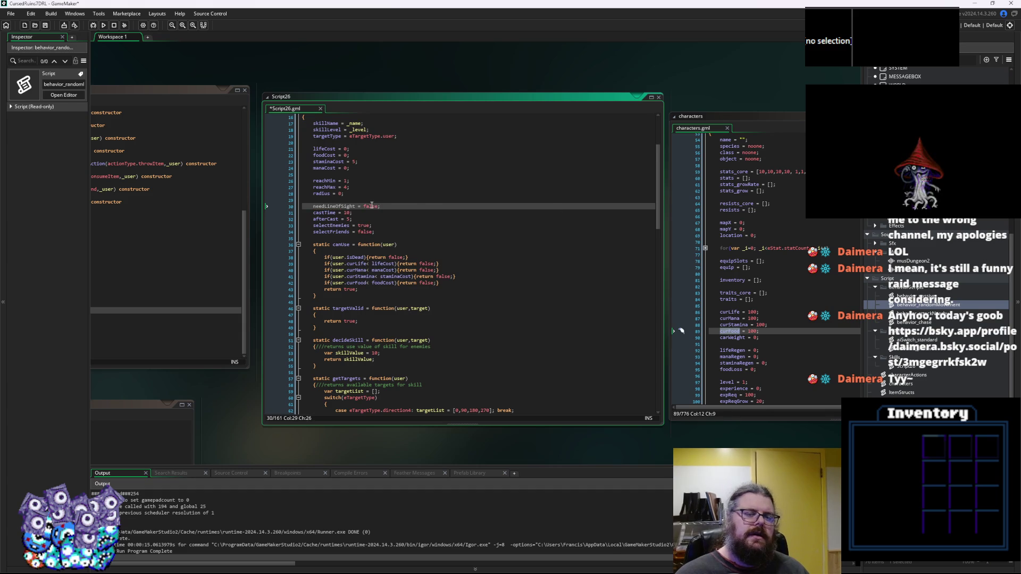
double_click(342, 206)
key("Up")
key("Up")
key("Up")
key("shift+Home")
key("shift+Up")
scroll(385, 261, "down", 20)
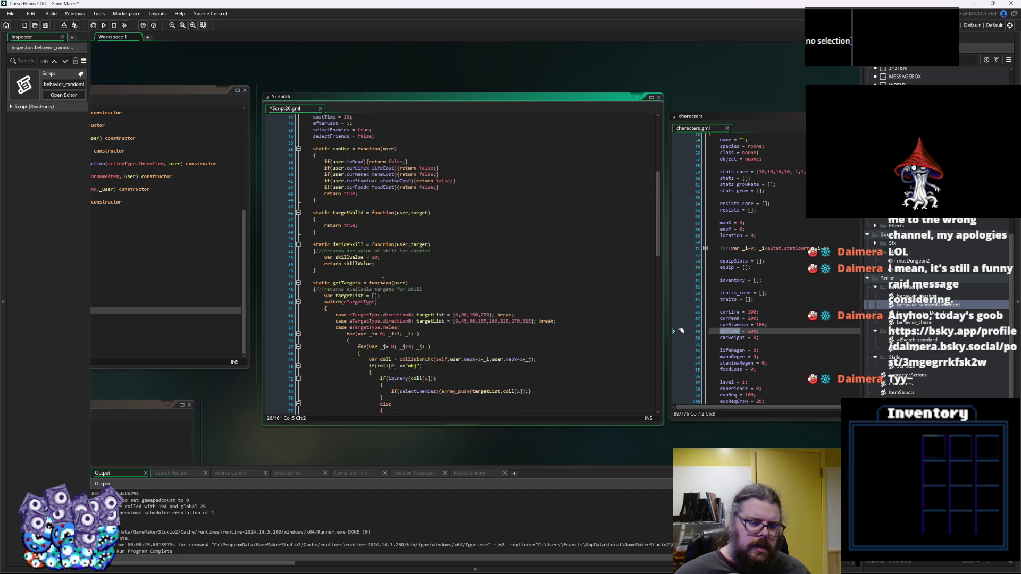
Inside the if(allow) block, start typing var dst = point_distance(user.mapX,user.mapY,.
left_click(392, 323)
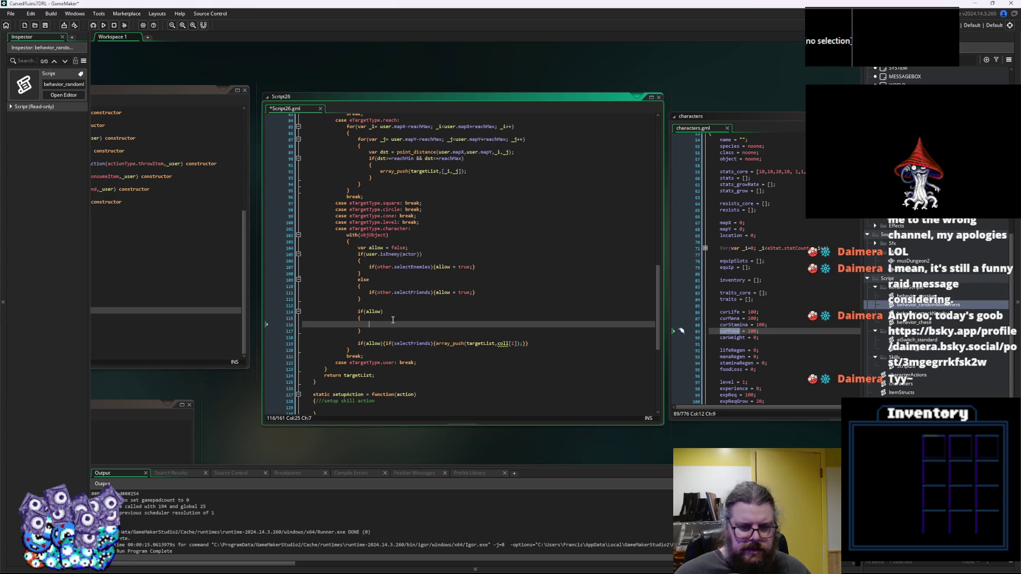
type("var dst ")
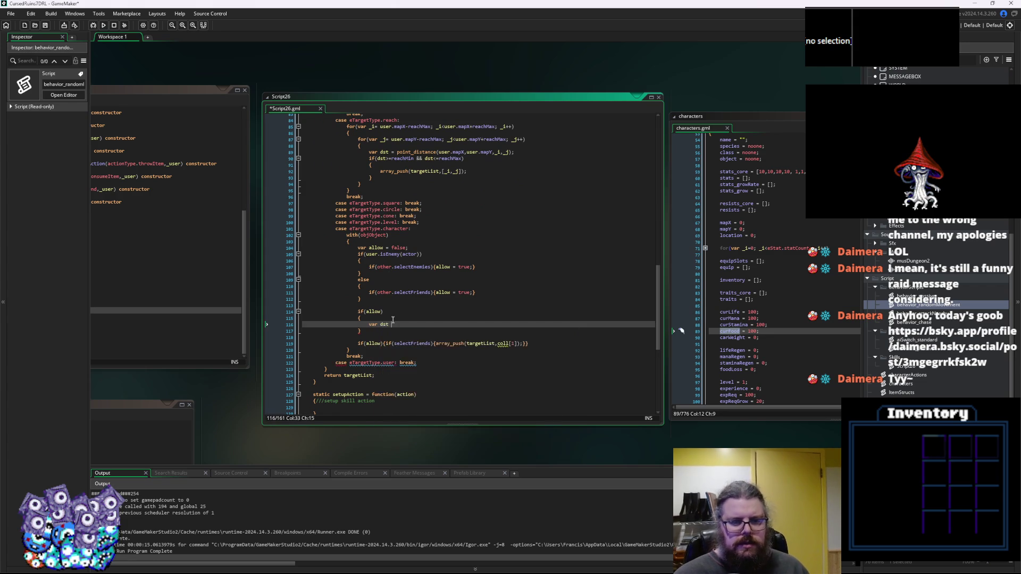
type("= po")
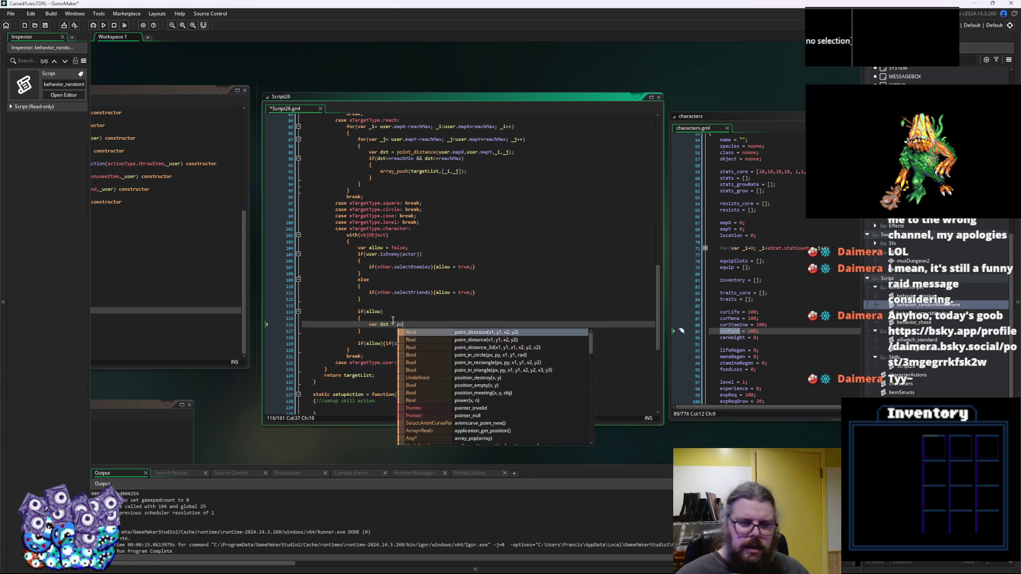
type("int_dis")
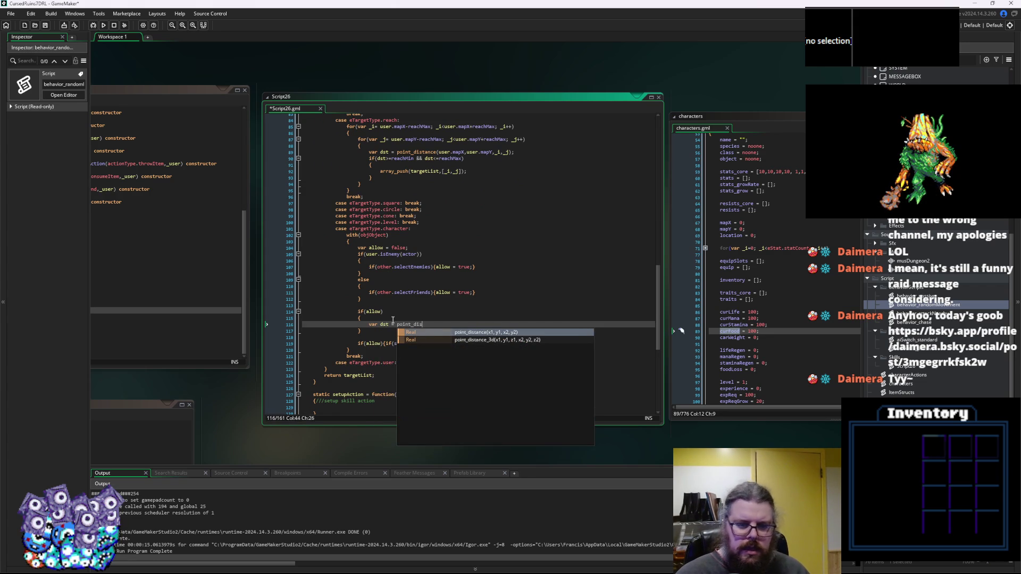
type("tance(")
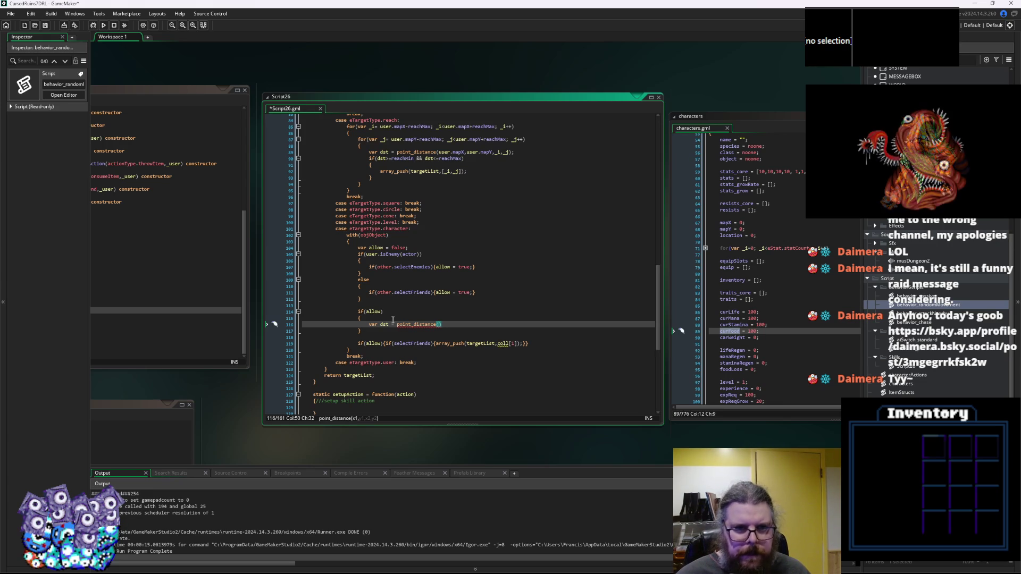
type("ser")
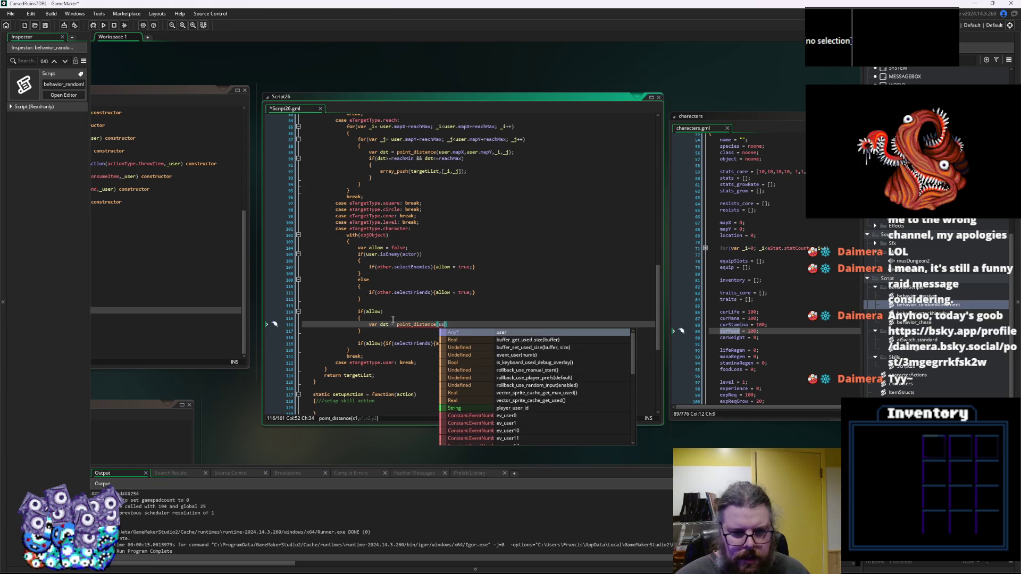
type(".ma")
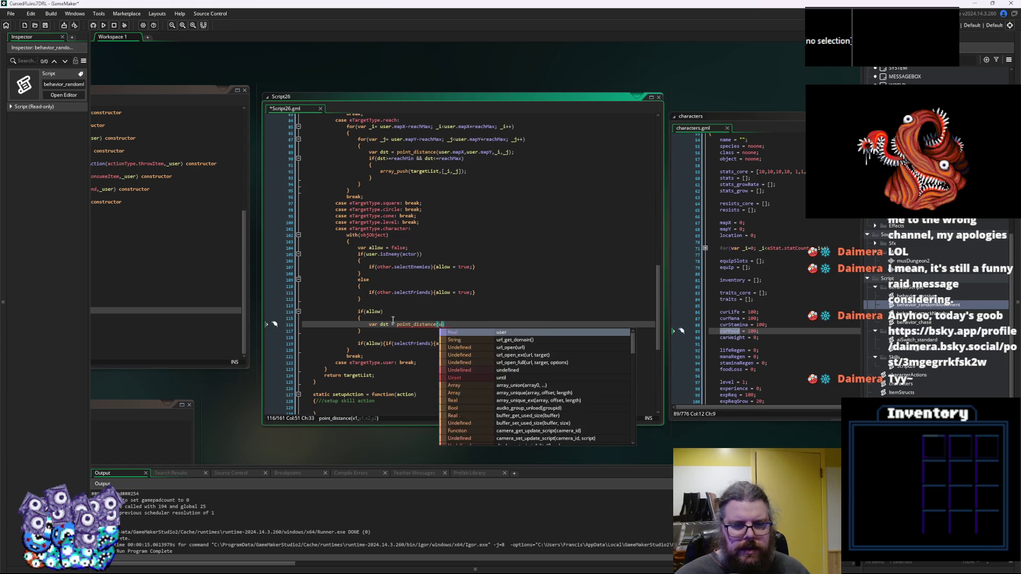
type("pX")
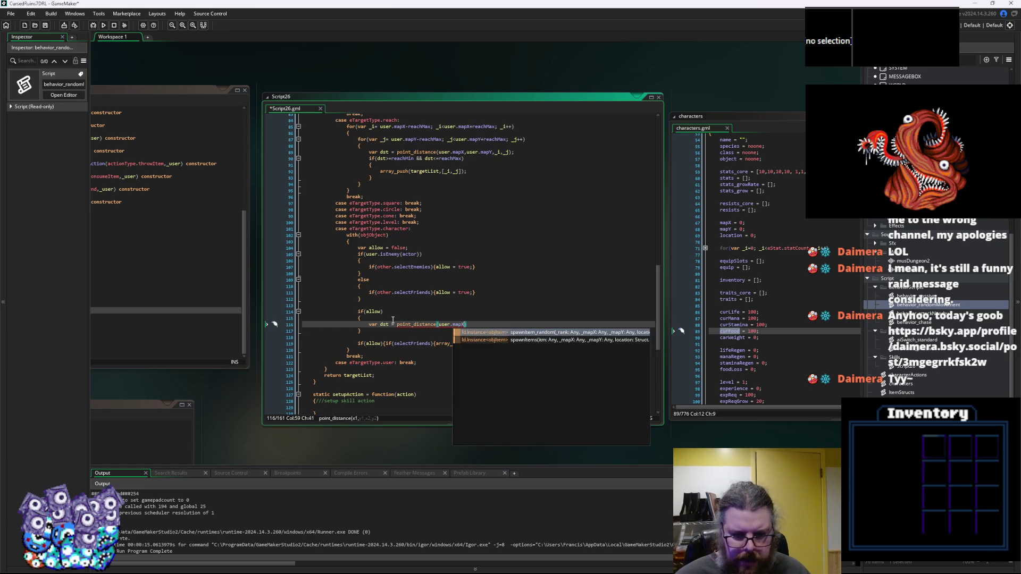
type(",user.mapY,other.mapX,other.mapY")
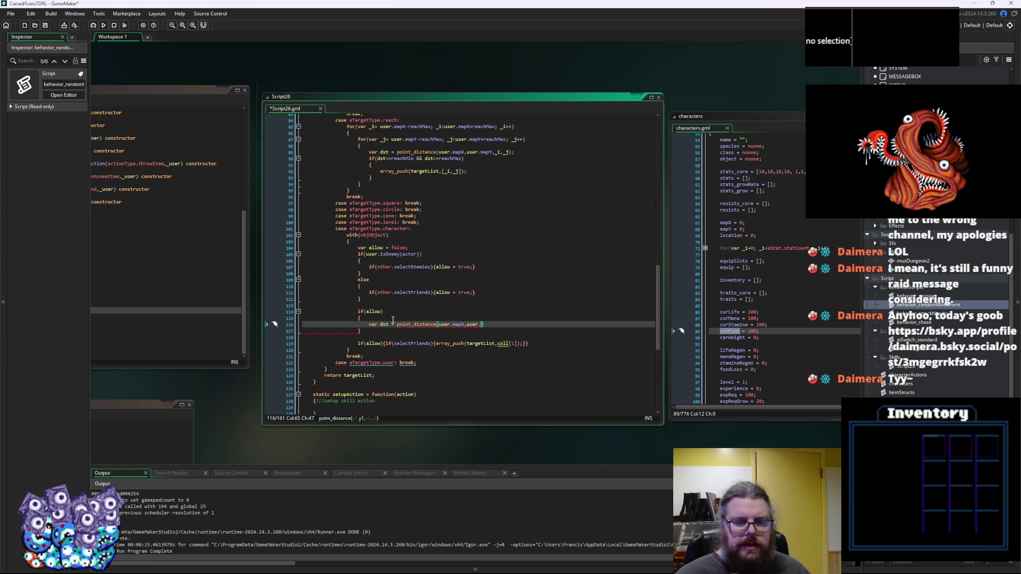
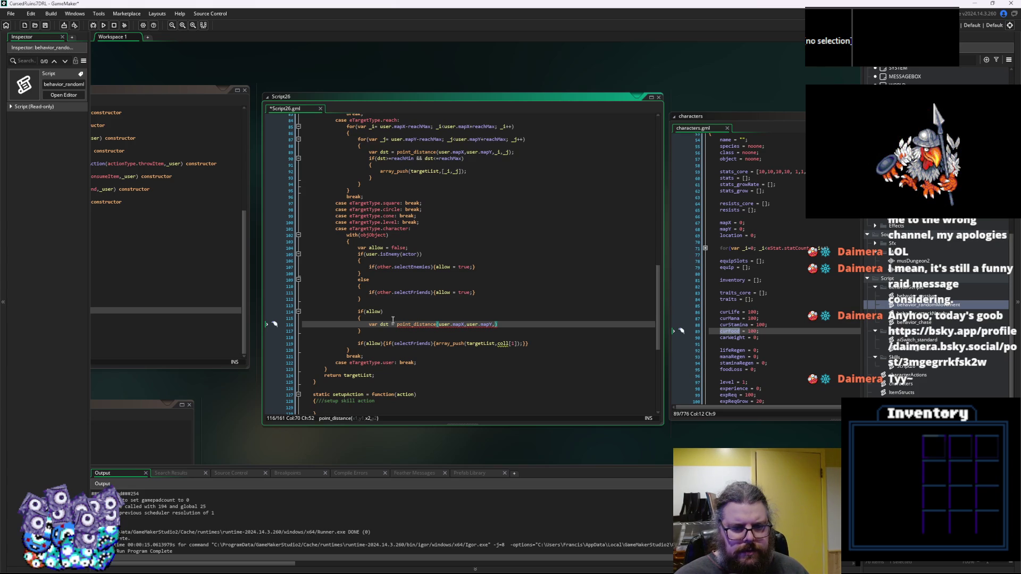
Change the point_distance arguments to measure from the user to actor.mapX, actor.mapY.
type("o")
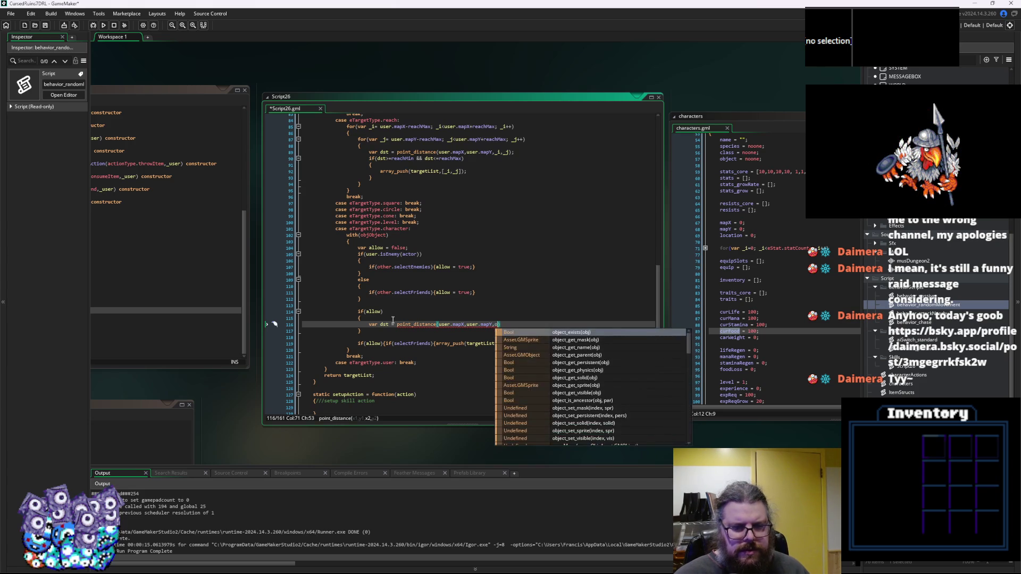
type("ther.mapX,")
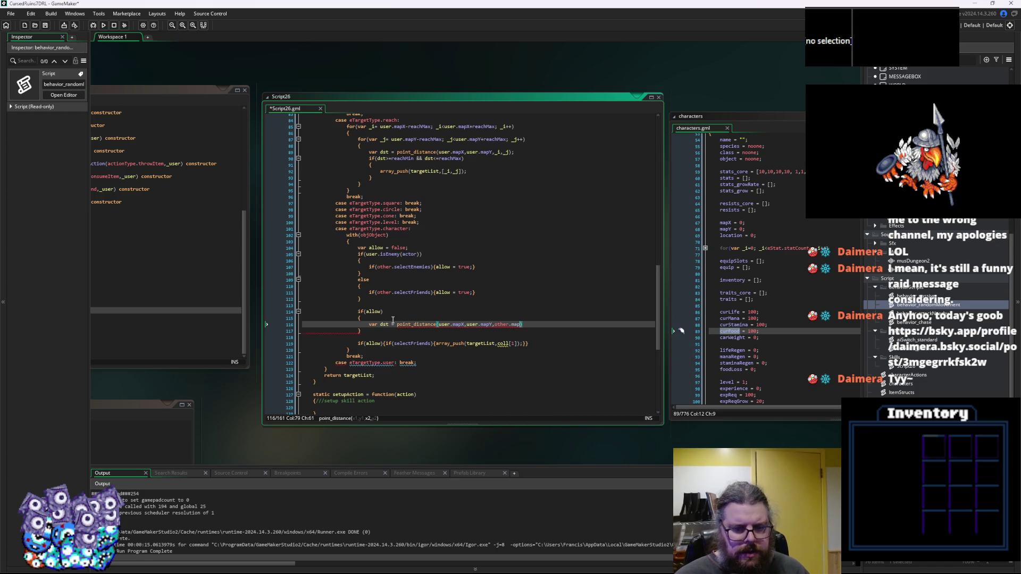
type("other.mapY")
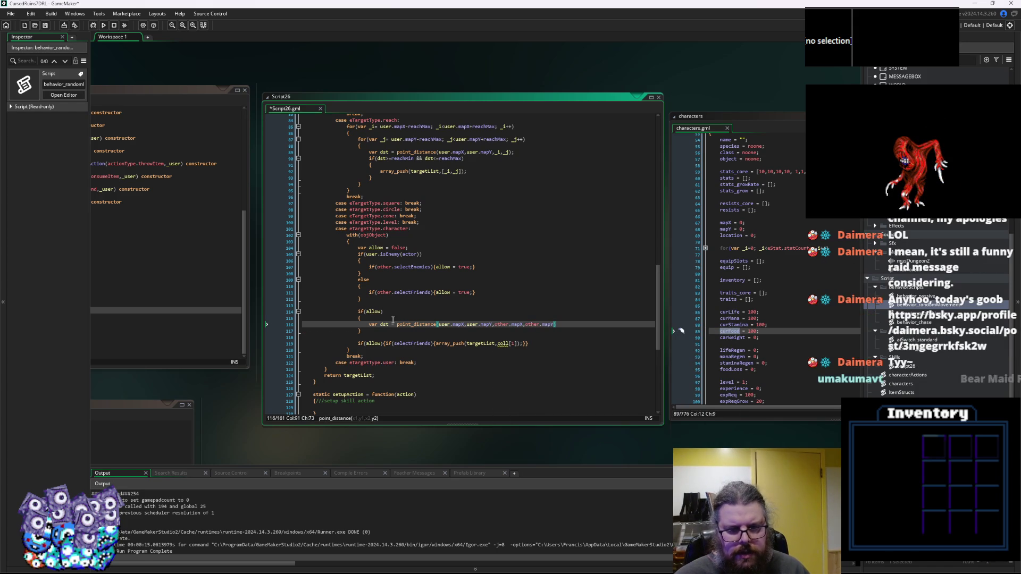
key("Left")
key("Left")
key("Left")
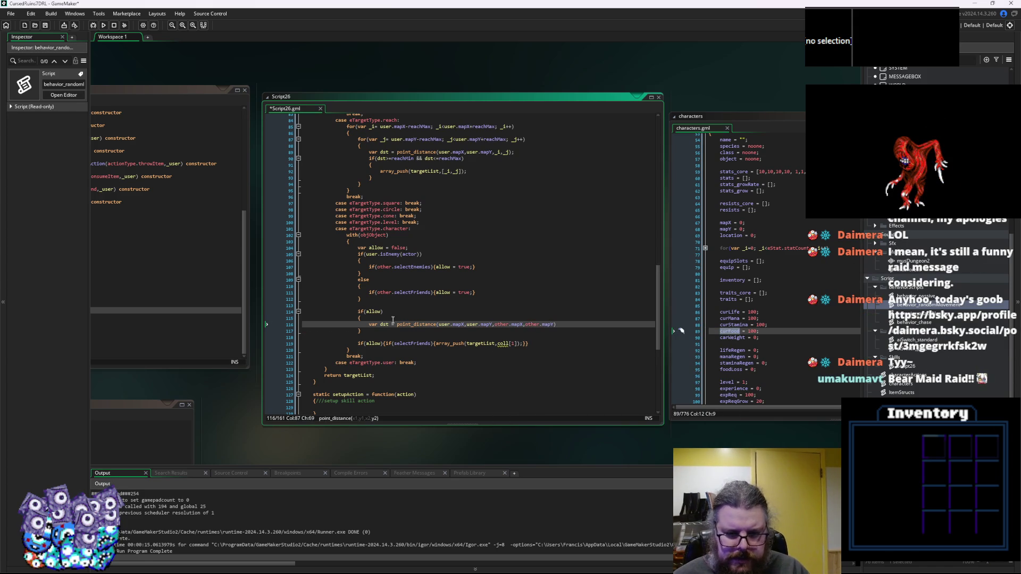
key("Left")
key("Left")
key("BackSpace")
key("BackSpace")
key("BackSpace")
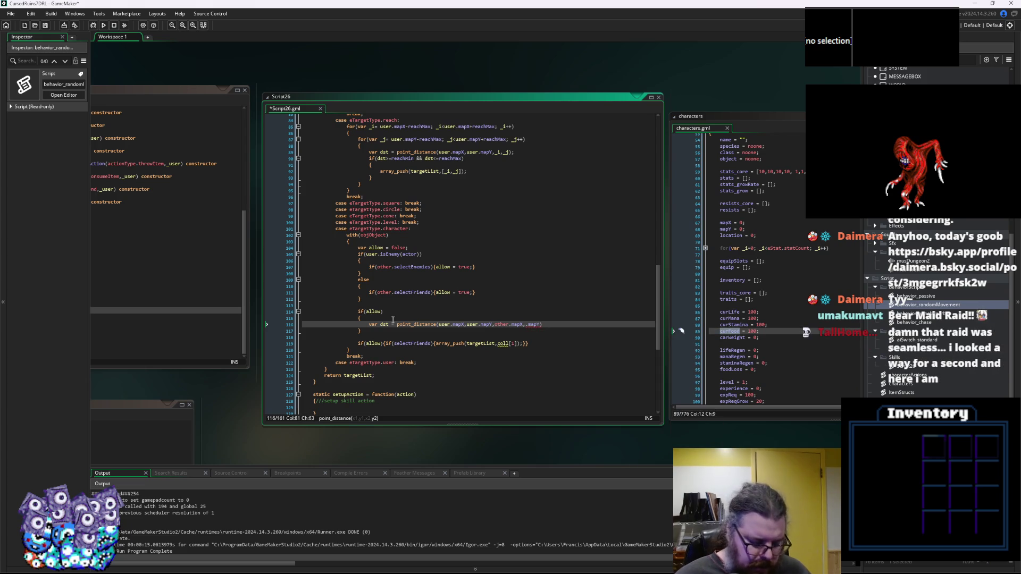
type("actor")
key("Left")
key("Left")
key("Left")
key("BackSpace")
key("BackSpace")
key("BackSpace")
type("actor")
Prefix selectFriends with other., end the distance line with ;, and start an if( below.
key("Down")
key("Down")
key("Down")
key("Left")
key("Left")
key("Left")
key("Left")
key("Left")
key("Left")
type("other.")
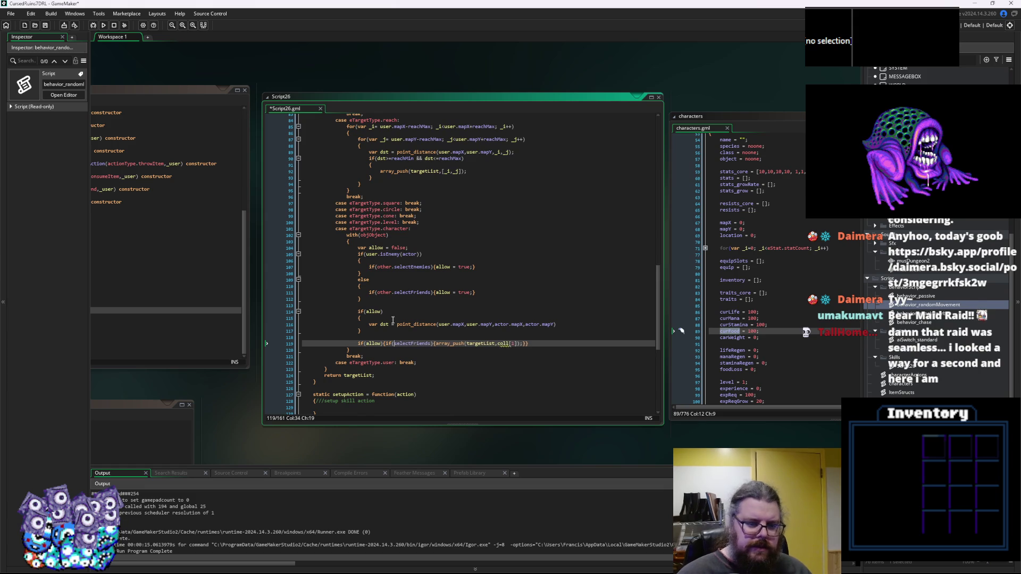
type(".")
key("Right")
key("Right")
key("Right")
key("Right")
key("Up")
key("Up")
left_click(576, 324)
type(";")
key("Return")
type("if(")
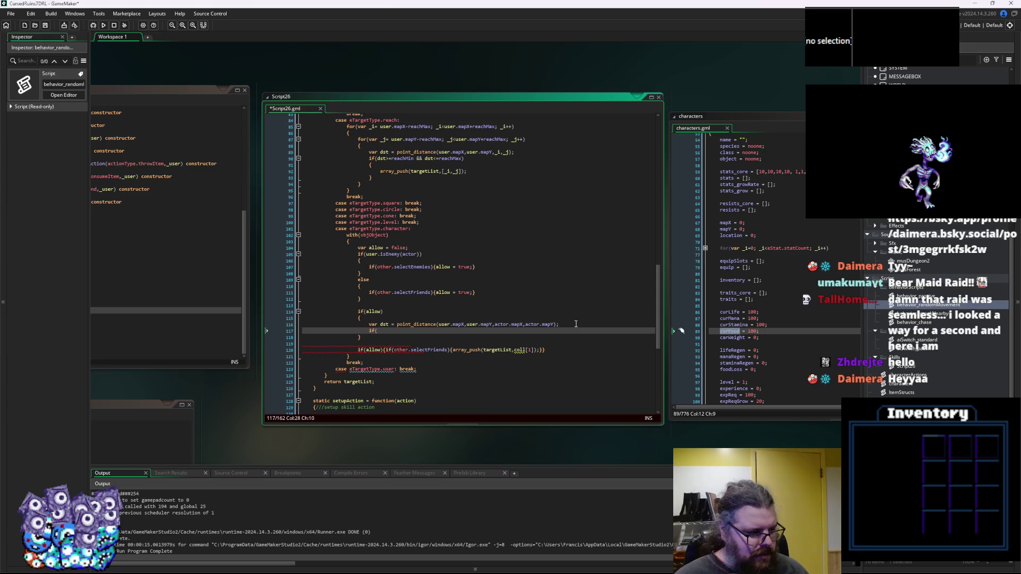
Write if(dst<other.reachMin || dst> other.reachMax){allow = false;} and open new lines below it.
key("BackSpace")
key("BackSpace")
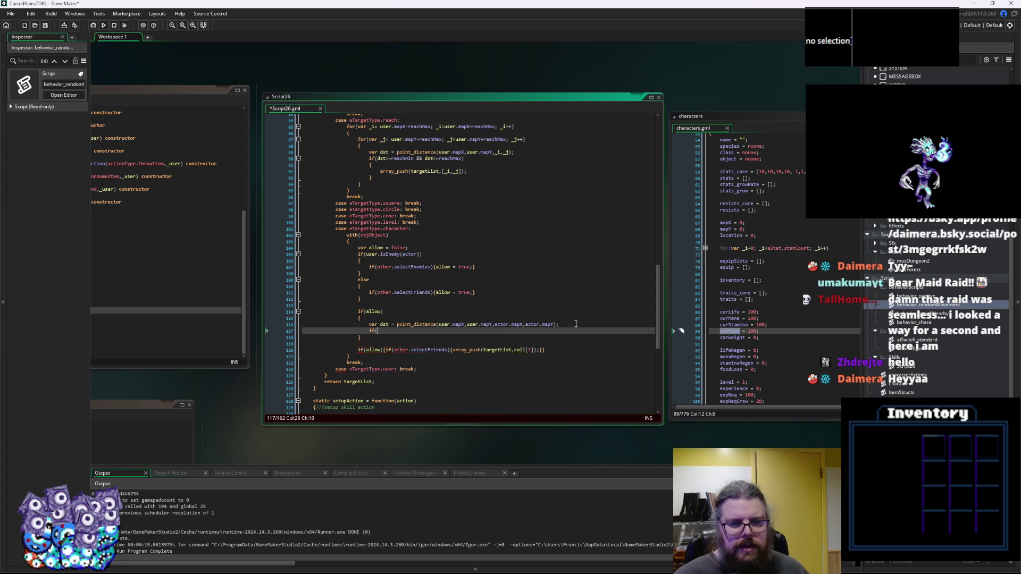
type("dst>")
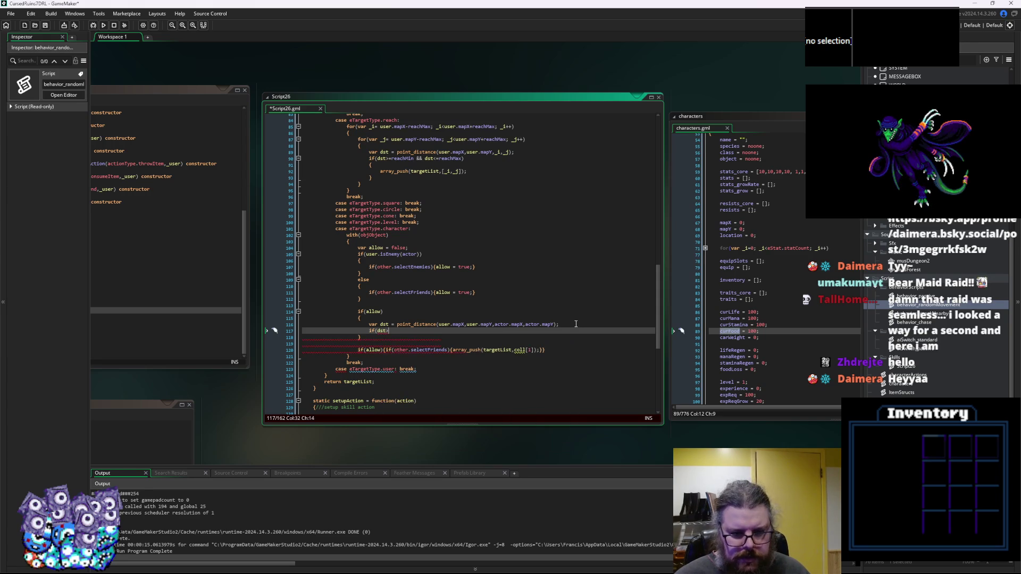
type("<mi")
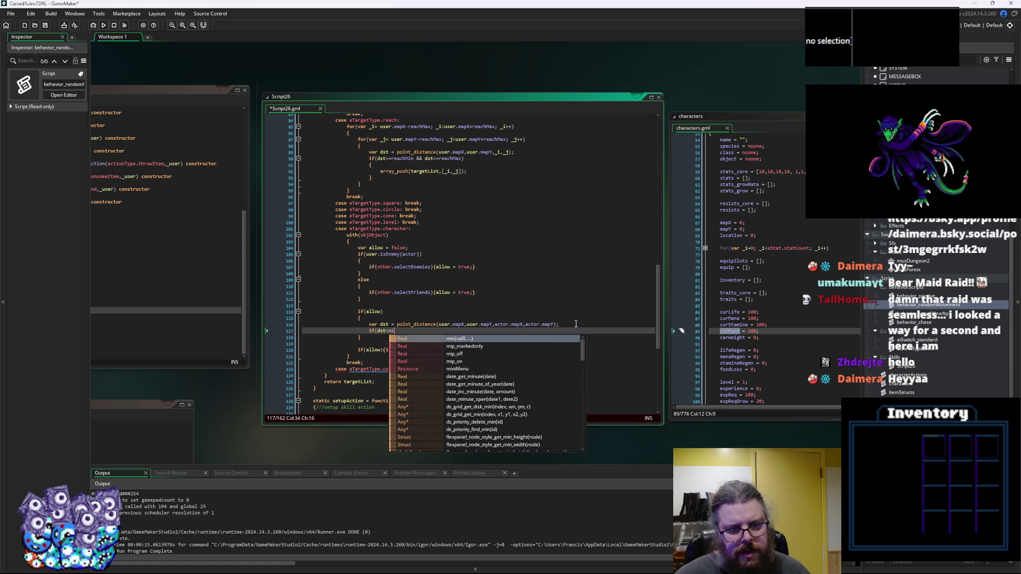
key("BackSpace")
type("other.reachMin || dst> o")
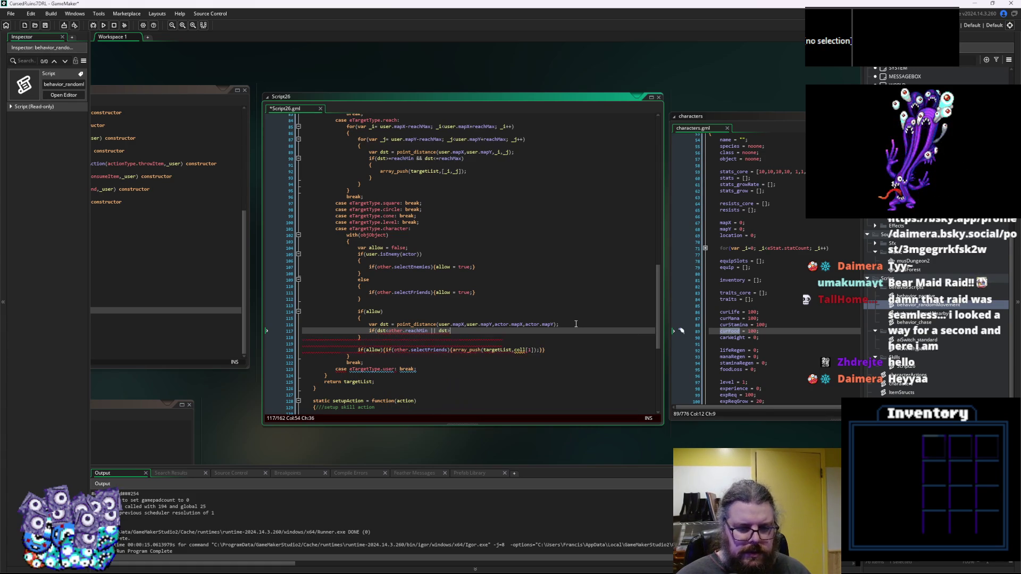
type("ther.re")
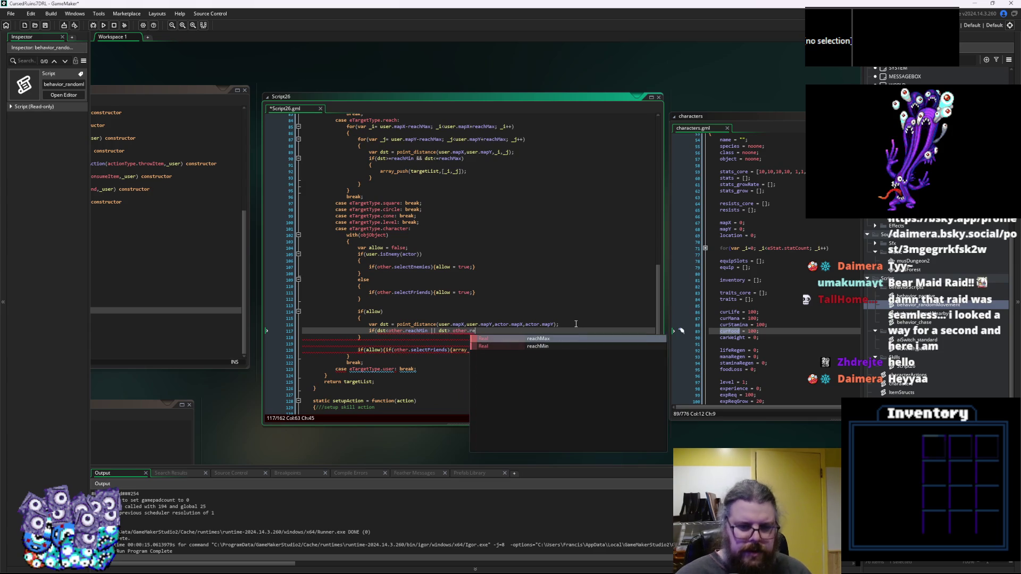
type("achMax){")
key("Left")
type("allow = false;")
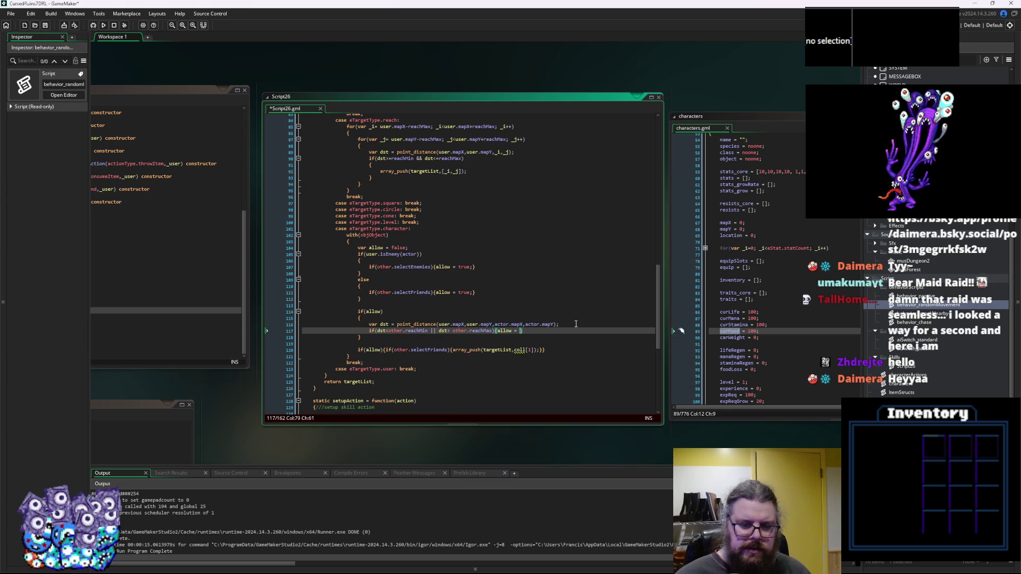
key("Down")
key("Return")
key("Return")
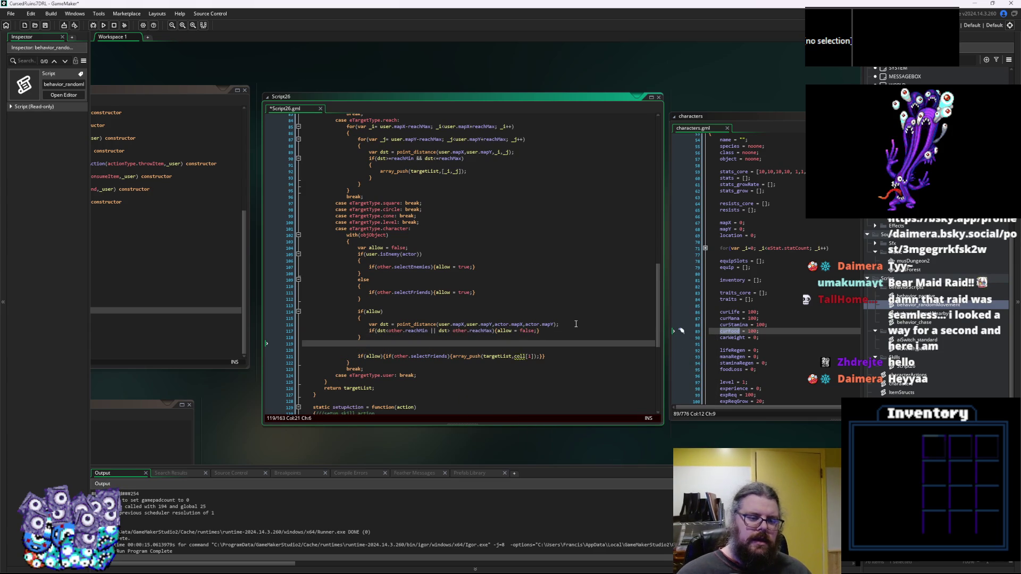
Start an if(allow) check with an empty braced block.
type("if(allow)")
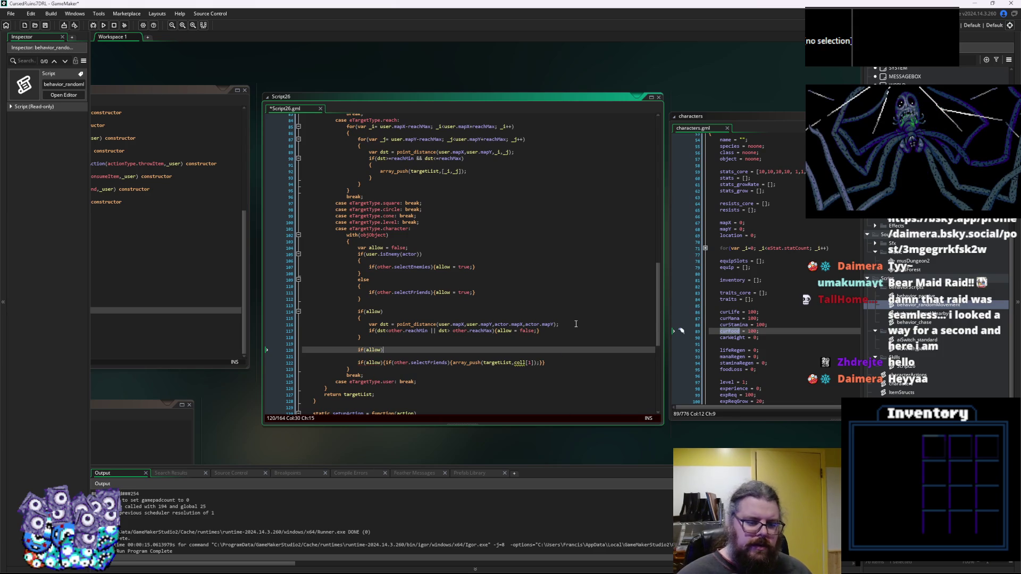
key("Return")
type("{")
key("Return")
type("{}")
key("BackSpace")
key("BackSpace")
type("}")
key("Up")
key("Return")
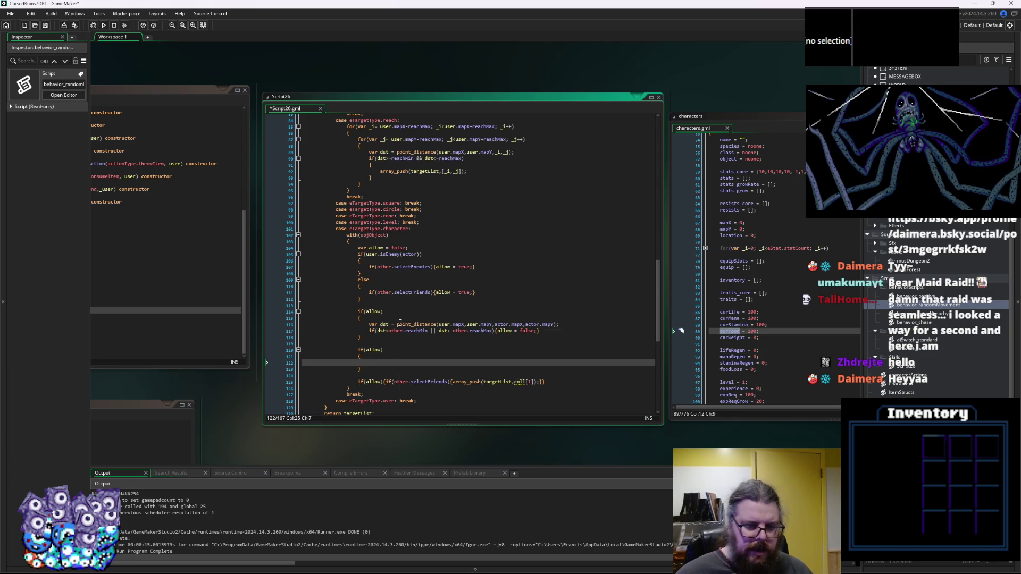
Extend the condition to allow && other.needLineOfSight and review the surrounding code.
left_click(380, 351)
type("&& ")
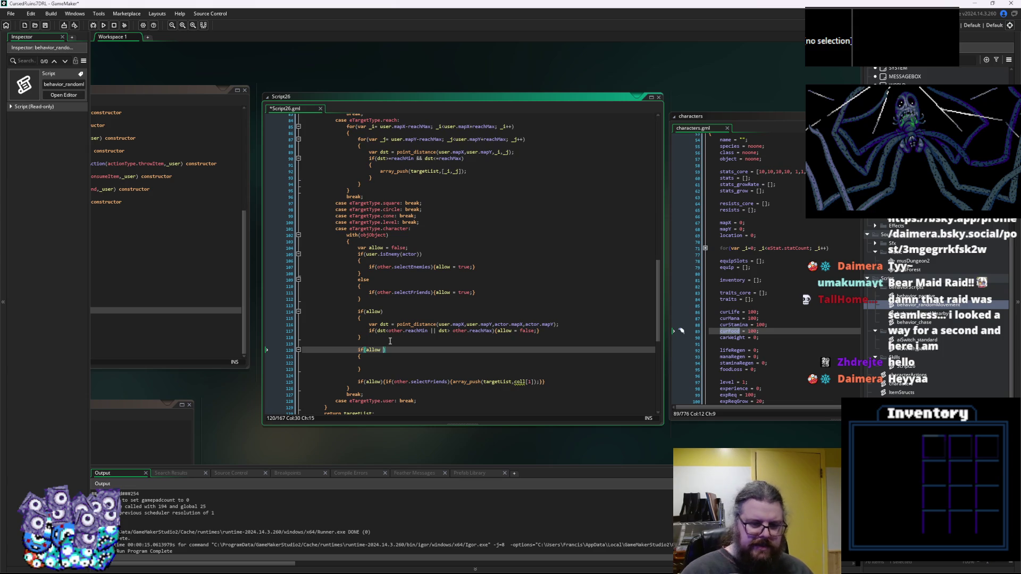
type("need")
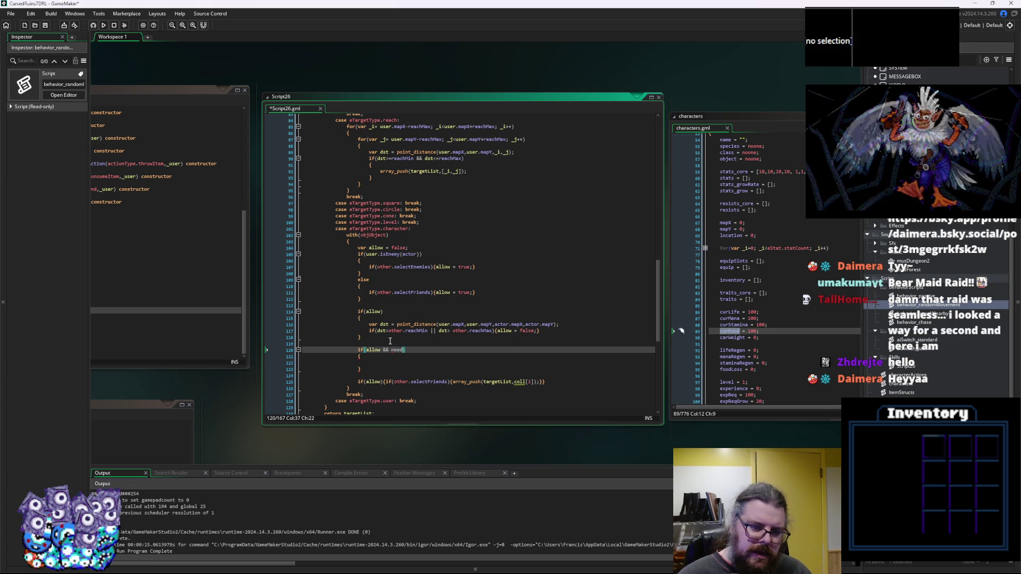
key("BackSpace")
key("BackSpace")
key("BackSpace")
type("other.nee")
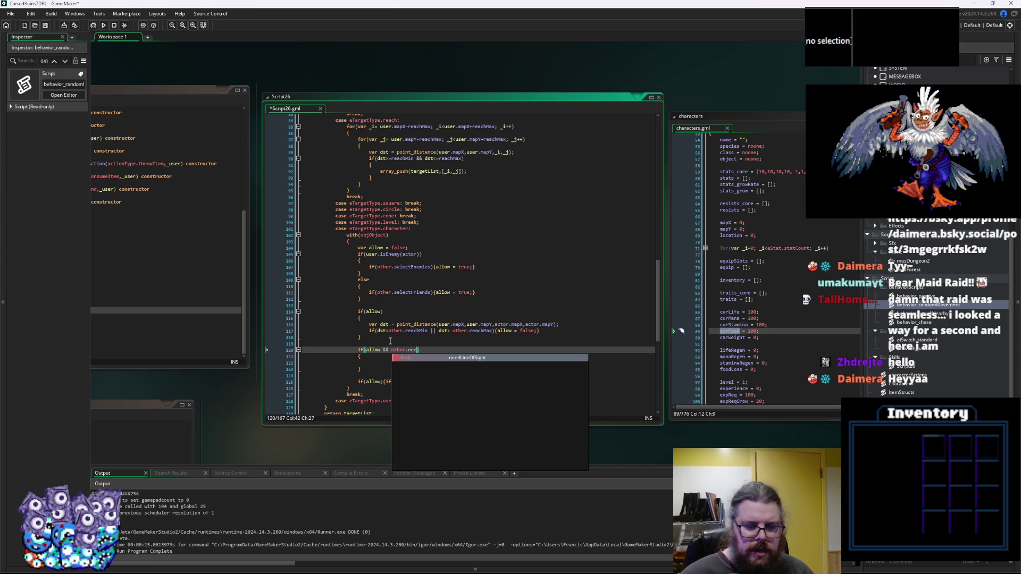
key("Return")
key("Down")
key("Down")
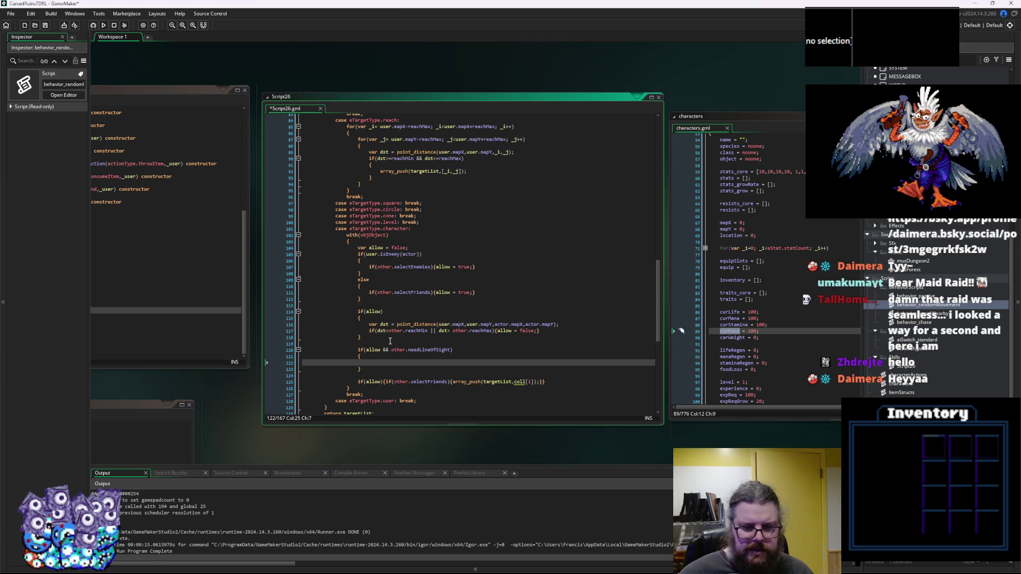
scroll(399, 337, "up", 15)
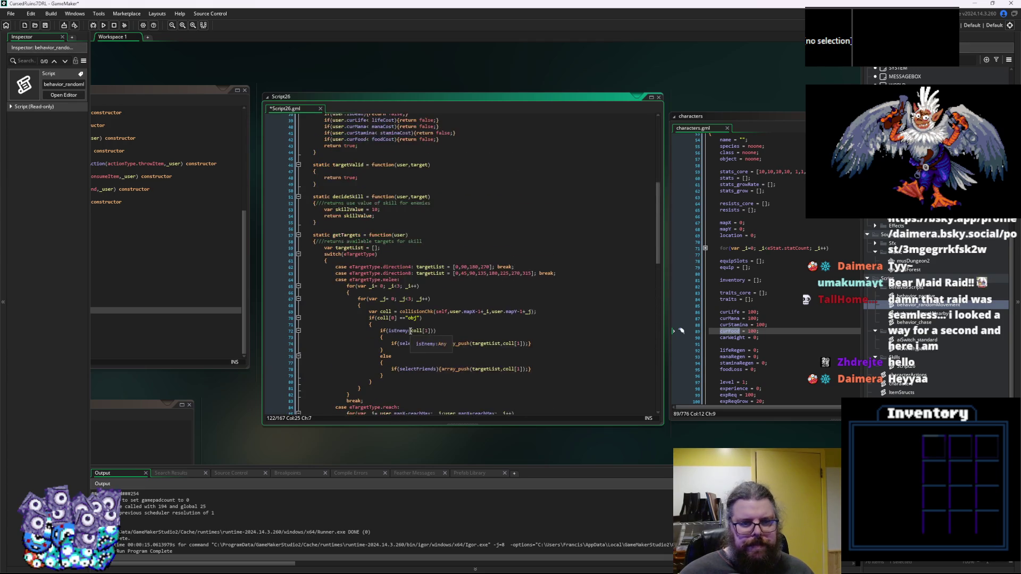
scroll(410, 331, "down", 13)
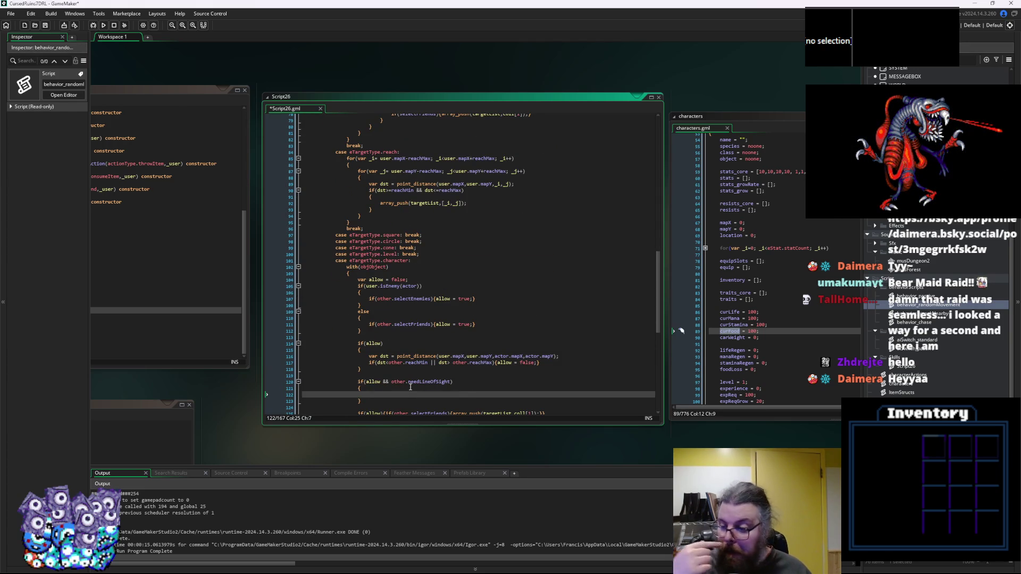
scroll(413, 384, "down", 2)
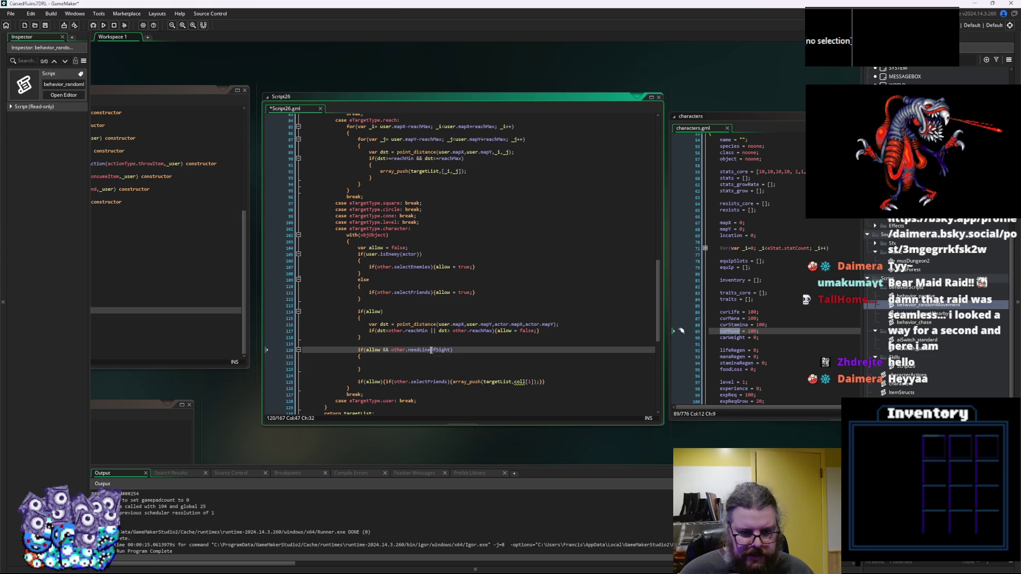
mouse_move(104, 311)
left_mouse_down()
mouse_move(343, 311)
mouse_move(444, 155)
left_mouse_up()
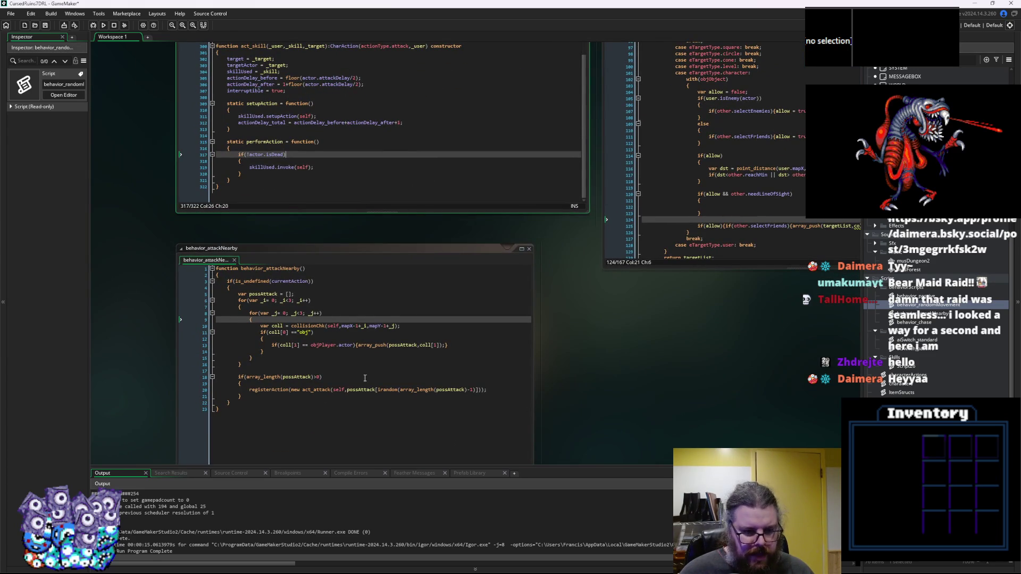
left_click(376, 411)
mouse_move(406, 403)
left_mouse_down()
mouse_move(409, 326)
mouse_move(450, 143)
left_mouse_up()
scroll(450, 143, "down", 2)
scroll(448, 190, "down", 3)
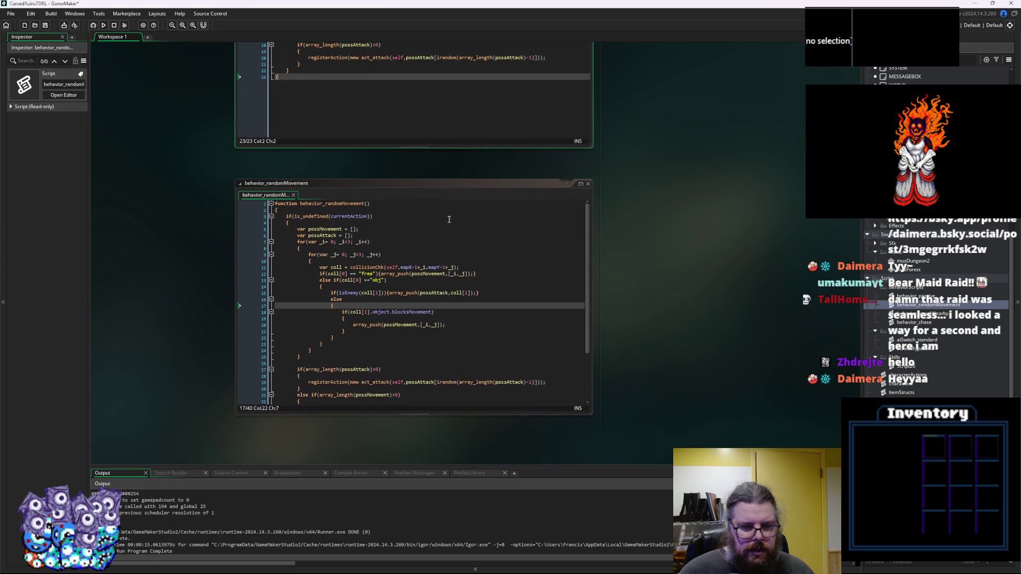
mouse_move(668, 178)
left_mouse_down()
mouse_move(518, 257)
mouse_move(614, 232)
left_mouse_up()
left_click(614, 232)
left_click_drag(620, 346, 779, 346)
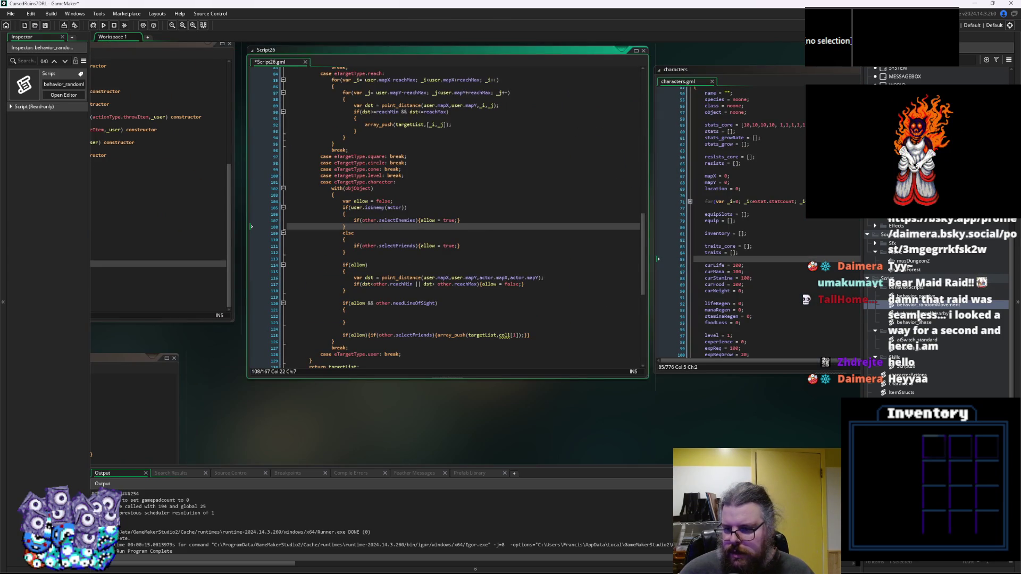
scroll(654, 359, "down", 5)
left_click(380, 310)
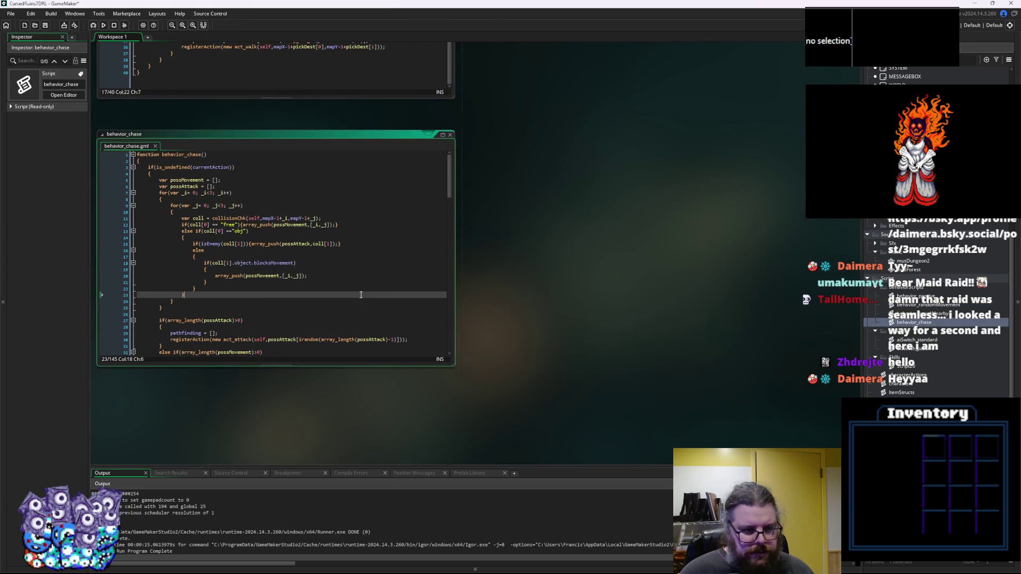
Enlarge the behavior_chase code window and locate the closestTarget call.
scroll(165, 243, "down", 3)
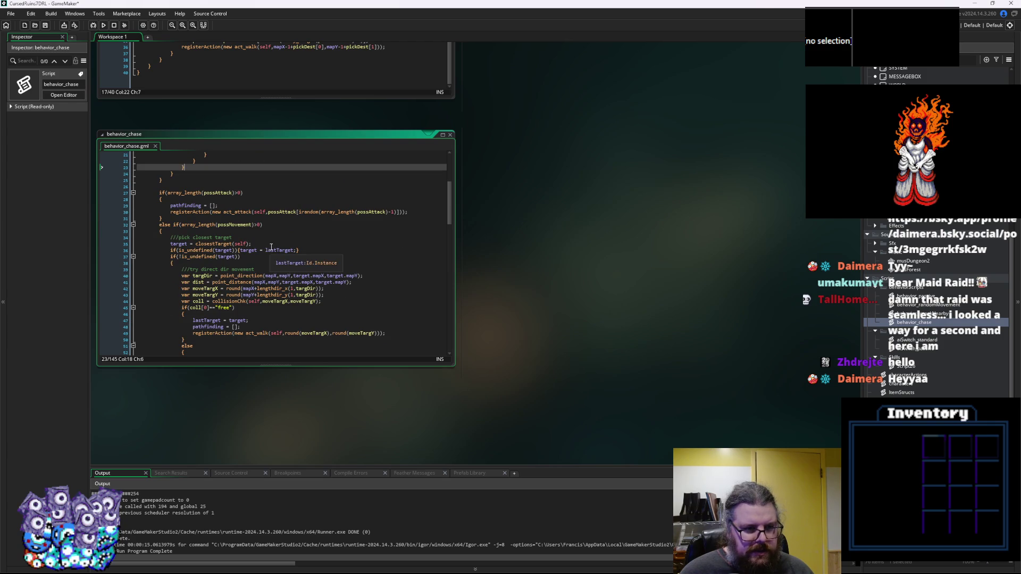
scroll(319, 287, "down", 1)
scroll(340, 298, "down", 5)
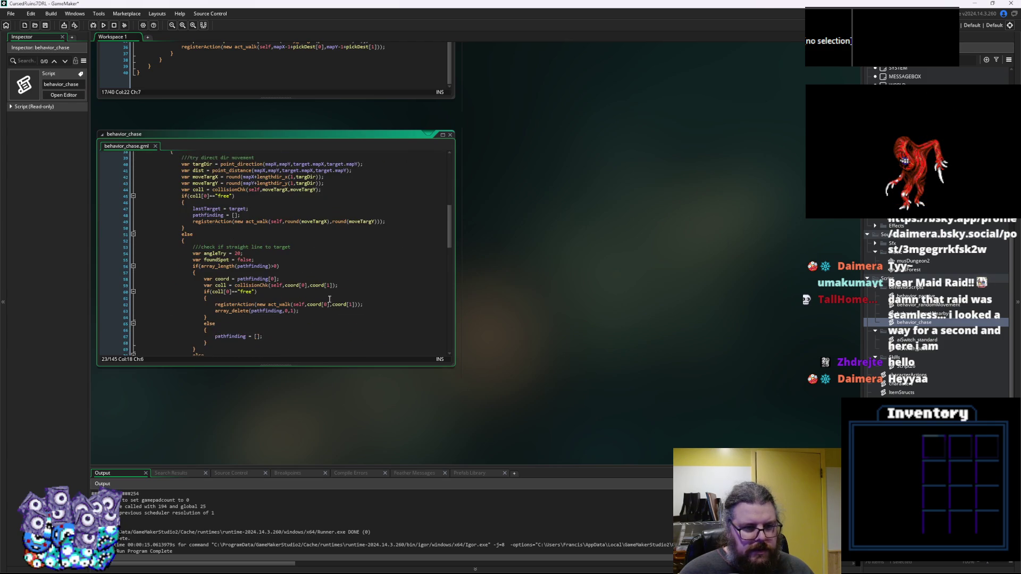
scroll(326, 300, "up", 4)
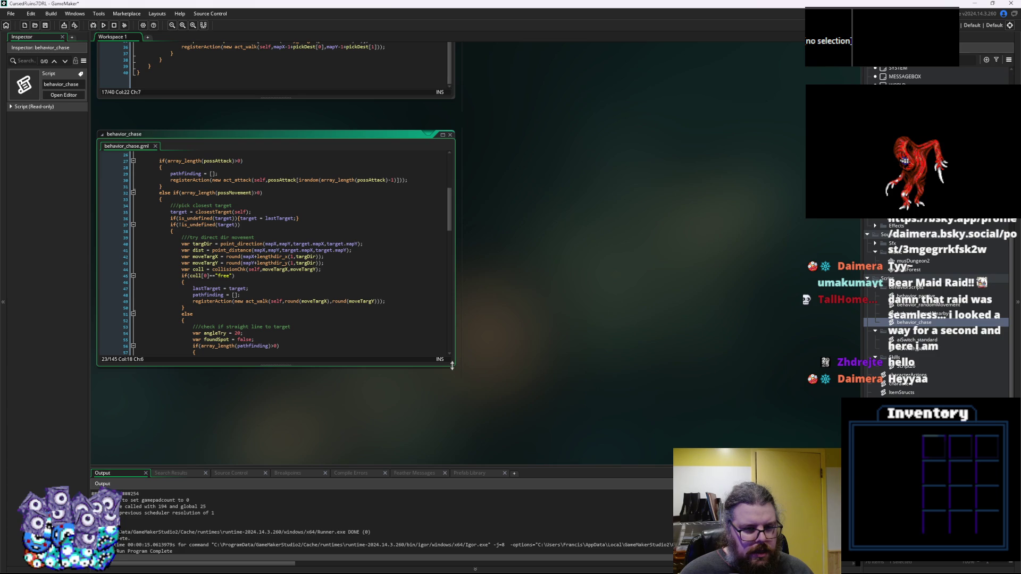
mouse_move(452, 366)
left_mouse_down()
mouse_move(638, 457)
mouse_move(680, 460)
left_mouse_up()
left_click(272, 320)
scroll(273, 306, "up", 1)
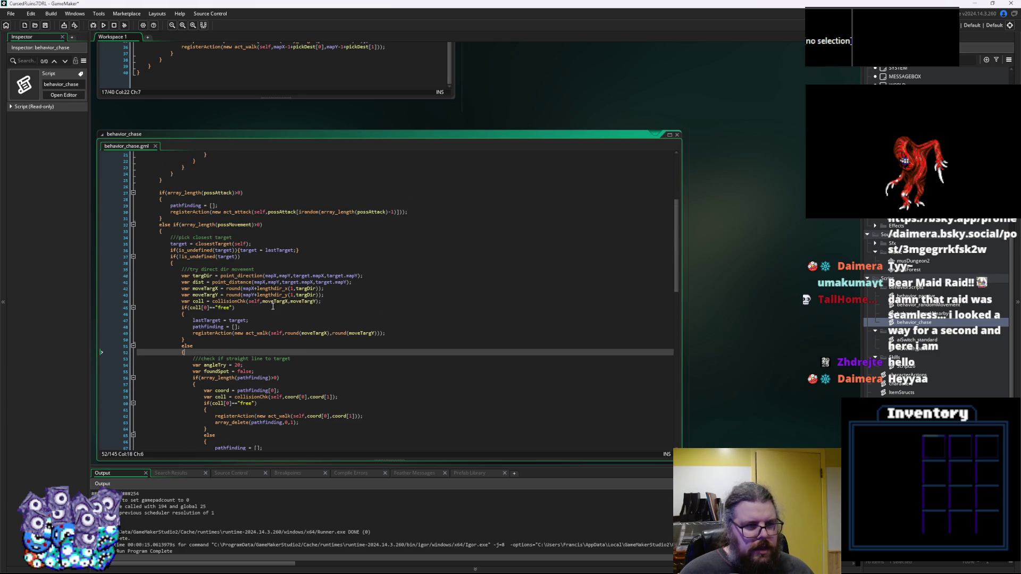
left_click(210, 229)
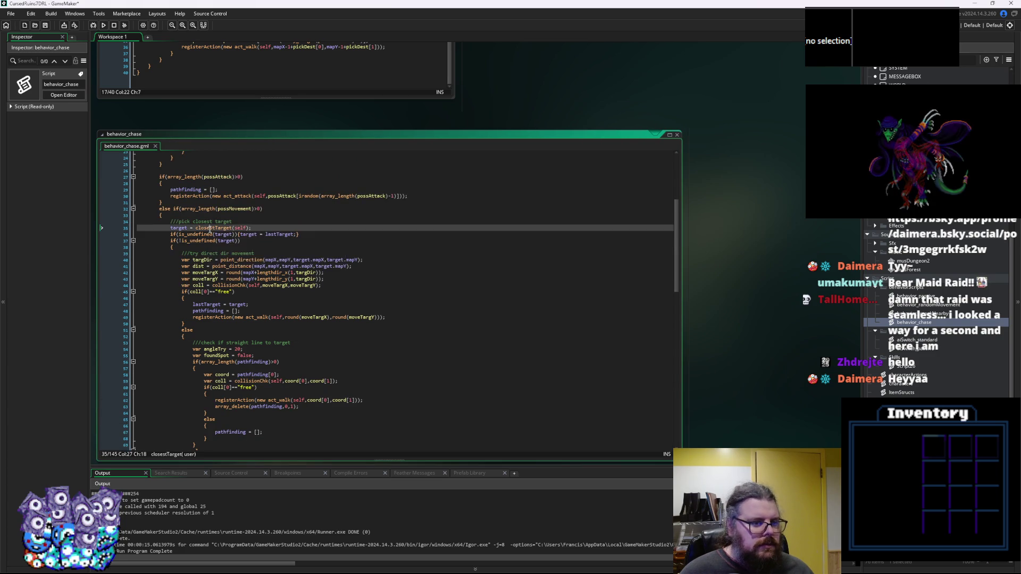
left_click(218, 247)
scroll(226, 277, "up", 3)
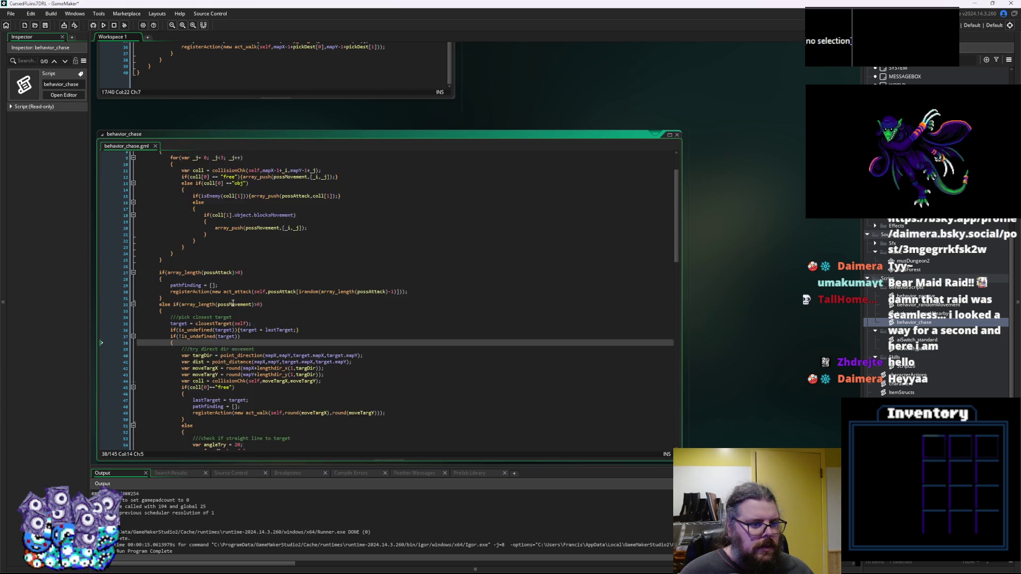
scroll(239, 304, "down", 2)
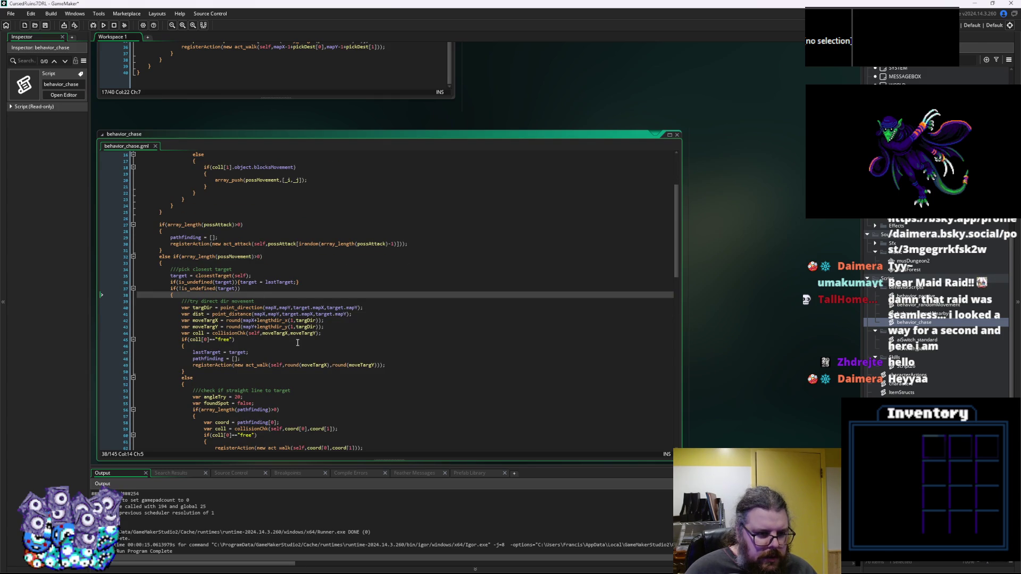
scroll(261, 308, "down", 2)
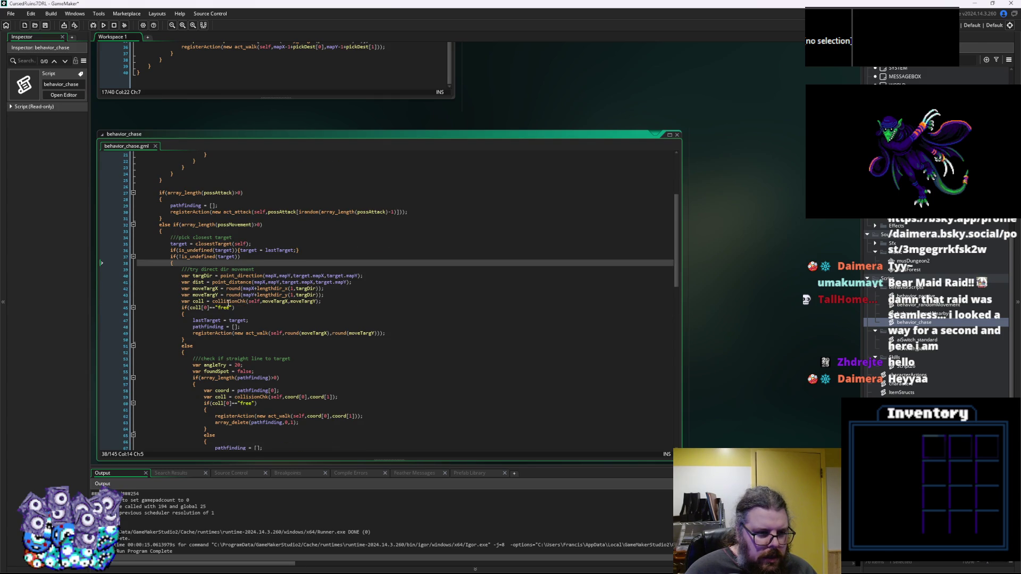
Jump to the closestTarget definition and select its rayCastCheck line-of-sight lines.
left_click(223, 302)
middle_click(225, 245)
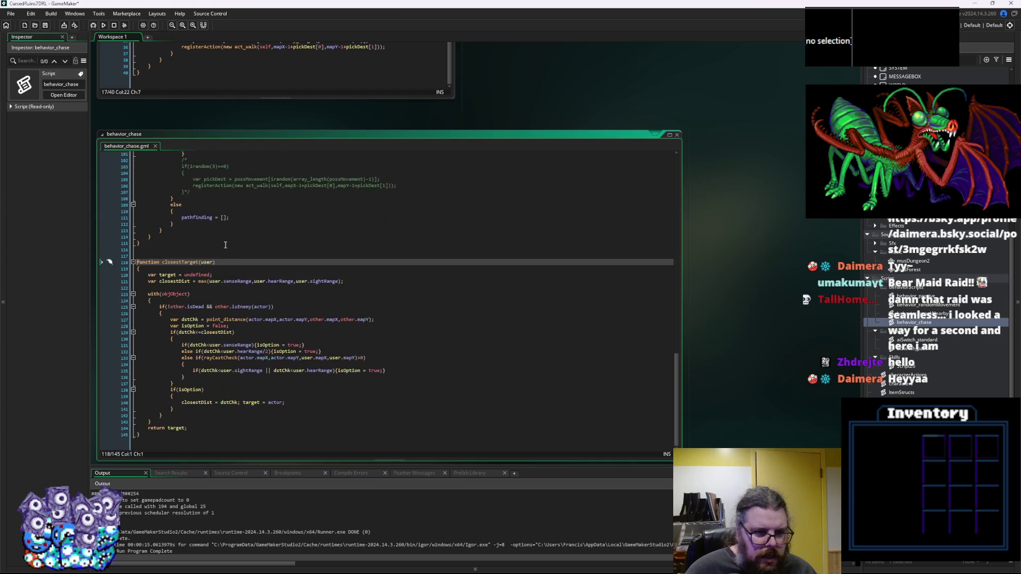
left_click(239, 352)
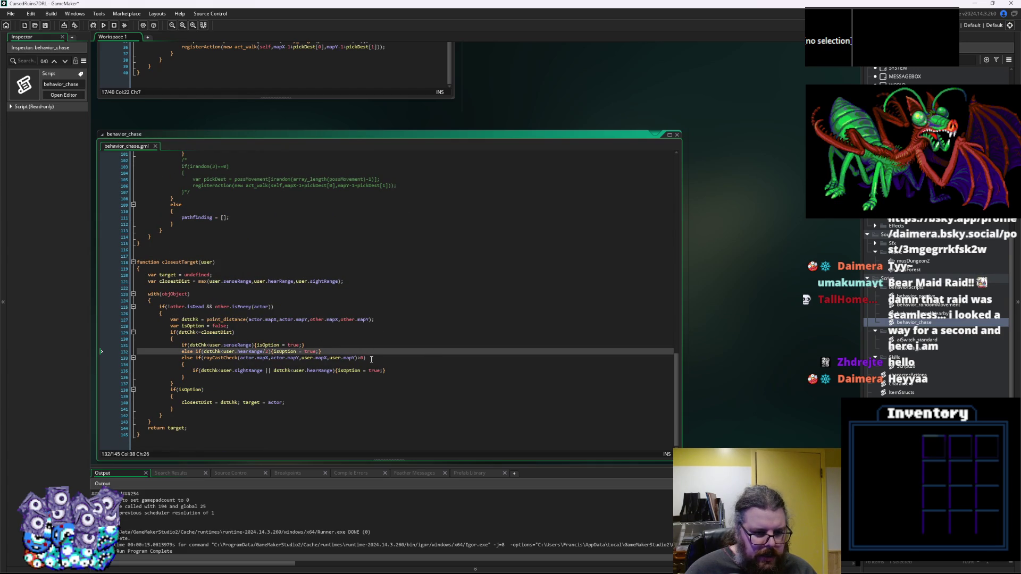
left_click(199, 379)
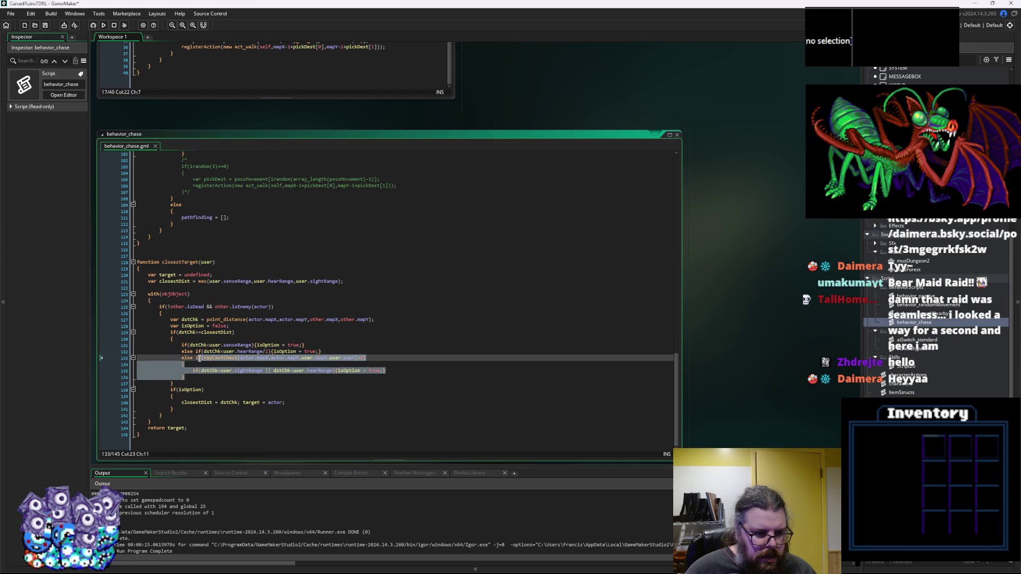
scroll(318, 463, "up", 5)
scroll(318, 464, "down", 5)
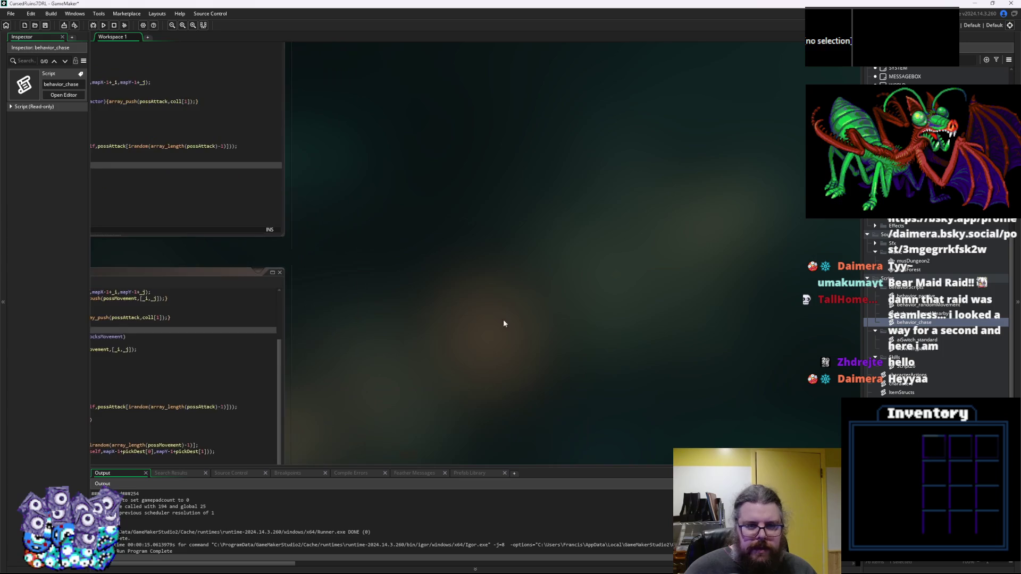
Paste the line-of-sight block inside the needLineOfSight check and fix its indentation.
scroll(315, 261, "up", 2)
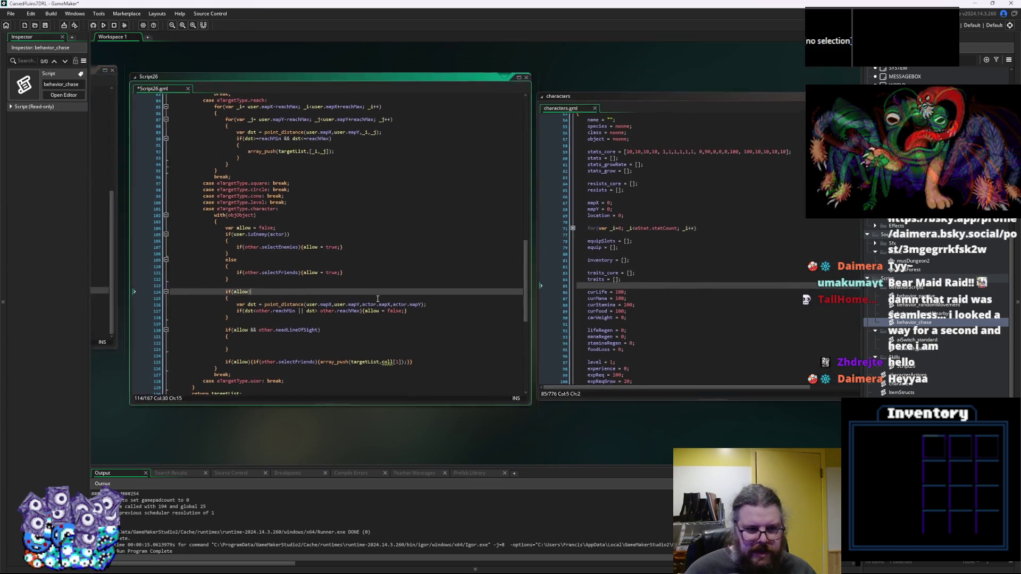
left_click(323, 356)
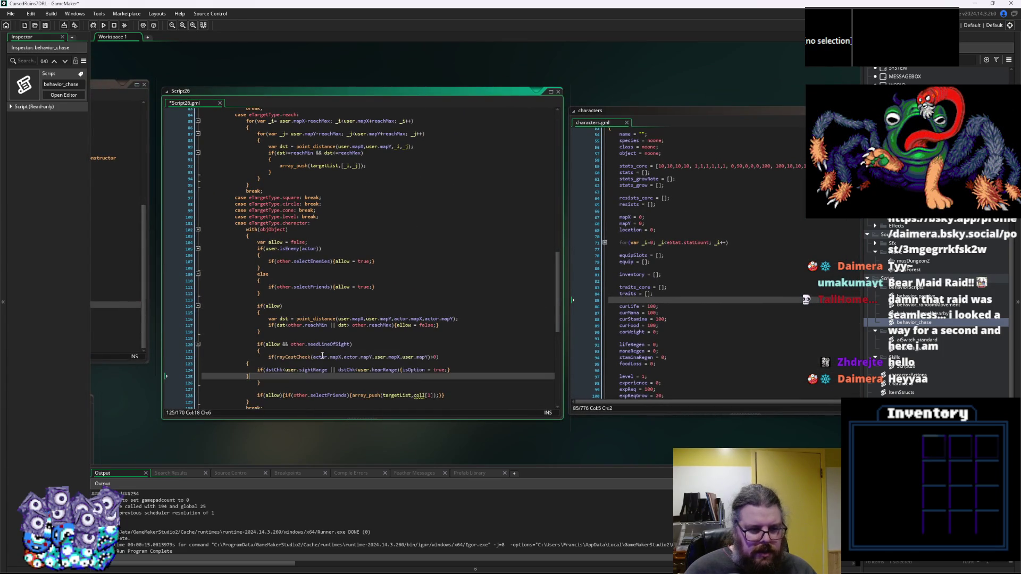
key("ctrl+v")
left_click_drag(249, 361, 165, 348)
key("Tab")
key("Tab")
key("Tab")
key("shift+Tab")
left_click(326, 372)
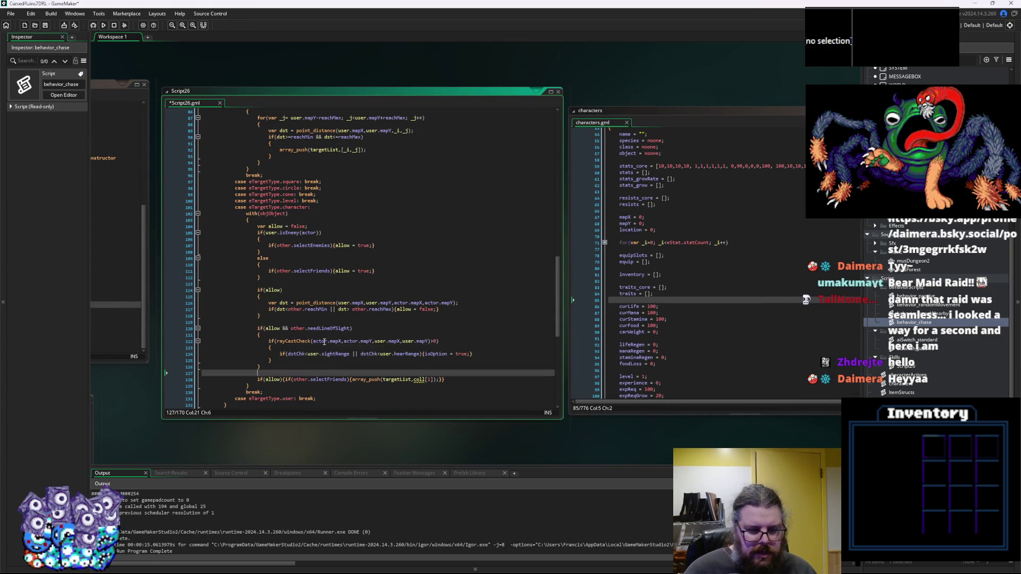
scroll(366, 347, "down", 2)
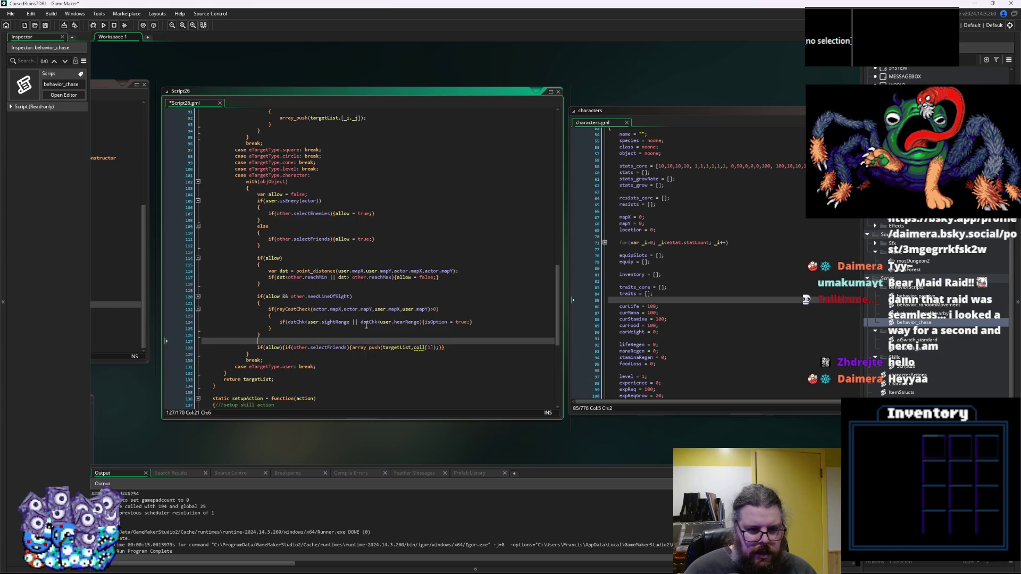
Change rayCastCheck's arguments to user.mapX,user.mapY then actor.mapX,actor.mapY, ending with )>0)).
left_click_drag(429, 309, 374, 310)
key("ctrl+c")
type(",")
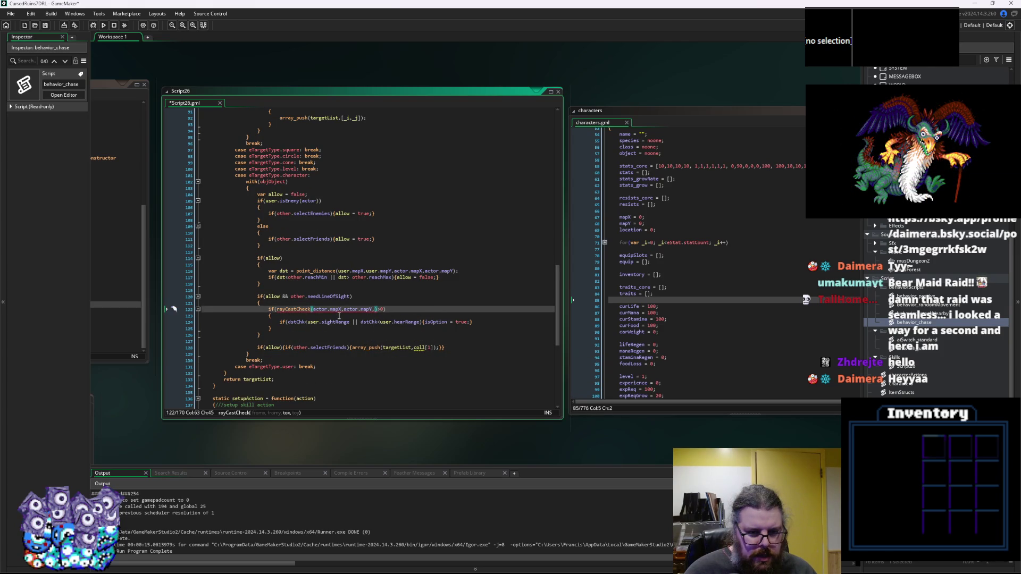
left_click(312, 310)
key("ctrl+v")
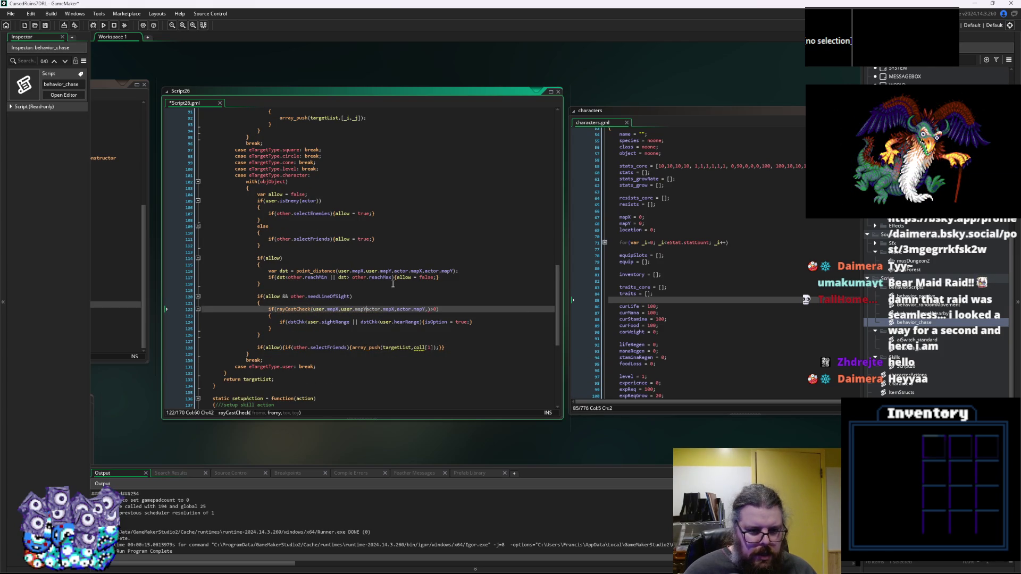
type(",")
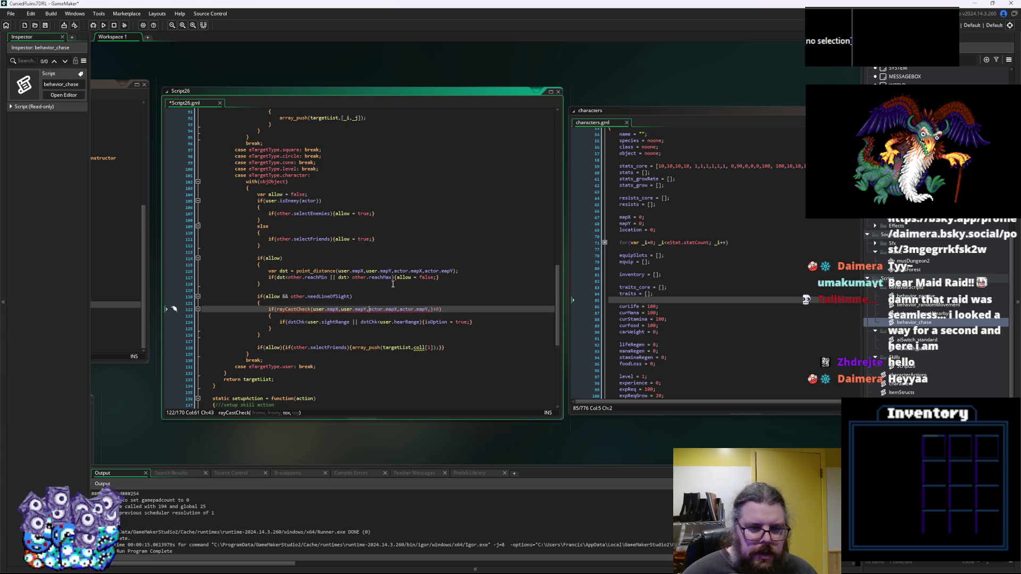
key("Right")
key("Right")
key("Right")
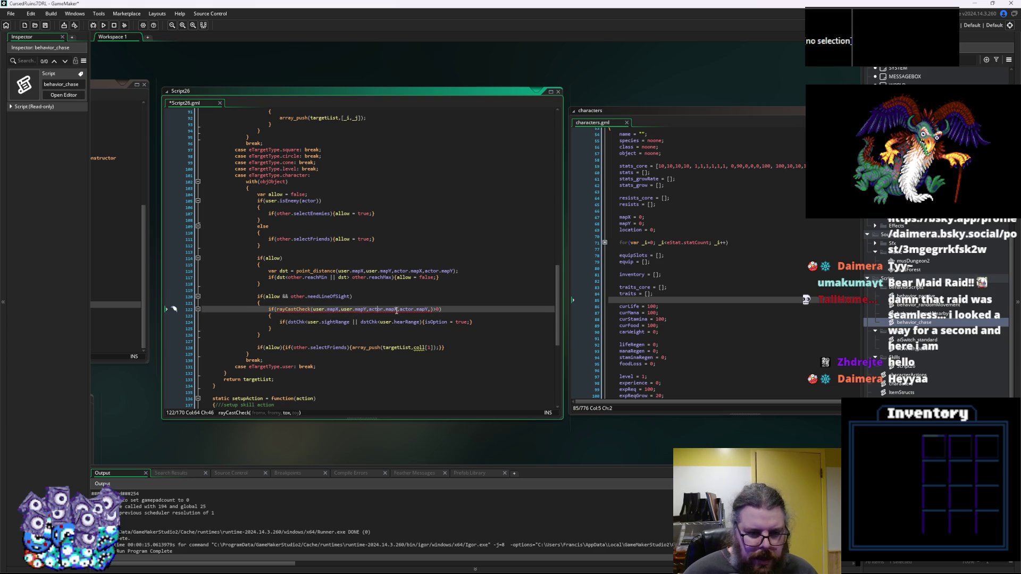
left_click(439, 309)
key("BackSpace")
key("BackSpace")
key("BackSpace")
type(")>0)")
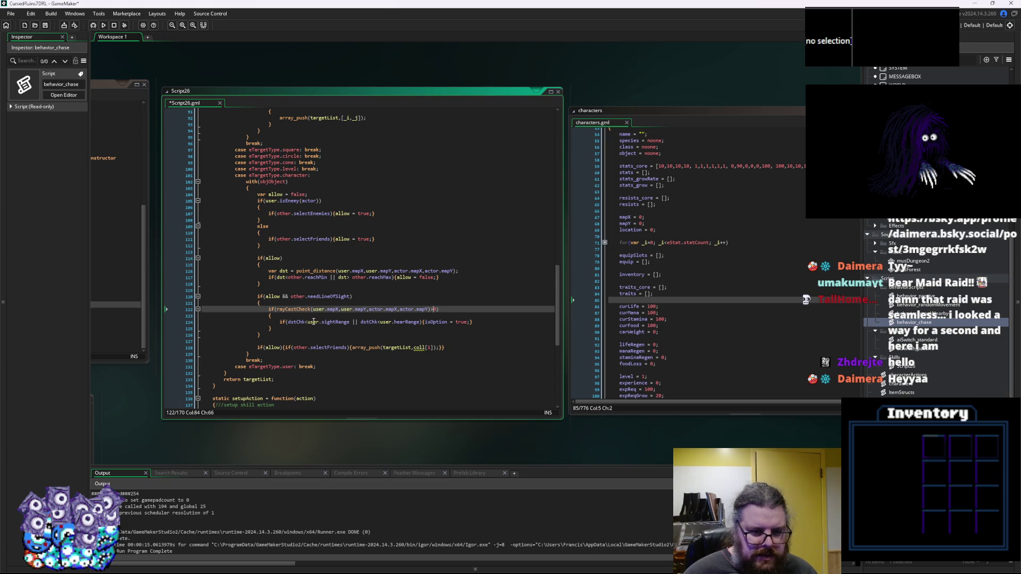
Check rayCastCheck's fromx,fromy,tox,toy definition and delete the >0 comparison after the call.
middle_click(281, 309)
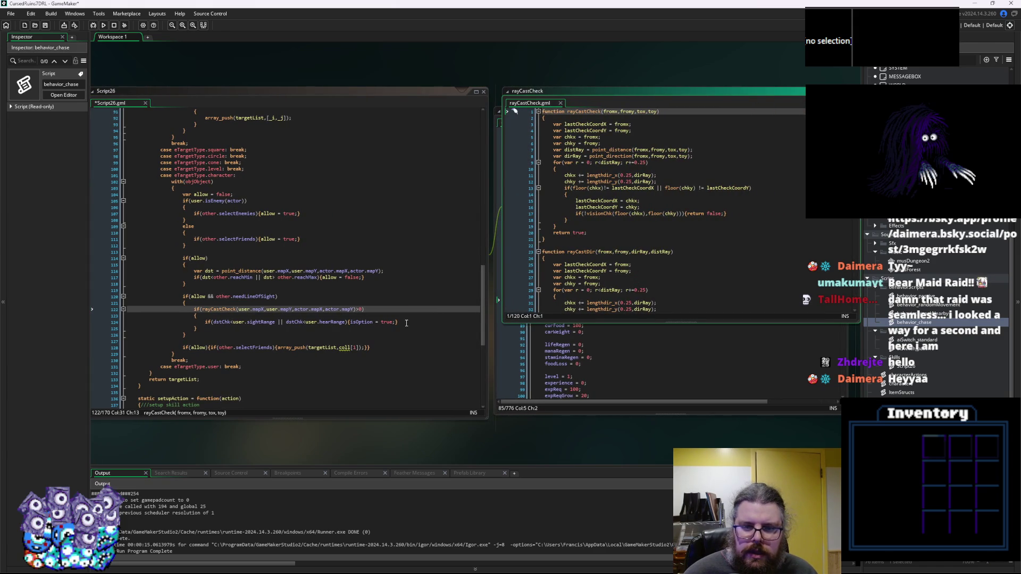
left_click(357, 309)
key("BackSpace")
key("BackSpace")
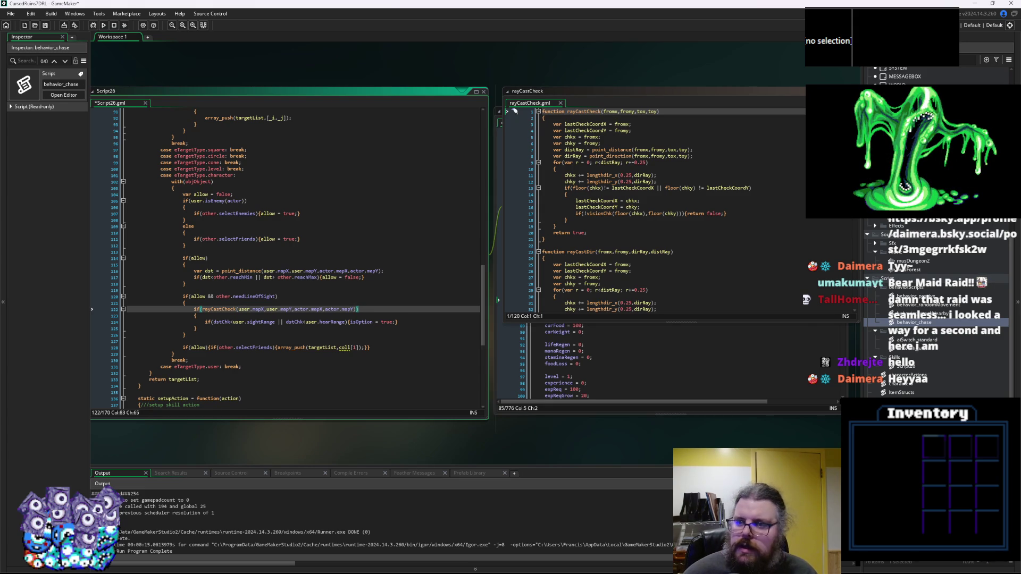
left_click(561, 102)
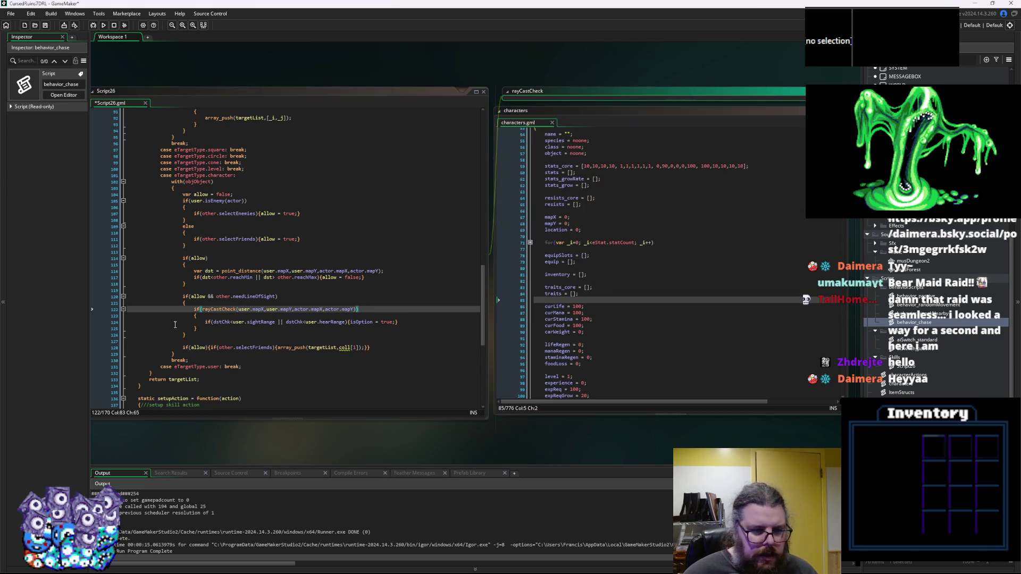
Negate the rayCastCheck with ! and replace line 124's old statement with allow = false.
left_click(237, 312)
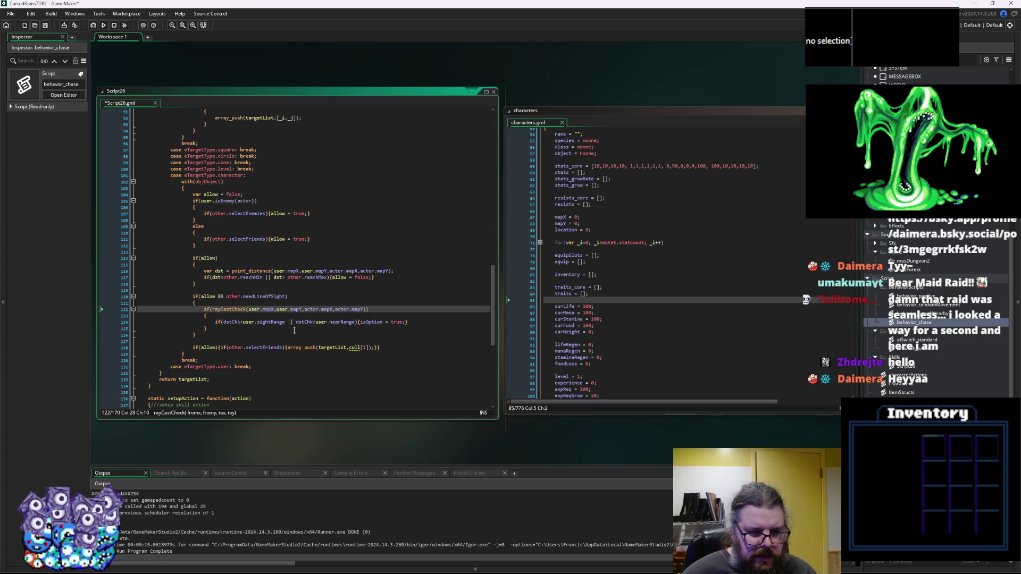
type("!")
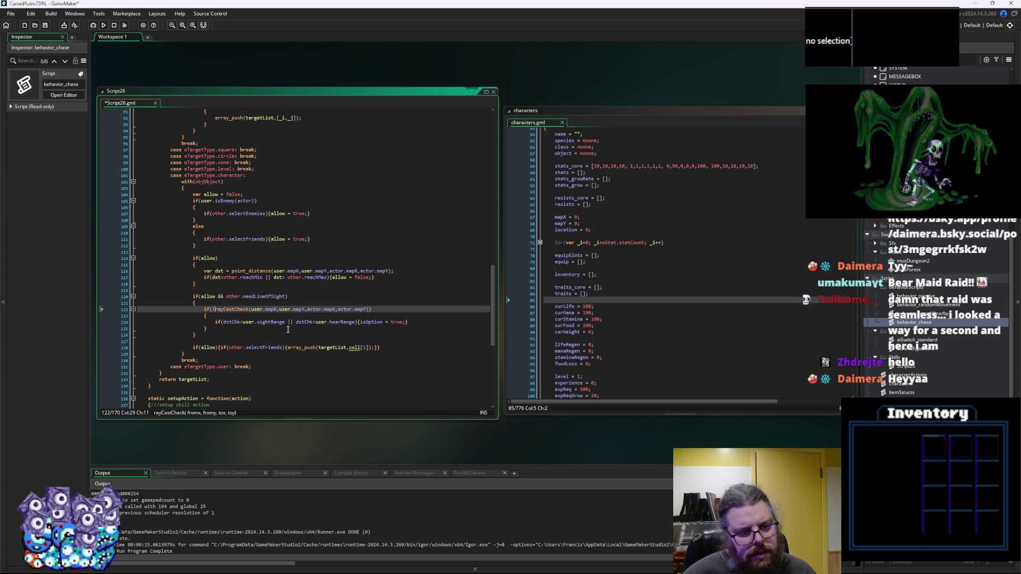
double_click(393, 322)
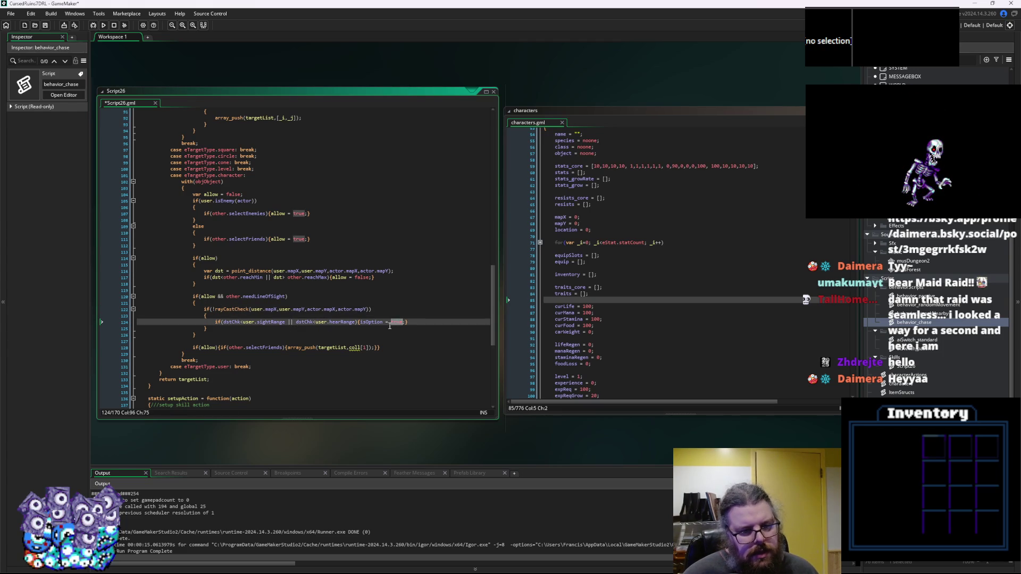
key("End")
key("shift+Home")
key("BackSpace")
left_click(344, 277)
left_click(253, 321)
type("allow = false")
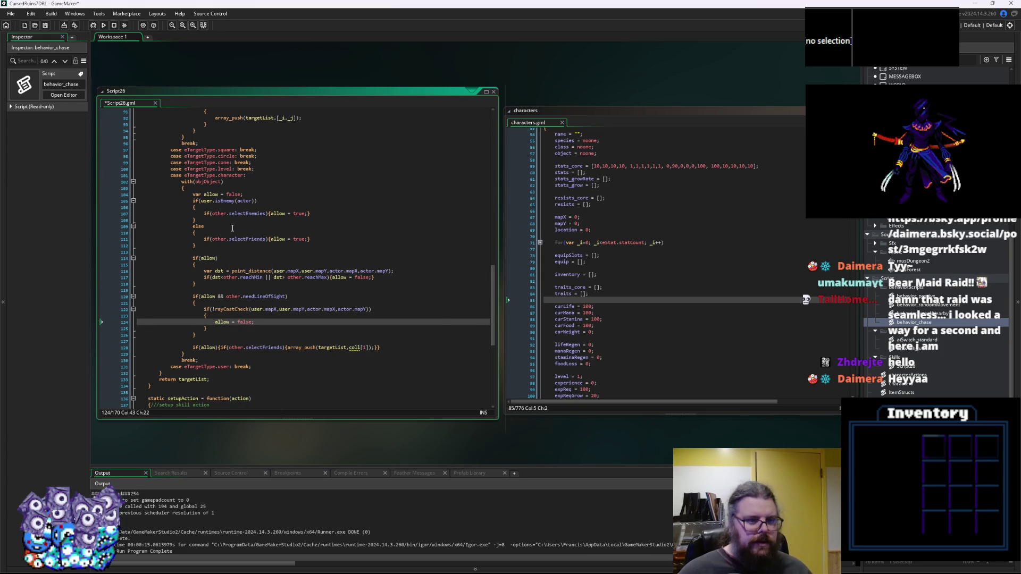
scroll(248, 184, "up", 7)
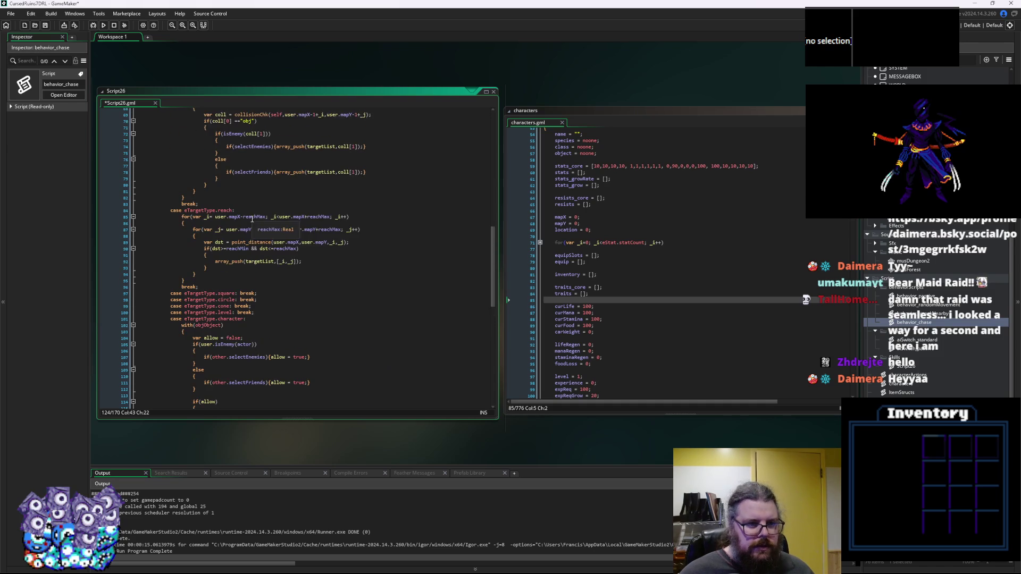
scroll(275, 238, "down", 8)
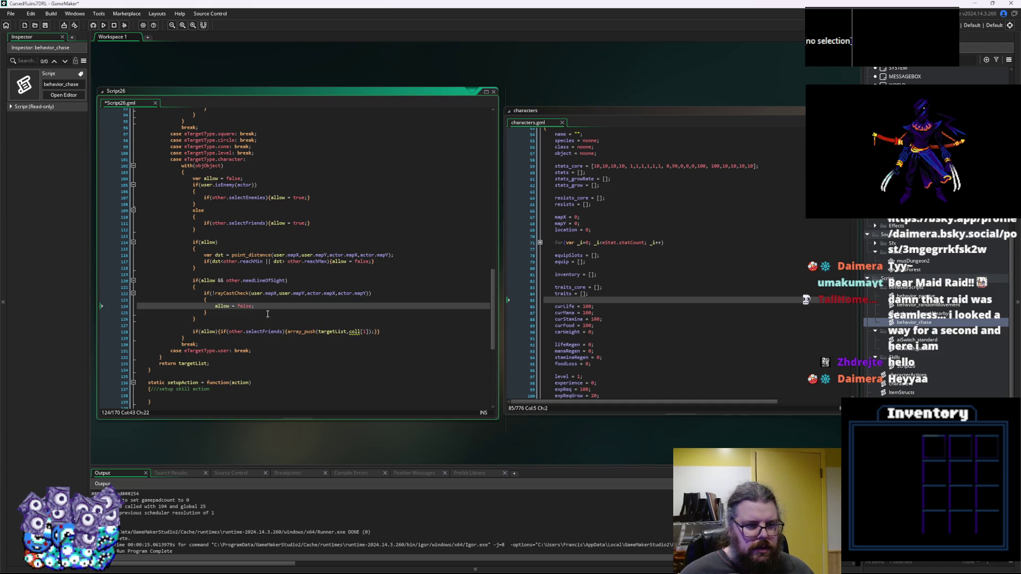
left_click(376, 332)
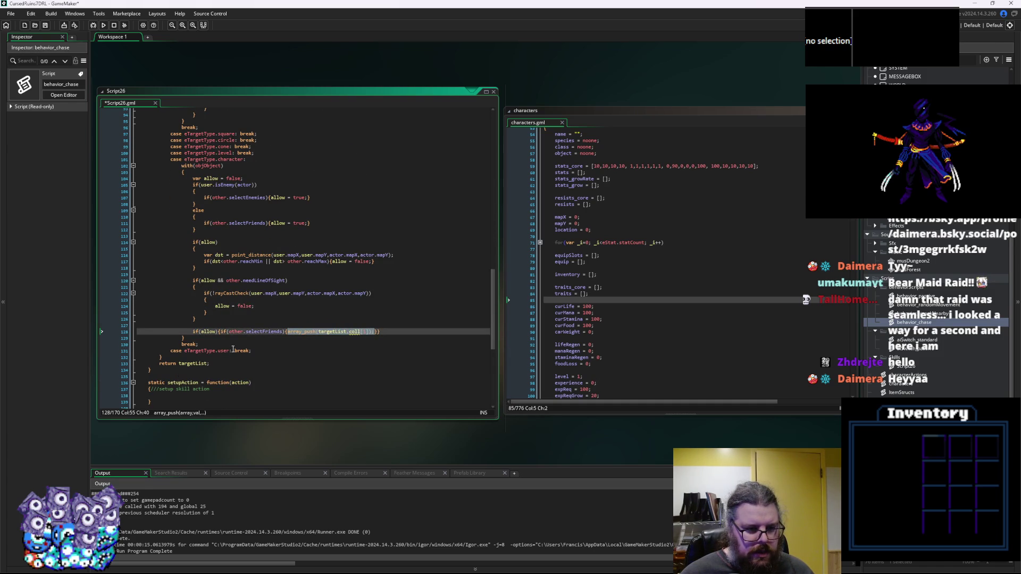
Add array_push(targetList,user); to the eTargetType.user case.
left_click(233, 351)
type("array_push(targetList,coll[1]);")
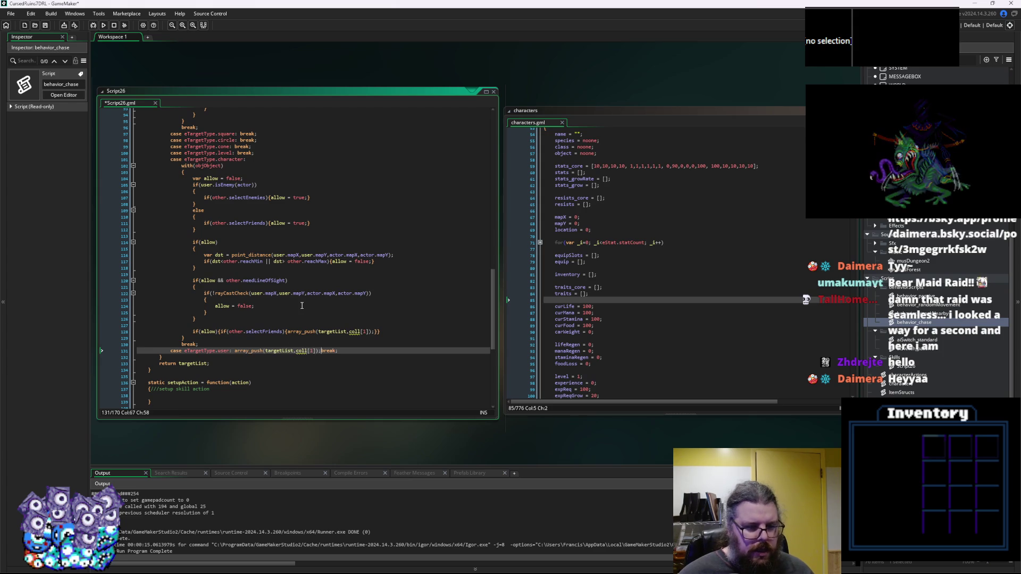
key("Left")
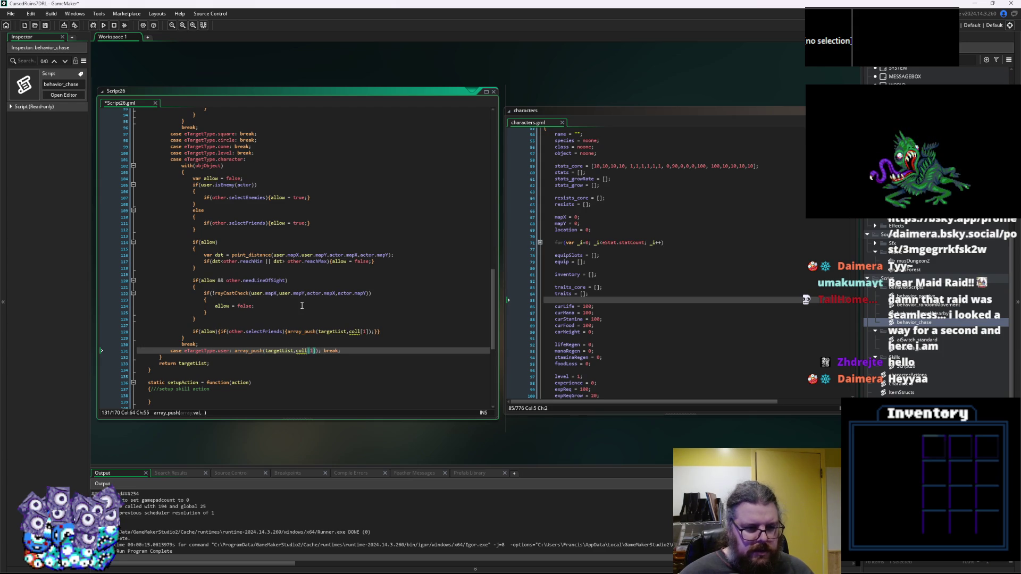
key("BackSpace")
key("BackSpace")
key("BackSpace")
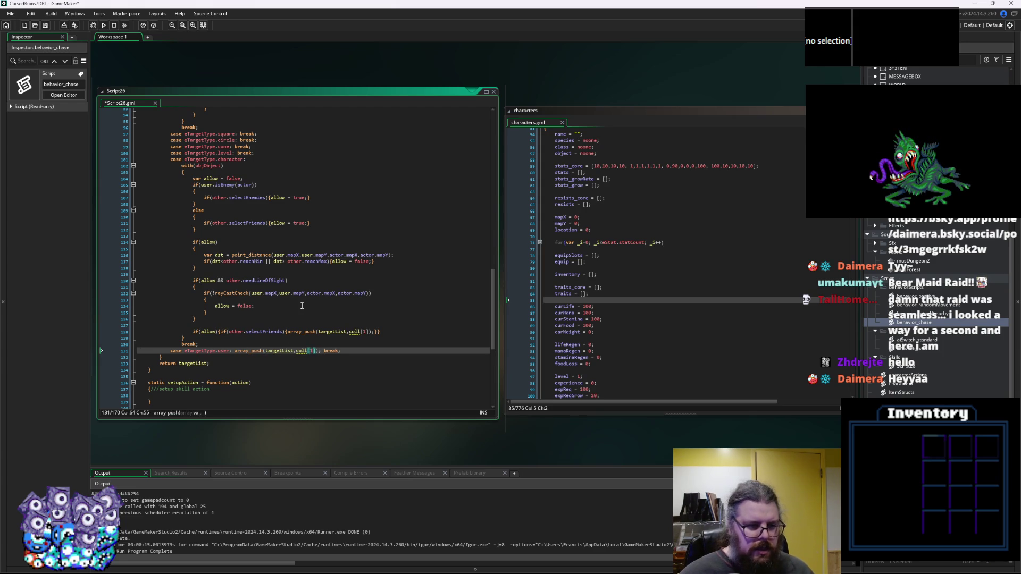
key("BackSpace")
type("us")
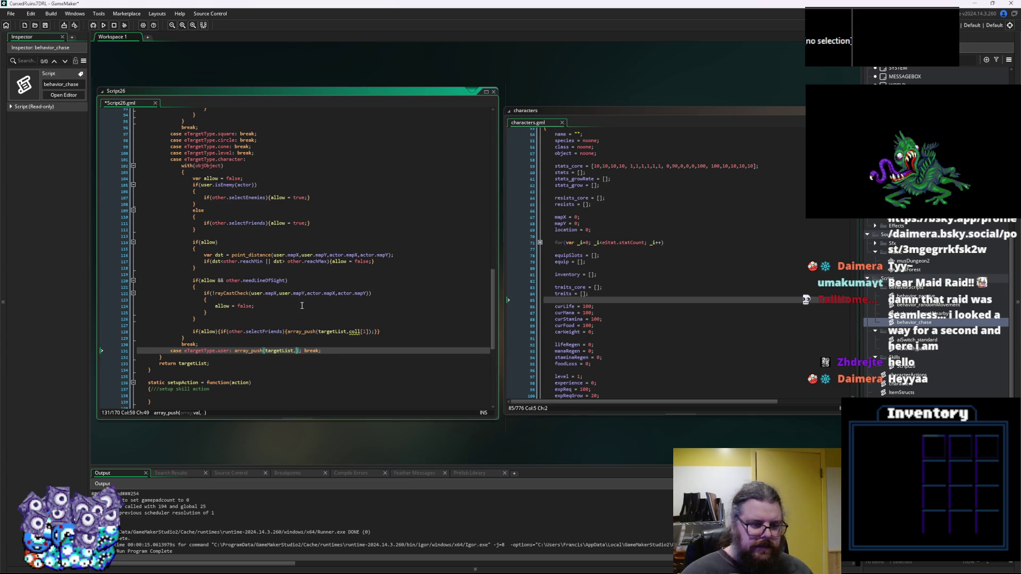
type("e")
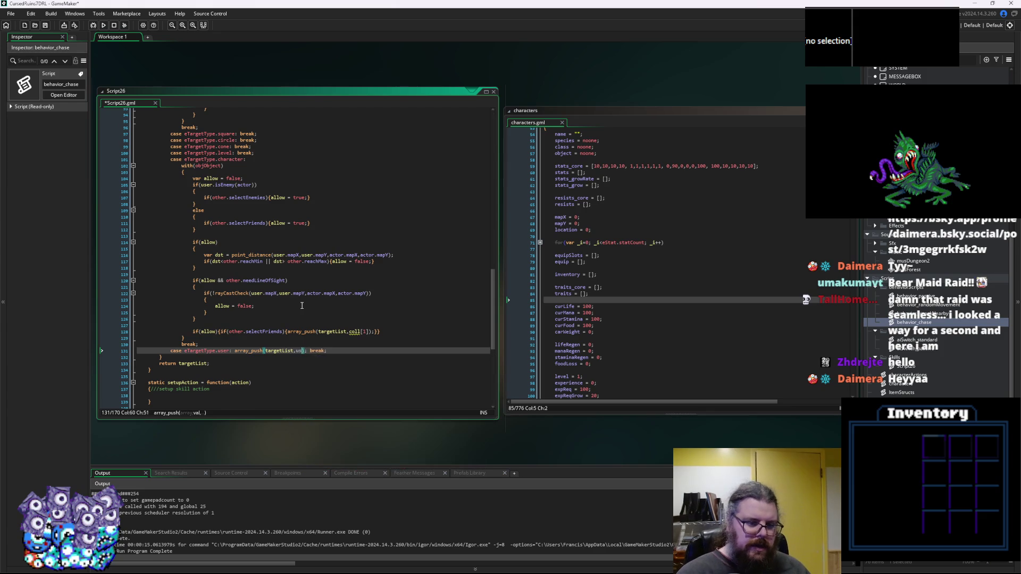
type("r")
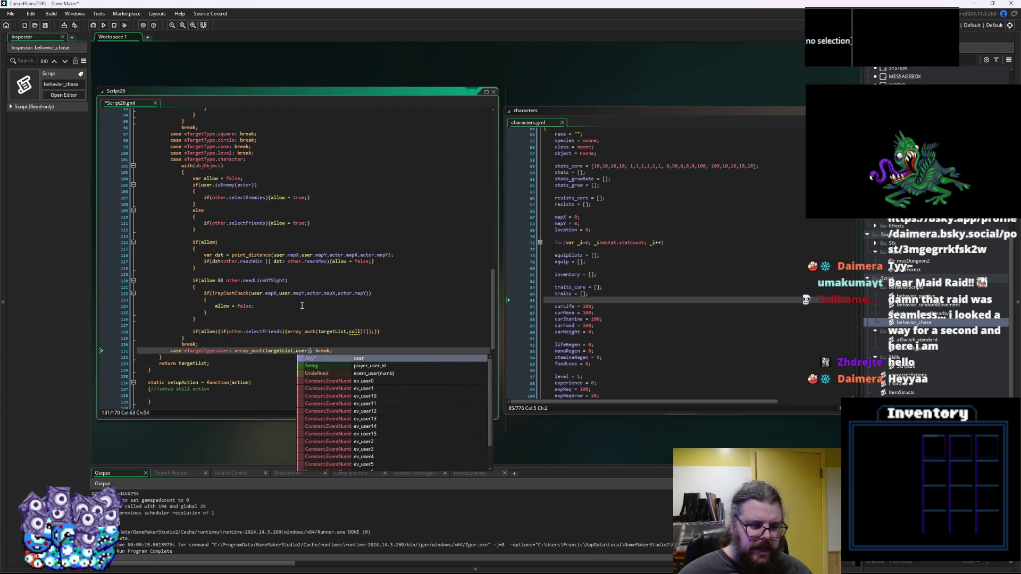
type(")")
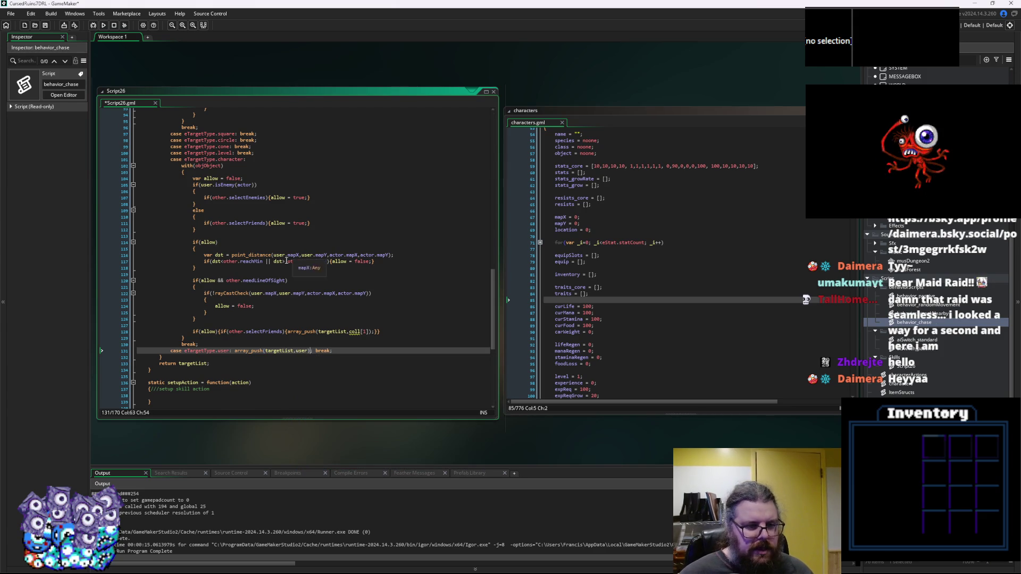
scroll(275, 298, "up", 7)
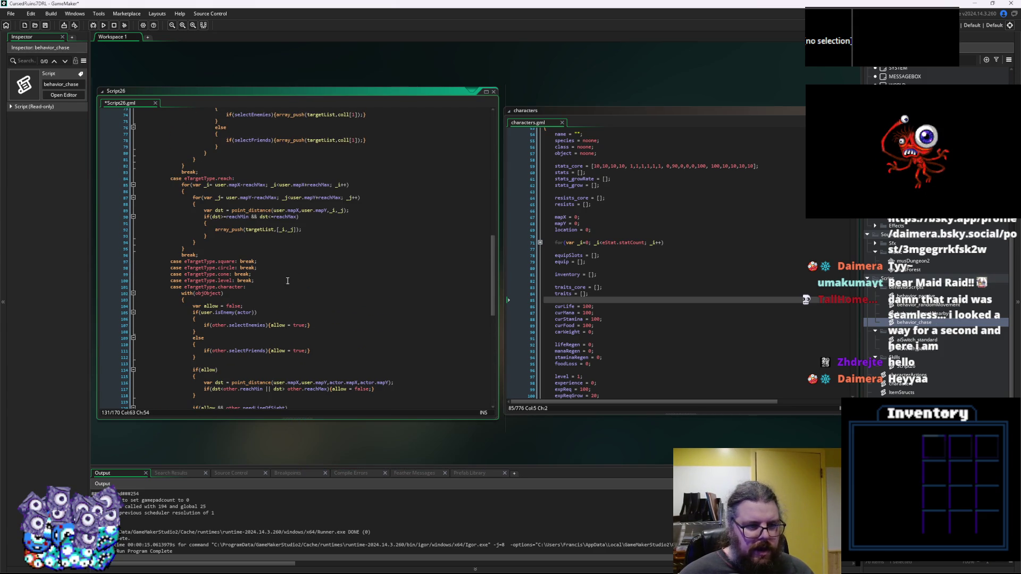
Collapse getTargets, save Script26, and indent the empty line in invoke.
left_click(253, 288)
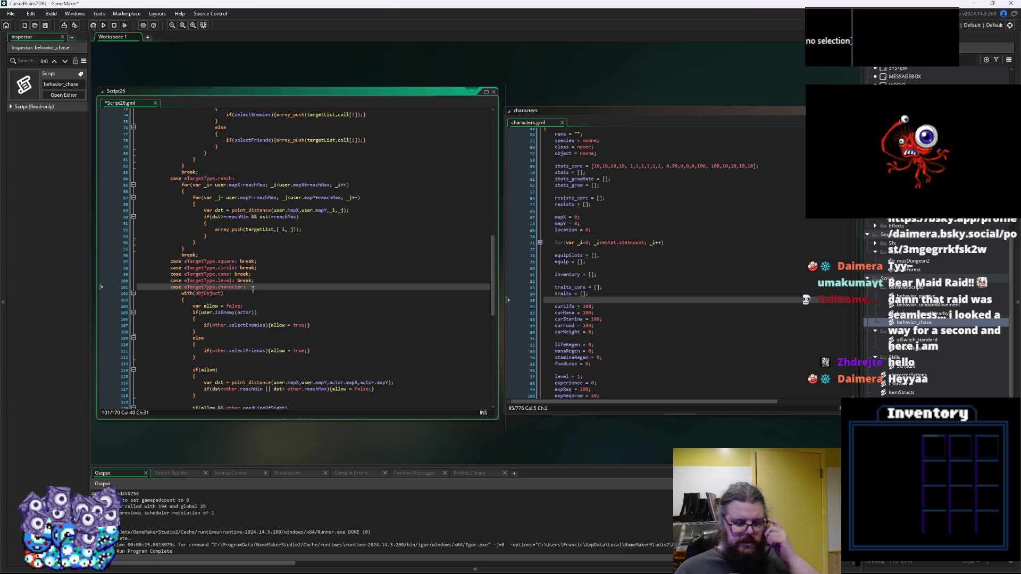
scroll(253, 287, "up", 12)
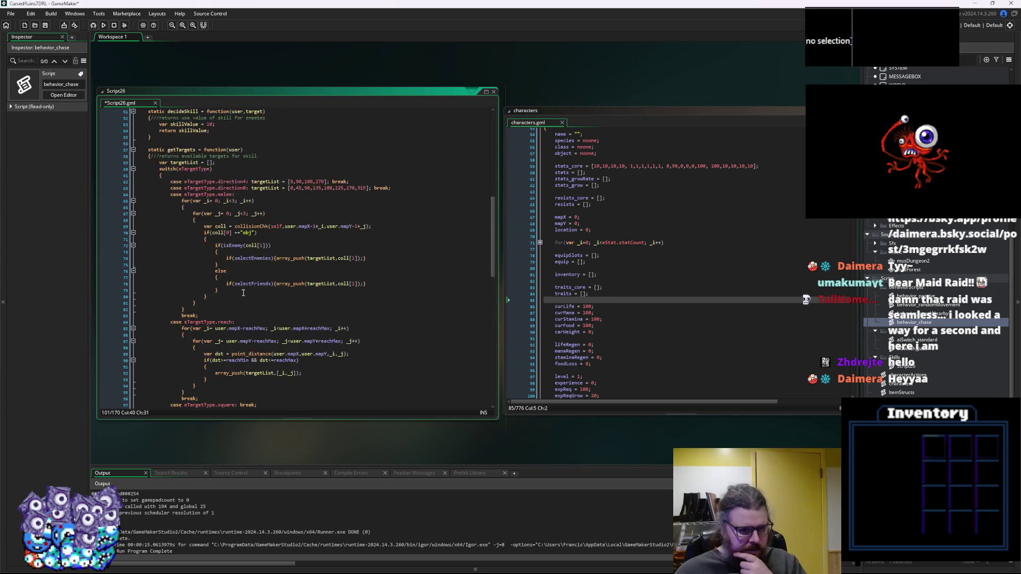
left_click(134, 245)
left_click(198, 291)
key("Up")
key("Up")
key("Up")
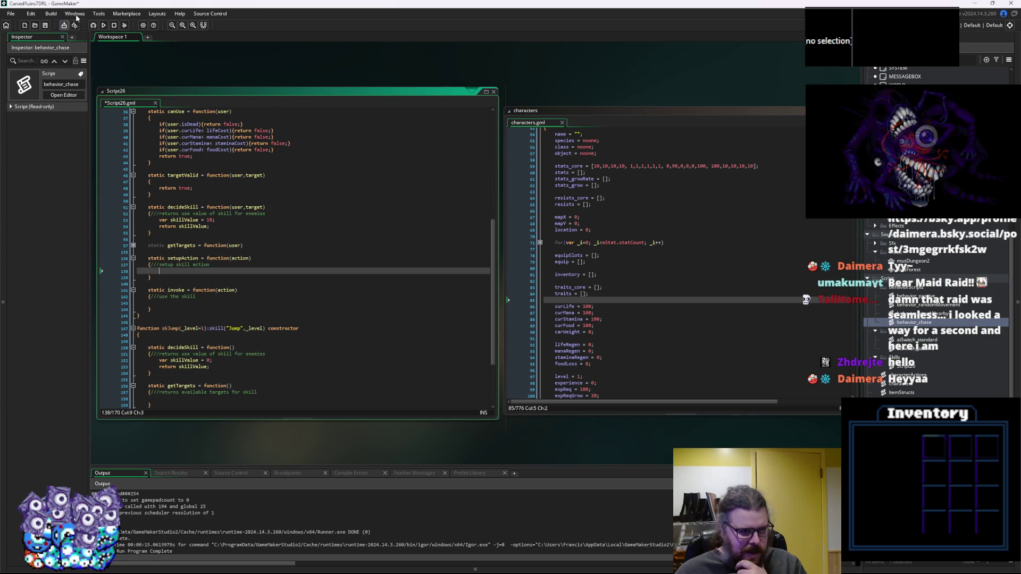
left_click(46, 28)
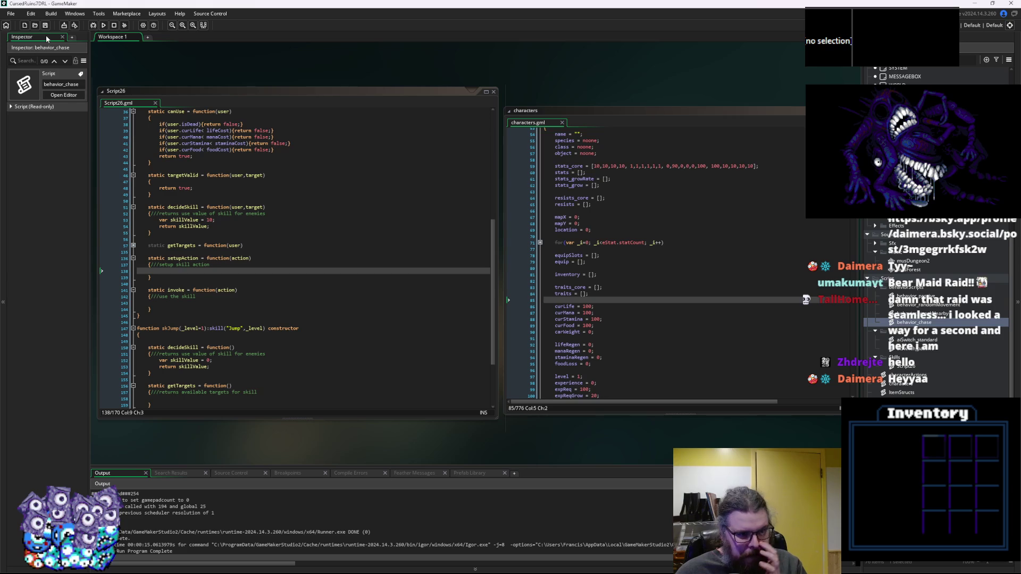
left_click(207, 303)
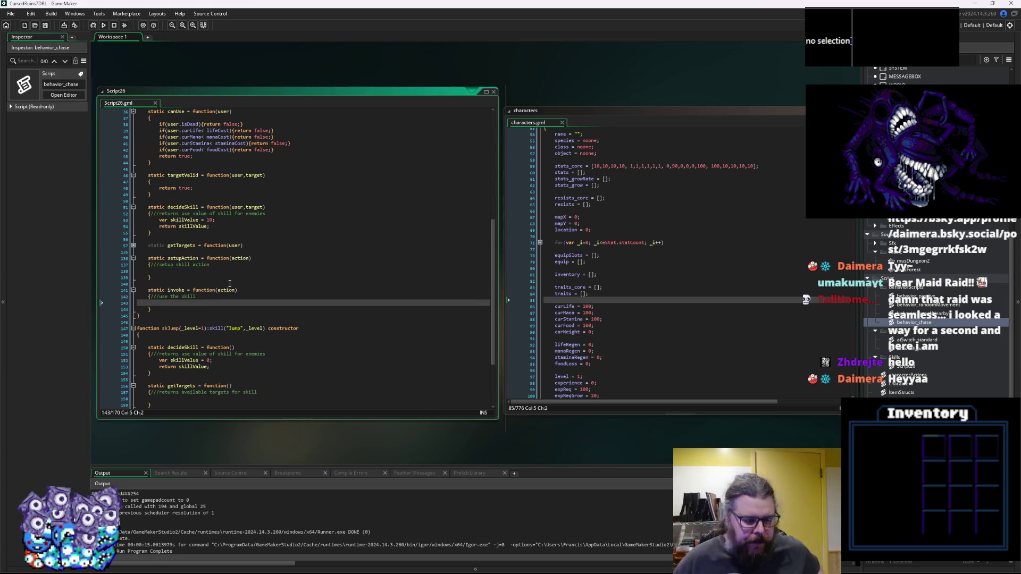
key("Tab")
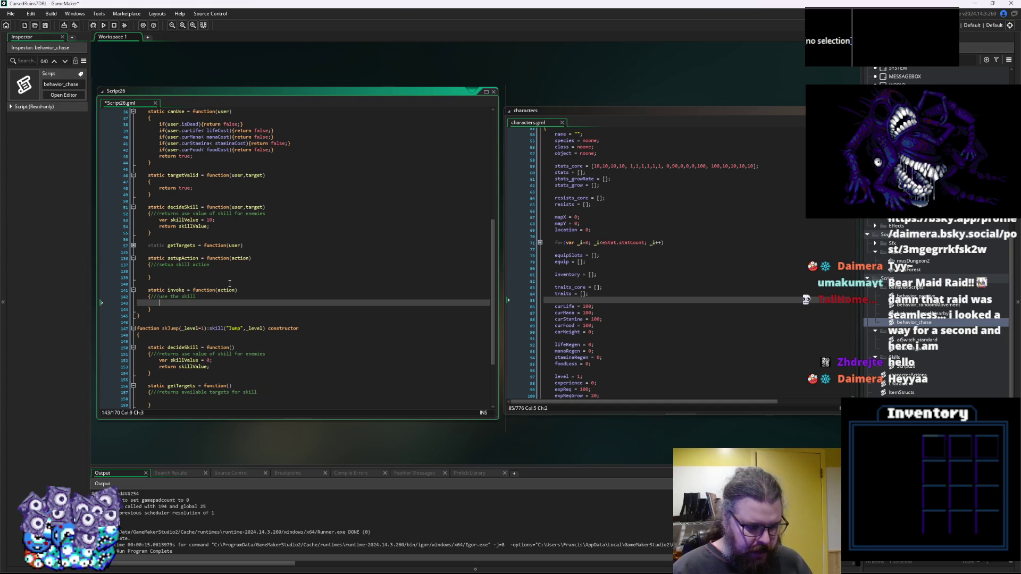
In invoke, add show_debug_message("BOOOM! IT WAS INVOKED!");.
type("show_")
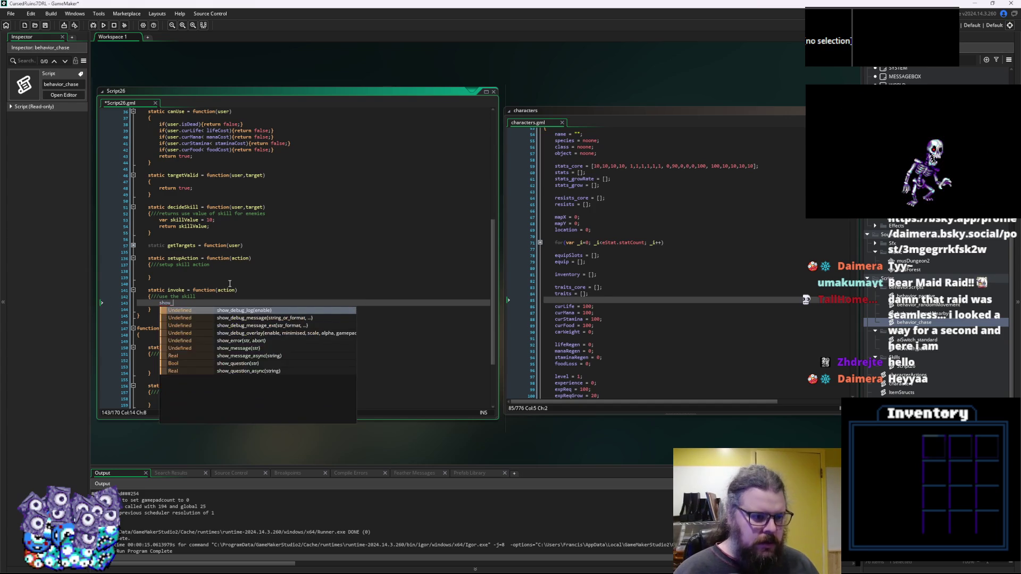
type("debug_messa")
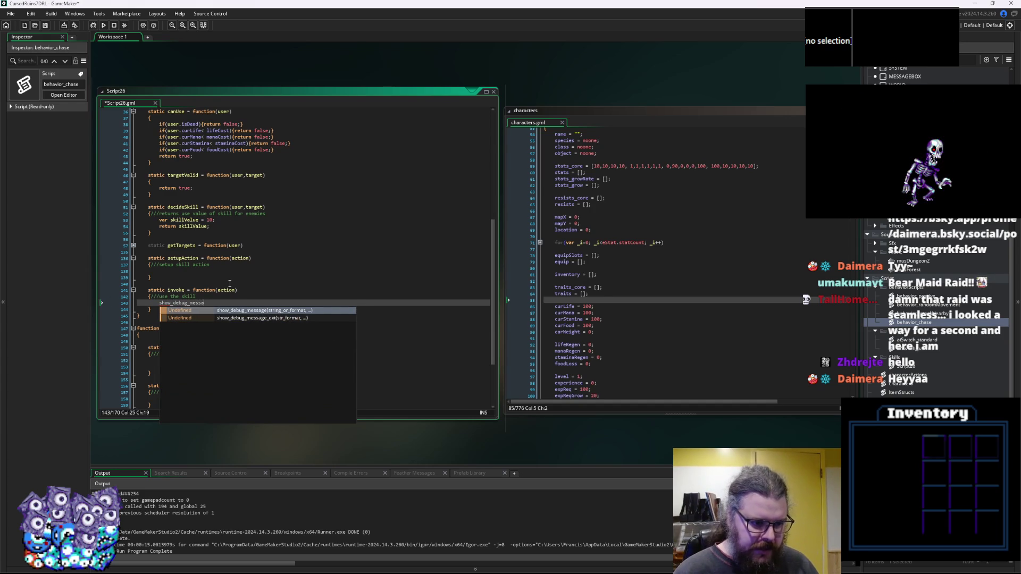
type("ge(\"")
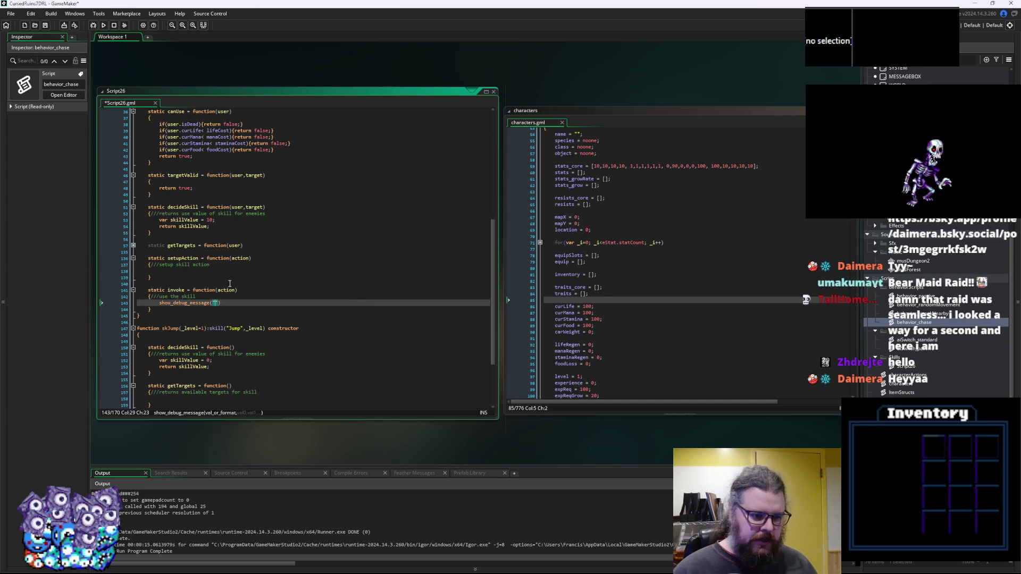
type("BOOOM! IT W")
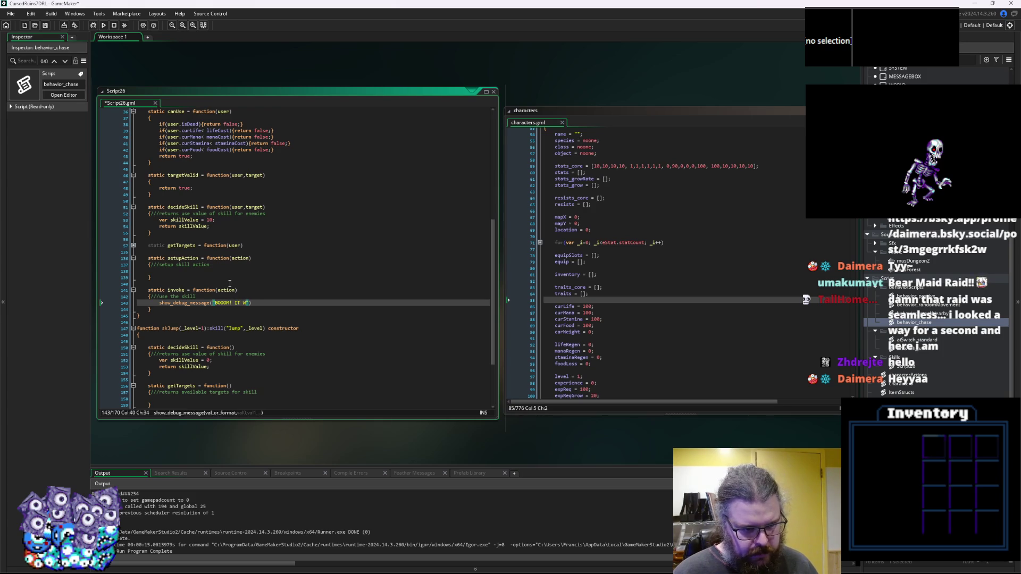
type("AS INV")
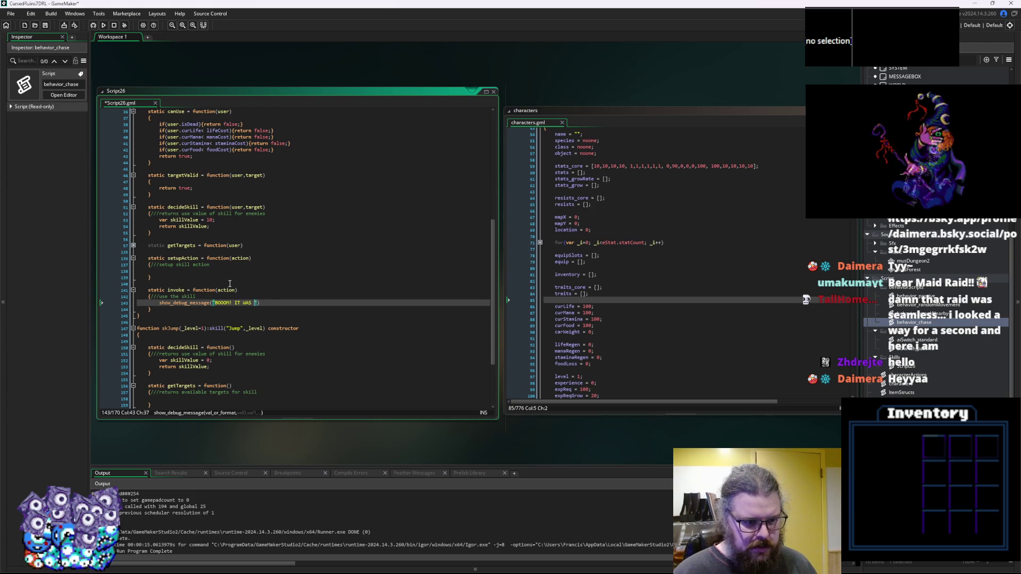
type("OKED!\");")
Copy the debug message into setupAction and rewrite its text as a "STARTING TO USE A SKI…" message.
left_click(240, 272)
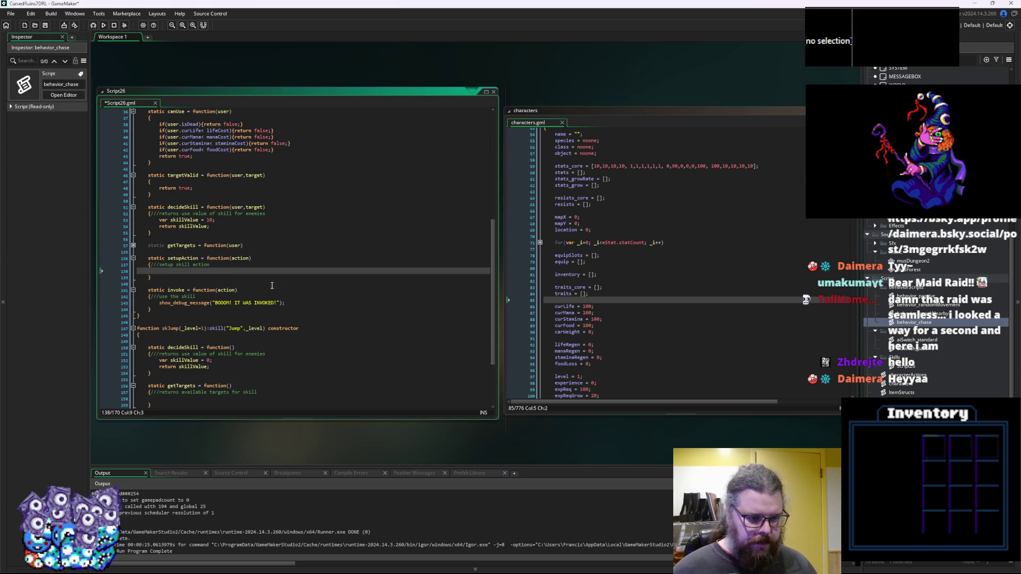
left_click(299, 302)
key("shift+Home")
key("ctrl+c")
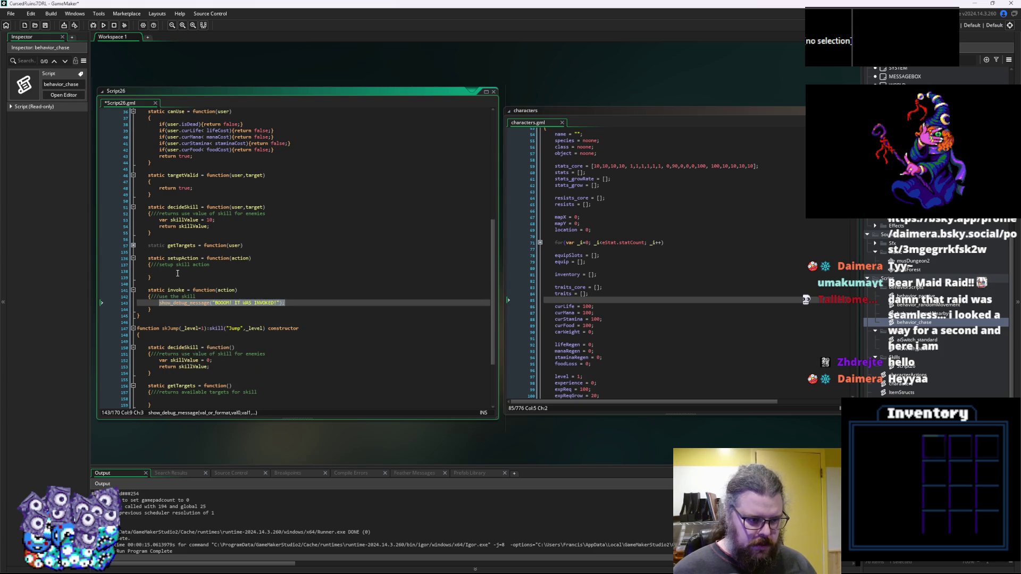
left_click(263, 270)
key("ctrl+v")
left_click_drag(275, 271, 215, 271)
type("SetRTING TO USE A")
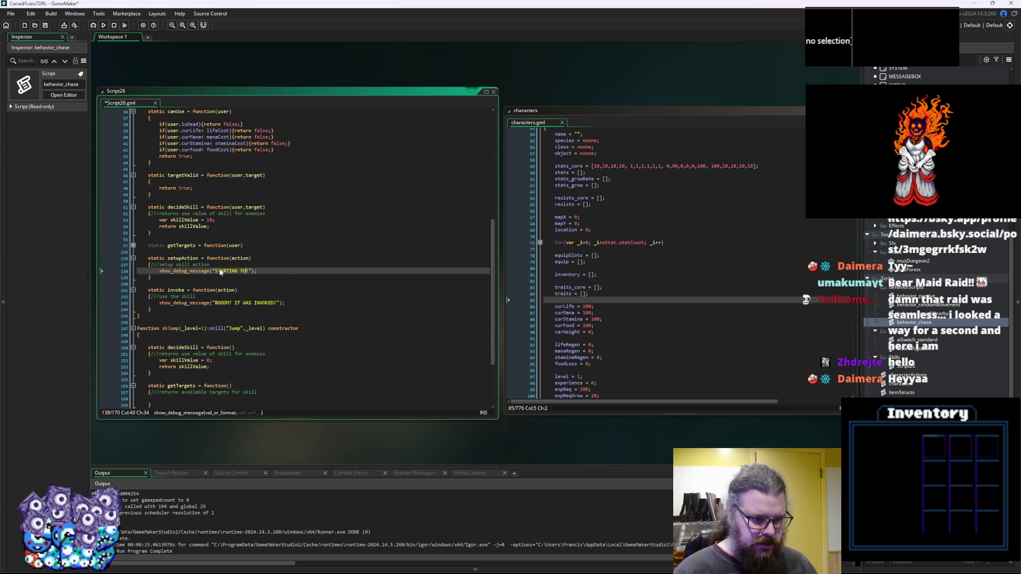